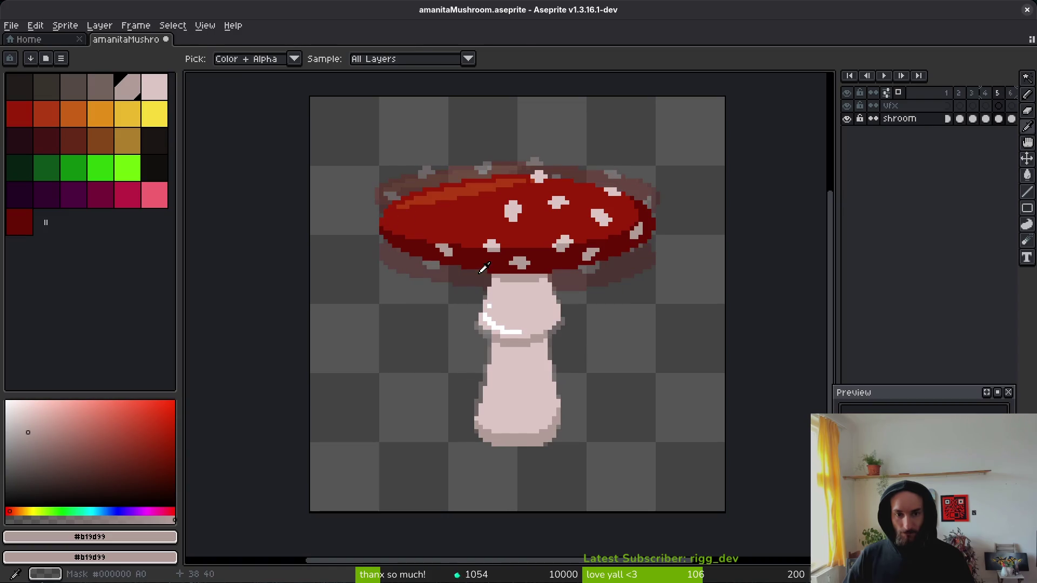
Step: Sample the pale pink and shaded greyish pink from the mushroom's cap spots
scroll(461, 252, "up", 3)
left_click(420, 221, "alt")
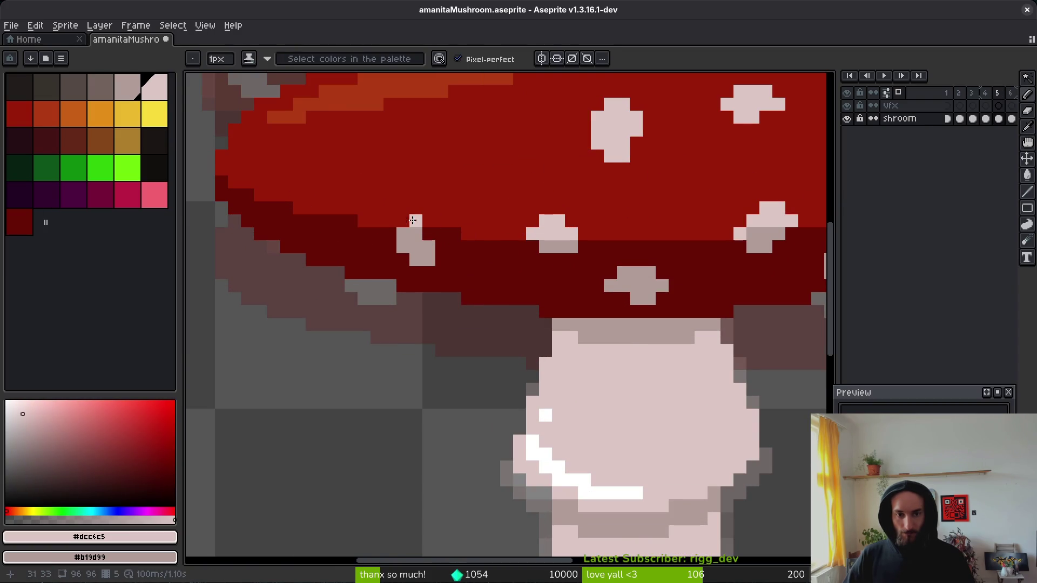
left_click(432, 236, "alt")
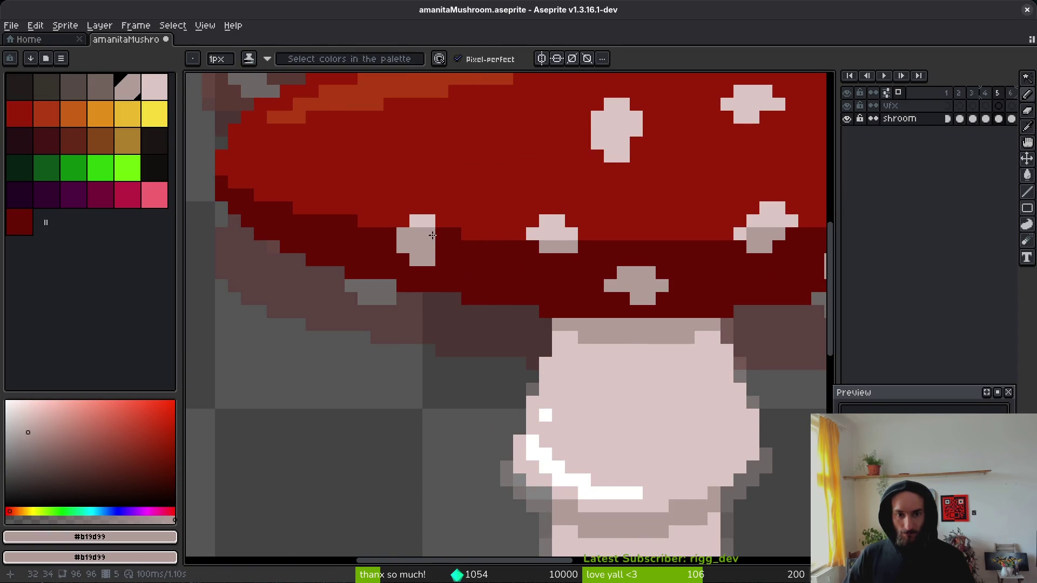
scroll(479, 271, "down", 3)
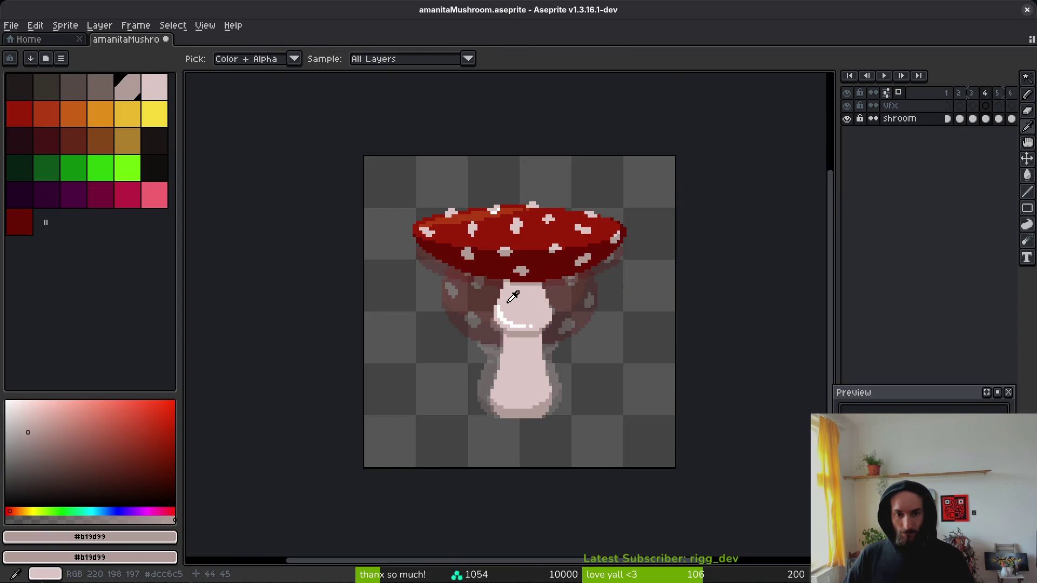
scroll(473, 267, "up", 2)
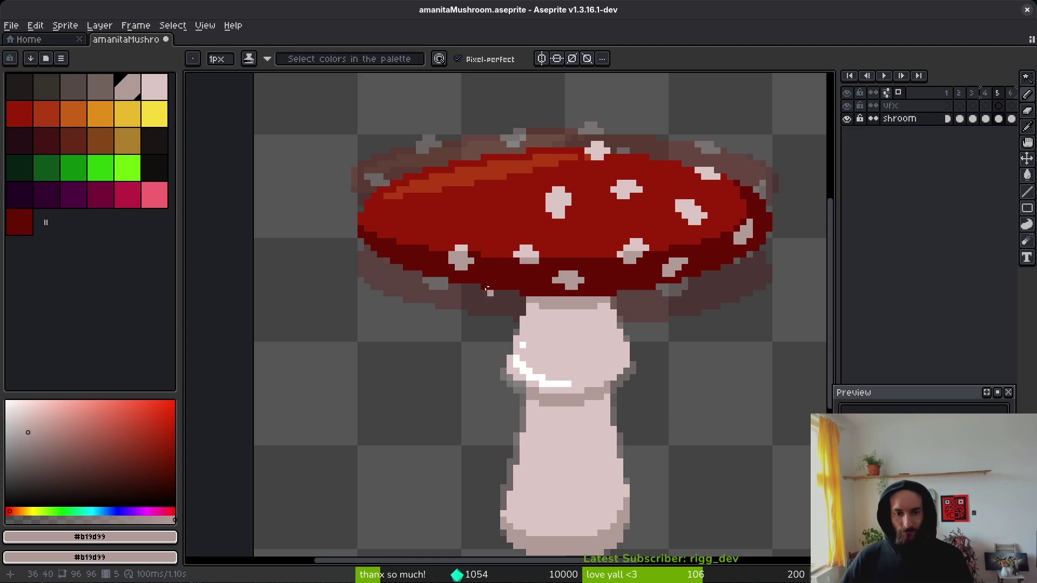
scroll(471, 269, "down", 2)
Step: Play the bounce animation and pick the pale pink #dcc6c5 from a cap spot
key("i")
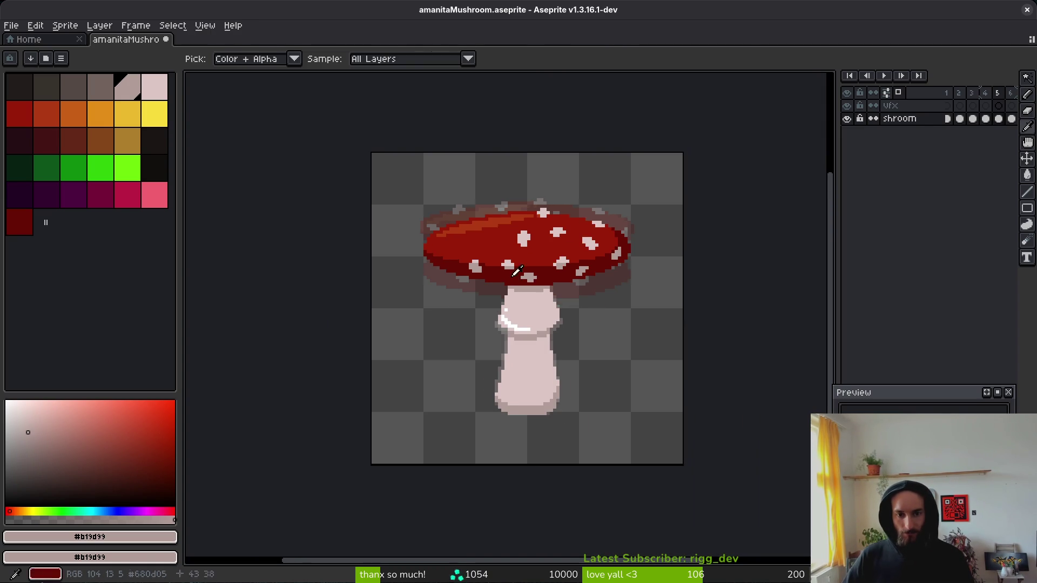
key("Return")
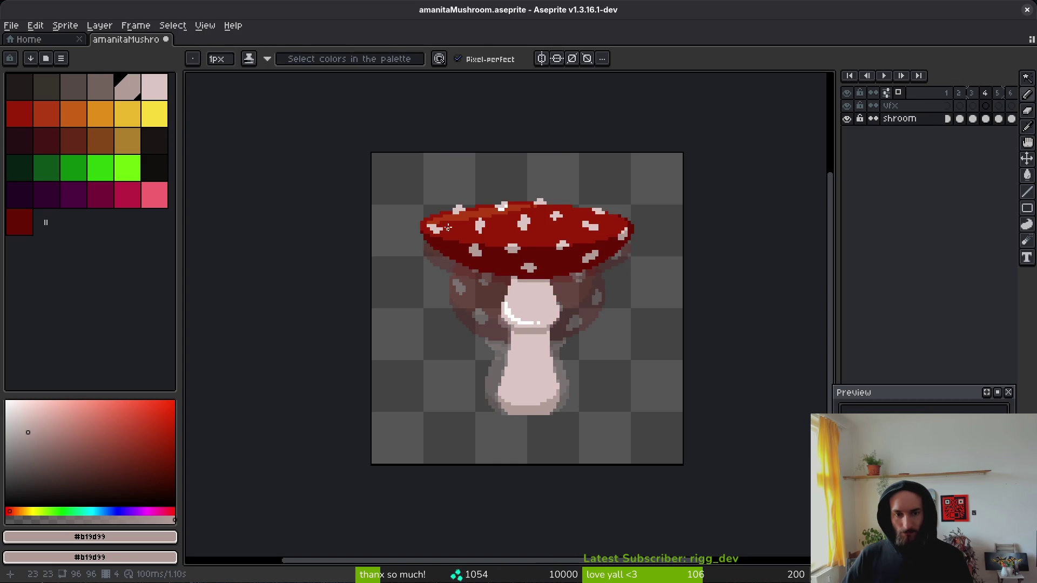
scroll(460, 271, "up", 4)
left_click(652, 253, "alt")
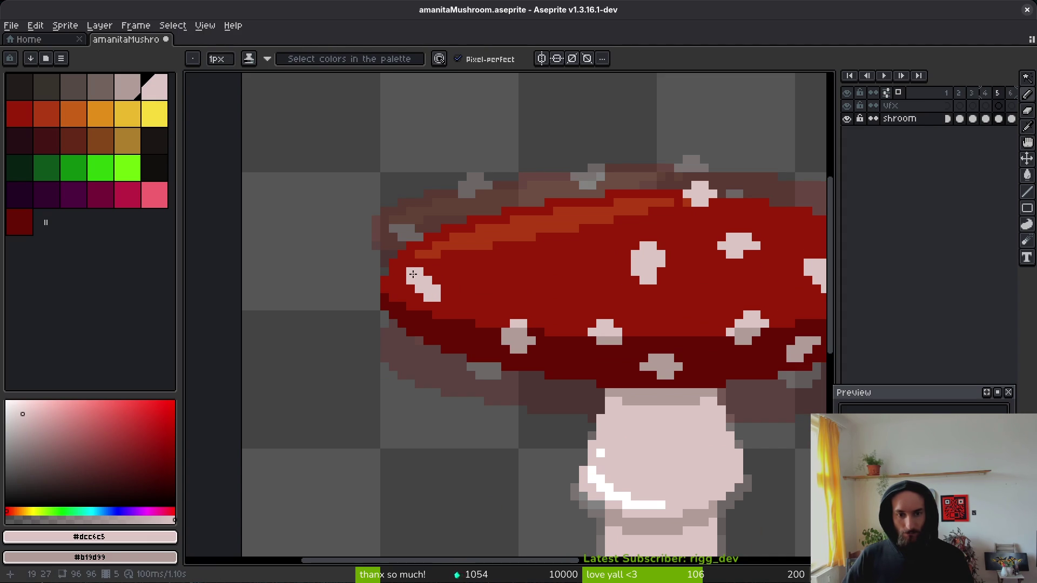
scroll(444, 287, "down", 3)
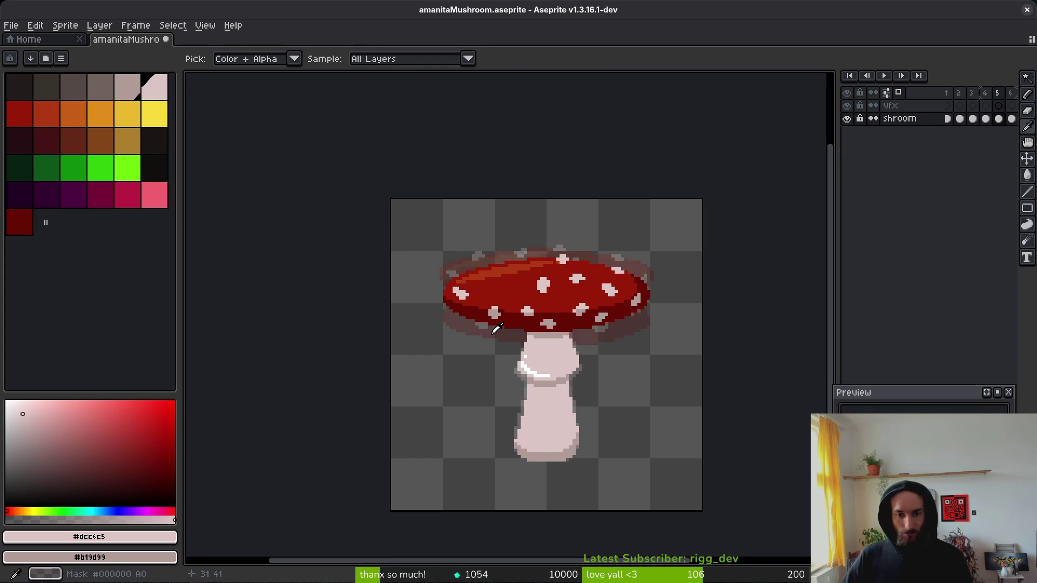
scroll(559, 325, "up", 3)
Step: Pencil pale #dcc6c5 pixels around the white cap spots to extend them
scroll(560, 324, "up", 2)
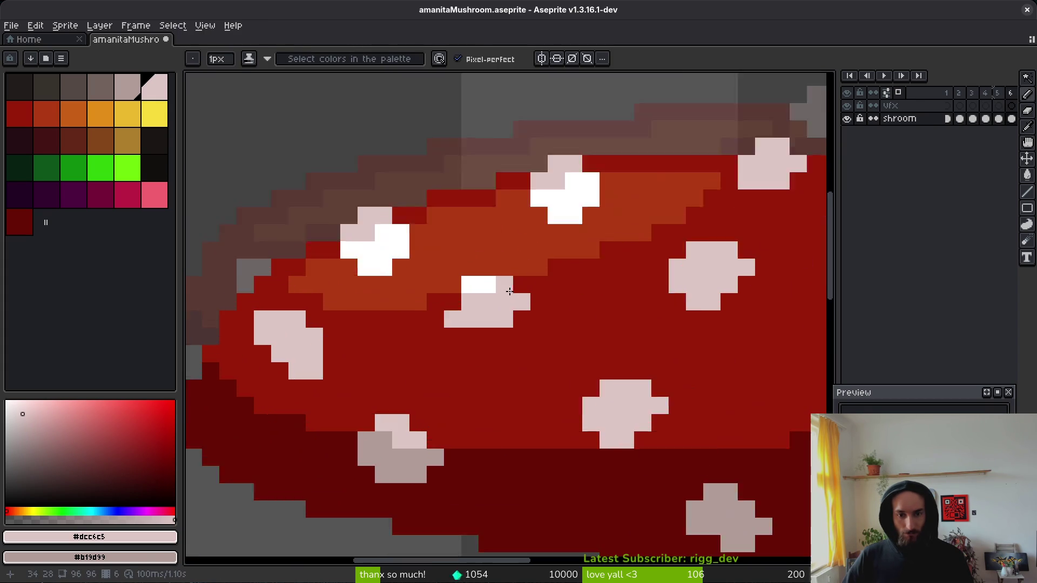
left_click(450, 203)
left_click(497, 205, "shift")
left_click(476, 179)
left_click(451, 178)
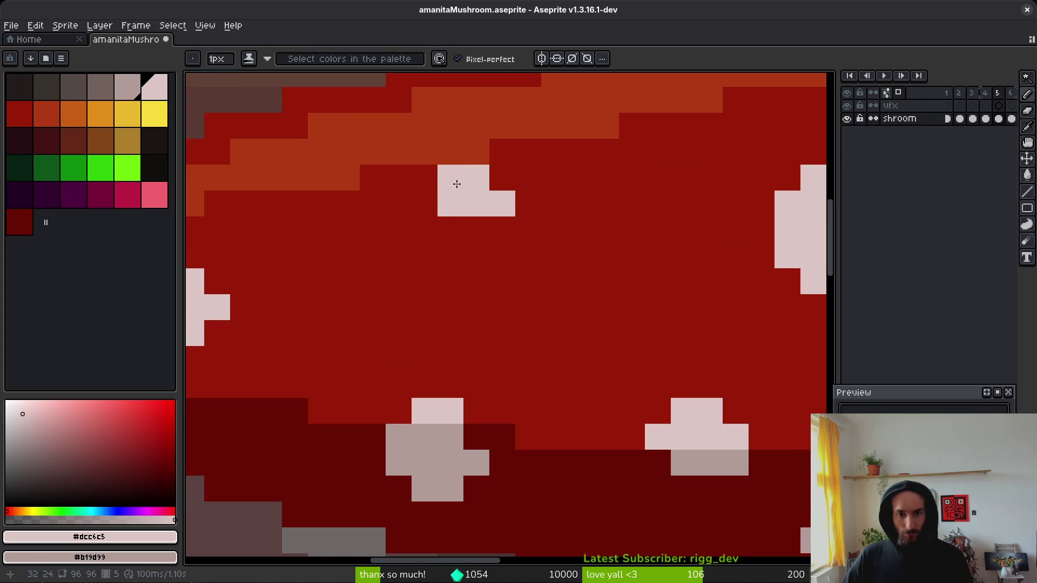
left_click(424, 203)
left_click(424, 177)
left_click(486, 230)
left_click(451, 230)
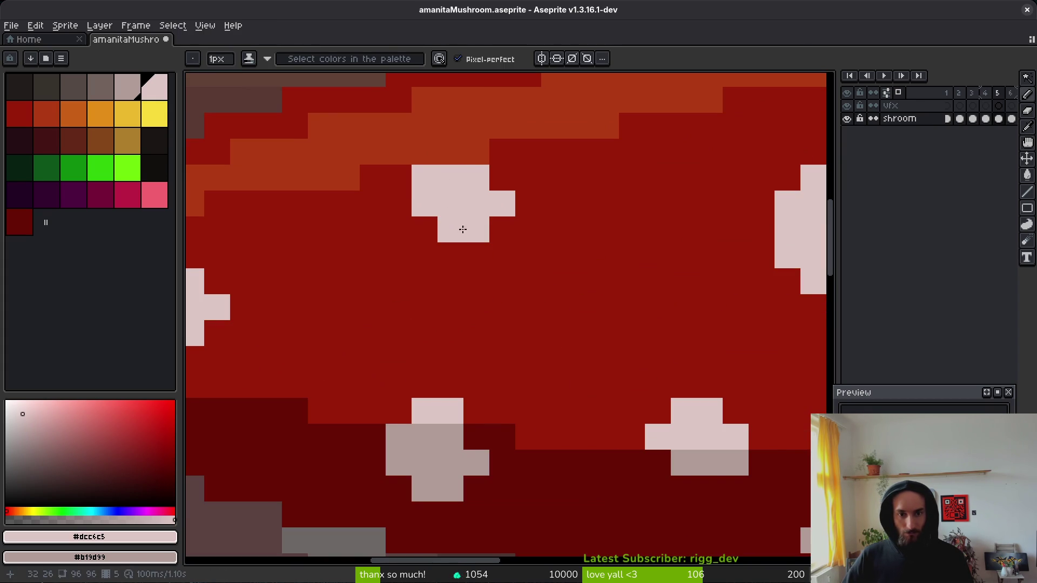
left_click(528, 229)
scroll(532, 233, "down", 3)
scroll(543, 280, "up", 2)
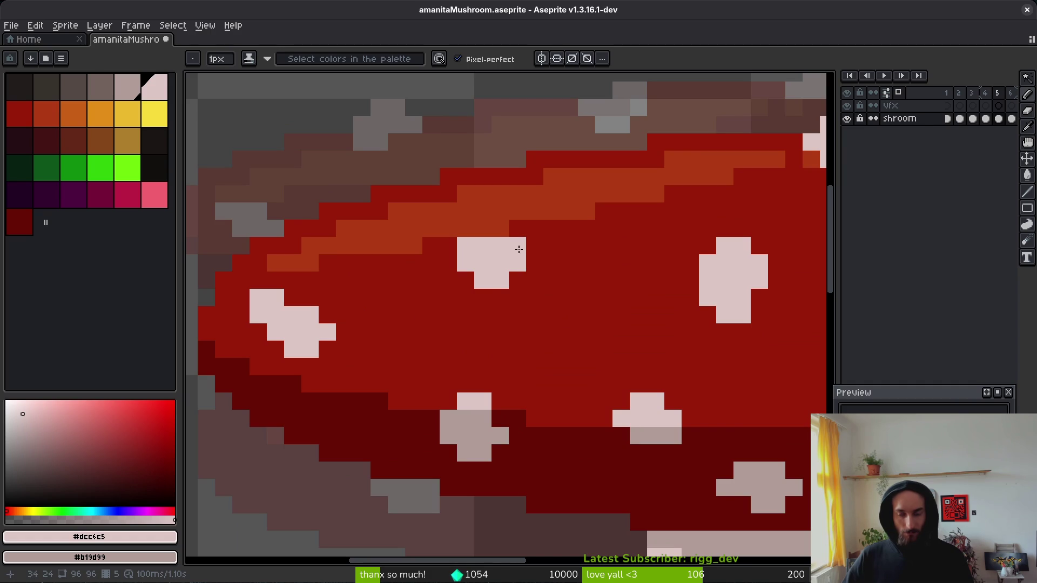
Step: Re-sample the spot colour and fill in the left edge of a cap spot
key("alt")
scroll(578, 287, "down", 4)
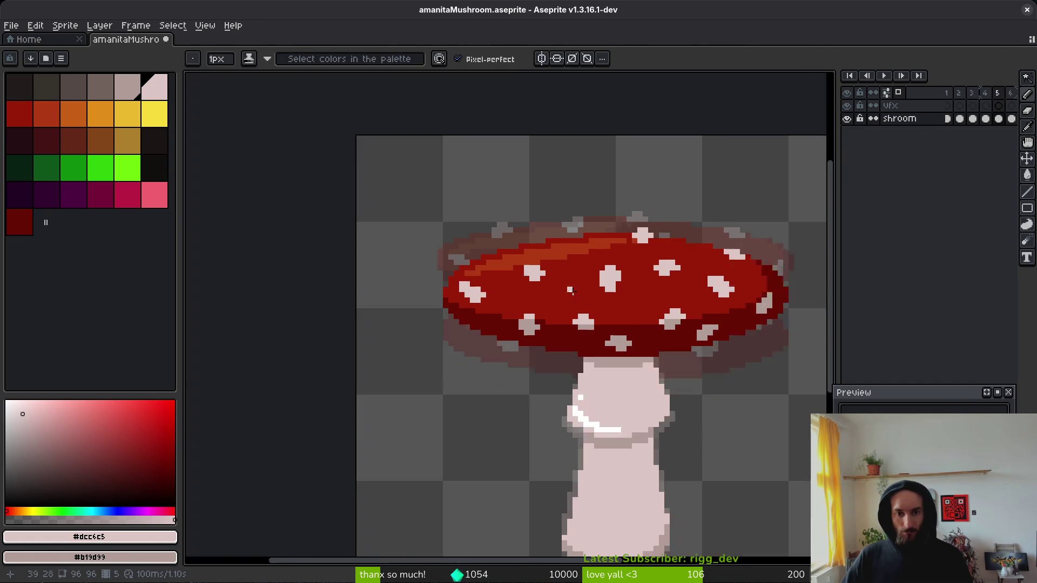
scroll(549, 296, "up", 4)
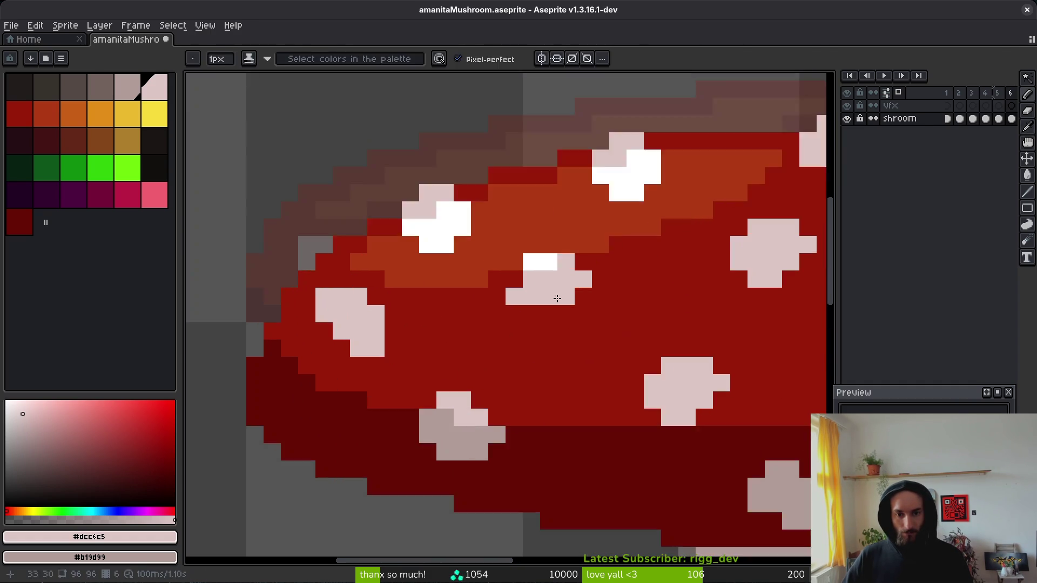
left_click(502, 218)
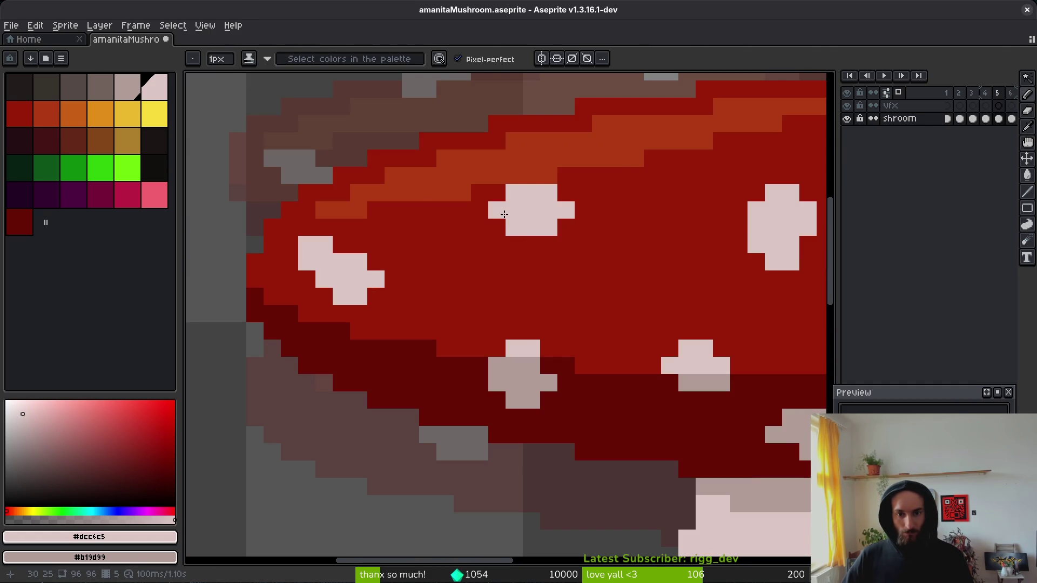
scroll(557, 217, "down", 4)
Step: Step back and forth through the bounce frames to reach frame 5
key("Right")
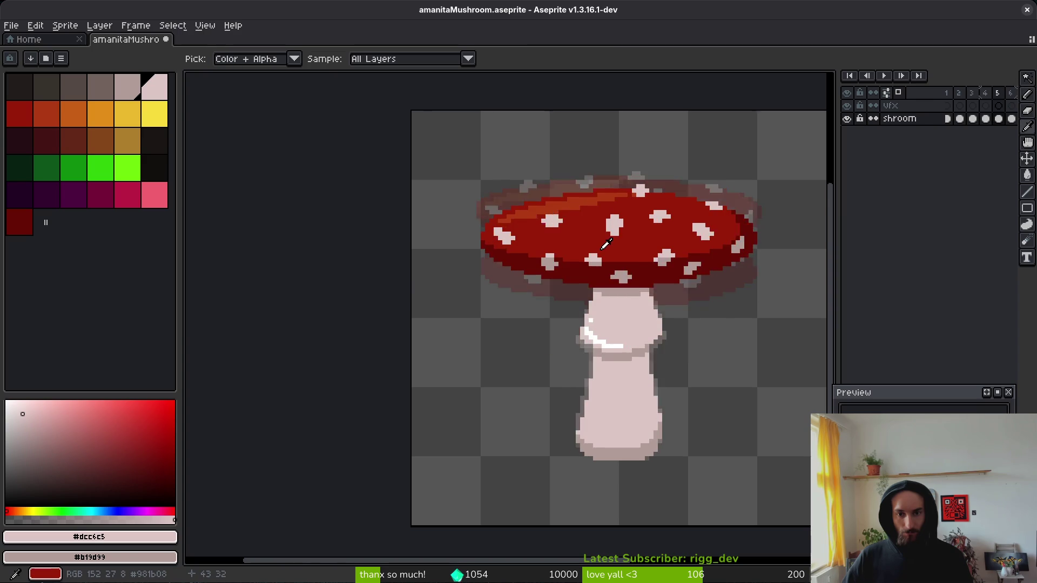
key("Right")
key("Right")
key("Right")
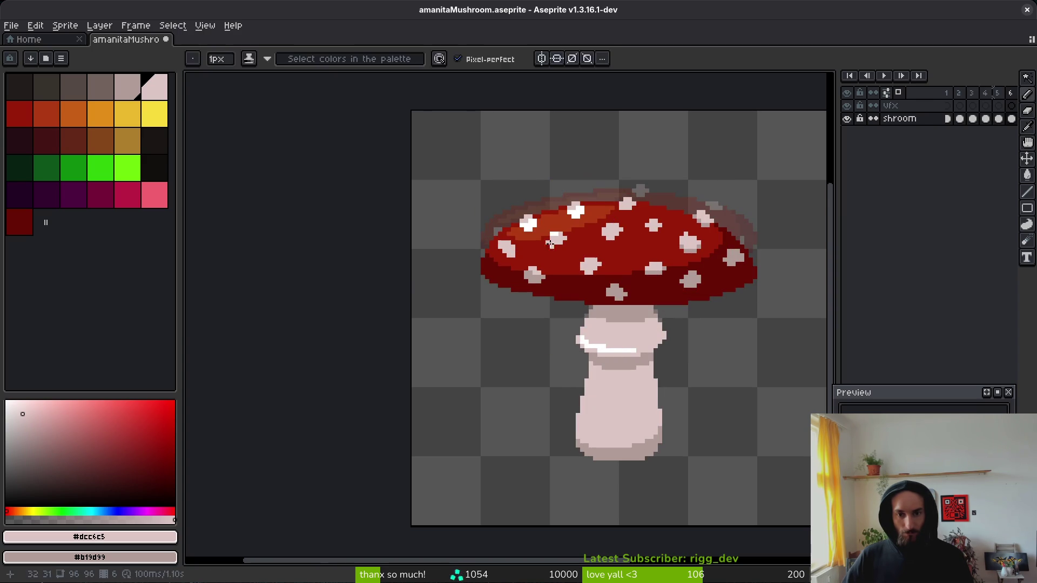
key("Left")
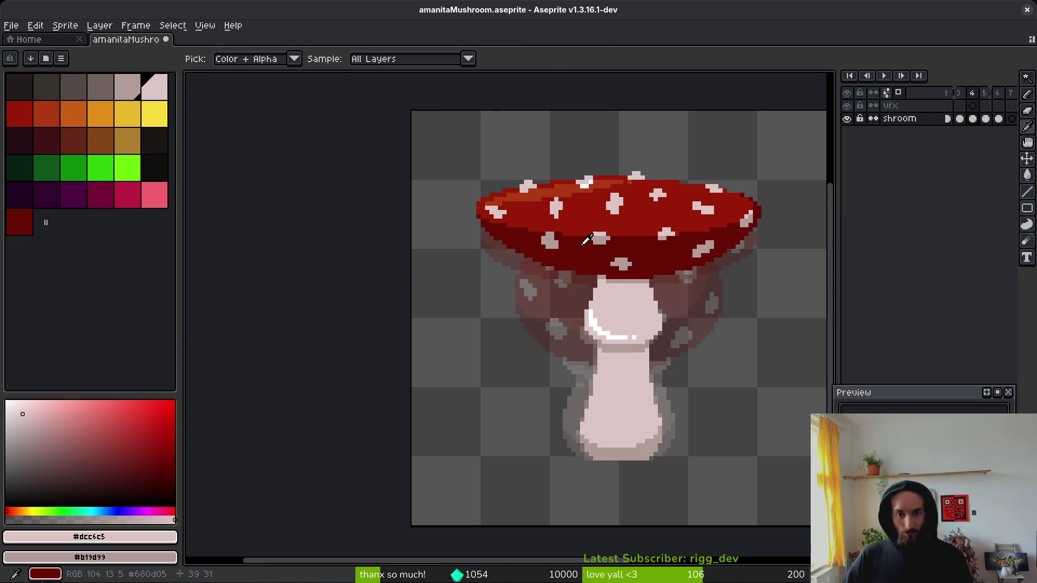
key("Right")
key("Right")
key("Right")
key("Right")
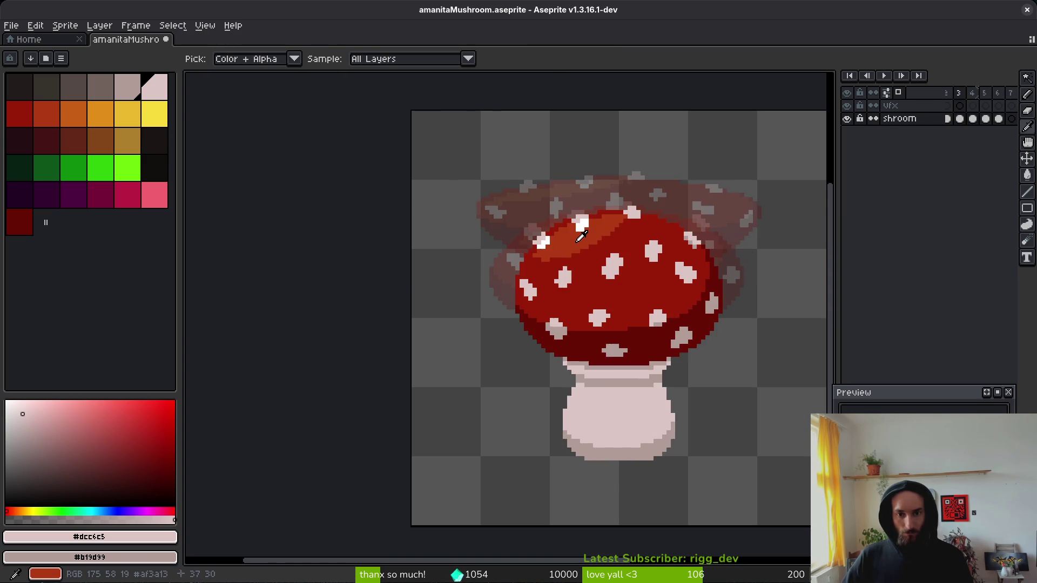
key("Right")
key("Right")
key("b")
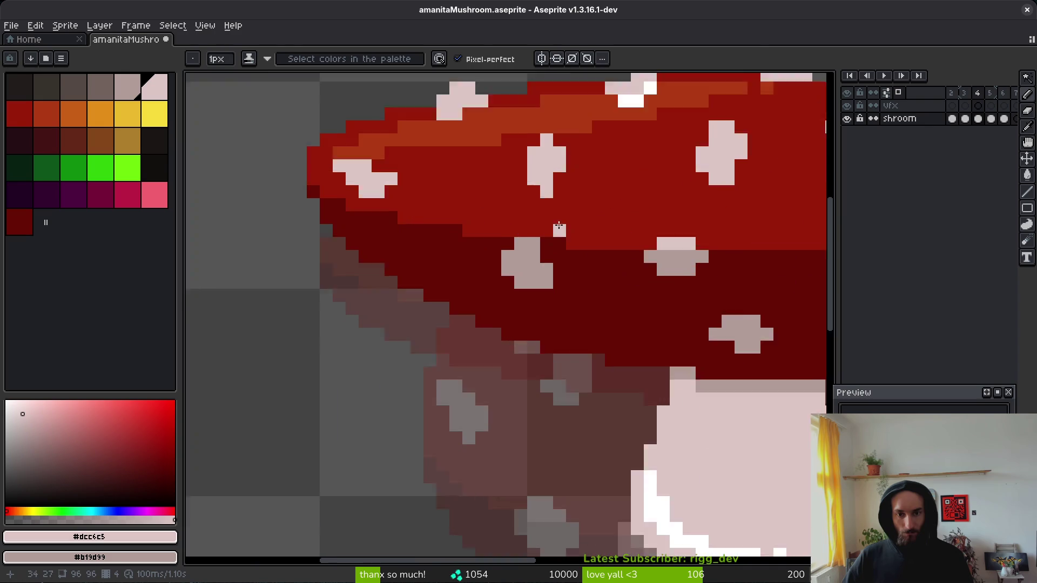
scroll(510, 154, "up", 4)
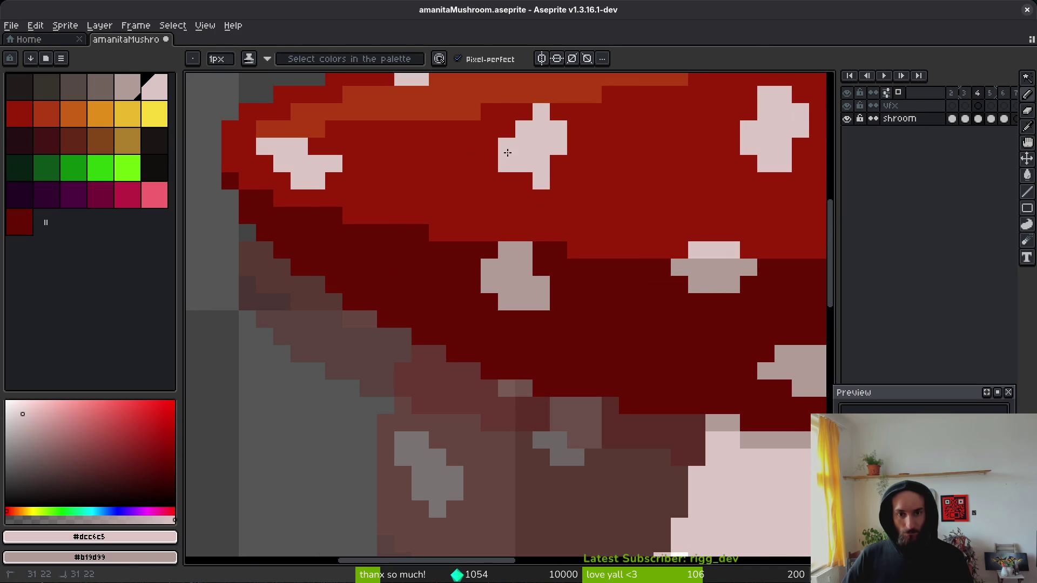
scroll(679, 214, "down", 5)
scroll(631, 221, "up", 2)
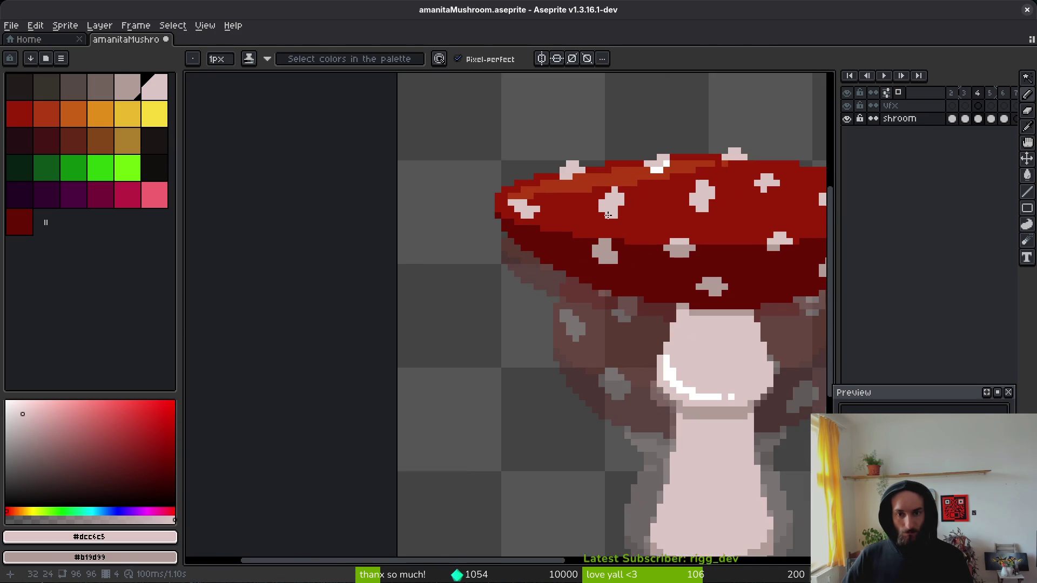
scroll(666, 224, "down", 3)
key("i")
key("Right")
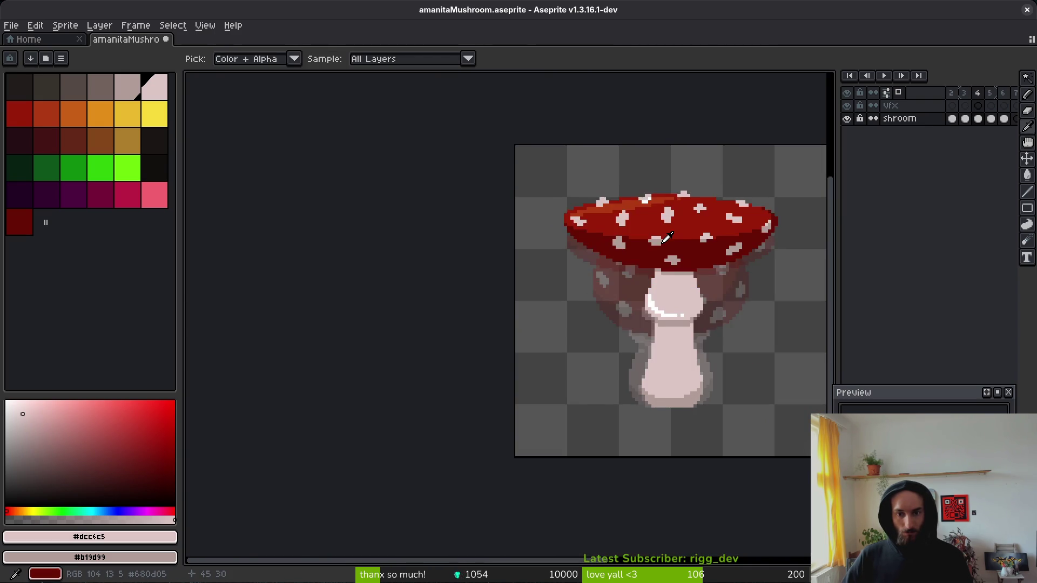
key("b")
Step: Paint two more pale #dcc6c5 pixels onto the cap in frame 5
scroll(649, 243, "up", 4)
left_click(644, 273)
scroll(644, 273, "down", 2)
key("i")
scroll(644, 302, "up", 2)
key("b")
left_click(644, 310)
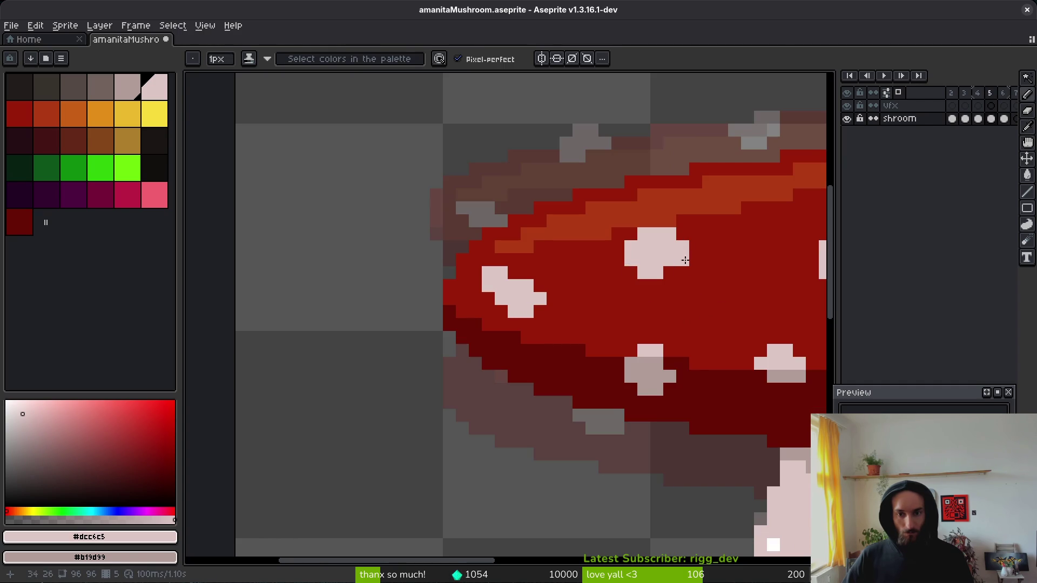
scroll(684, 265, "down", 4)
key("i")
key("b")
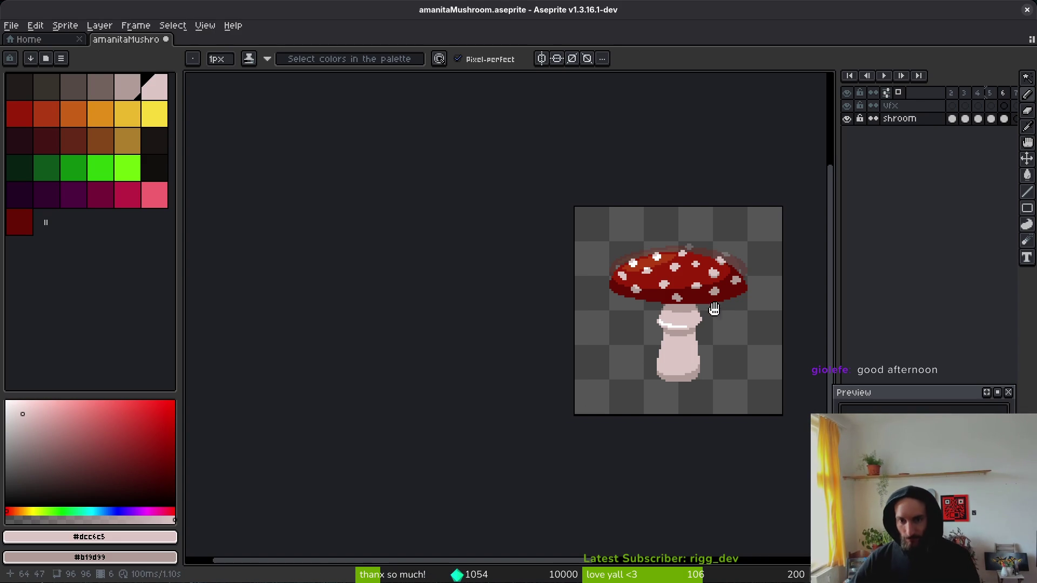
Step: Play the bounce animation to review the updated cap spots
scroll(679, 396, "up", 2)
key("i")
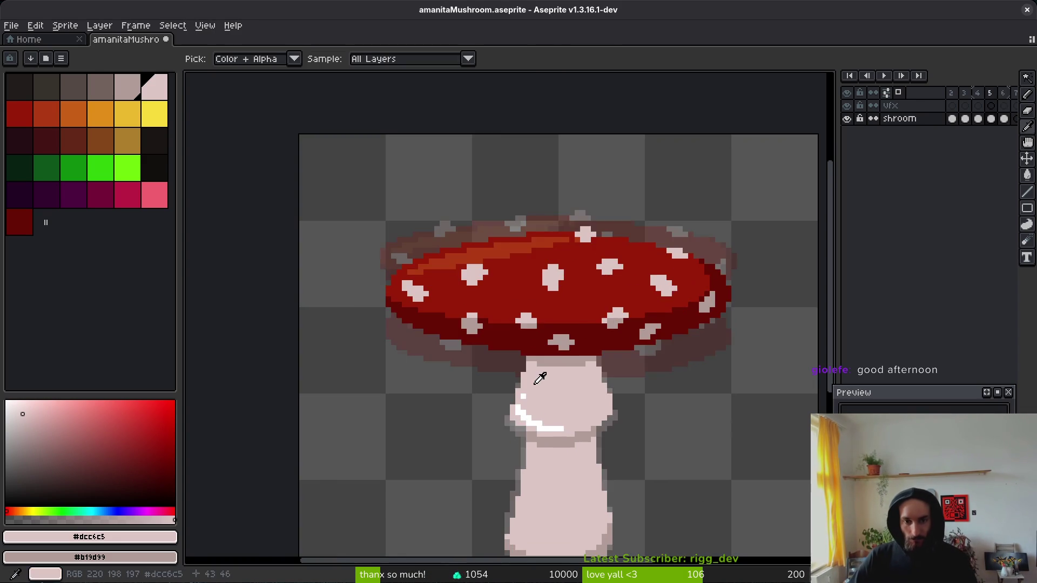
key("Return")
Step: Grow a new pale pink spot along the cap's top edge
key("b")
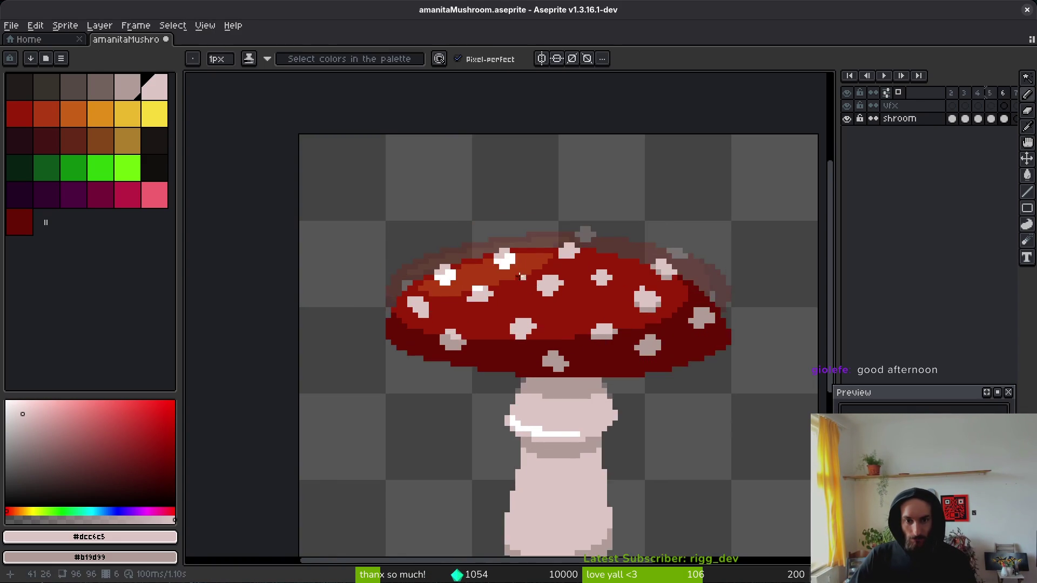
scroll(546, 254, "up", 3)
scroll(448, 292, "down", 1)
scroll(601, 282, "up", 1)
key("b")
left_click(516, 250)
left_click(545, 247)
left_click(493, 247)
left_click(519, 221)
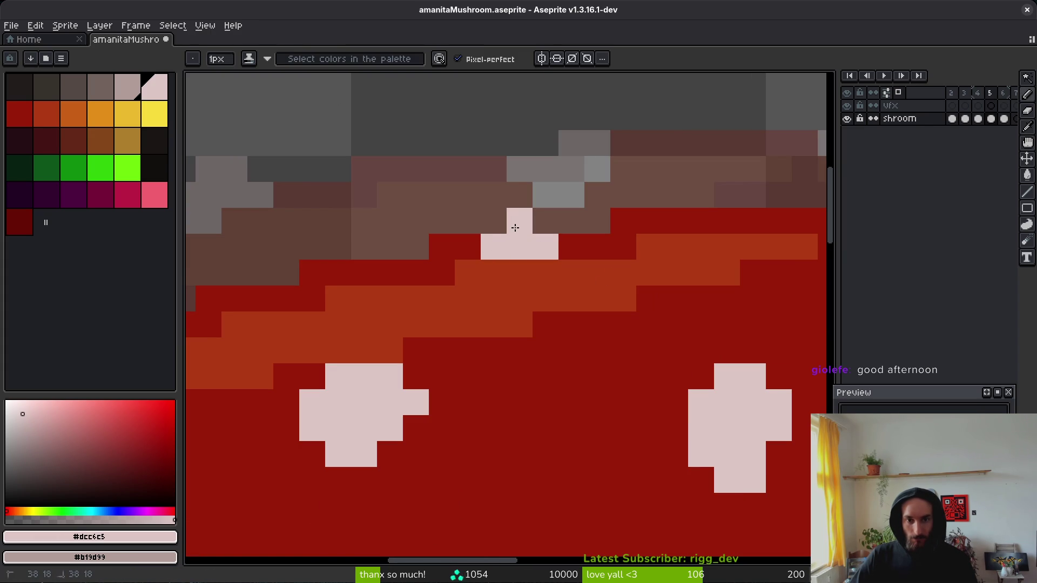
left_click(494, 221)
left_click(468, 247)
Step: On the next frame, paint a staircase light-pink highlight along the cap edge
scroll(432, 254, "down", 3)
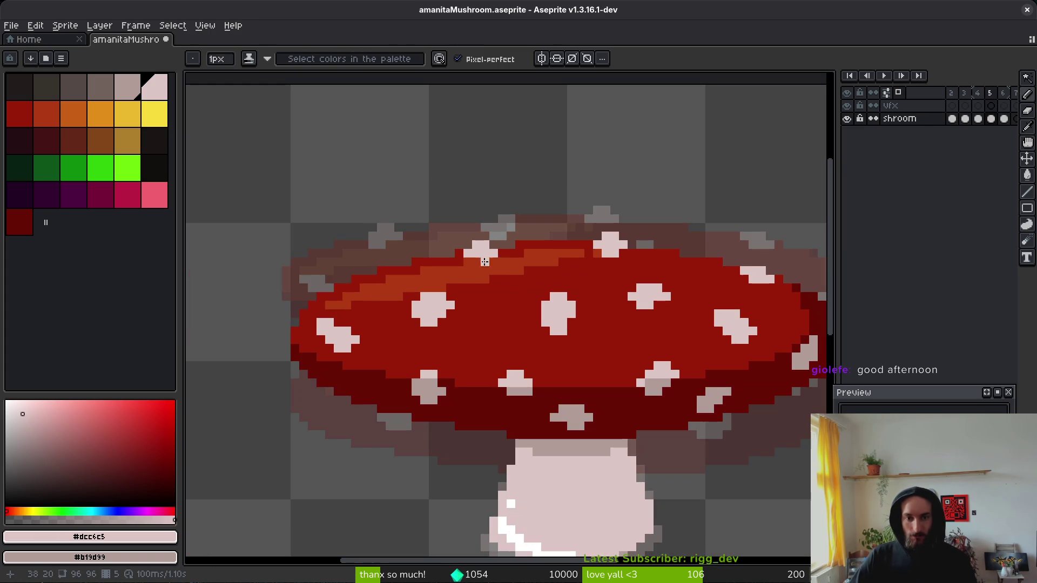
key("i")
key("b")
scroll(370, 241, "up", 5)
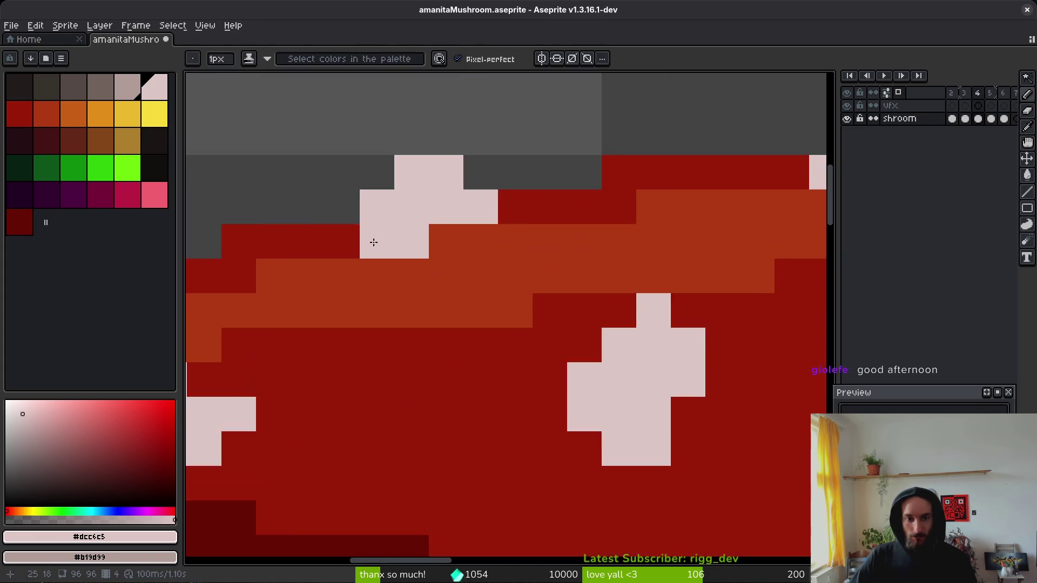
key("Right")
left_click(377, 380)
left_click_drag(404, 383, 452, 344)
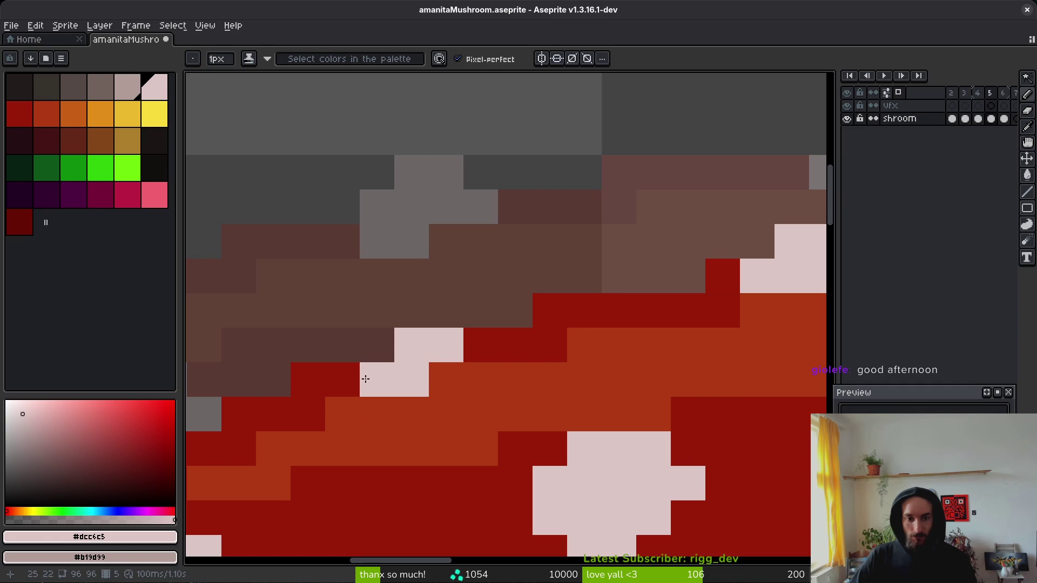
left_click_drag(342, 380, 377, 345)
Step: Add several white highlight pixels on the cap, then switch to the cap red
scroll(482, 346, "down", 5)
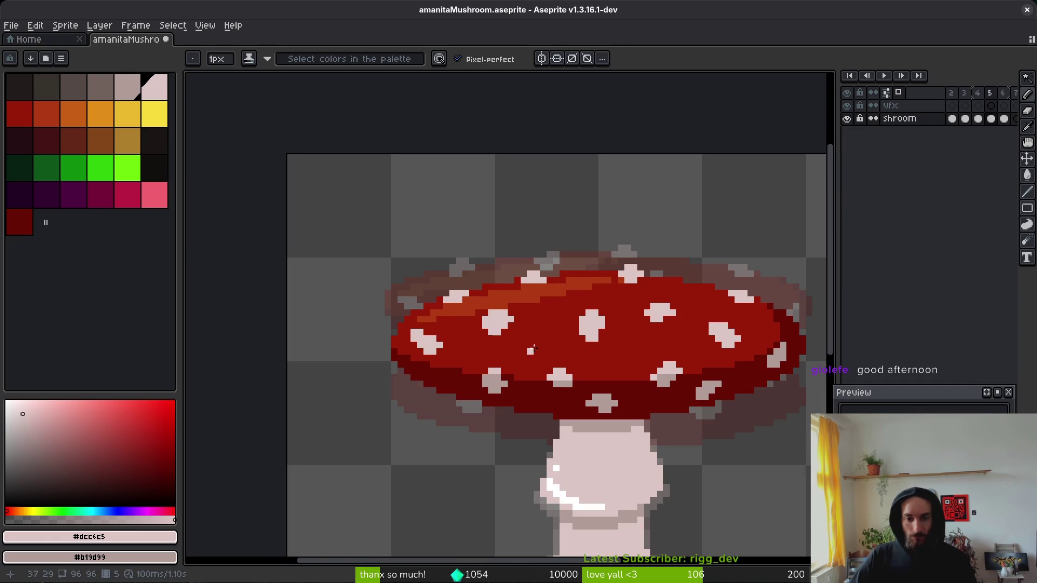
left_click(37, 441)
left_click(7, 402)
scroll(521, 281, "up", 3)
left_click(529, 284)
left_click(330, 335)
left_click(348, 318)
scroll(322, 333, "down", 6)
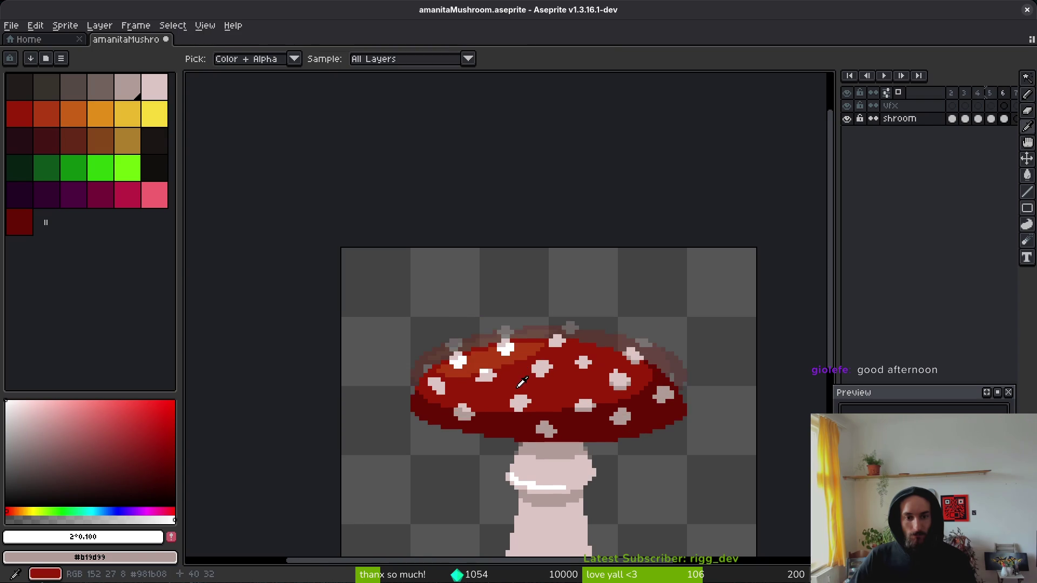
scroll(497, 349, "up", 5)
left_click(497, 348)
left_click(489, 349, "alt")
Step: Move to the next frame and sample the light pink and white spot colours
scroll(516, 368, "down", 4)
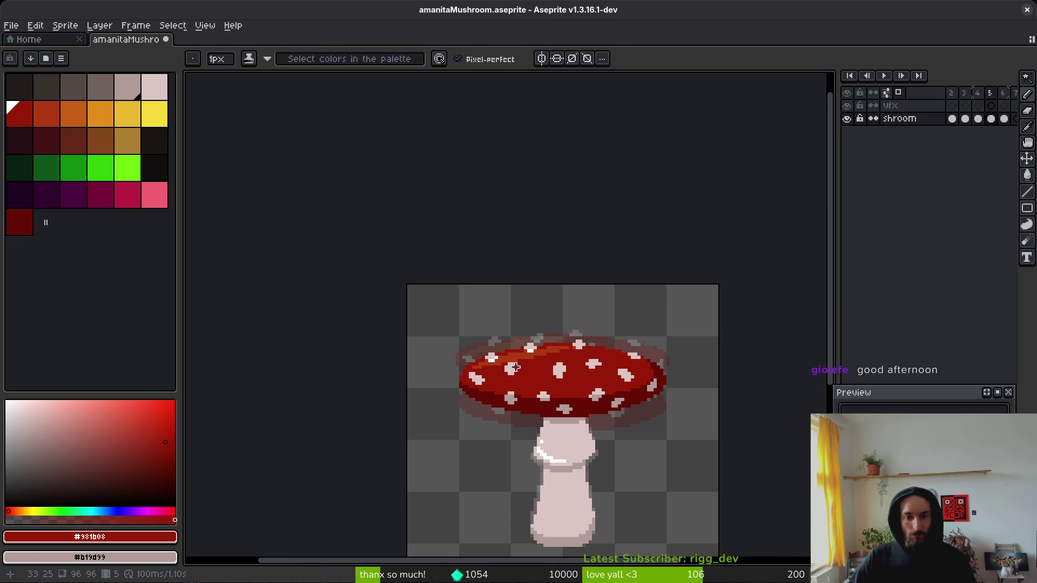
key("Right")
key("Left")
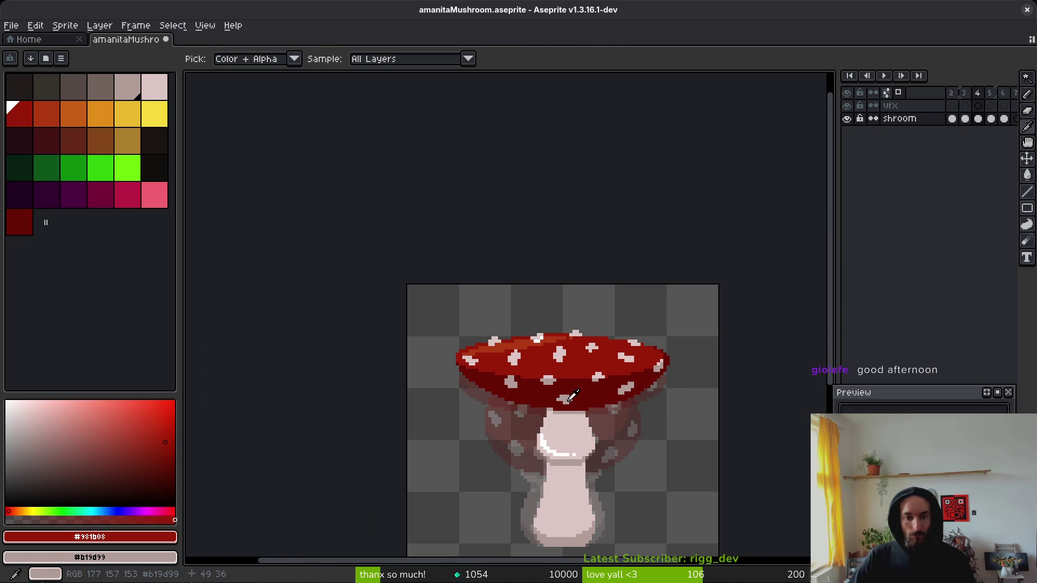
scroll(527, 366, "up", 5)
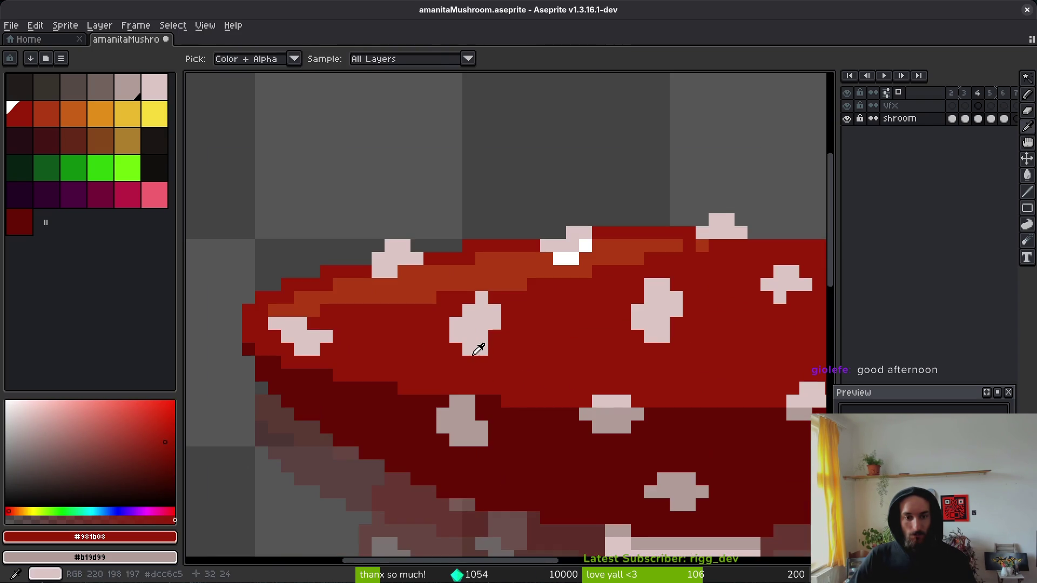
scroll(603, 351, "down", 3)
key("Right")
scroll(424, 352, "up", 6)
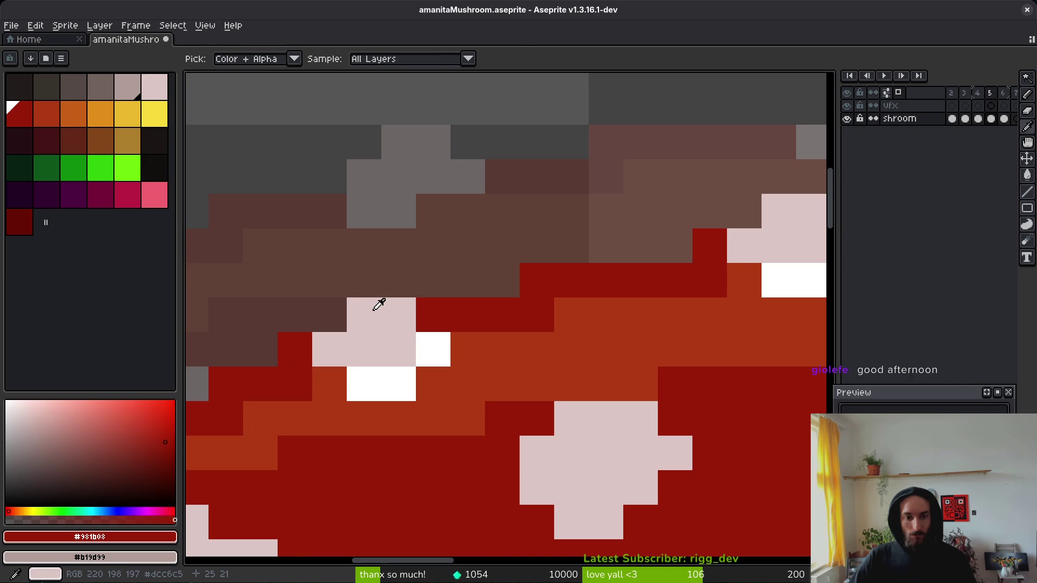
left_click(428, 303, "alt")
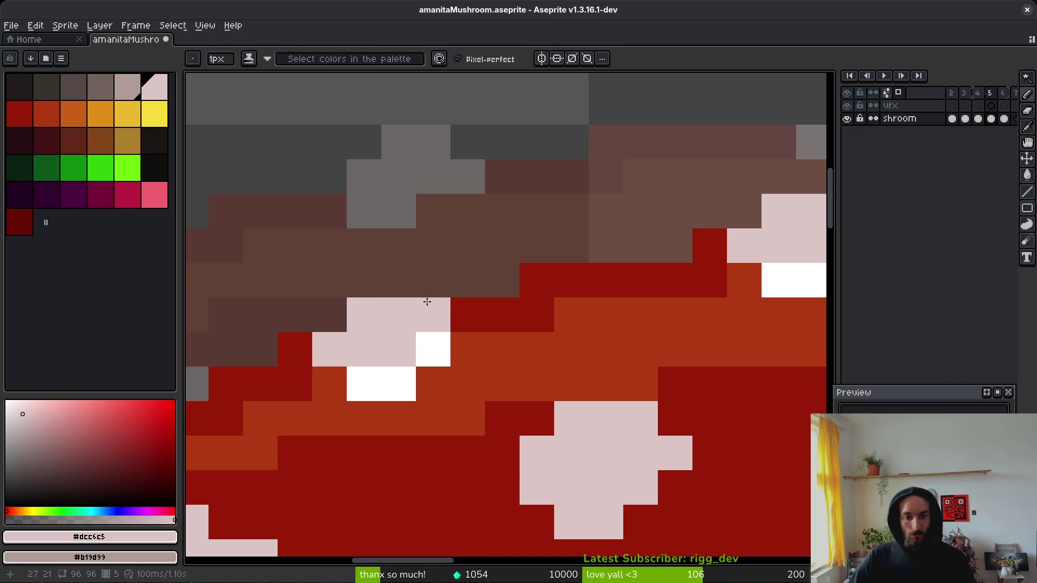
left_click(434, 337, "alt")
scroll(485, 368, "down", 5)
scroll(502, 394, "up", 5)
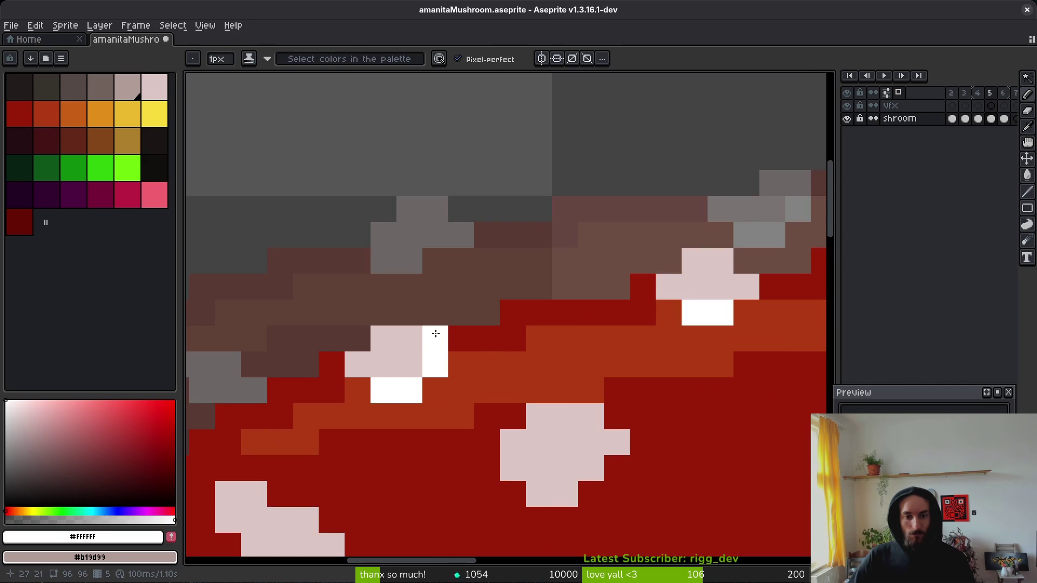
left_click(358, 337, "alt")
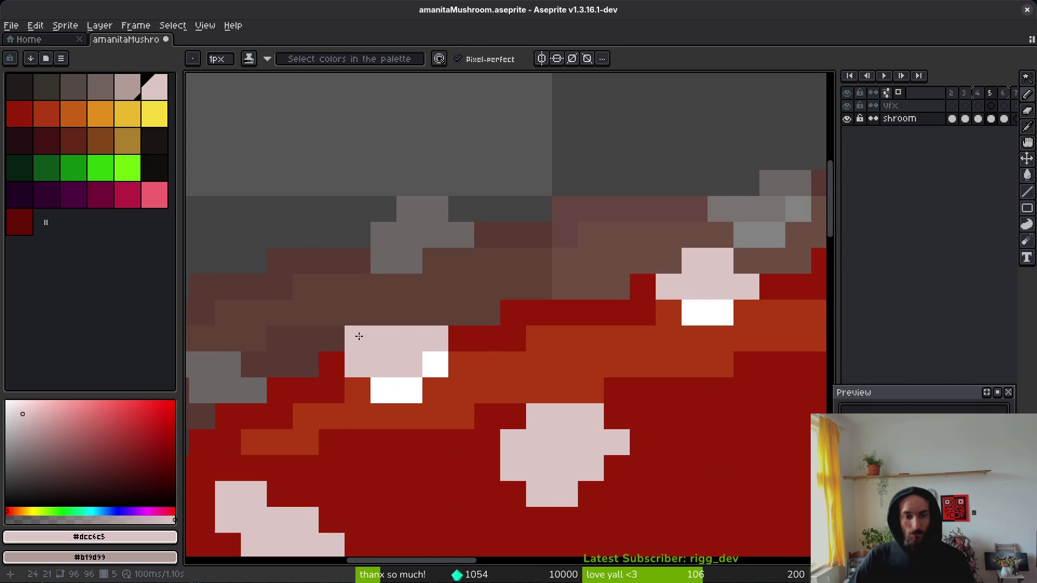
scroll(410, 313, "down", 4)
scroll(490, 369, "down", 1)
scroll(479, 269, "up", 4)
scroll(484, 285, "down", 3)
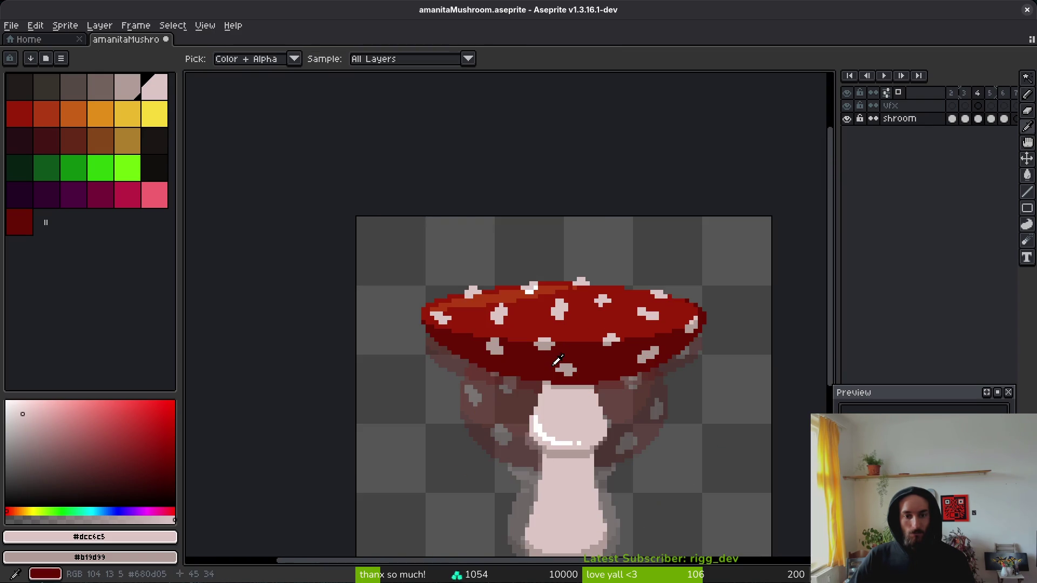
scroll(472, 286, "up", 3)
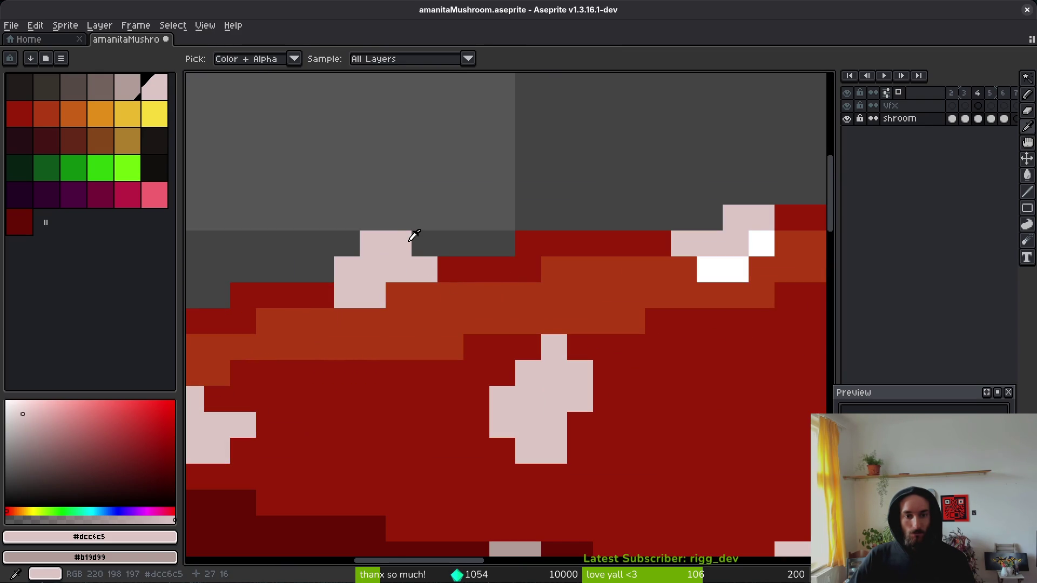
Step: Add a white pixel, undo a stray one, and erase two stray pale pixels above the cap
key("b")
left_click(7, 402)
left_click(399, 295)
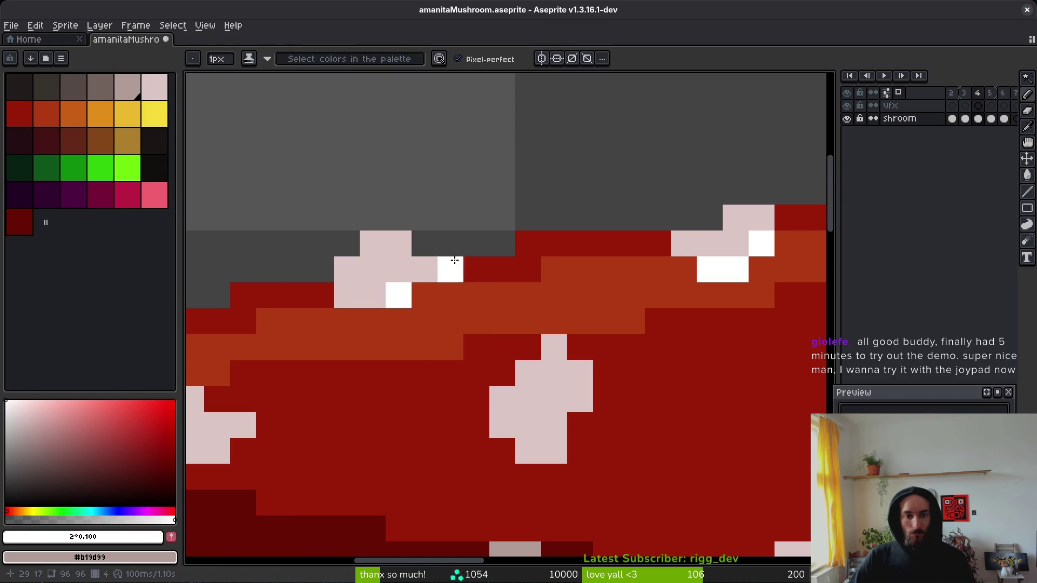
key("ctrl+z")
key("e")
left_click_drag(400, 243, 372, 243)
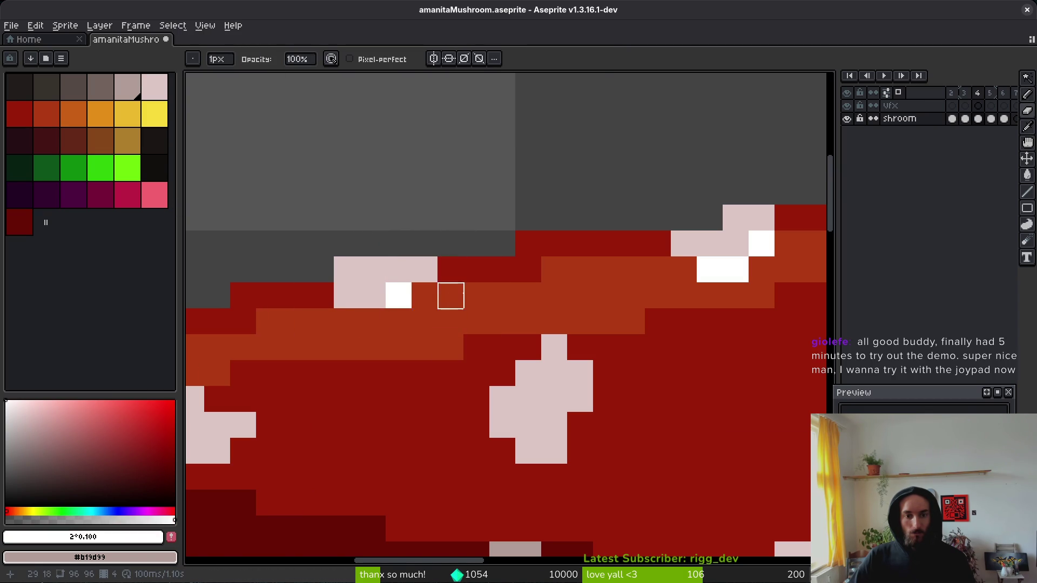
scroll(457, 294, "down", 2)
scroll(570, 281, "down", 3)
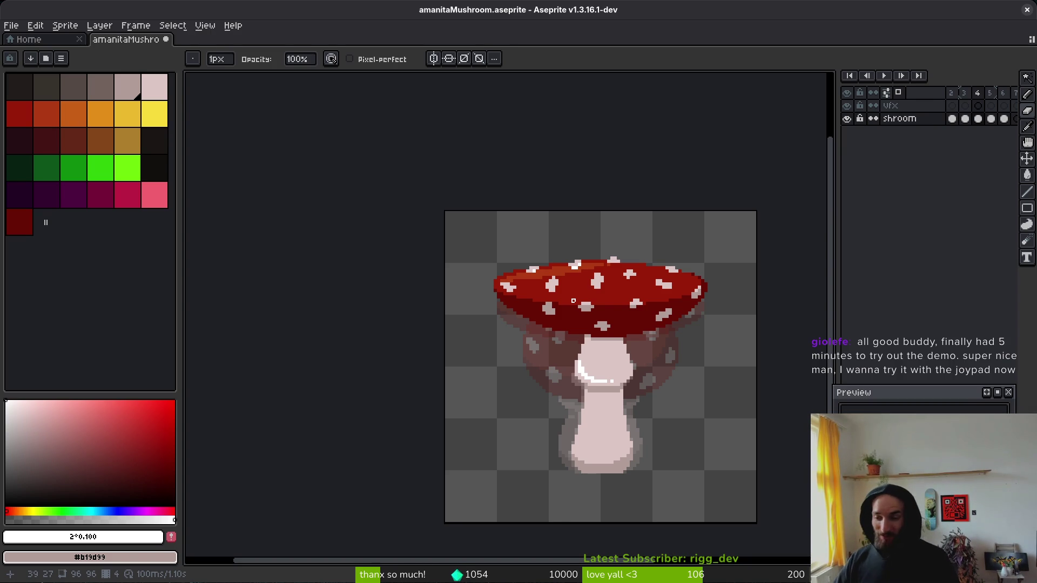
Step: Flip between frames 3 and 4 to compare the round and flat cap poses
key("Left")
key("Right")
key("Left")
key("Right")
scroll(569, 324, "up", 4)
key("i")
scroll(616, 270, "down", 6)
key("Left")
key("Right")
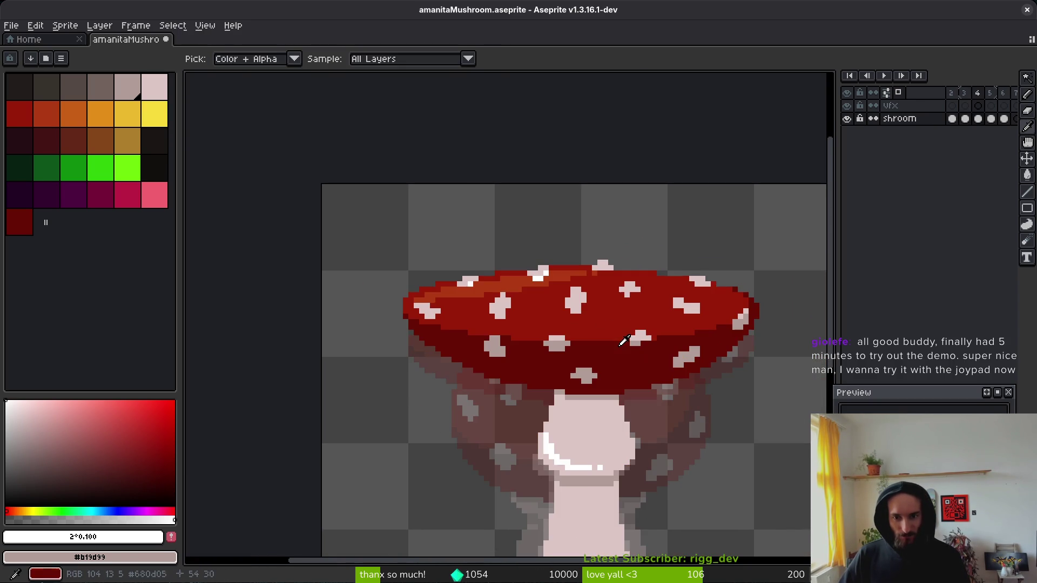
key("b")
Step: Save the mushroom file, check frame 6, and return to the first frame
key("ctrl+s")
scroll(530, 371, "down", 1)
scroll(989, 97, "right", 2)
left_click(977, 95)
key("Home")
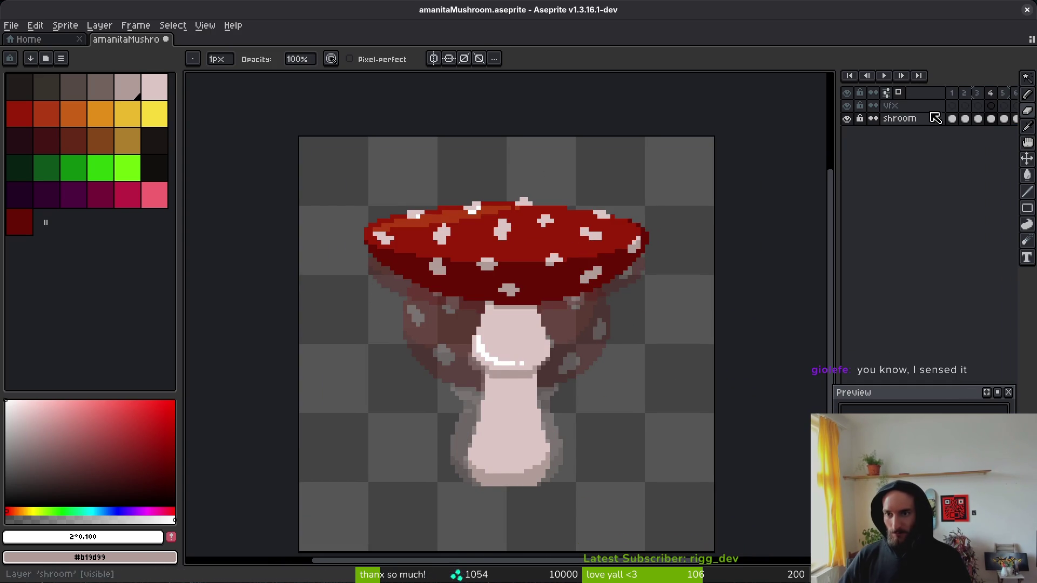
Step: Tag frames 1 through 6 as the 'bounce' animation
left_click(962, 95)
mouse_move(963, 94)
left_mouse_down()
mouse_move(1010, 97)
mouse_move(974, 106)
left_mouse_up()
key("F2")
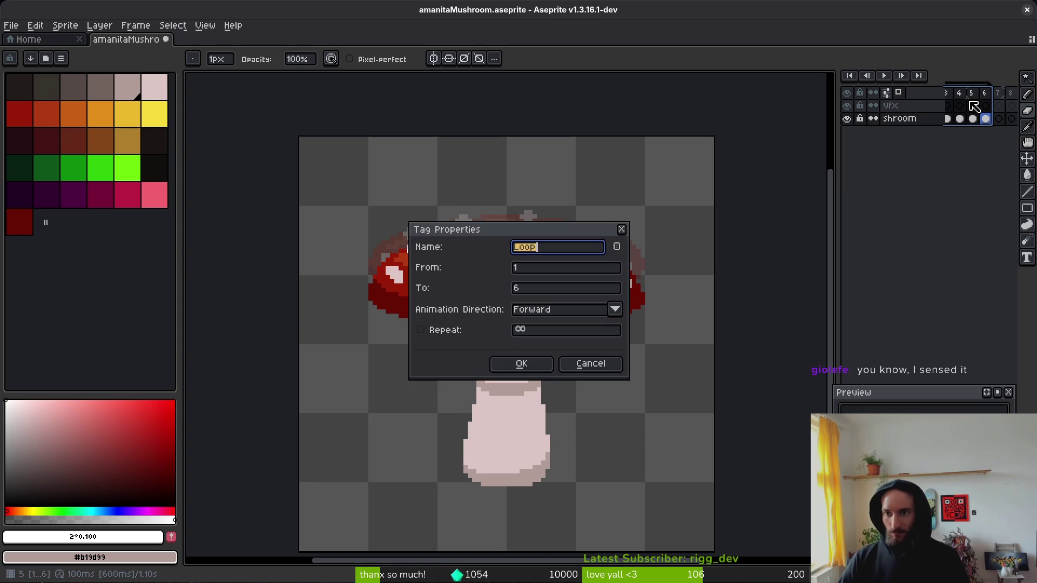
type("nce")
key("Return")
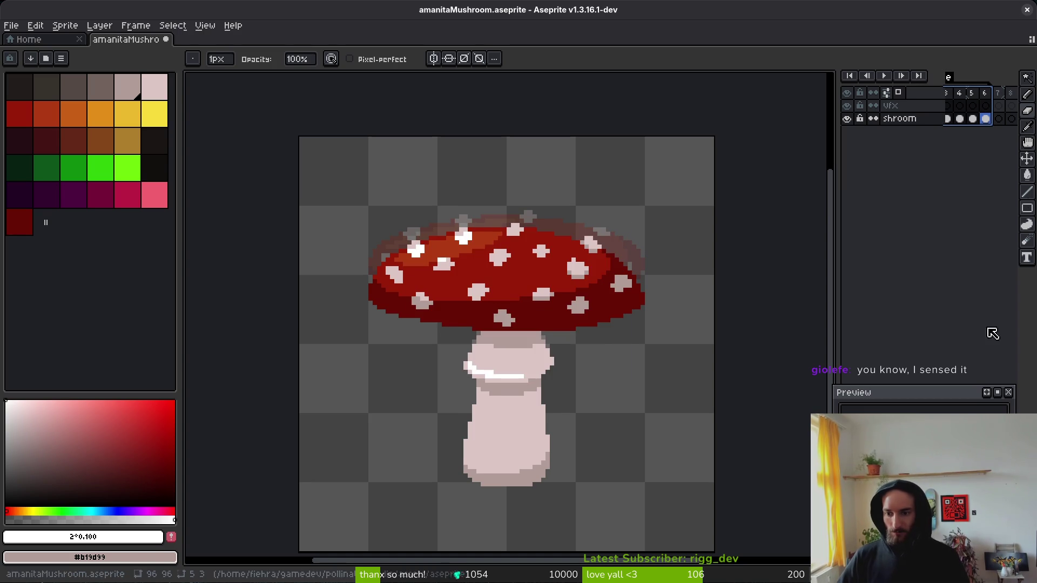
Step: Play the bounce animation, then stop and compare frame 5 with its neighbouring frames
left_click(977, 117)
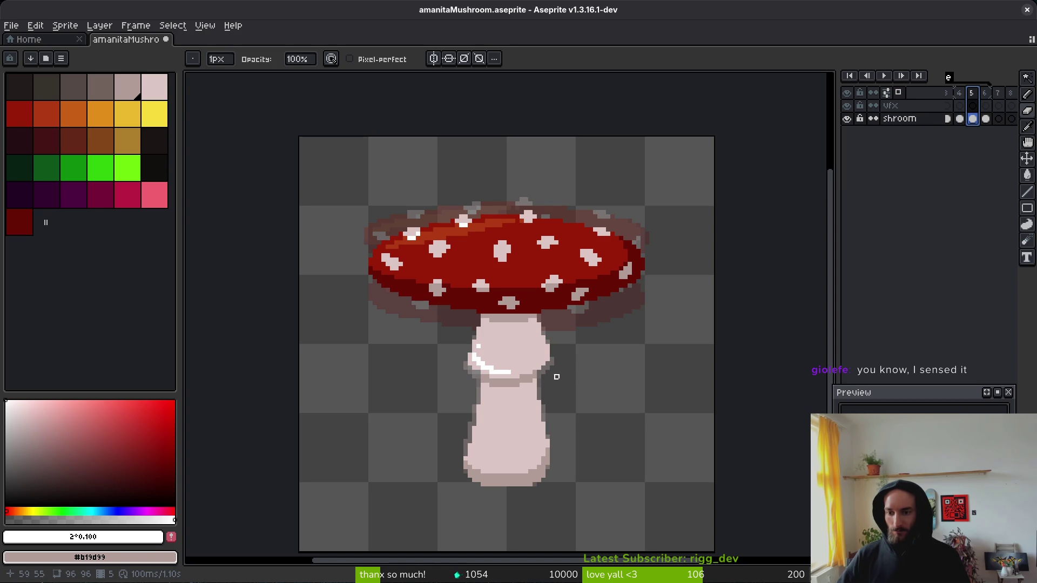
key("Return")
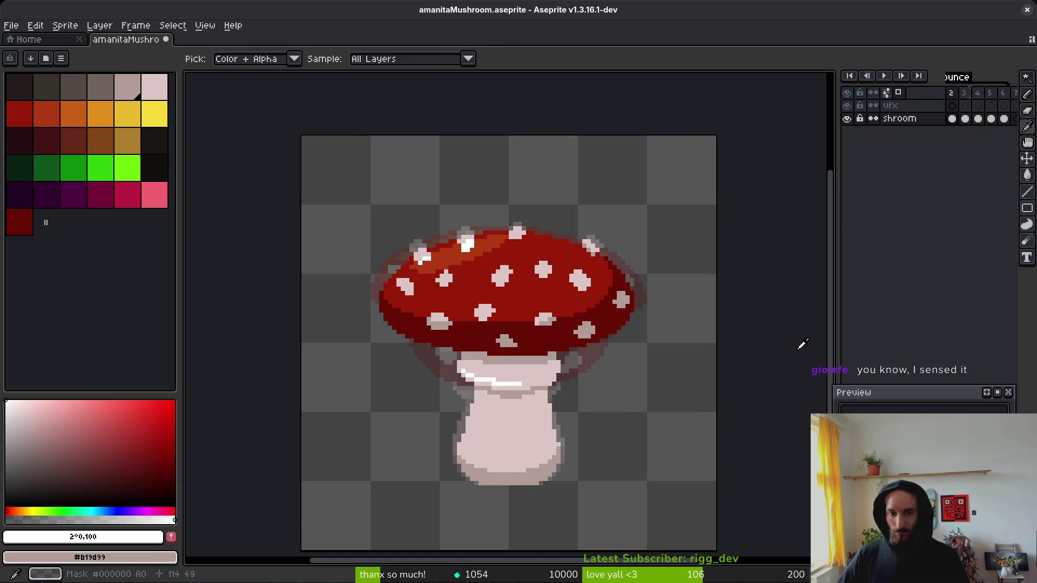
key("alt+Tab")
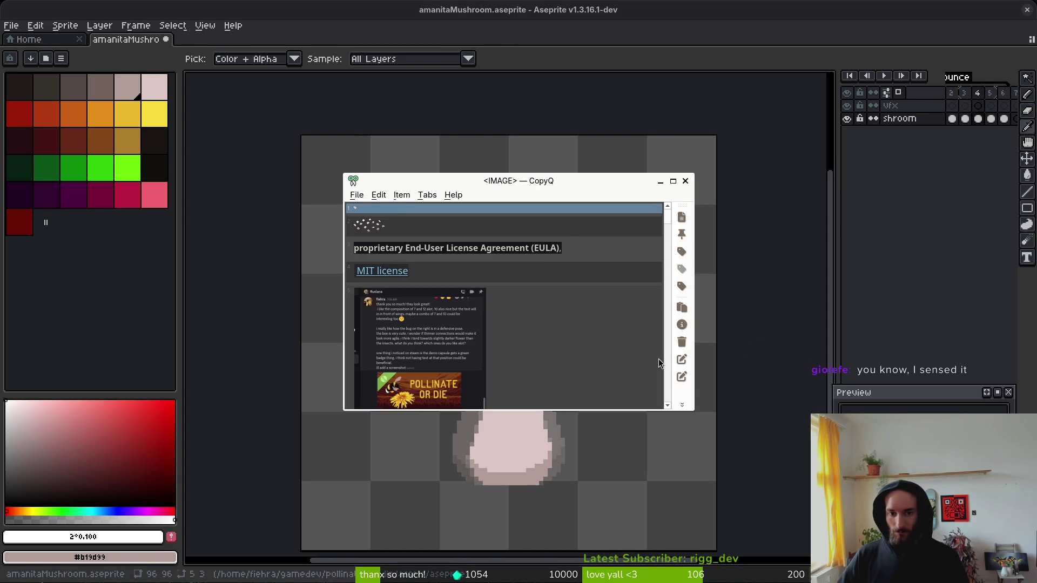
left_click(992, 121)
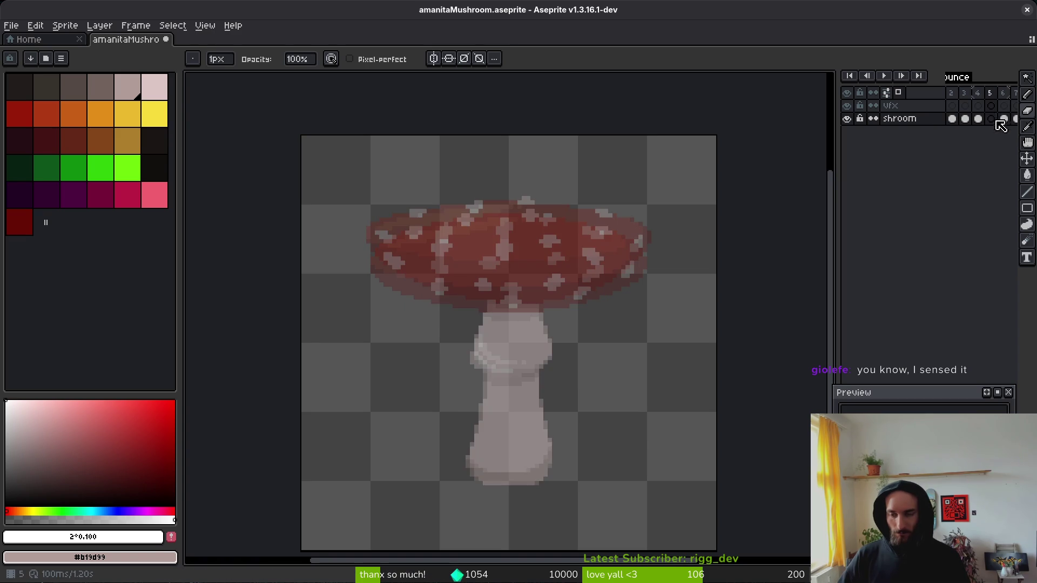
left_click(979, 119)
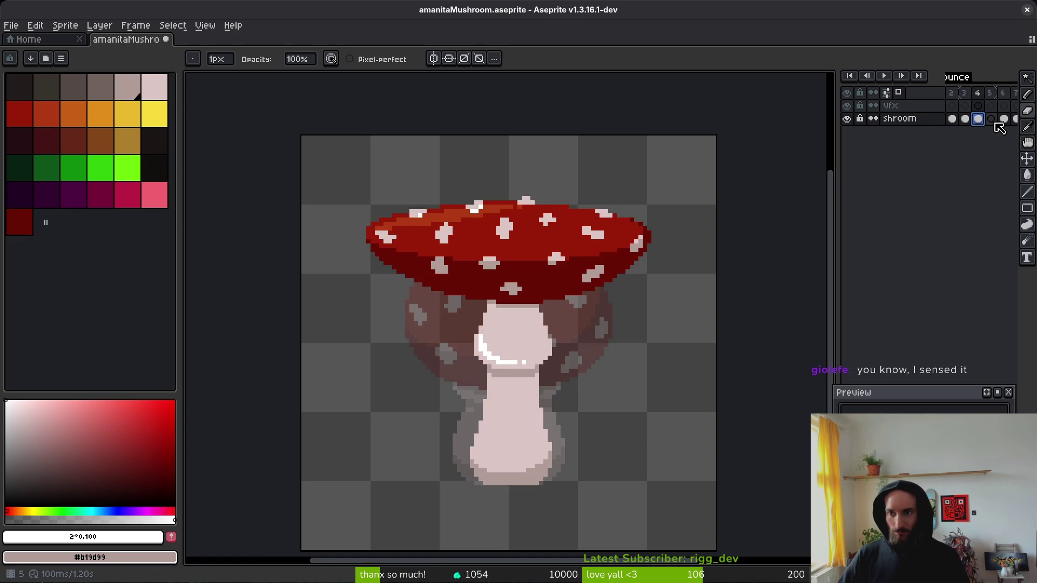
left_click(992, 120)
left_click(978, 119)
left_click(993, 150)
key("Left")
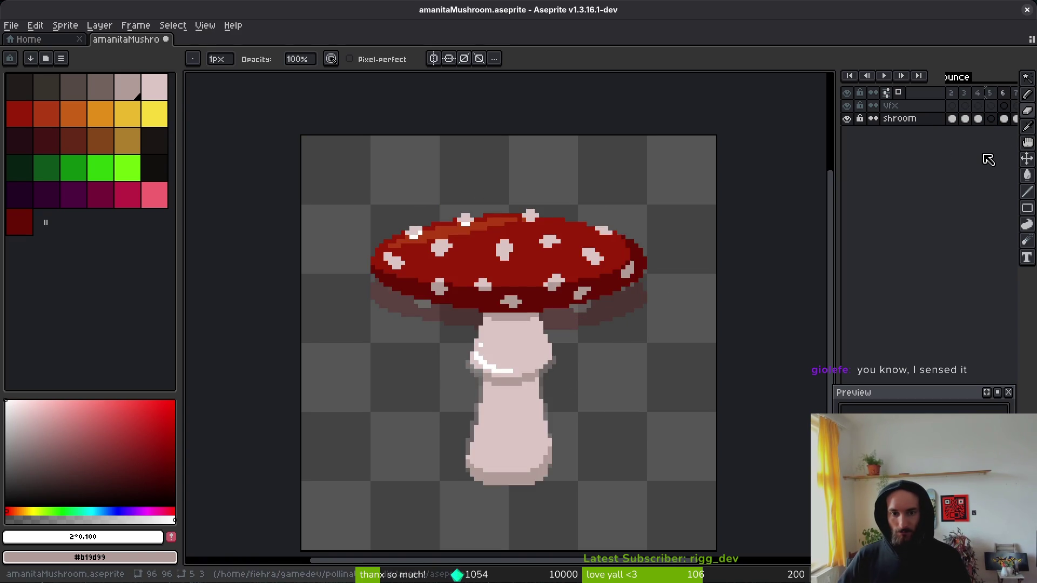
key("Right")
key("Right")
key("Right")
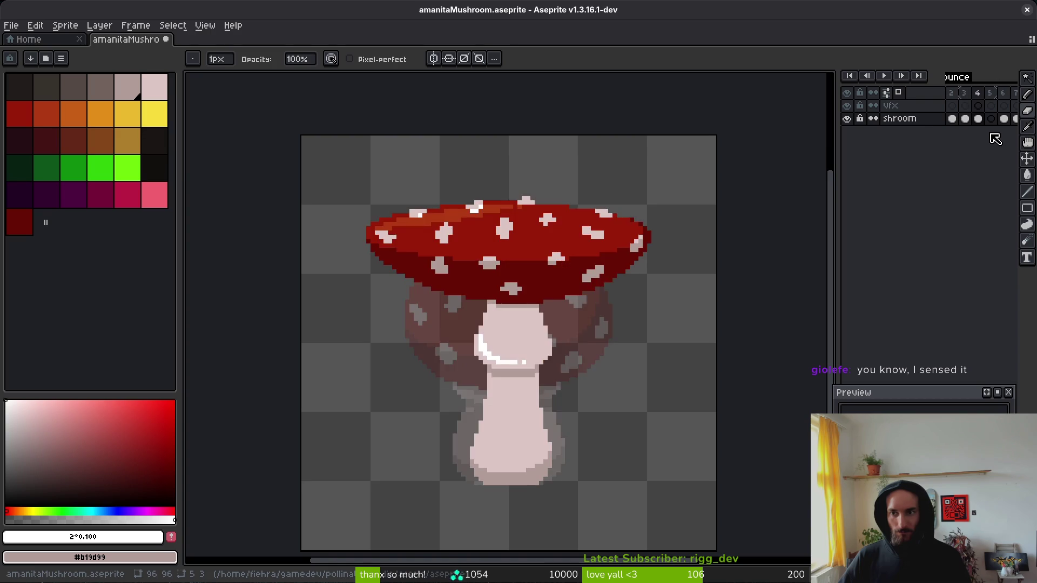
Step: Review the squashed and stretched bounce frames and recentre the mushroom on the canvas
left_click(992, 103)
left_click(1016, 100)
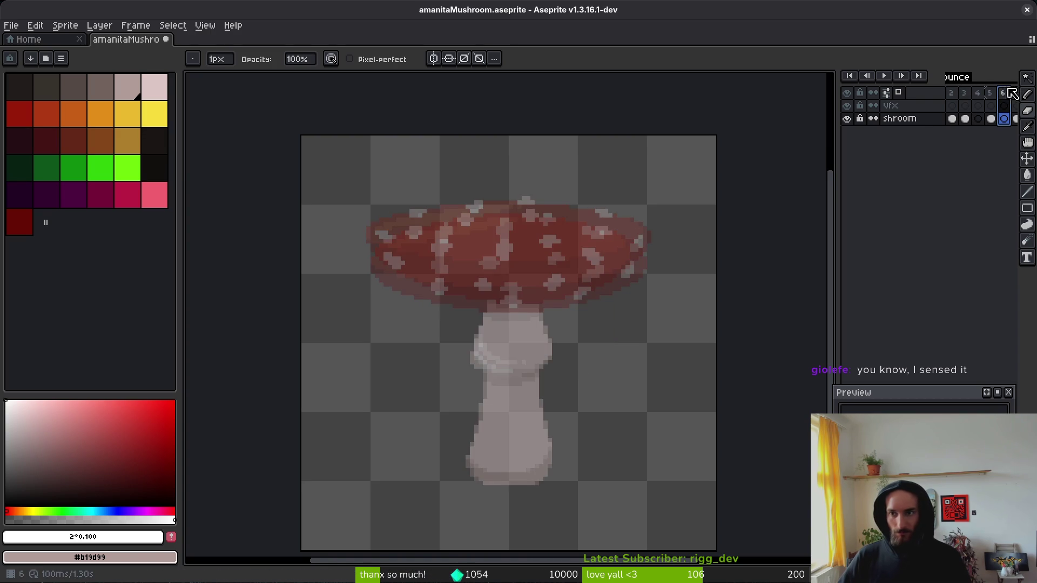
left_click(1007, 95)
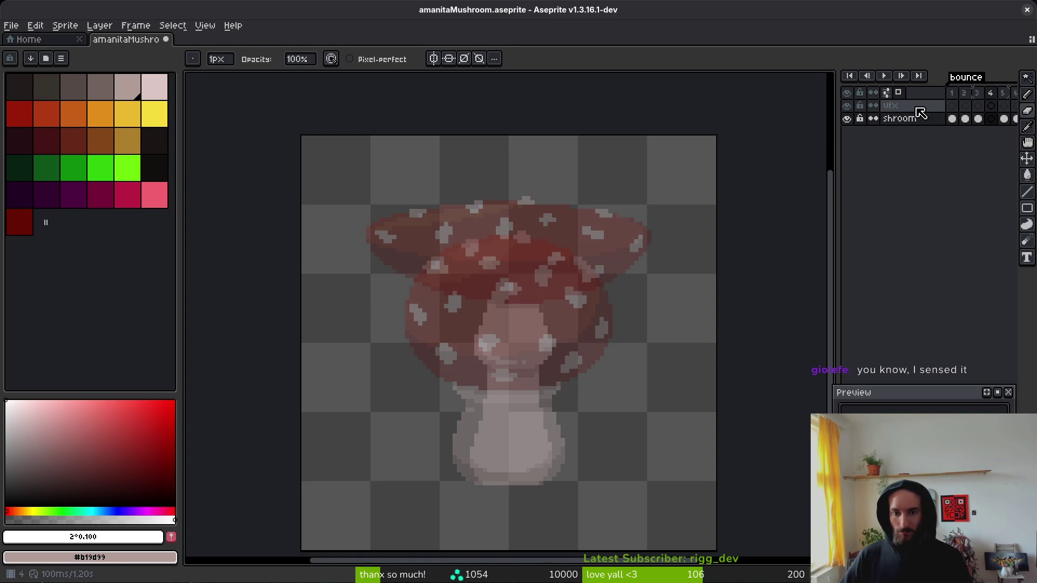
left_click_drag(512, 310, 529, 288)
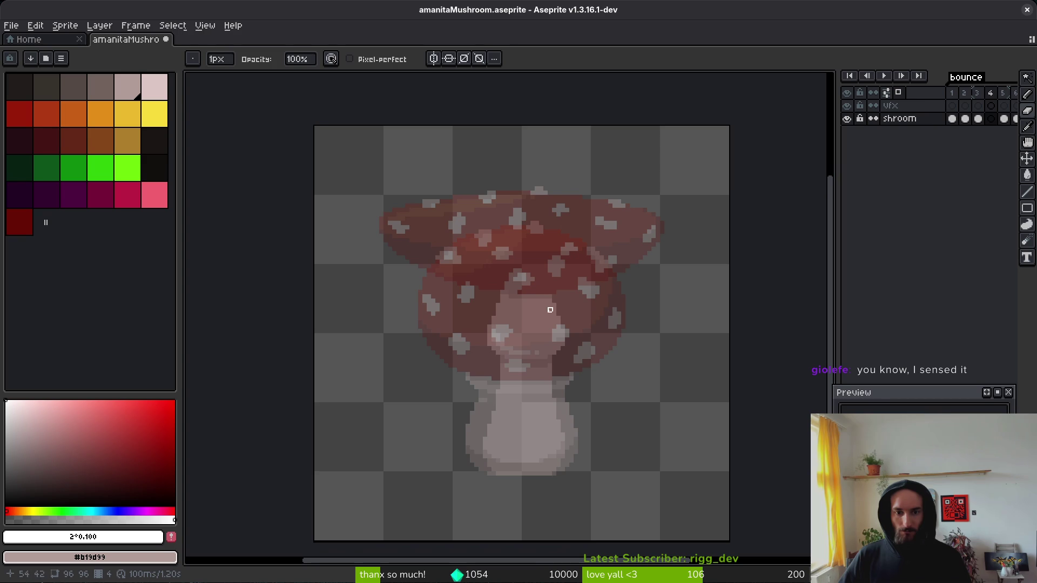
Step: Sample the cap red #981b08 from the previous frame and return to frame 4 with the Pencil
key("Left")
key("i")
left_click(541, 277)
key("b")
key("Right")
scroll(542, 278, "up", 2)
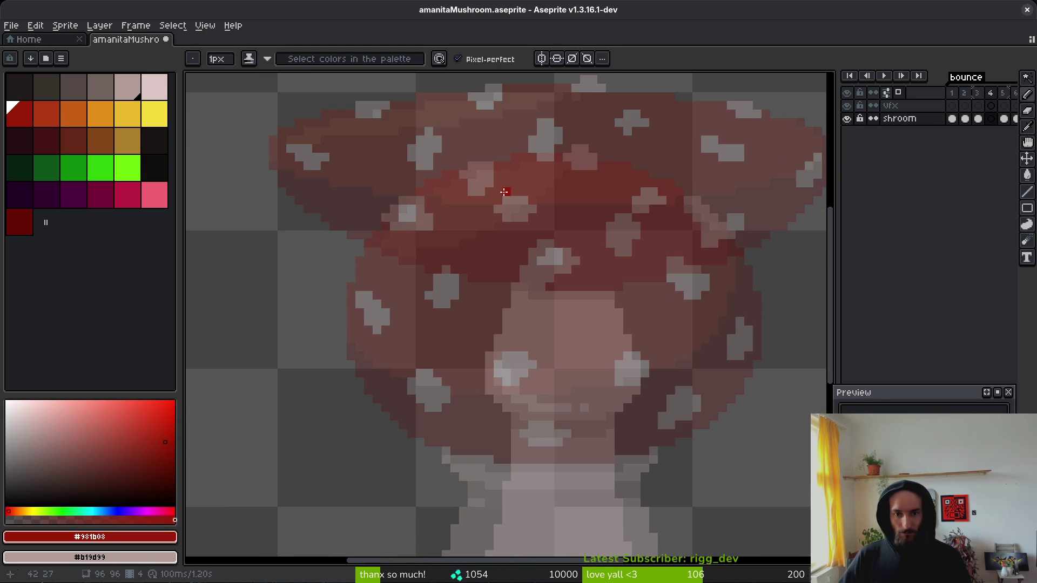
scroll(544, 194, "down", 2)
scroll(544, 194, "right", 4)
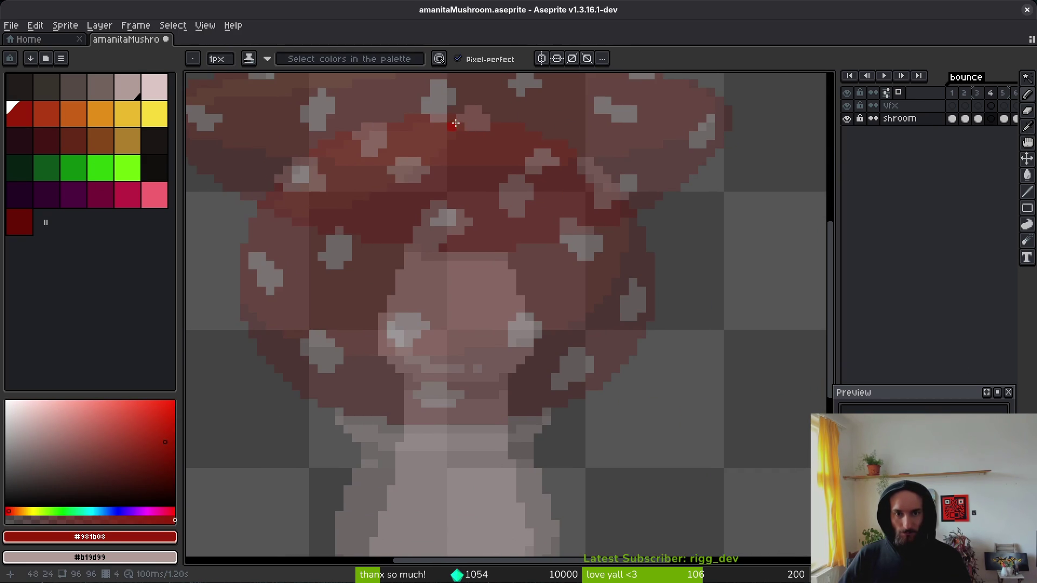
Step: Draw the red outline along the cap's top, right side and base, redoing a rejected arc
left_click(475, 126, "shift")
mouse_move(616, 188)
left_mouse_down()
mouse_move(657, 229)
mouse_move(671, 269)
left_mouse_up()
key("ctrl+z")
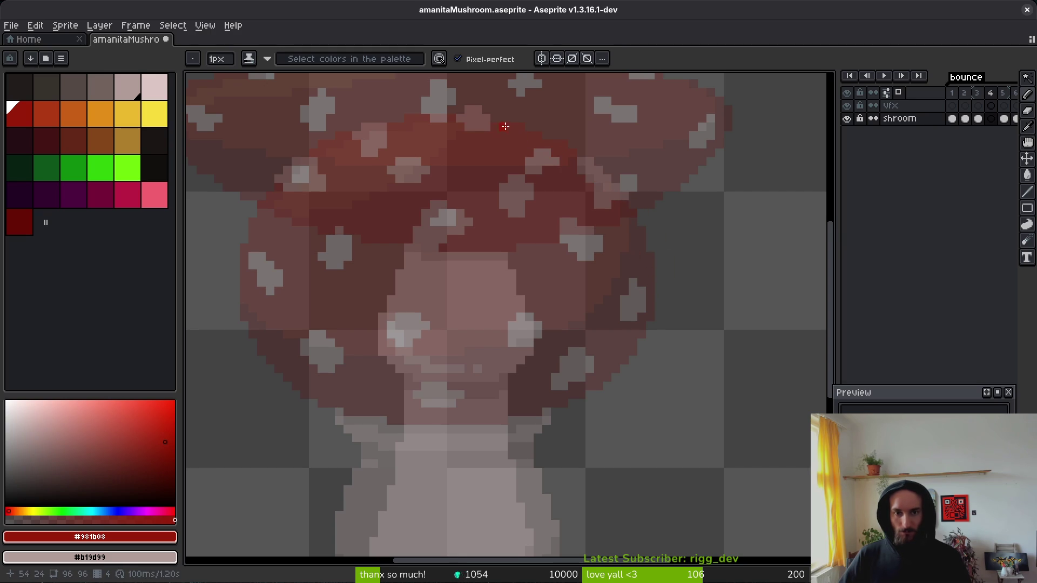
scroll(506, 127, "down", 2)
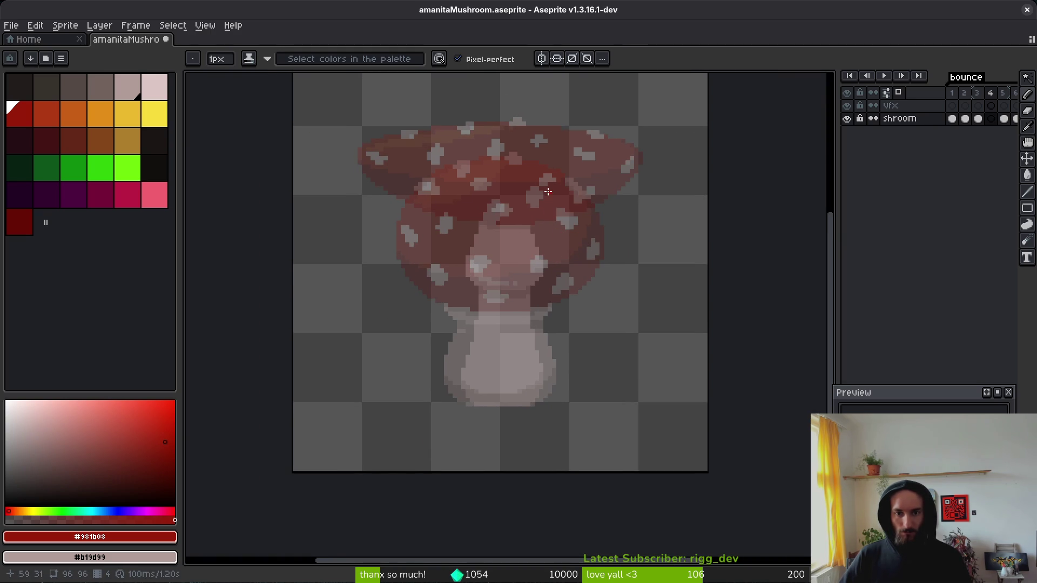
scroll(546, 183, "up", 1)
mouse_move(556, 176)
left_mouse_down()
mouse_move(505, 153)
mouse_move(534, 160)
left_mouse_up()
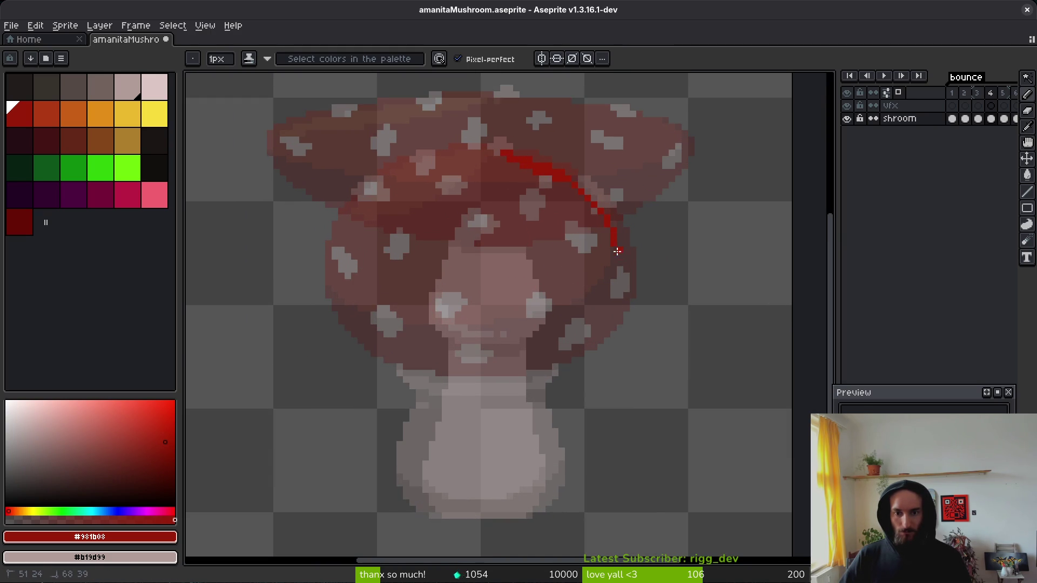
mouse_move(528, 405)
left_mouse_down()
mouse_move(438, 403)
mouse_move(376, 378)
left_mouse_up()
Step: Complete the outline up the left side and along the lower right, redrawing the upper-left stroke
mouse_move(336, 269)
left_mouse_down()
mouse_move(394, 183)
mouse_move(495, 153)
left_mouse_up()
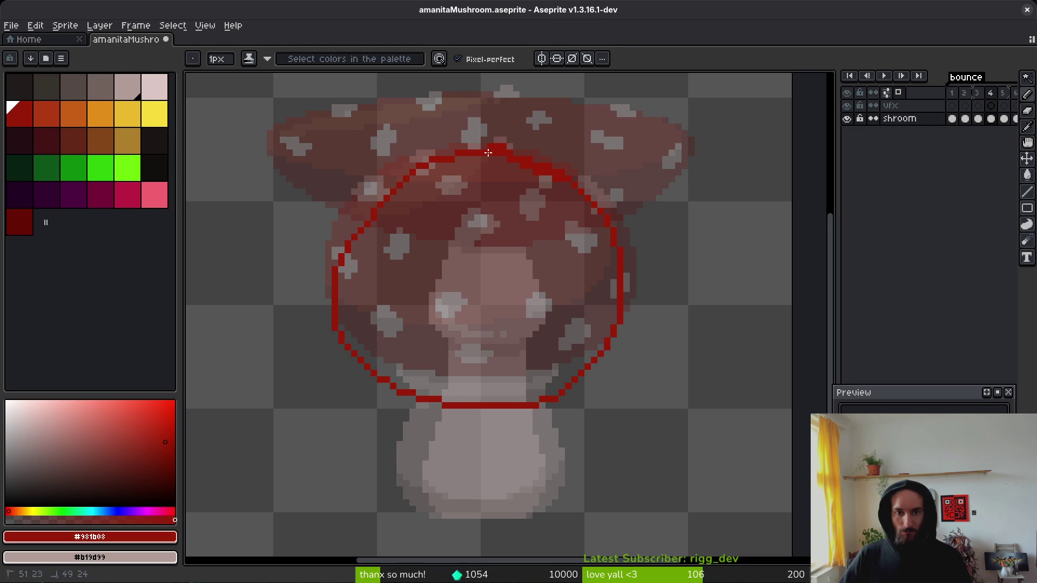
key("ctrl+z")
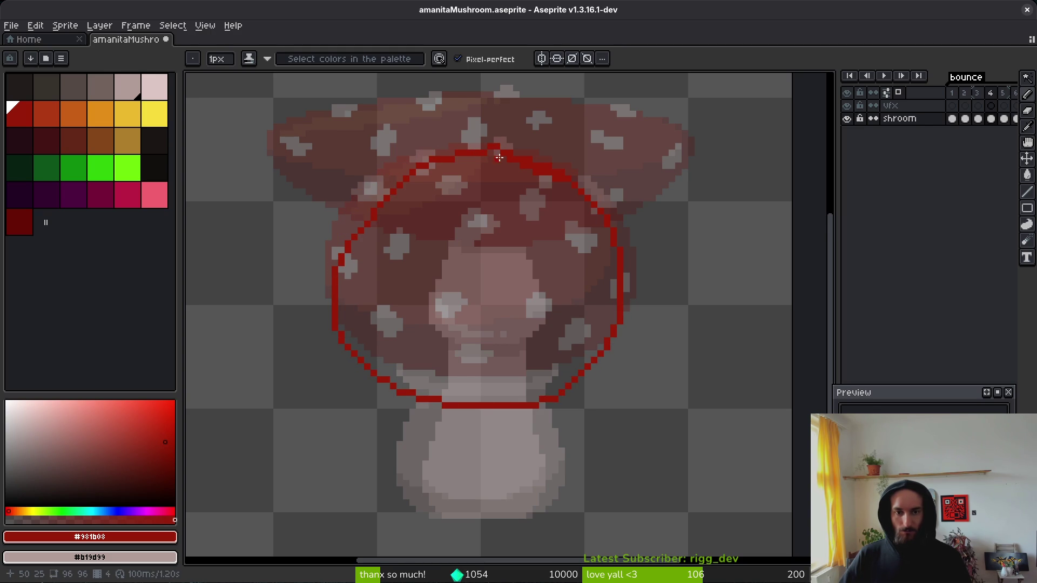
mouse_move(336, 271)
left_mouse_down()
mouse_move(345, 230)
mouse_move(377, 189)
left_mouse_up()
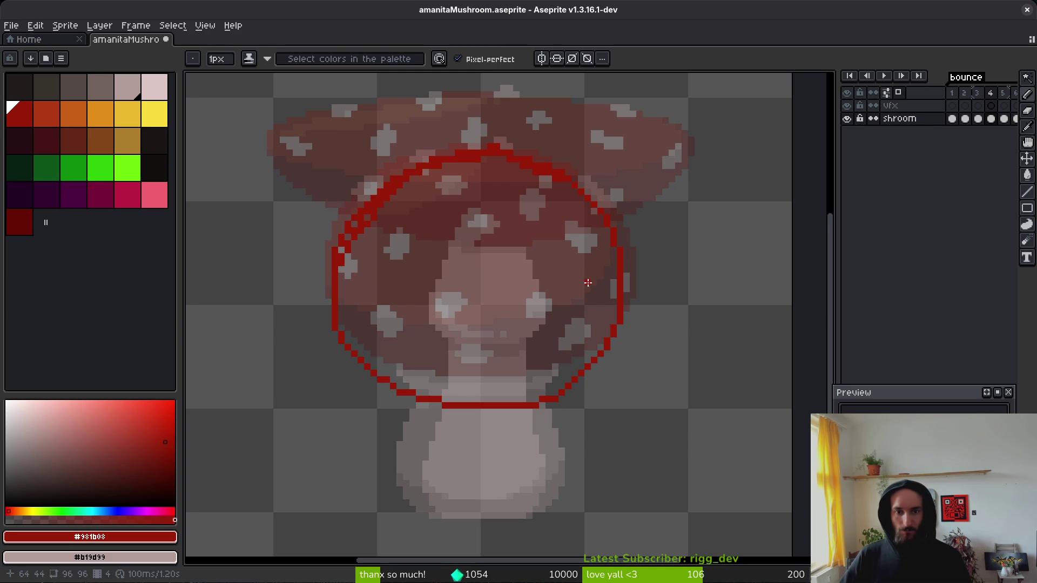
key("alt")
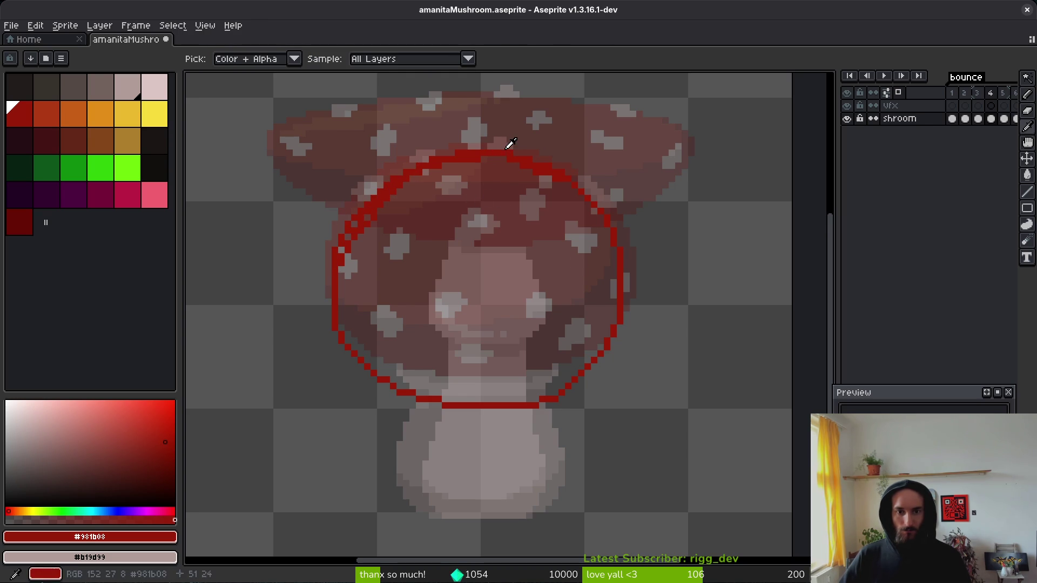
scroll(539, 330, "up", 2)
mouse_move(701, 329)
left_mouse_down()
mouse_move(631, 373)
mouse_move(551, 385)
left_mouse_up()
Step: Erase stray pixels along the lower outline and extend the lower-left diagonal in red
key("e")
left_click_drag(691, 360, 624, 384)
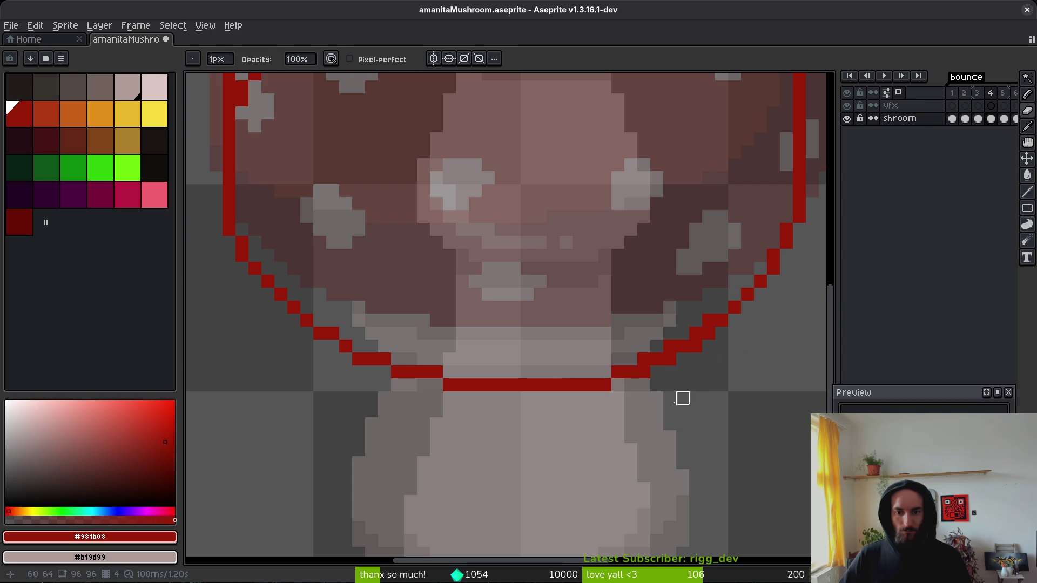
left_click(358, 360)
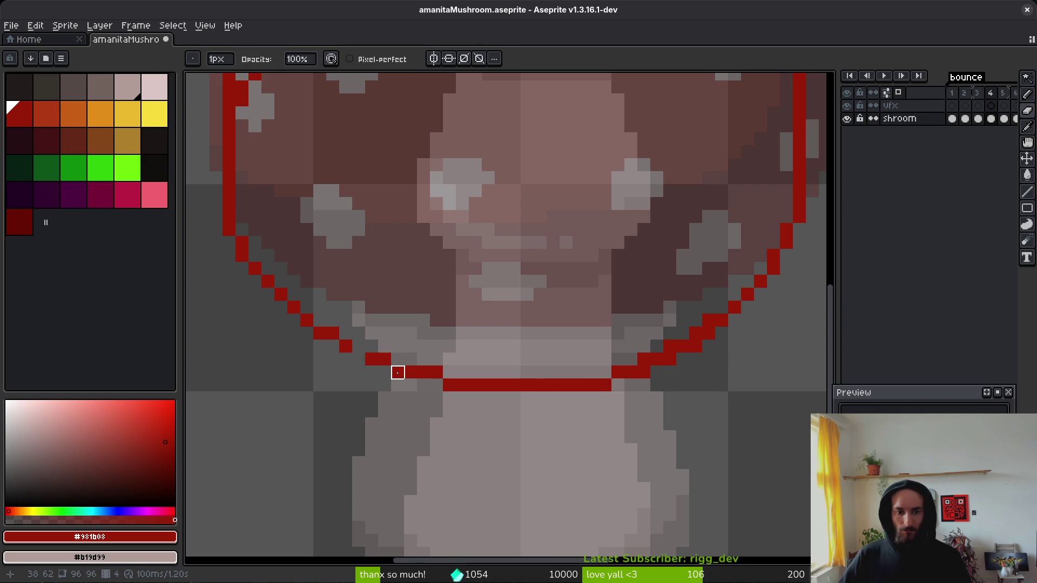
left_click(398, 373)
key("b")
left_click(399, 359)
left_click(449, 372)
scroll(621, 411, "down", 2)
scroll(621, 410, "up", 3)
Step: Fix the bottom-right outline, moving its red pixels one row up and erasing extras
key("e")
left_click(603, 363)
key("b")
left_click(603, 347)
left_click(673, 338)
scroll(686, 365, "down", 4)
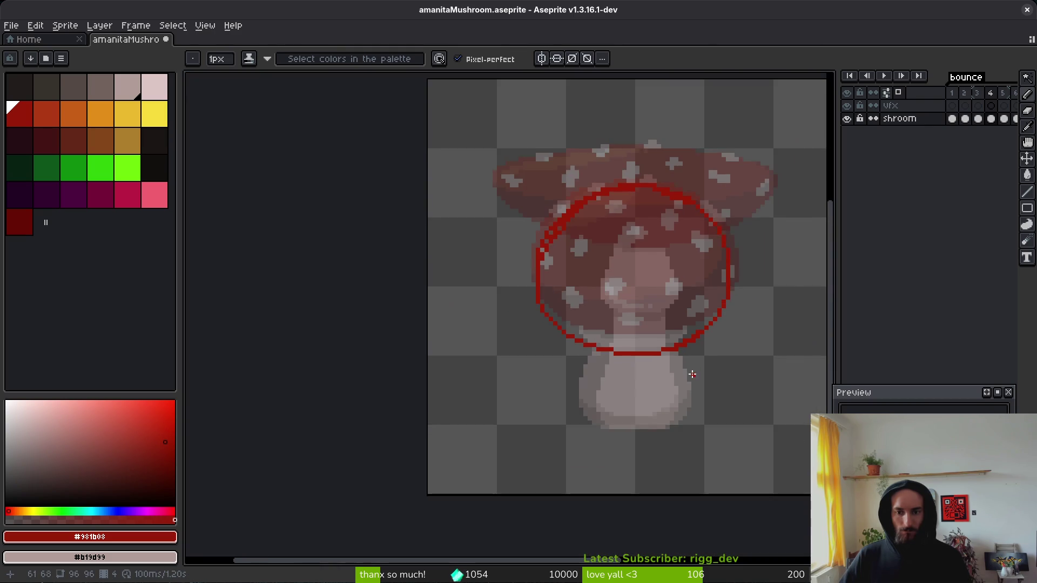
scroll(675, 357, "up", 3)
key("e")
left_click(671, 330)
left_click(658, 330)
scroll(658, 344, "down", 3)
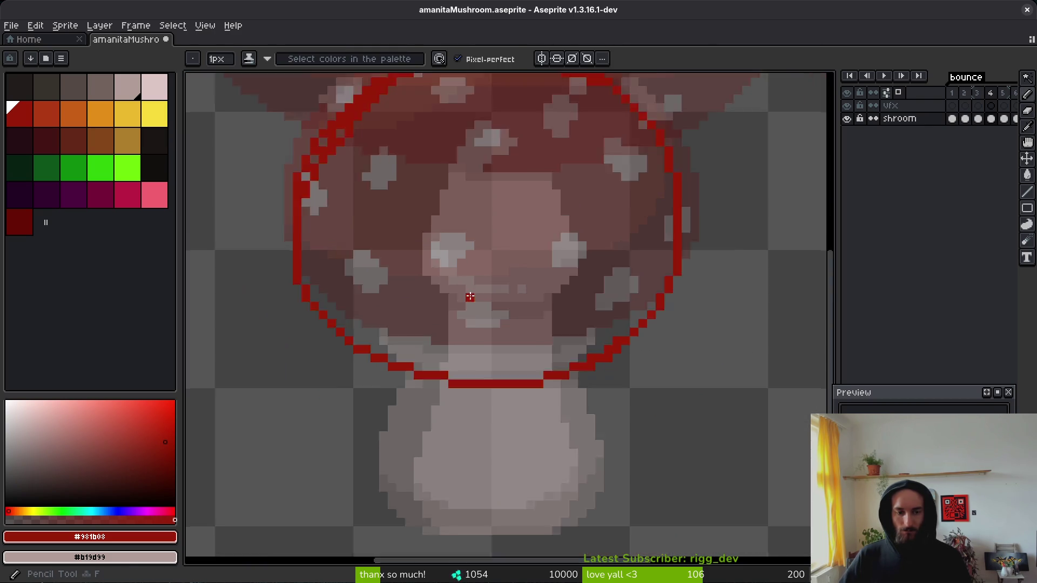
scroll(368, 302, "up", 3)
Step: Erase misplaced pixels on the cap's left diagonal and left edge
key("e")
left_click(342, 292)
mouse_move(329, 267)
left_mouse_down()
mouse_move(329, 252)
mouse_move(343, 253)
left_mouse_up()
key("b")
scroll(559, 343, "down", 3)
scroll(655, 328, "up", 3)
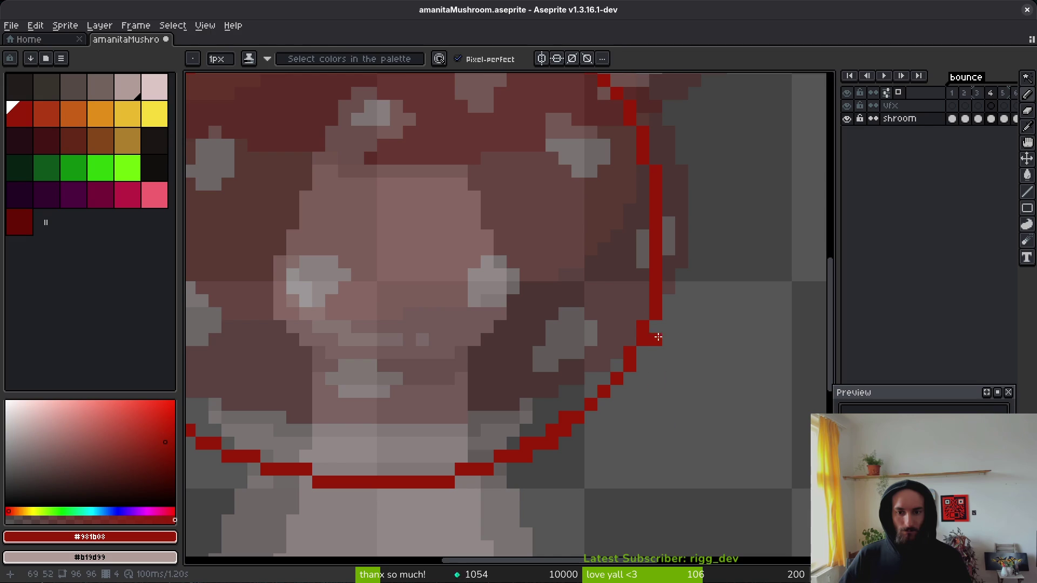
key("e")
scroll(679, 324, "down", 3)
Step: Bucket-fill the outlined cap solid #981b08 red
key("i")
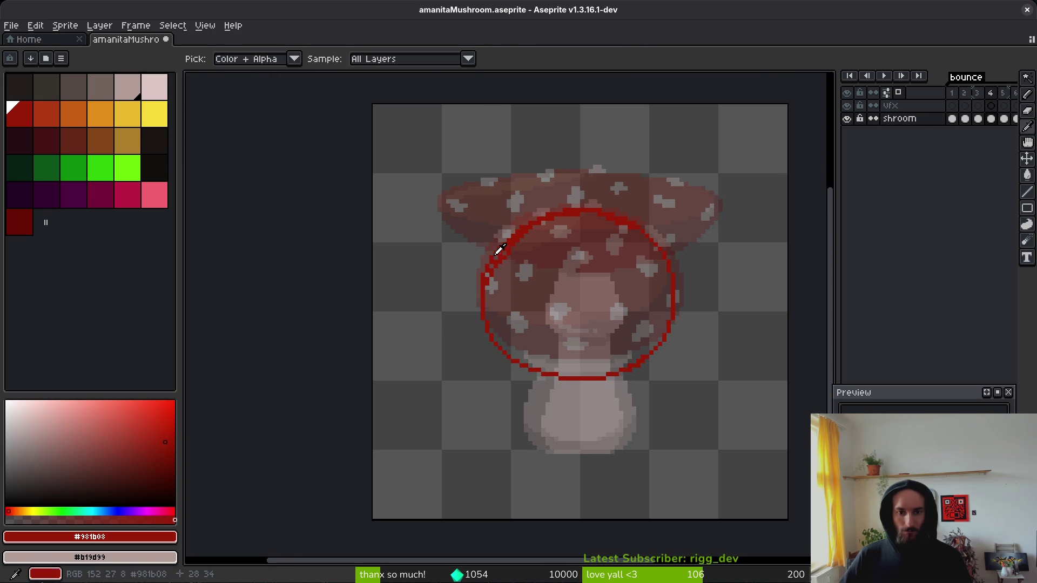
key("g")
left_click(588, 297)
scroll(522, 269, "up", 2)
scroll(522, 269, "up", 1)
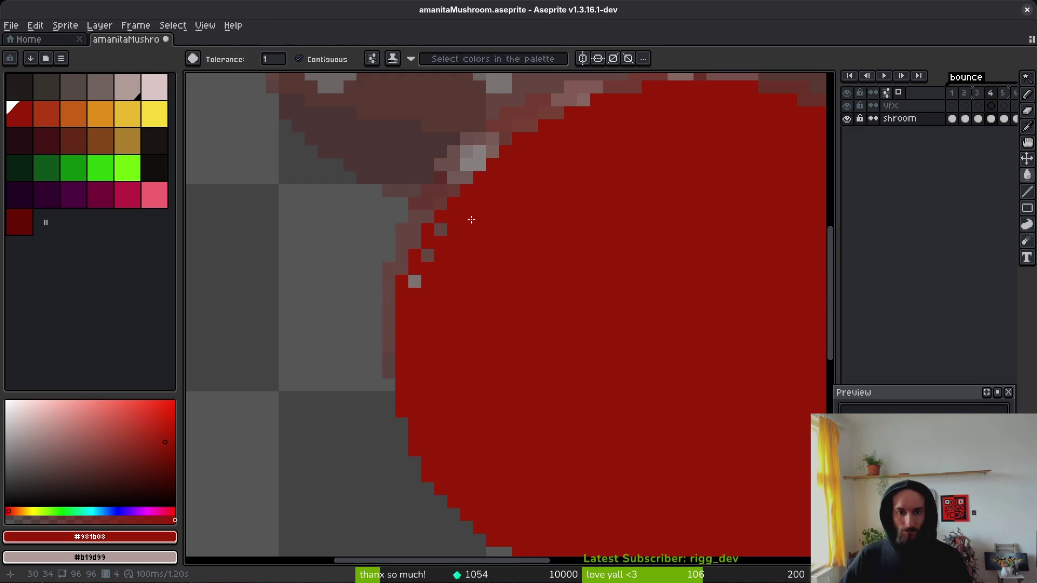
Step: Turn the leftover grey pixels inside and along the cap's upper-left edge red
left_click(414, 281)
scroll(584, 321, "down", 4)
scroll(642, 311, "up", 5)
key("b")
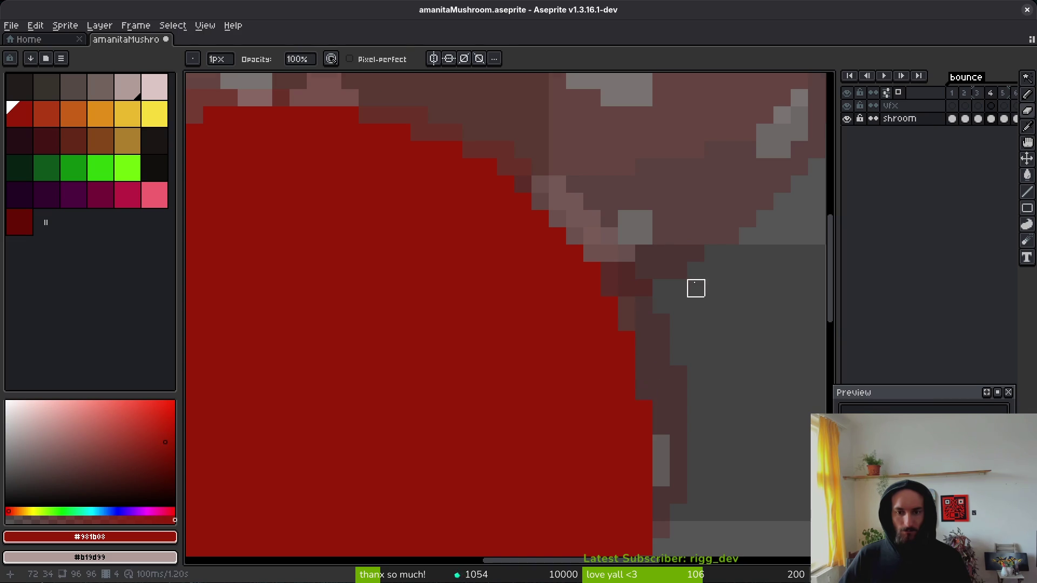
scroll(697, 302, "down", 3)
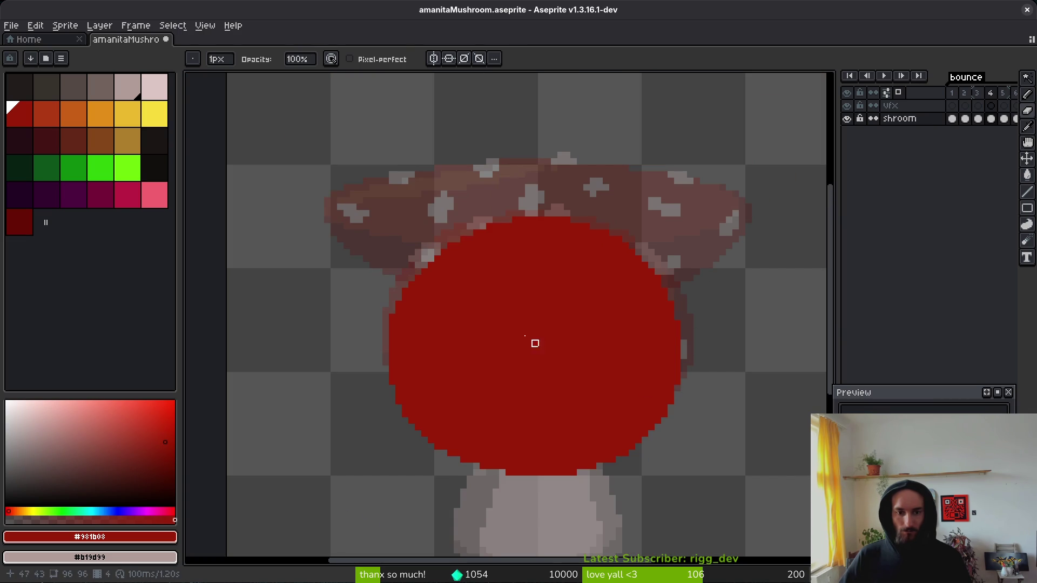
scroll(469, 263, "up", 3)
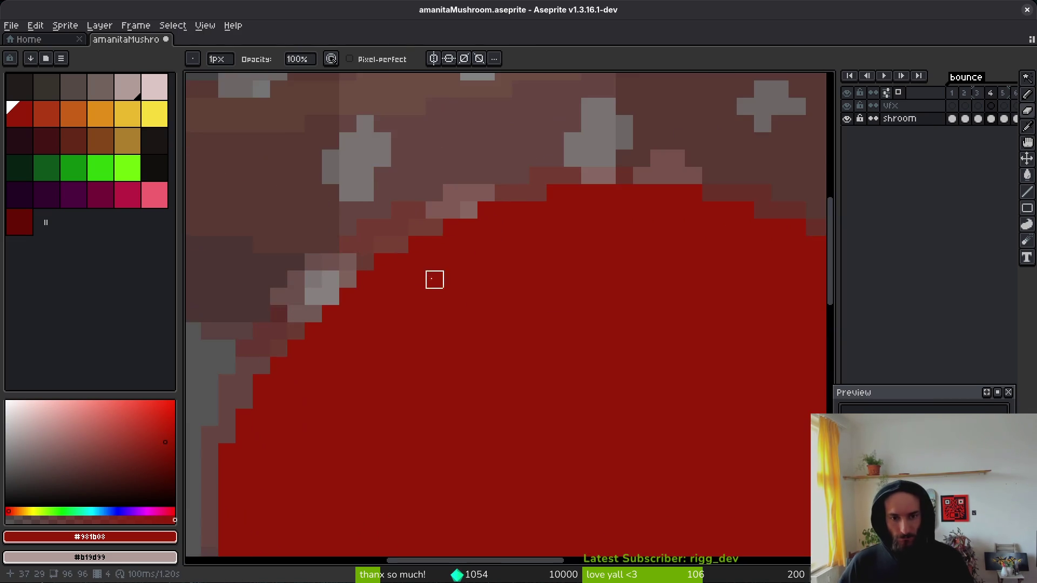
left_click_drag(469, 262, 574, 216)
mouse_move(450, 231)
left_mouse_down()
mouse_move(392, 279)
mouse_move(404, 323)
left_mouse_up()
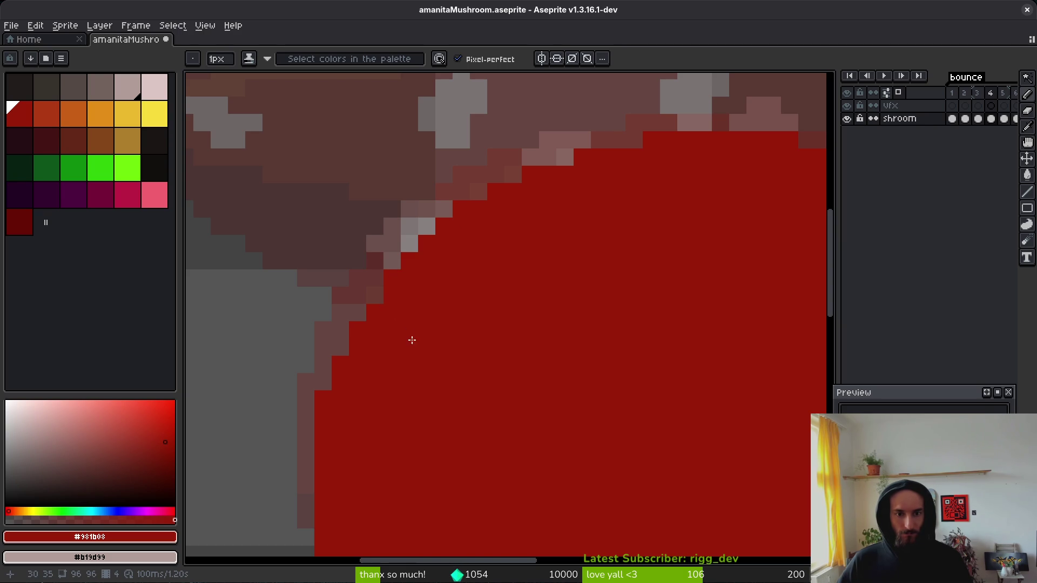
Step: Save the mushroom file with Ctrl+S
scroll(435, 326, "down", 5)
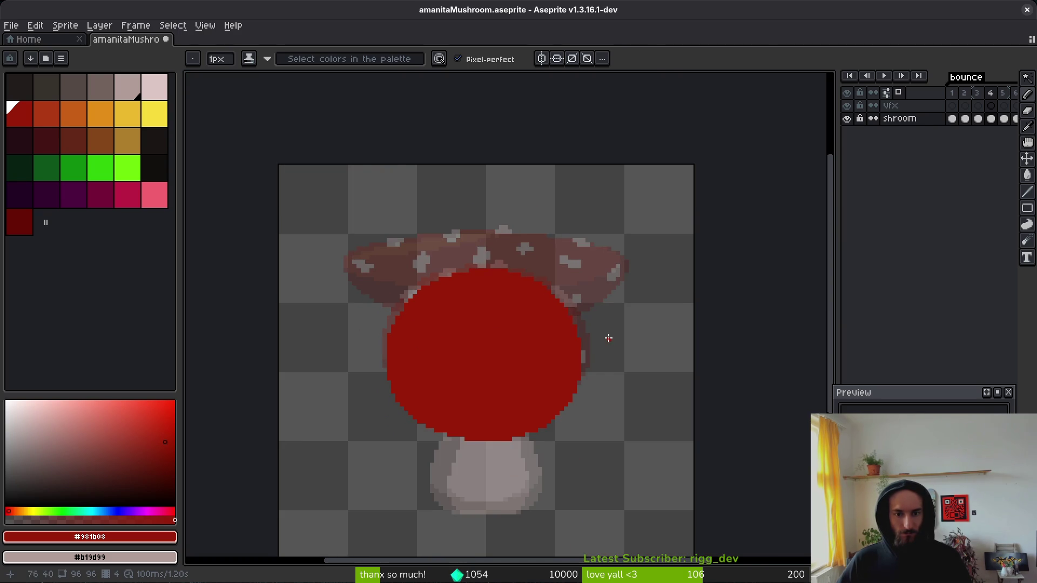
scroll(594, 324, "down", 1)
key("ctrl+s")
scroll(583, 313, "down", 2)
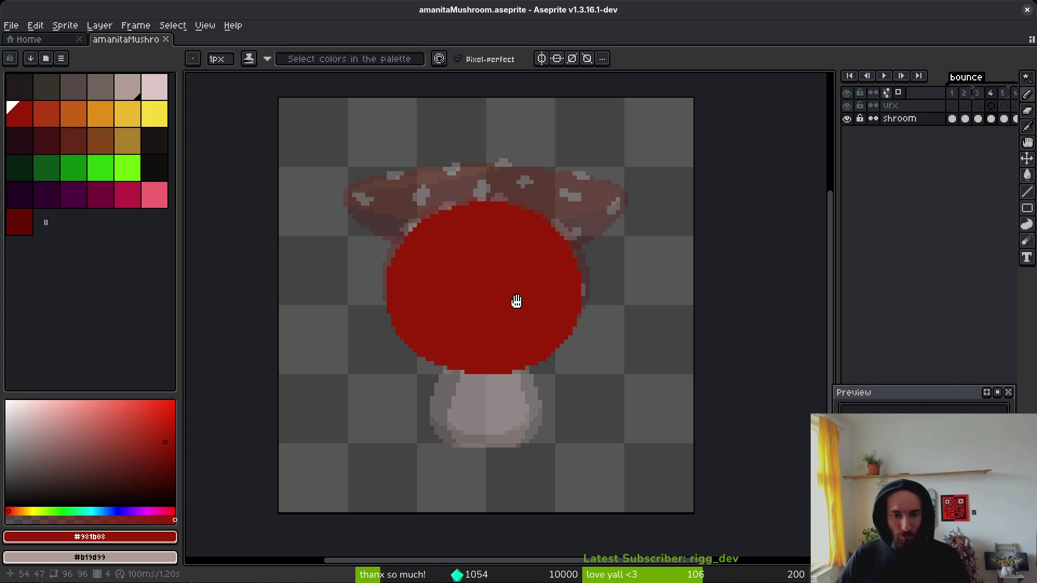
Step: Recentre and zoom on the mushroom, then eyedrop the stem's pale pink #dcc6c5
left_click_drag(514, 301, 577, 270)
scroll(570, 277, "up", 1)
key("i")
left_click(498, 277)
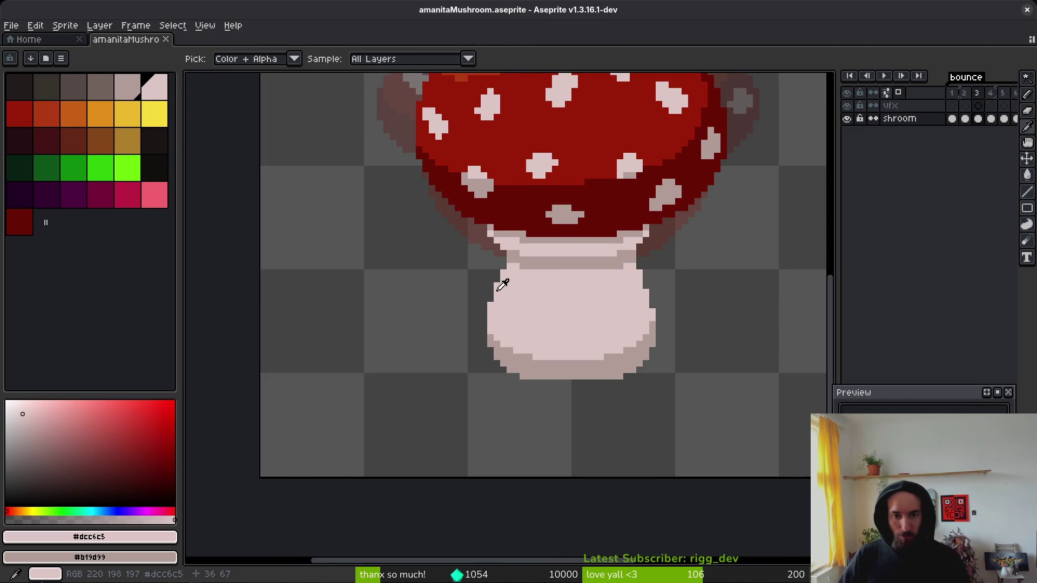
Step: Draw the pink stem outline down its left side and along the bottom edge
key("b")
scroll(520, 287, "up", 3)
mouse_move(499, 221)
left_mouse_down()
mouse_move(448, 357)
mouse_move(460, 424)
left_mouse_up()
left_click_drag(605, 327, 563, 284)
mouse_move(406, 381)
left_mouse_down()
mouse_move(408, 371)
mouse_move(432, 422)
left_mouse_up()
left_click(459, 461, "shift")
mouse_move(459, 461)
left_mouse_down()
mouse_move(516, 489)
mouse_move(621, 491)
left_mouse_up()
left_click(597, 458)
Step: Finish the stem outline along the bottom and up the right edge, undoing a stray pixel
left_click_drag(627, 452, 434, 459)
mouse_move(441, 499)
left_mouse_down()
mouse_move(586, 499)
mouse_move(297, 497)
mouse_move(216, 431)
mouse_move(233, 438)
left_mouse_up()
left_click(350, 454)
key("ctrl+z")
mouse_move(614, 481)
left_mouse_down()
mouse_move(675, 413)
mouse_move(679, 331)
mouse_move(629, 187)
left_mouse_up()
left_click(642, 402)
Step: Bucket-fill the stem interior pink and patch the gaps along its right edge
key("g")
left_click(419, 371)
scroll(477, 364, "down", 6)
key("b")
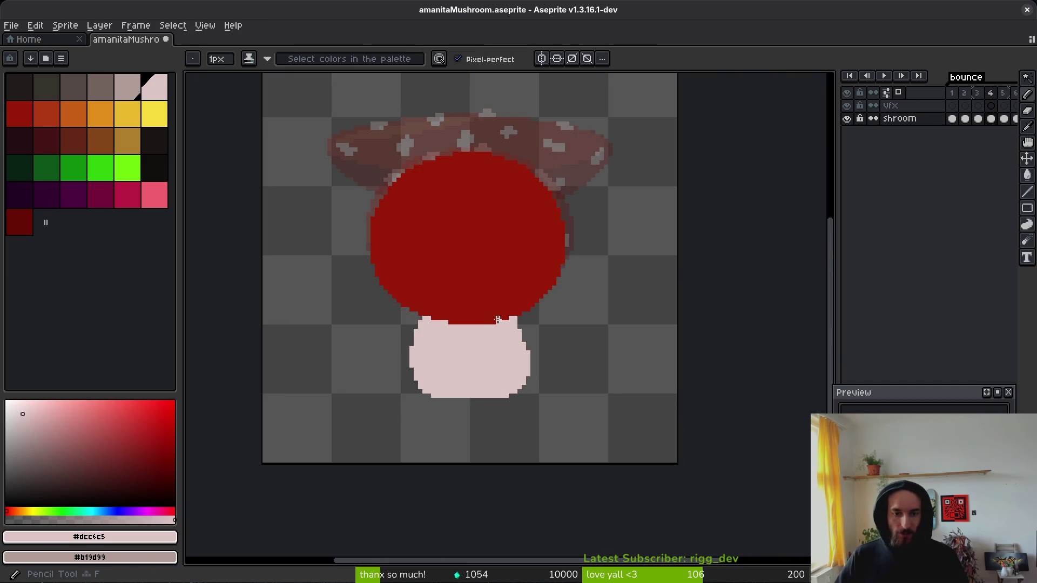
scroll(546, 372, "up", 5)
left_click(550, 353)
left_click(559, 392)
left_click(579, 422)
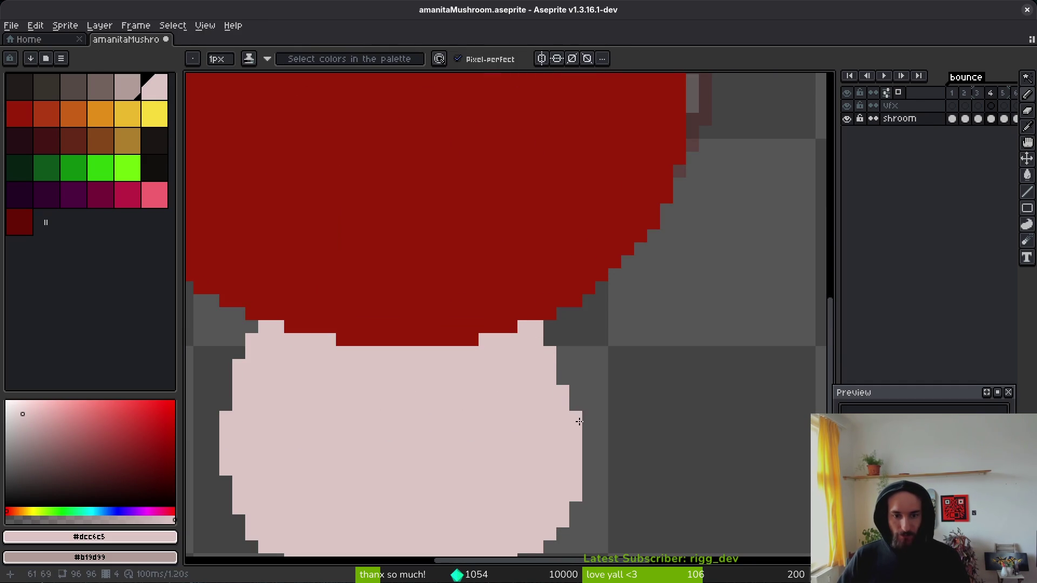
left_click(550, 339)
left_click(562, 378)
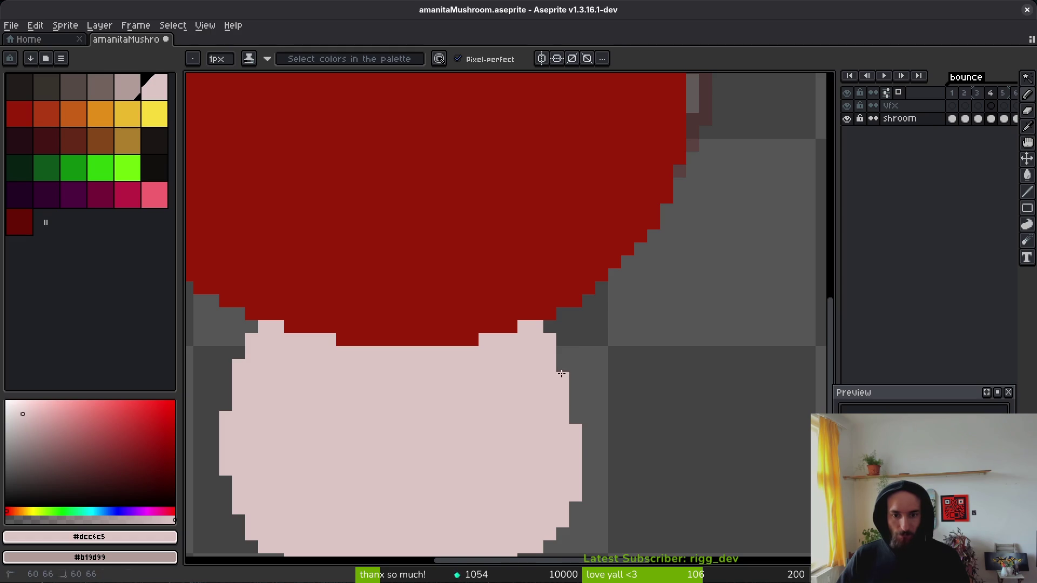
Step: Compare frame 4 with its neighbouring frame, then return to the flat red cap frame
scroll(546, 433, "down", 4)
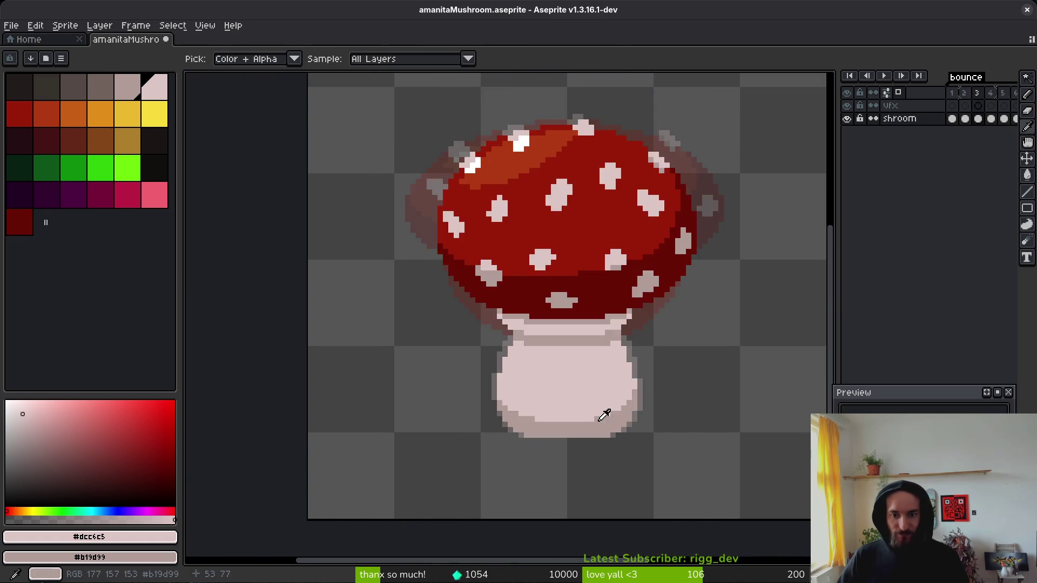
scroll(645, 359, "up", 3)
scroll(645, 359, "up", 1)
scroll(607, 308, "down", 4)
key("i")
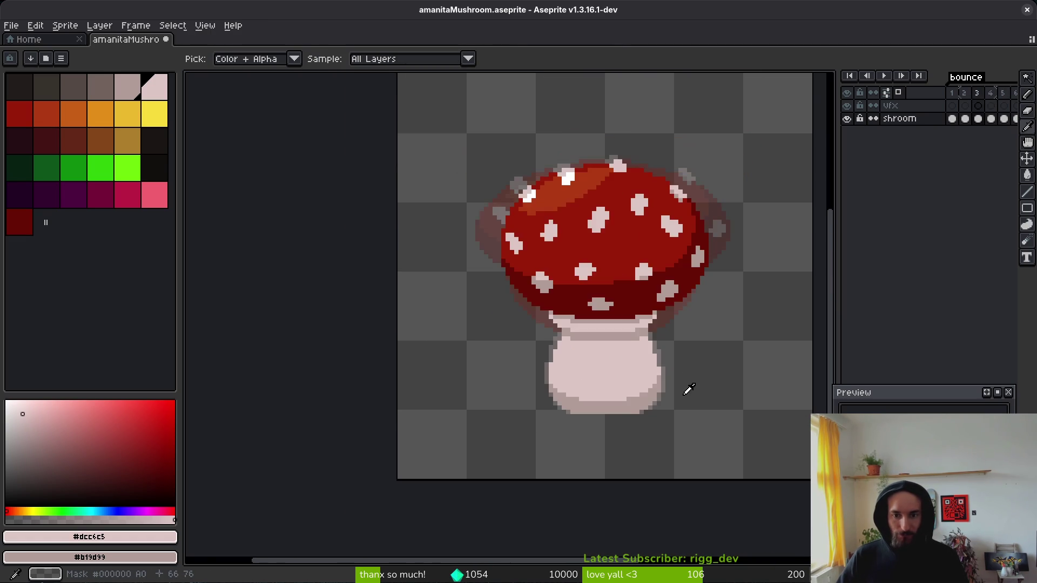
key("b")
scroll(581, 349, "up", 4)
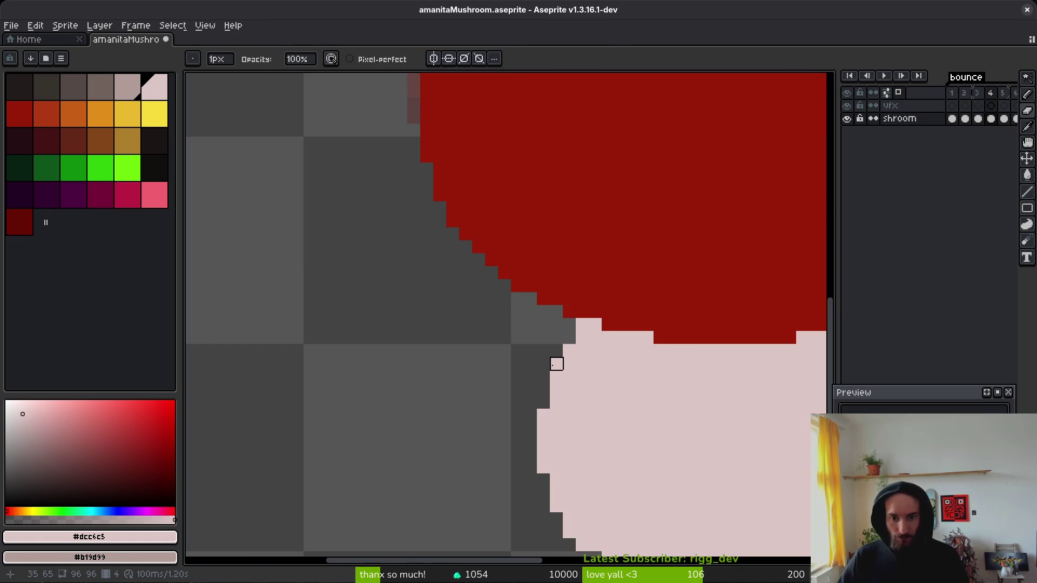
scroll(679, 448, "down", 5)
key("comma")
key("period")
key("comma")
key("period")
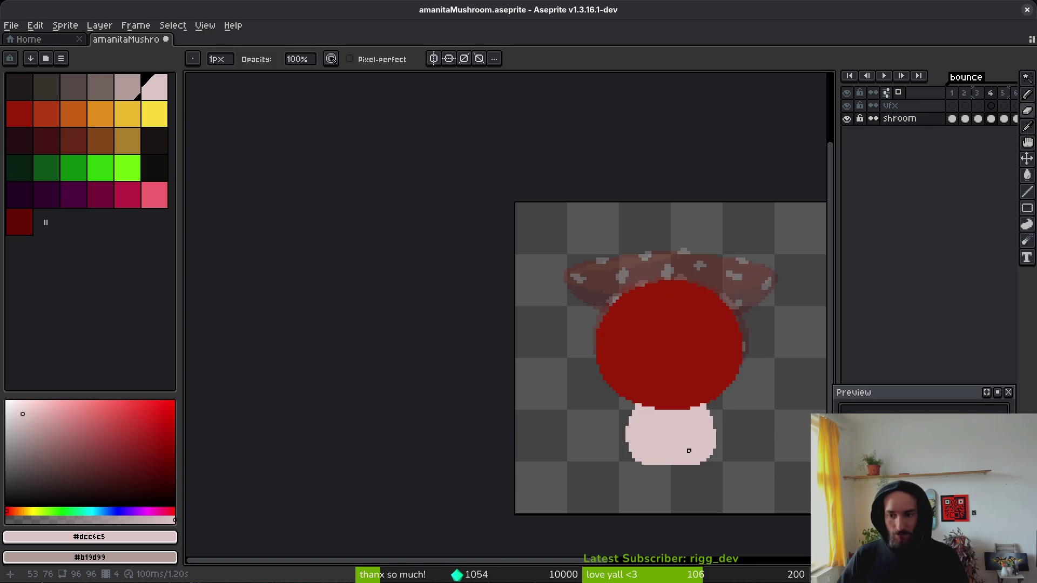
left_click_drag(680, 450, 597, 401)
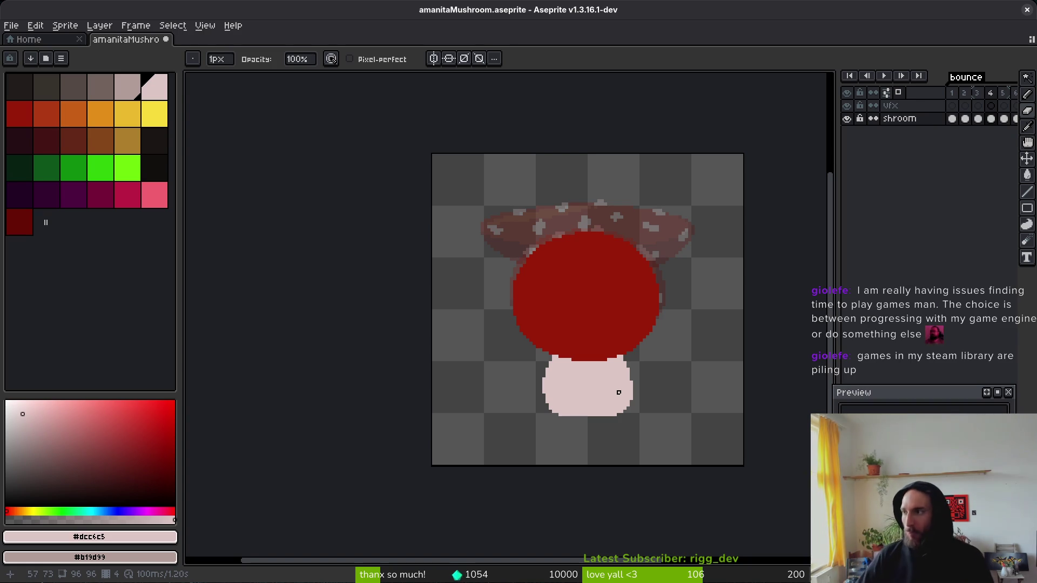
Step: Pick #b19d99 and pencil darker shading along the stem's right and bottom edges, fixing stray pixels
left_click_drag(638, 379, 668, 368)
key("i")
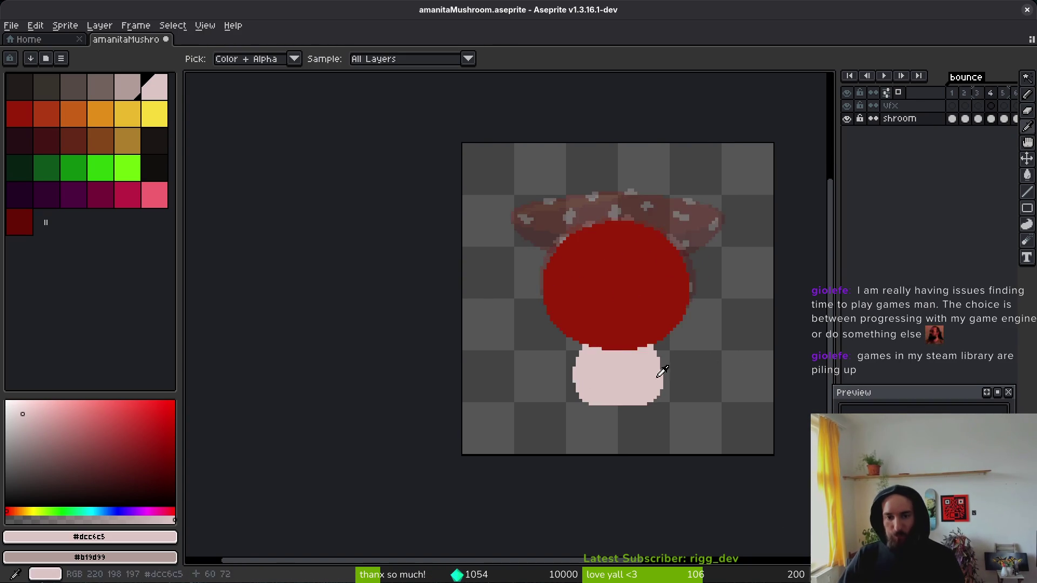
scroll(668, 369, "up", 4)
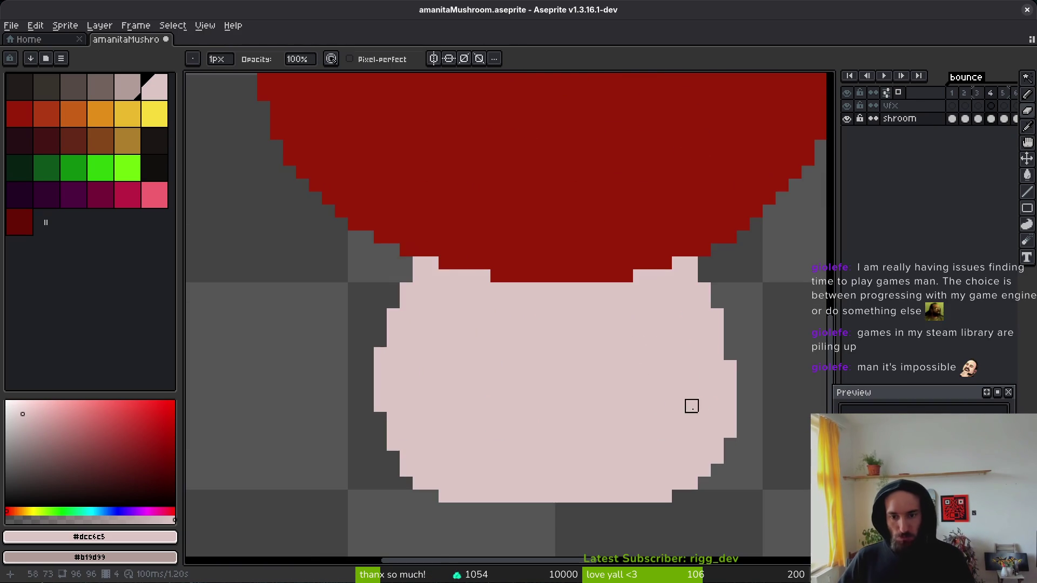
scroll(679, 393, "down", 3)
left_click(705, 398, "alt")
scroll(701, 442, "up", 3)
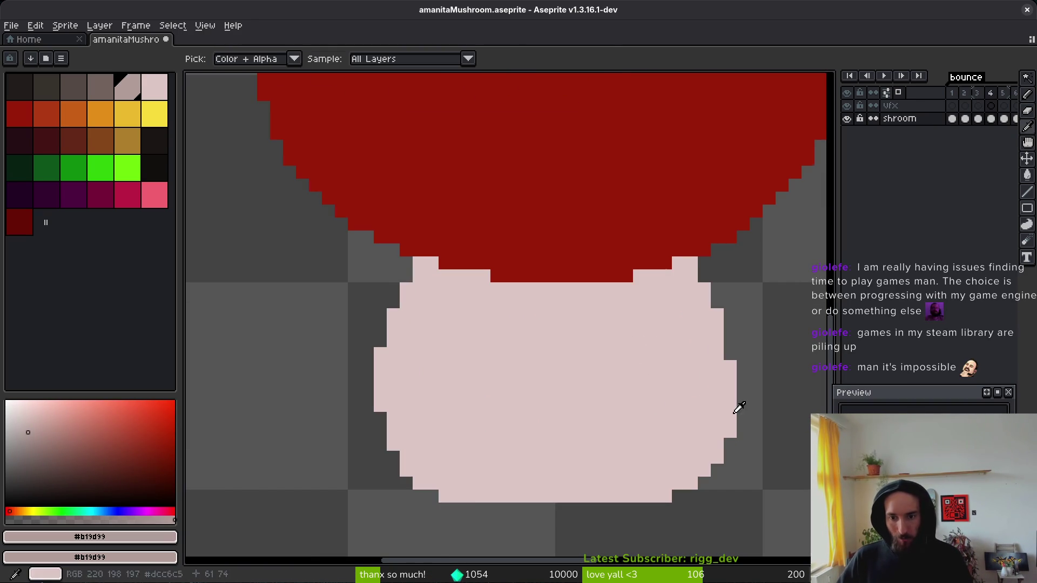
mouse_move(730, 406)
left_mouse_down()
mouse_move(704, 455)
mouse_move(599, 479)
mouse_move(454, 471)
mouse_move(393, 444)
left_mouse_up()
left_click(436, 428, "alt")
left_click(406, 444)
left_click(432, 457)
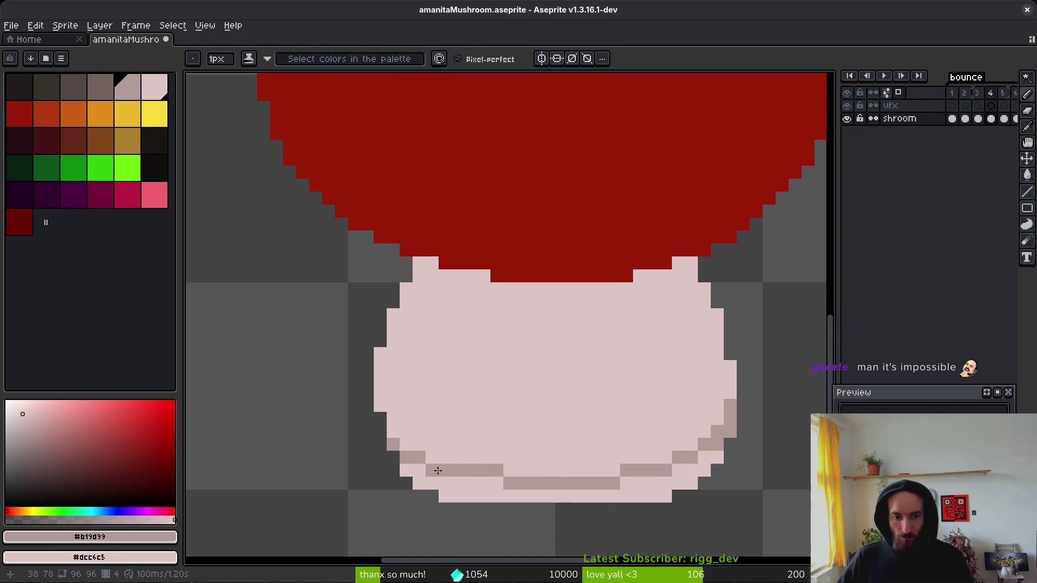
Step: Bucket-fill the stem's bottom band with #b19d99 and add pixels along its lower edge
key("g")
left_click(648, 500)
scroll(656, 451, "down", 5)
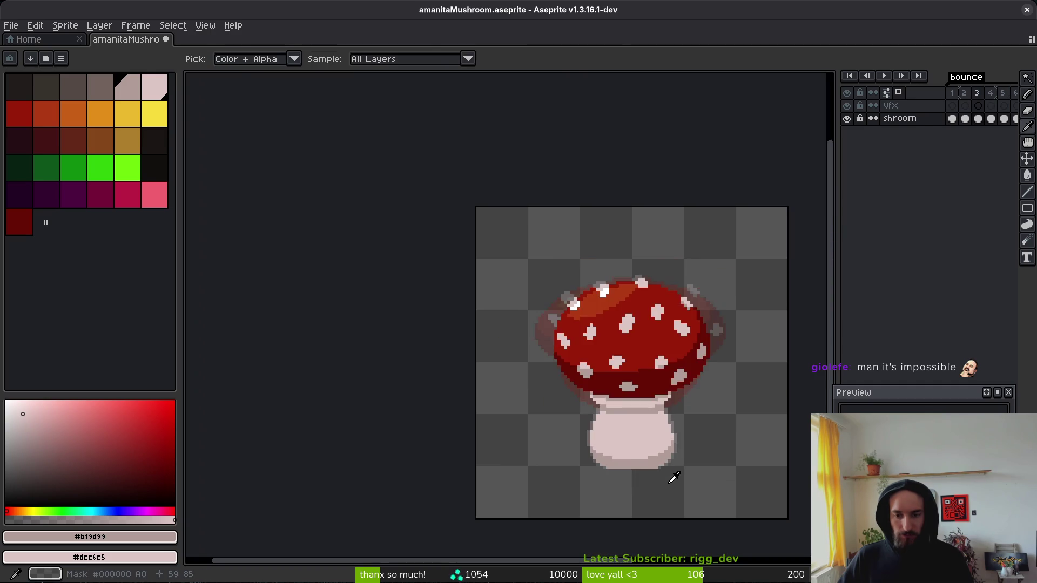
scroll(573, 448, "up", 3)
left_click(601, 468)
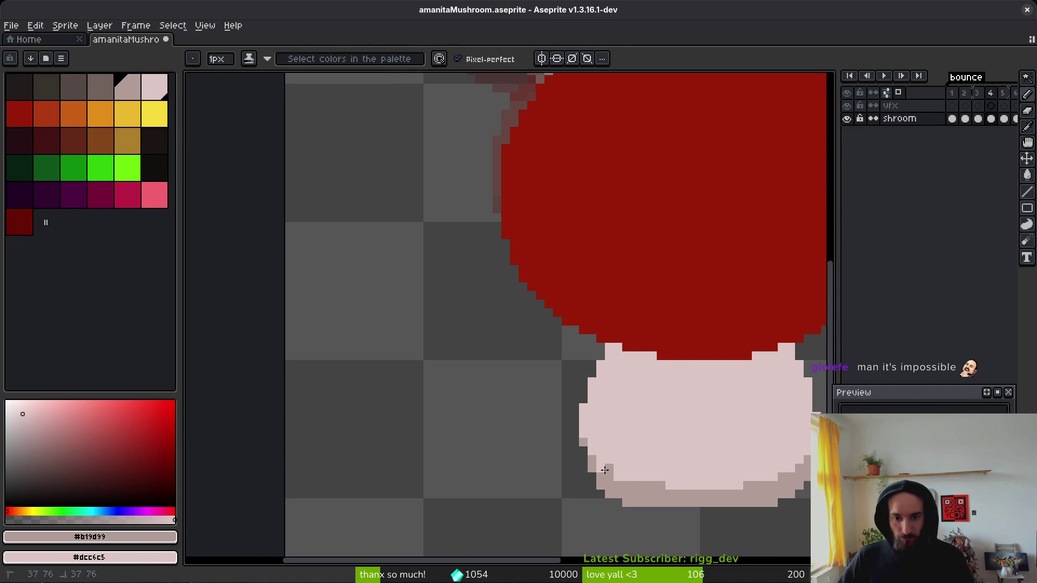
mouse_move(615, 476)
left_mouse_down()
mouse_move(657, 476)
mouse_move(576, 432)
mouse_move(535, 446)
mouse_move(657, 447)
mouse_move(690, 416)
left_mouse_up()
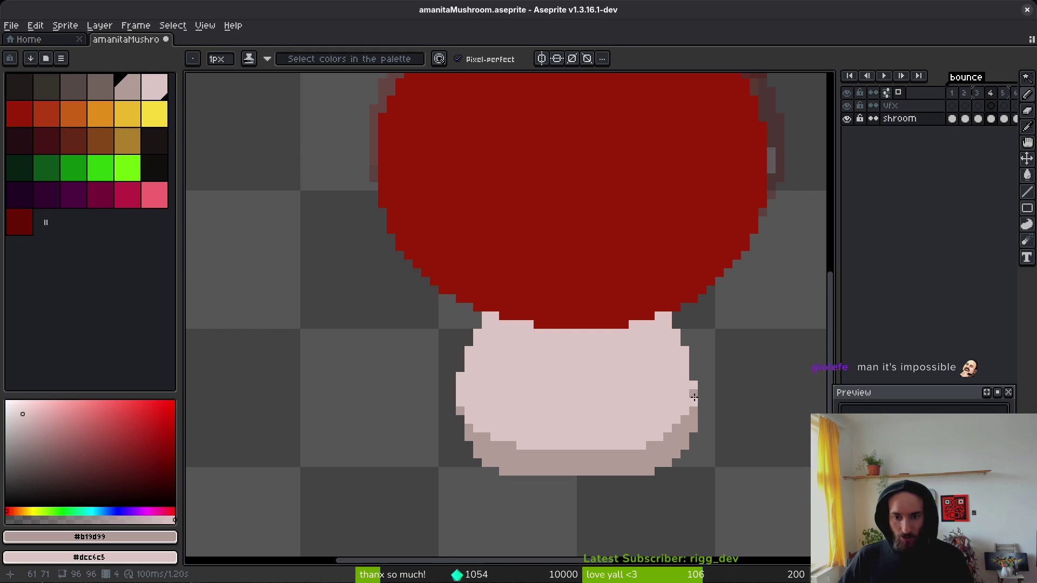
scroll(686, 459, "down", 5)
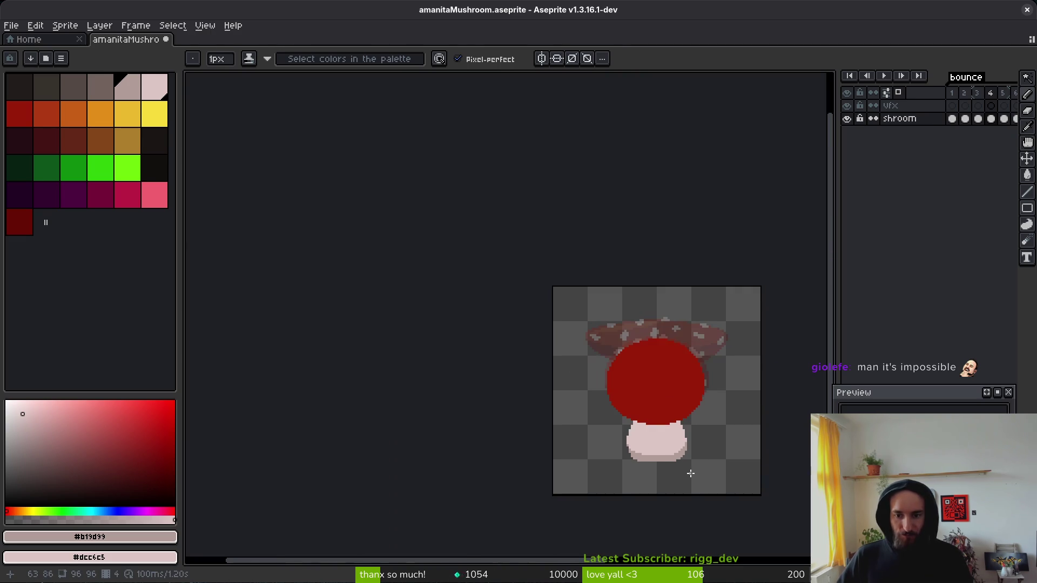
scroll(691, 468, "up", 5)
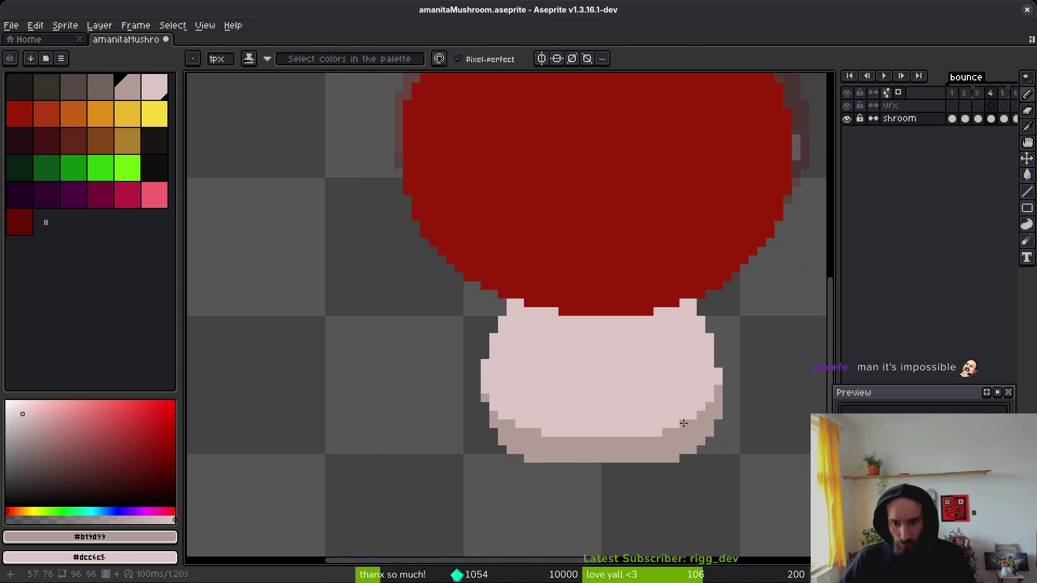
scroll(702, 475, "down", 2)
Step: Draw a pinkish-grey band along the cap/stem boundary, then save the file
key("i")
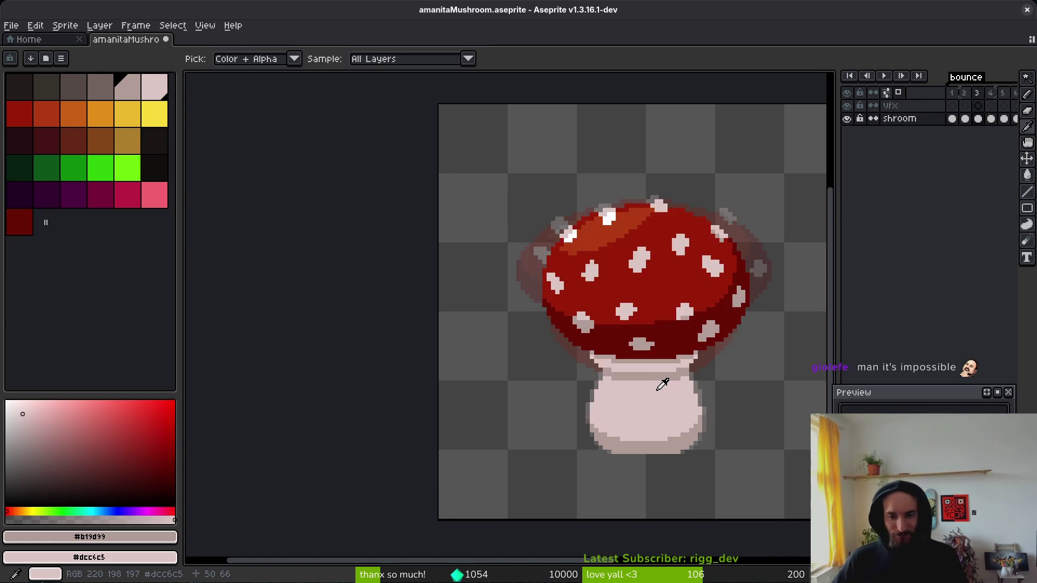
key("b")
scroll(658, 389, "up", 2)
mouse_move(588, 377)
left_mouse_down()
mouse_move(548, 368)
mouse_move(586, 384)
mouse_move(697, 385)
mouse_move(714, 375)
mouse_move(669, 394)
mouse_move(607, 393)
mouse_move(676, 399)
left_mouse_up()
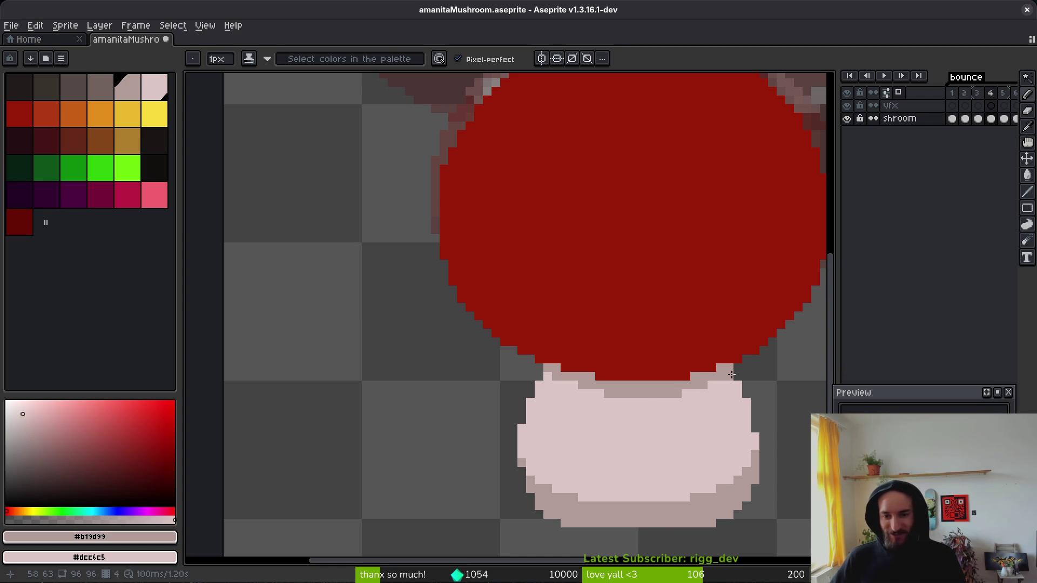
left_click_drag(573, 384, 600, 394)
scroll(702, 398, "down", 5)
scroll(683, 401, "up", 5)
scroll(379, 351, "up", 3)
mouse_move(452, 363)
left_mouse_down()
mouse_move(741, 375)
mouse_move(760, 364)
left_mouse_up()
scroll(751, 400, "down", 6)
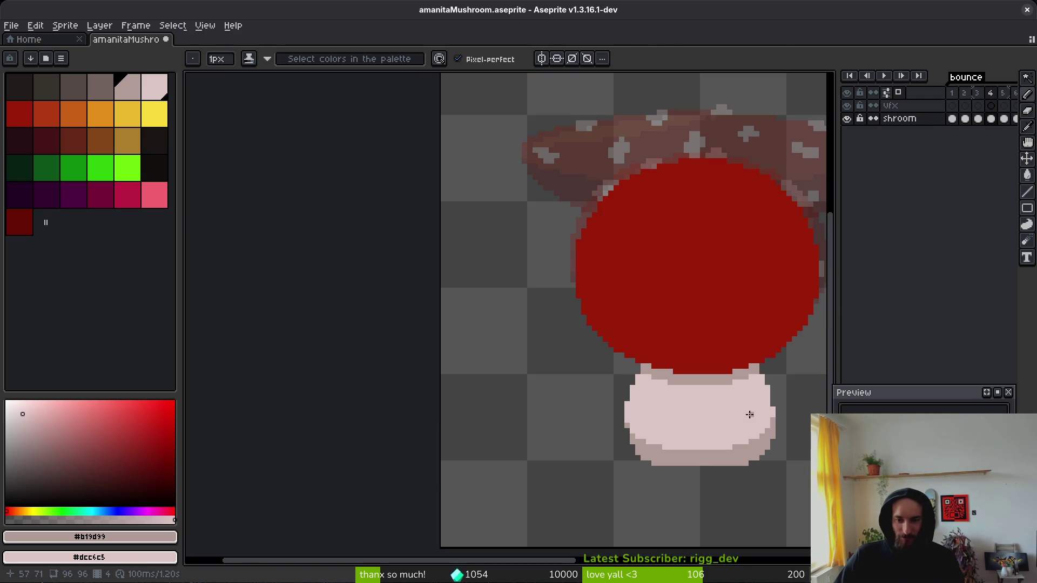
scroll(708, 413, "up", 3)
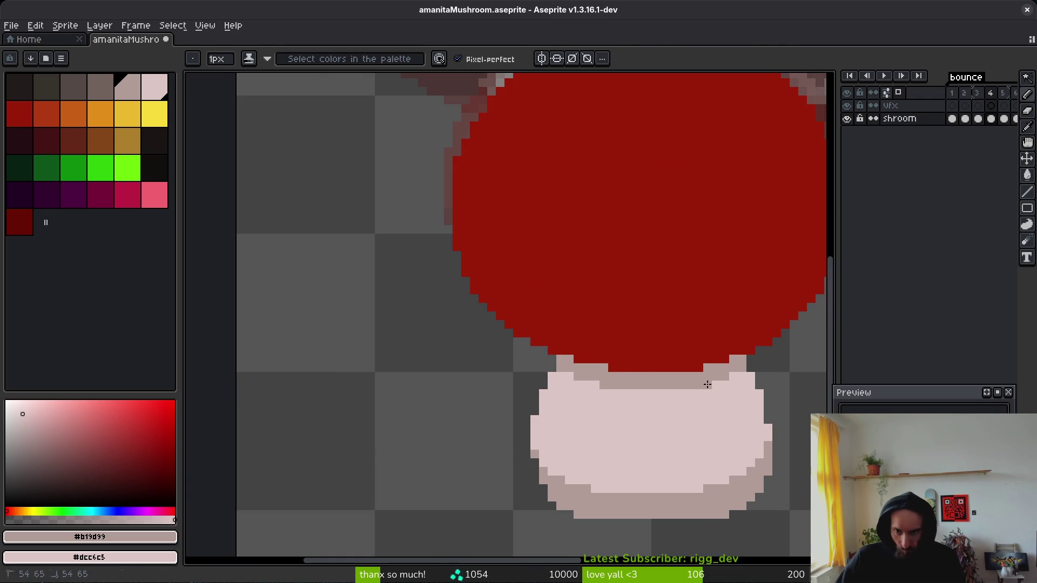
scroll(670, 416, "down", 4)
key("ctrl+s")
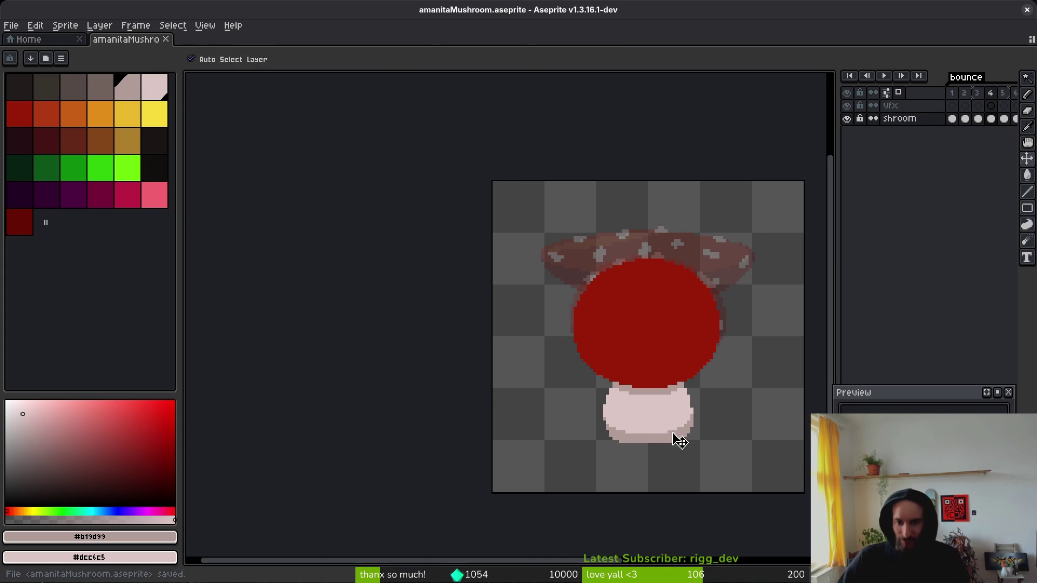
left_click_drag(671, 422, 645, 414)
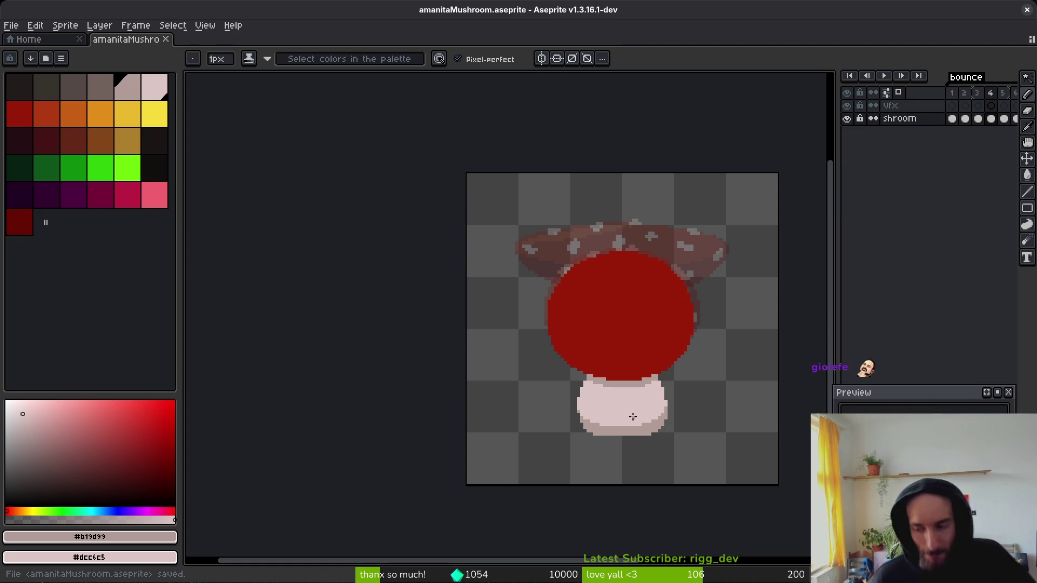
key("alt+Tab")
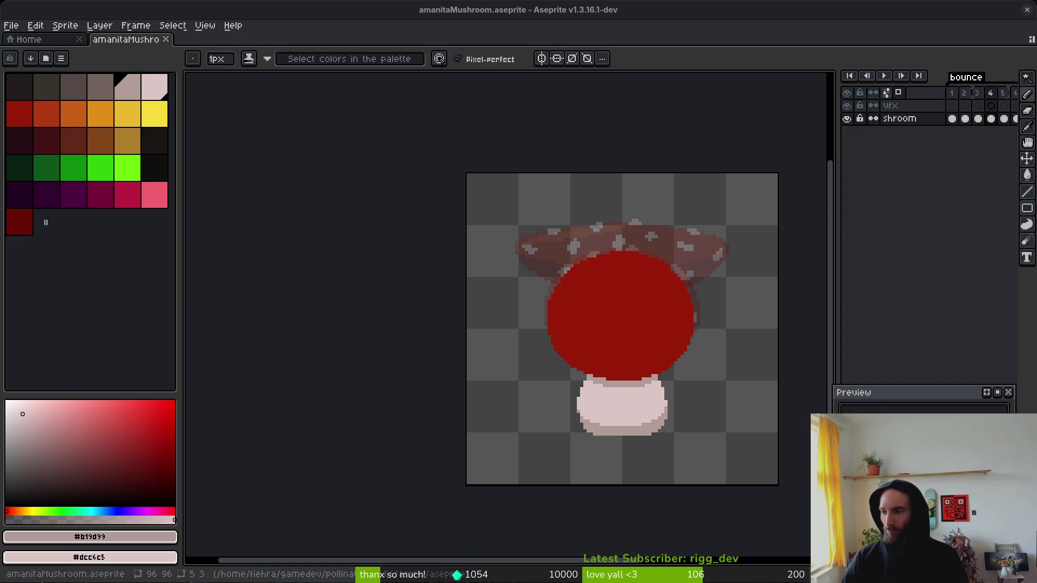
Step: Zoom in on the greyish-pink band under the cap, save the mushroom file, and zoom back out
scroll(653, 344, "up", 2)
scroll(598, 308, "down", 1)
scroll(617, 376, "up", 2)
key("alt")
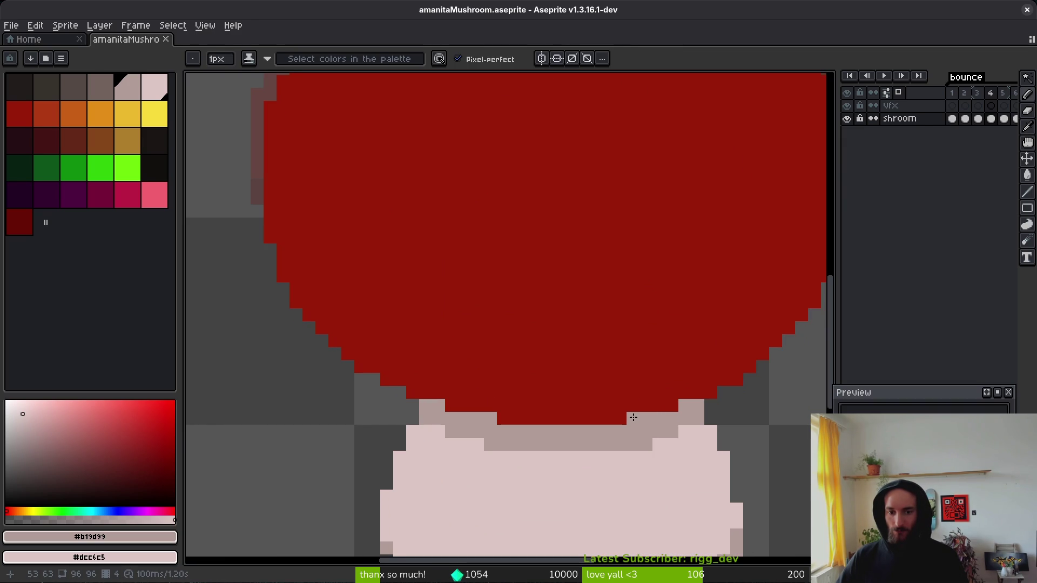
key("ctrl+s")
scroll(646, 366, "down", 3)
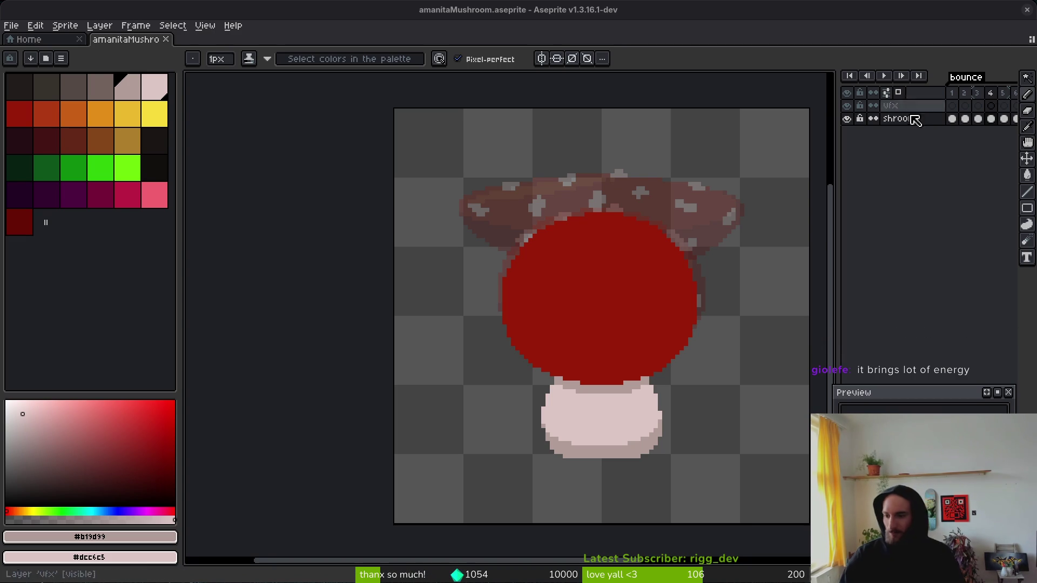
Step: Sample the light stem colour #dcc6c5, then the dark red #680d05 from the cap
scroll(630, 297, "up", 1)
key("i")
scroll(688, 313, "down", 1)
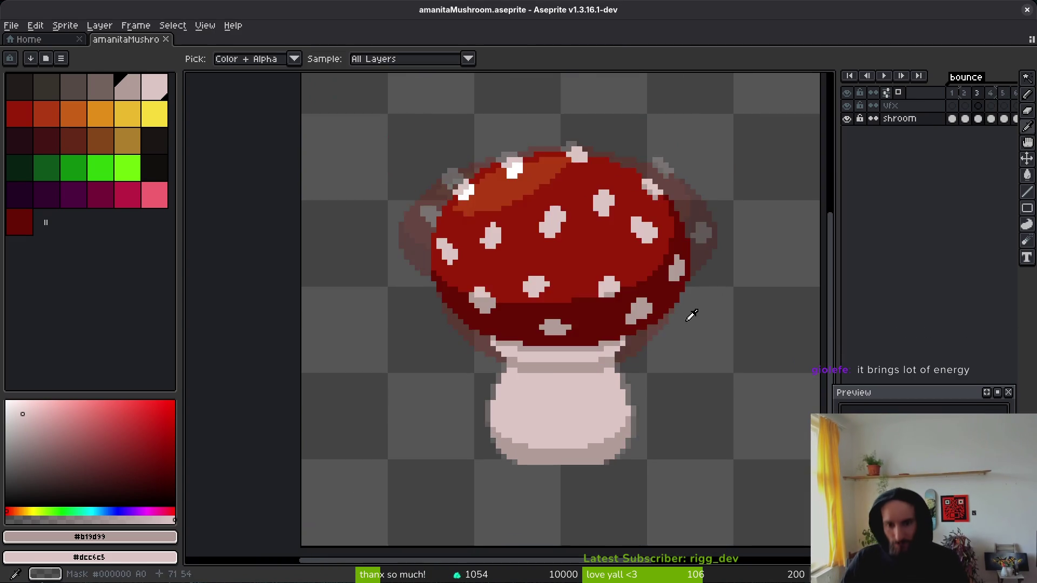
scroll(595, 456, "up", 1)
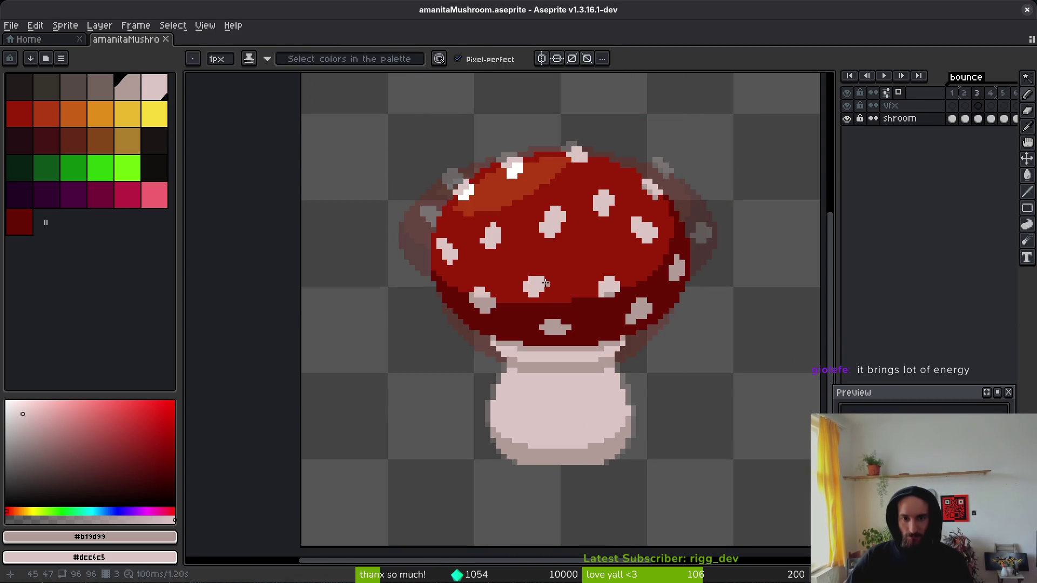
left_click(581, 404, "alt")
scroll(675, 303, "down", 1)
scroll(683, 323, "up", 1)
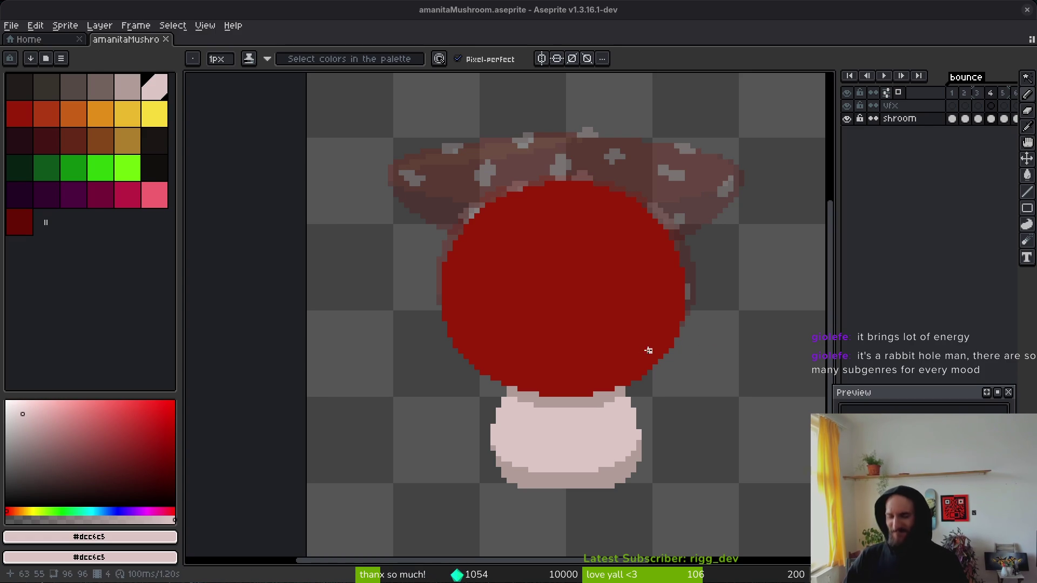
key("alt+Tab")
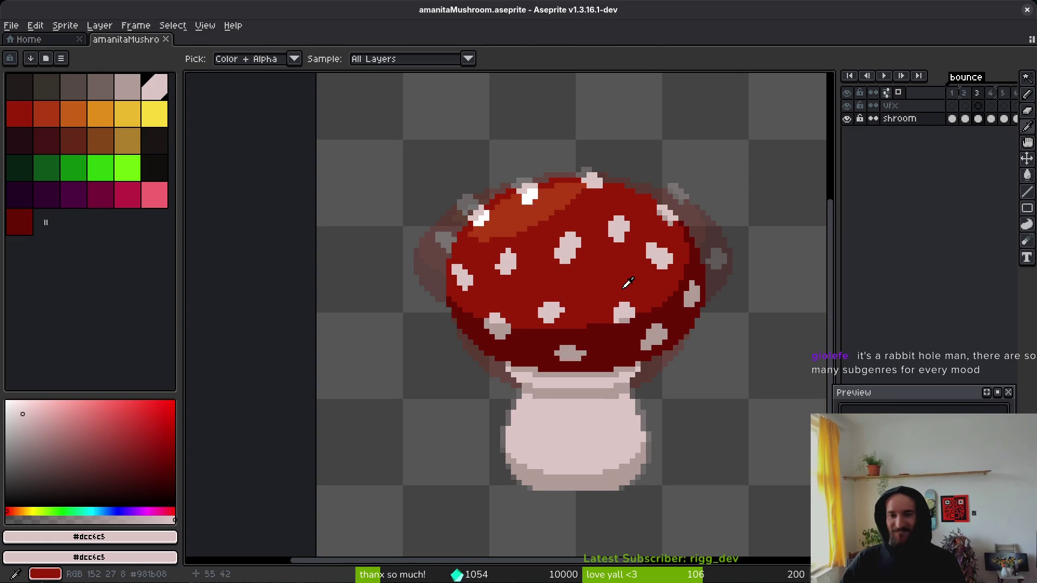
left_click(675, 315)
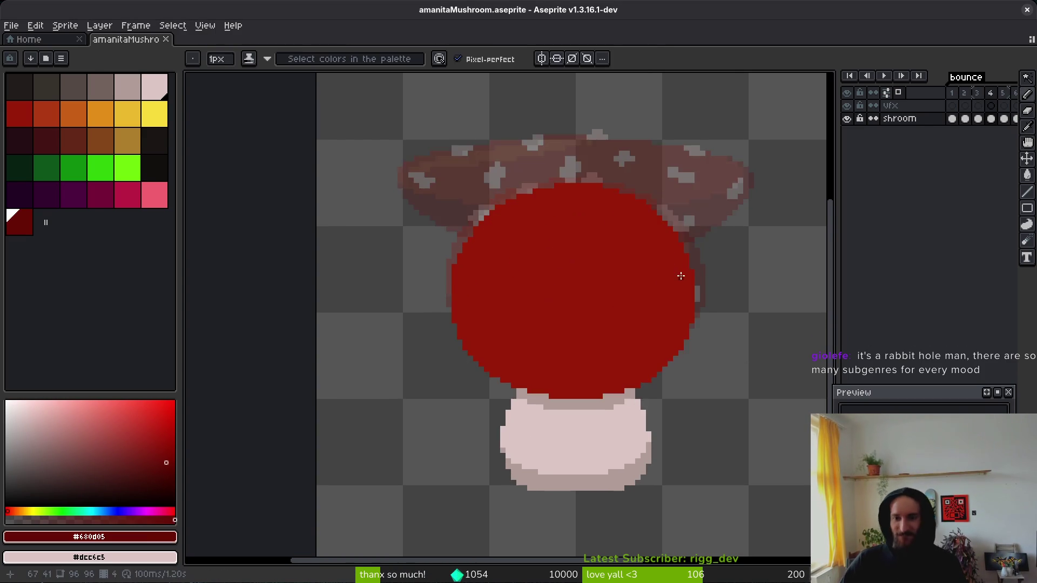
Step: Pencil a dark red #680d05 outline down the cap's right edge and along its lower rim
scroll(683, 273, "up", 3)
mouse_move(651, 167)
left_mouse_down()
mouse_move(657, 194)
mouse_move(676, 206)
mouse_move(679, 259)
mouse_move(689, 229)
mouse_move(688, 312)
mouse_move(623, 442)
left_mouse_up()
right_click(664, 266, "alt")
right_click(676, 256)
right_click(676, 269)
scroll(681, 351, "down", 3)
scroll(680, 352, "left", 2)
mouse_move(752, 241)
left_mouse_down()
mouse_move(657, 335)
mouse_move(493, 371)
mouse_move(330, 365)
mouse_move(246, 326)
mouse_move(204, 292)
mouse_move(241, 329)
mouse_move(234, 341)
mouse_move(301, 346)
left_mouse_up()
left_click(301, 346)
Step: Darken the bright step pixels along the cap's lower edge and smooth its lower-right corner
left_click(280, 359)
scroll(501, 433, "down", 3)
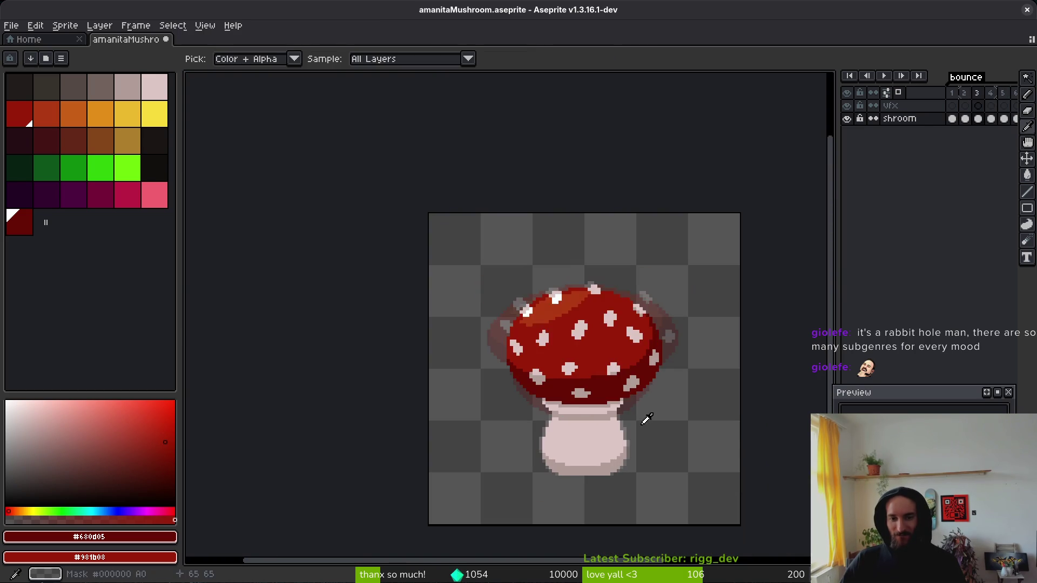
scroll(602, 400, "up", 4)
left_click_drag(478, 361, 393, 343)
scroll(569, 378, "down", 3)
scroll(669, 382, "up", 3)
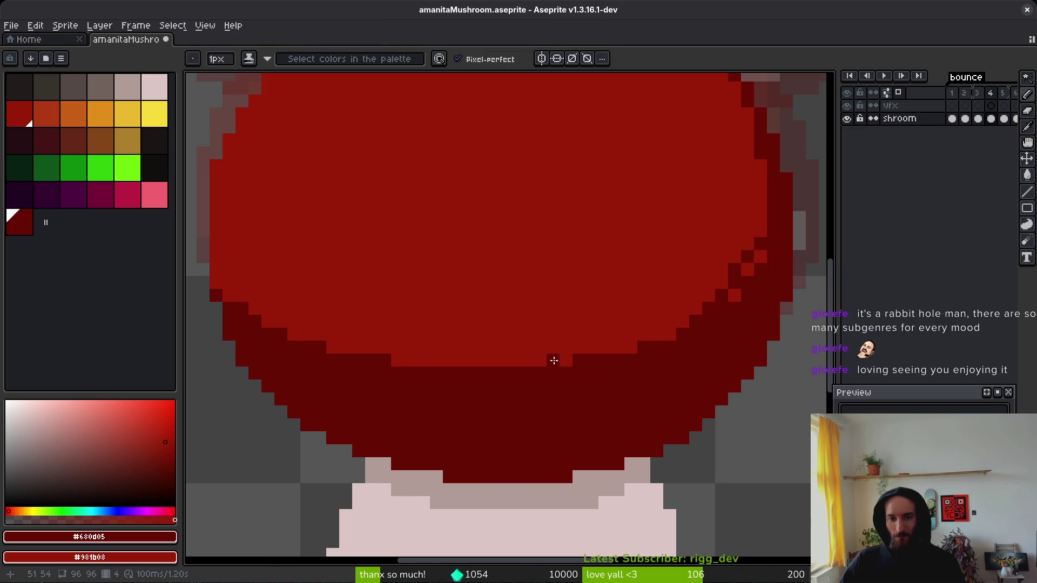
left_click_drag(553, 360, 566, 360)
scroll(594, 378, "right", 3)
left_click(552, 382)
left_click_drag(676, 324, 694, 271)
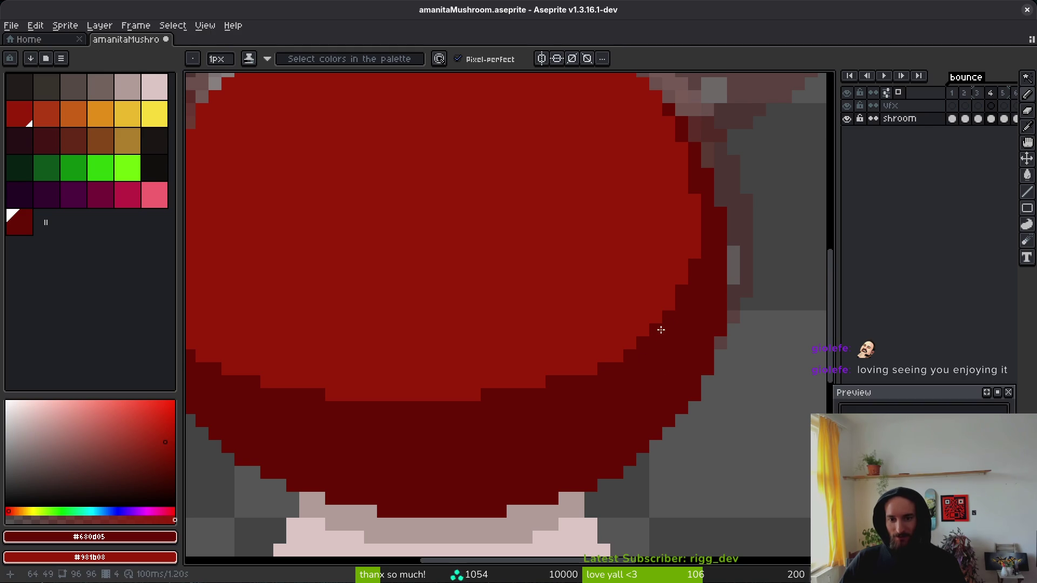
scroll(677, 335, "down", 3)
scroll(694, 368, "up", 2)
scroll(703, 345, "down", 3)
Step: Preview the bounce animation, then thicken the dark red crescent along the cap's right edge and rim
key("Return")
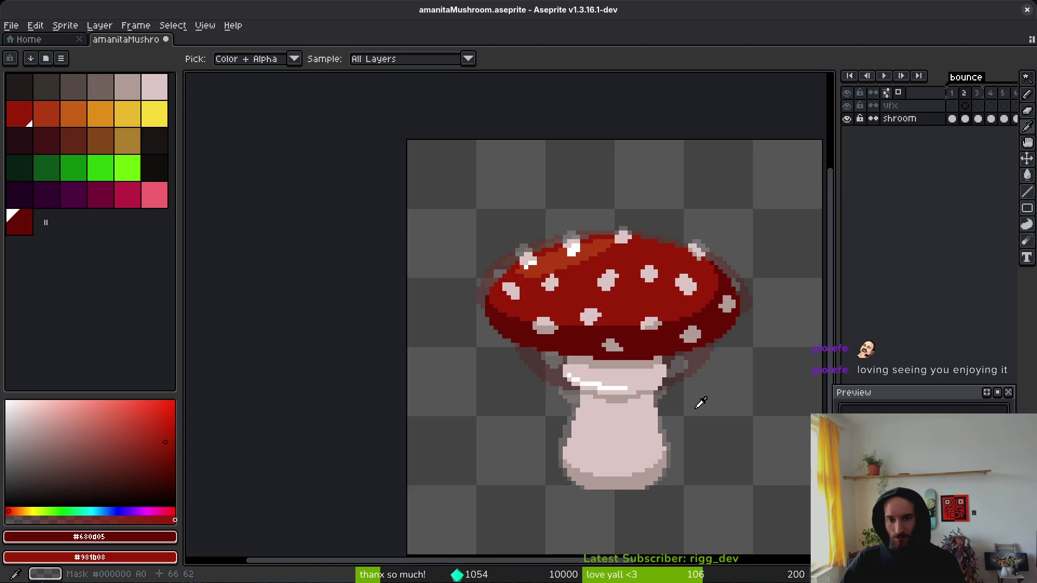
key("Return")
key("b")
scroll(707, 352, "up", 3)
scroll(707, 353, "up", 1)
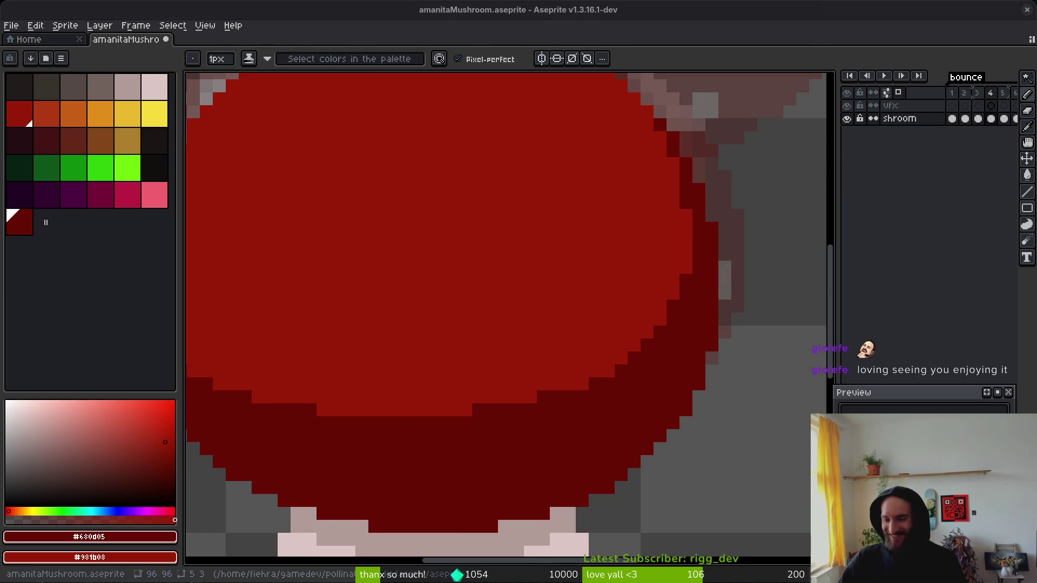
mouse_move(679, 164)
left_mouse_down()
mouse_move(648, 104)
mouse_move(688, 236)
mouse_move(660, 364)
left_mouse_up()
scroll(660, 364, "down", 4)
scroll(691, 355, "up", 2)
scroll(691, 356, "up", 3)
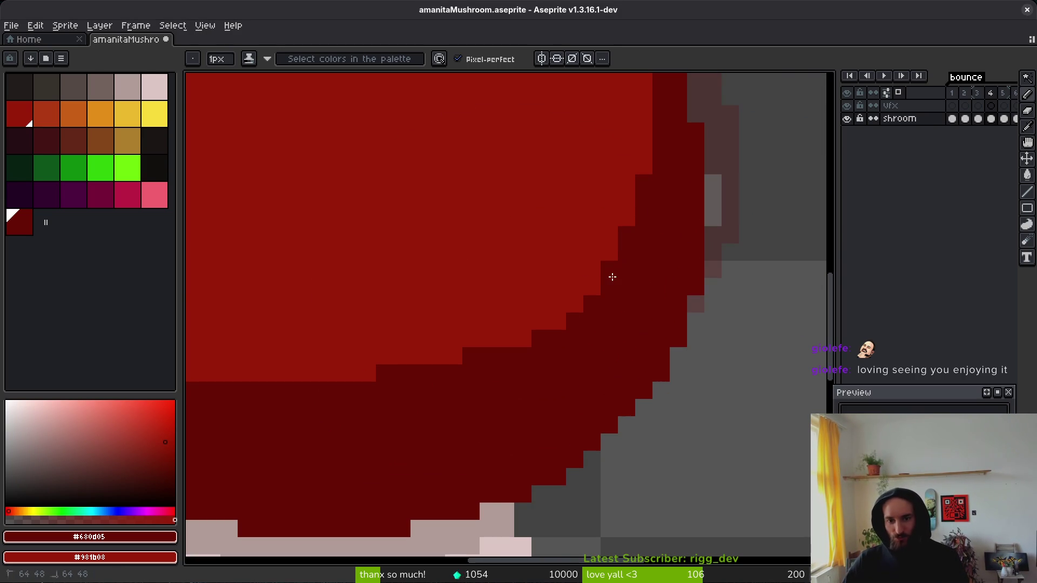
scroll(629, 318, "down", 1)
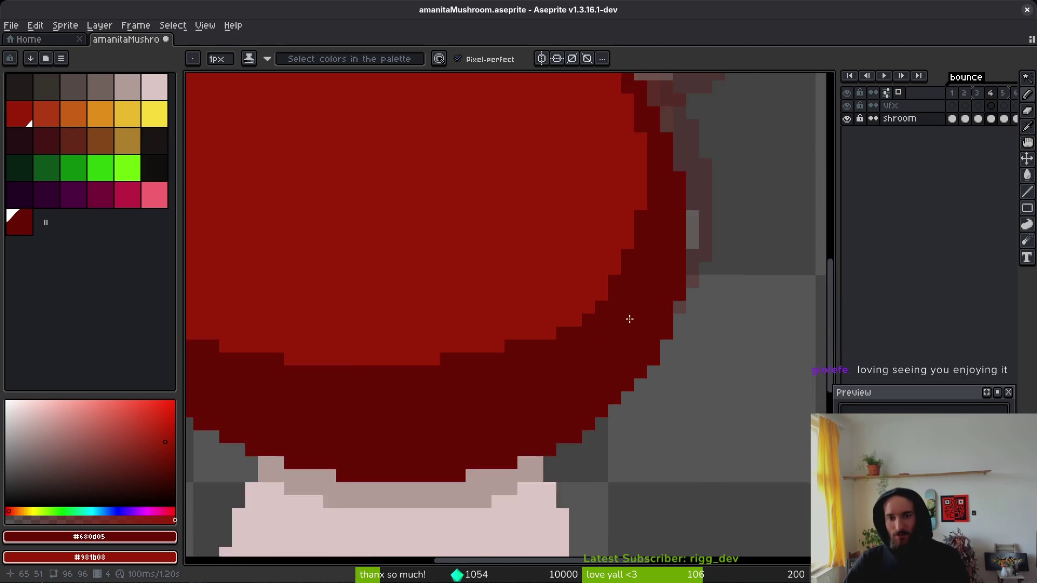
scroll(626, 324, "down", 3)
scroll(616, 331, "up", 2)
scroll(607, 310, "up", 2)
mouse_move(613, 306)
left_mouse_down()
mouse_move(614, 292)
mouse_move(587, 327)
mouse_move(518, 373)
mouse_move(477, 366)
mouse_move(383, 381)
left_mouse_up()
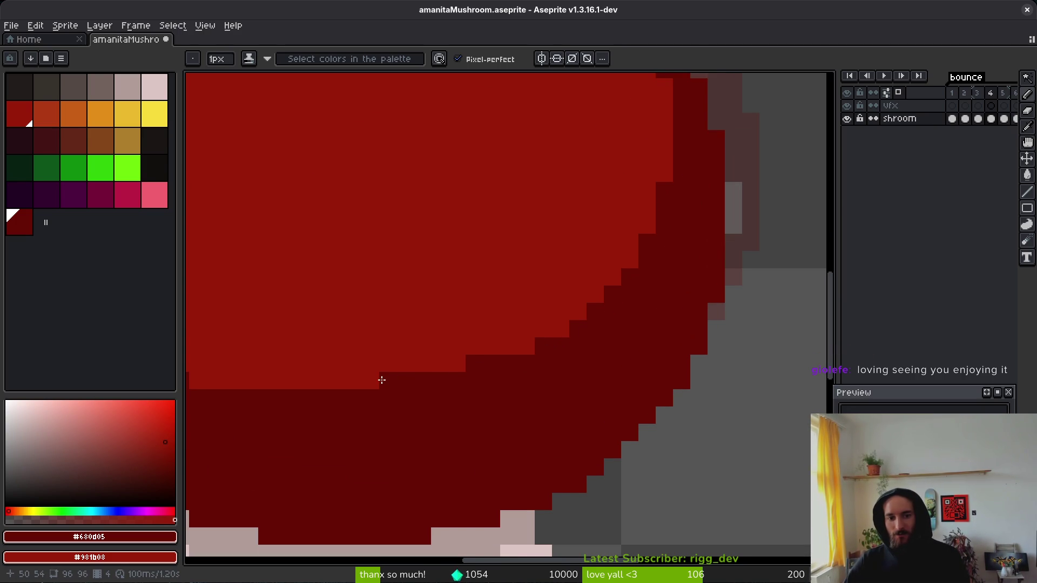
scroll(690, 200, "down", 3)
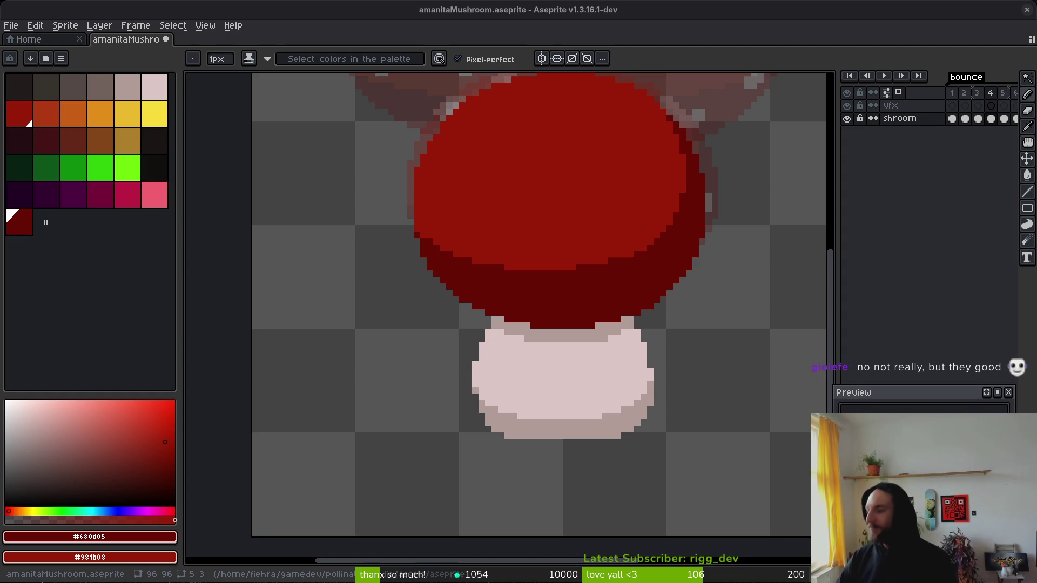
Step: Erase a stray pixel on the mushroom cap and save amanitaMushroom.aseprite
key("super+Down")
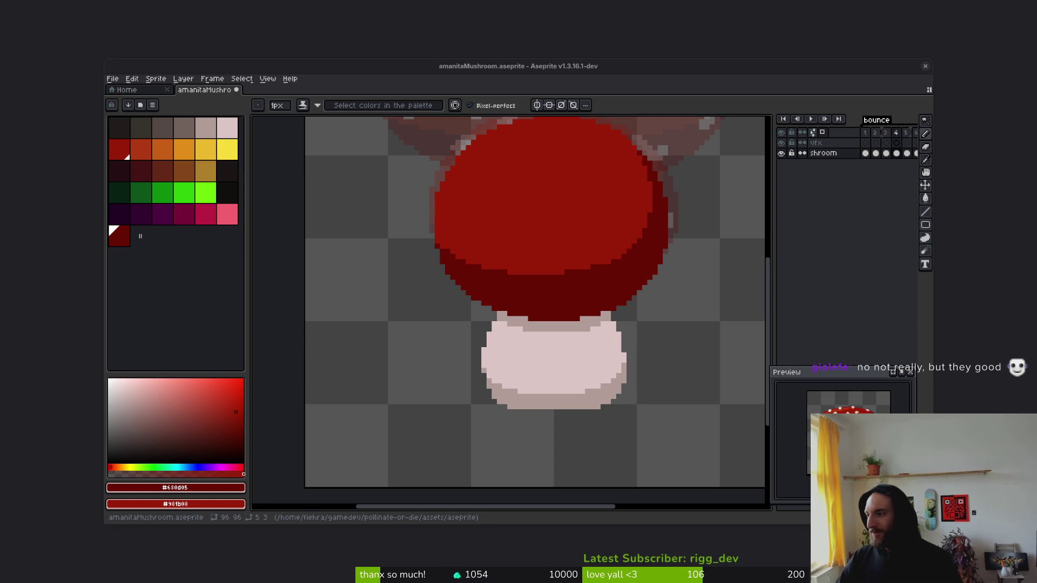
key("super+Up")
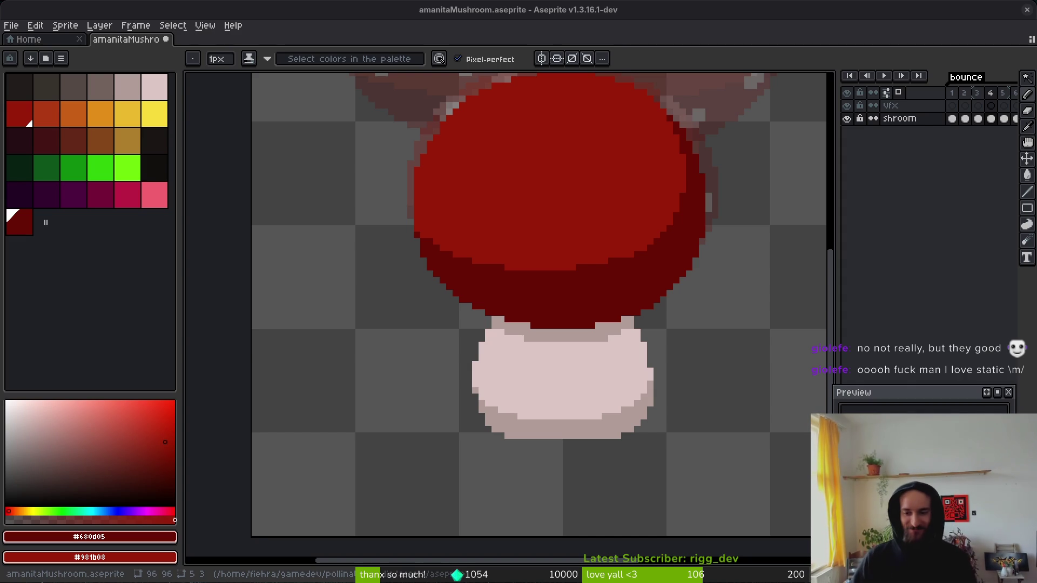
scroll(549, 281, "up", 1)
scroll(454, 308, "up", 1)
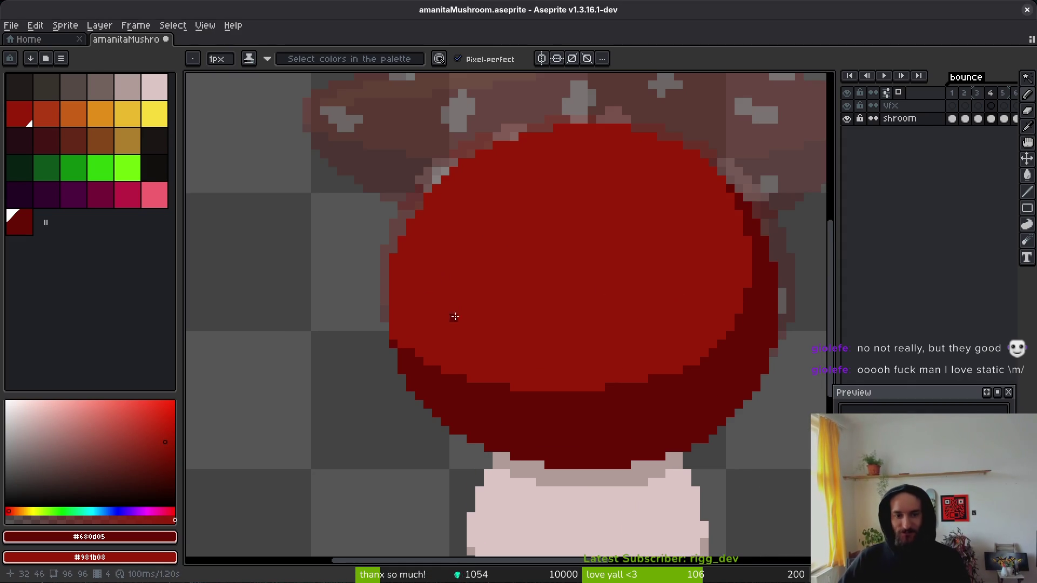
key("e")
left_click(394, 257)
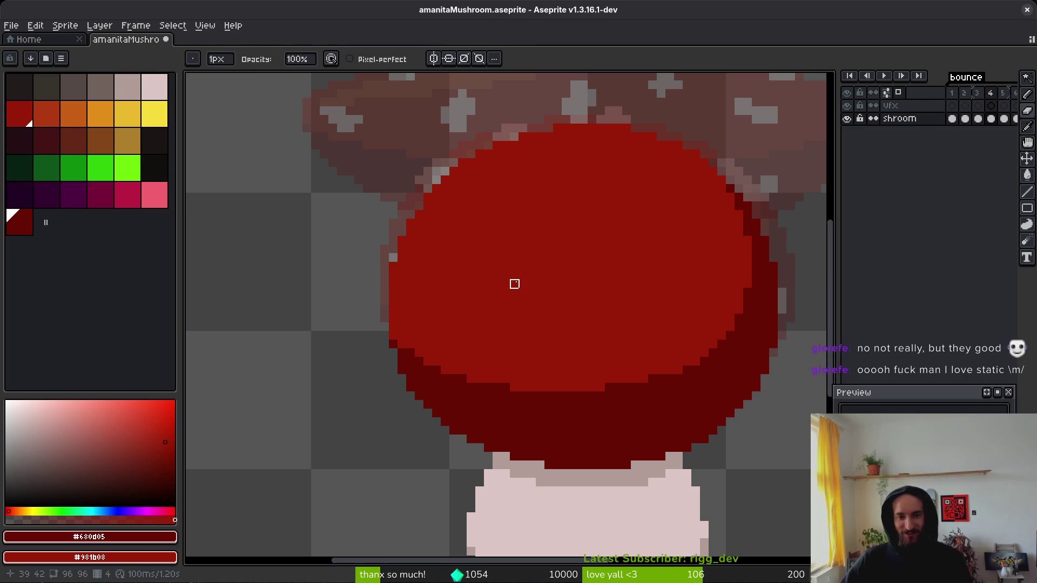
key("ctrl+s")
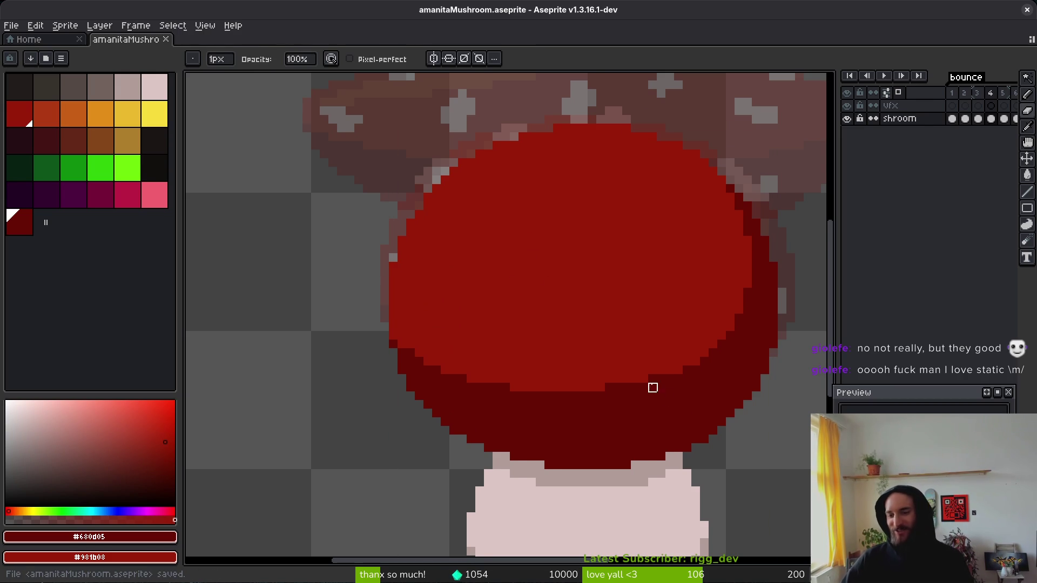
Step: Pick the orange-red #af3a13 highlight from the spotted-cap frame and return to the Pencil
key("Left")
key("i")
left_click(470, 181)
key("b")
scroll(496, 188, "up", 2)
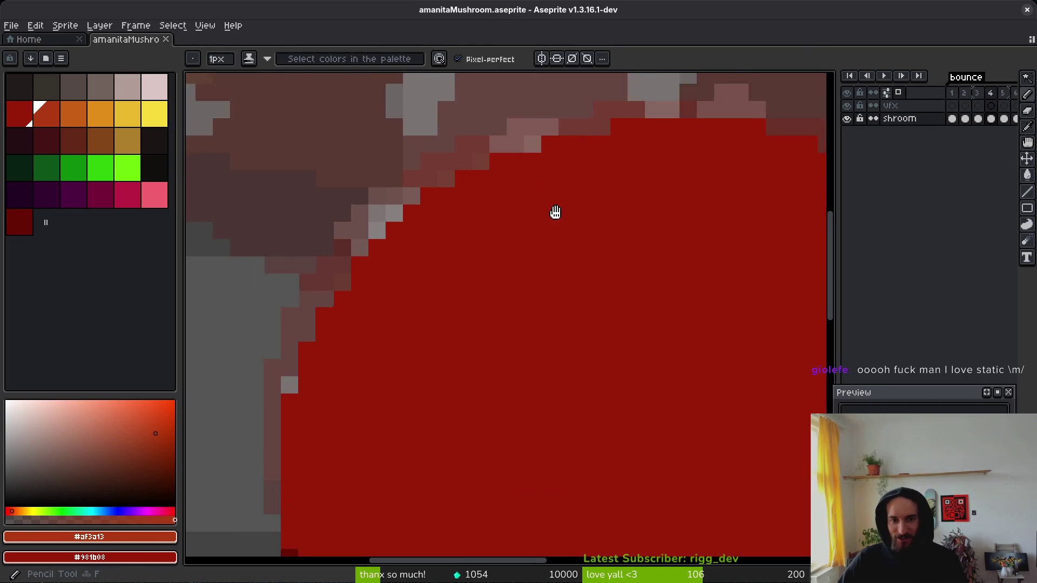
Step: On frame 4, outline an orange highlight across the cap's upper-left and bucket-fill it
key("Right")
left_click_drag(718, 171, 626, 173)
mouse_move(702, 189)
left_mouse_down()
mouse_move(572, 183)
mouse_move(547, 213)
mouse_move(503, 208)
mouse_move(475, 225)
mouse_move(474, 246)
mouse_move(405, 274)
mouse_move(377, 308)
mouse_move(375, 331)
mouse_move(629, 269)
mouse_move(697, 181)
left_mouse_up()
left_click(369, 344)
key("g")
left_click(594, 246)
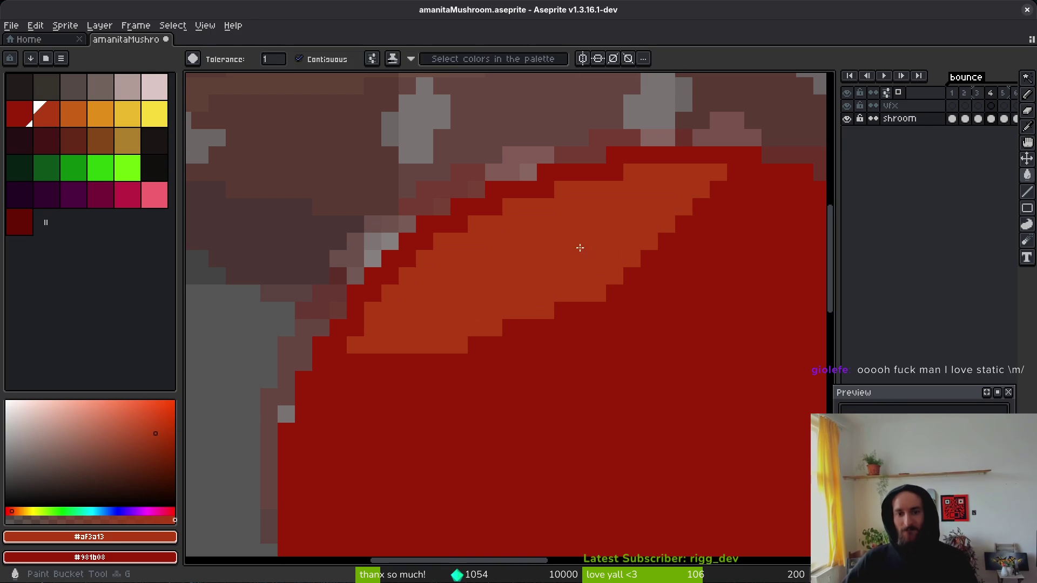
scroll(572, 278, "down", 5)
key("b")
scroll(605, 294, "up", 6)
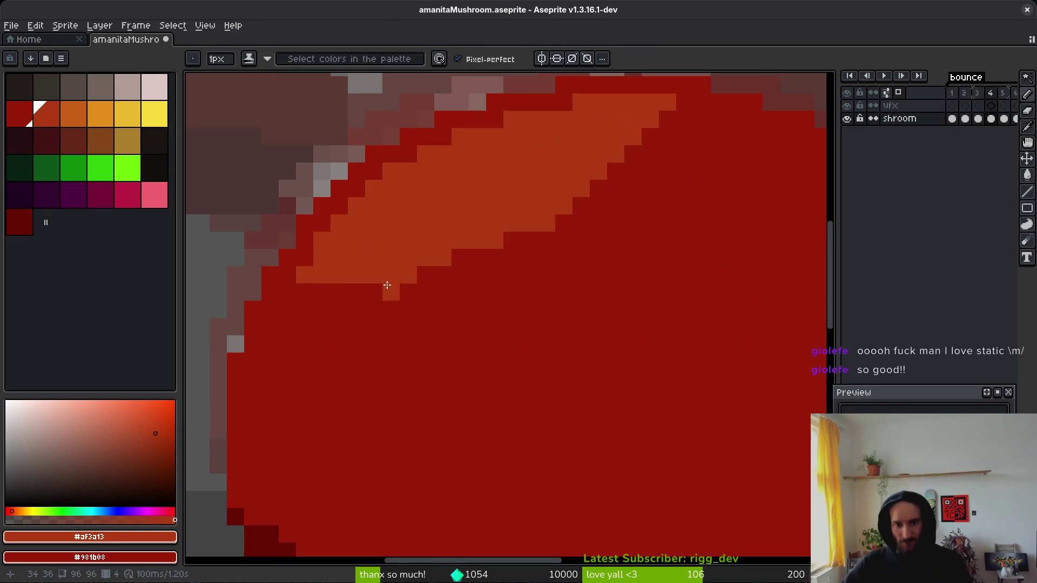
Step: Extend the orange highlight with extra pixels along its lower and upper-right edges
mouse_move(323, 296)
left_mouse_down()
mouse_move(285, 292)
mouse_move(324, 282)
mouse_move(311, 262)
left_mouse_up()
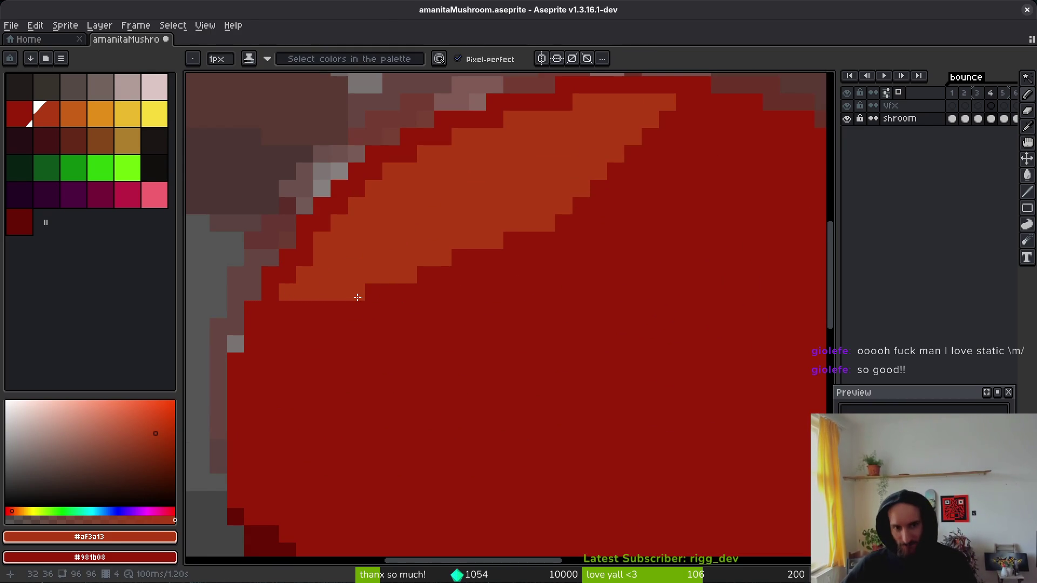
left_click(514, 238)
left_click(456, 259)
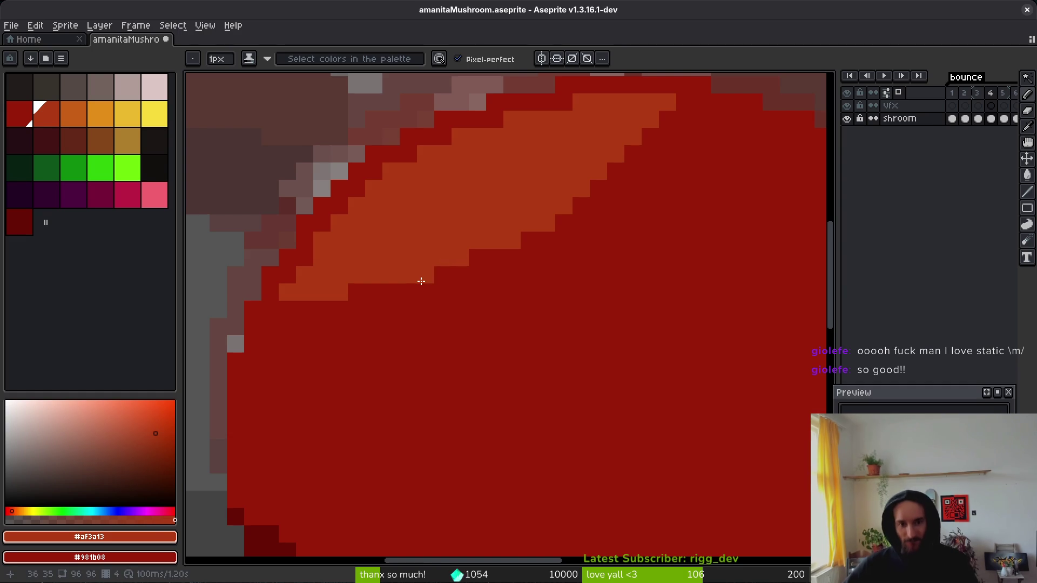
left_click(573, 231, "alt")
scroll(551, 281, "down", 3)
scroll(557, 292, "up", 3)
left_click(551, 179, "alt")
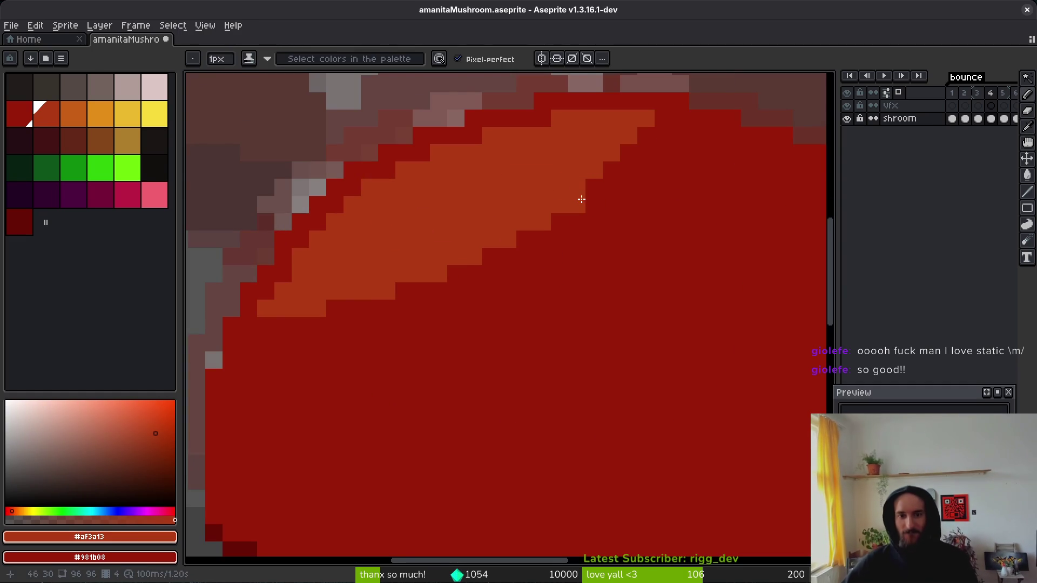
mouse_move(603, 176)
left_mouse_down()
mouse_move(611, 204)
mouse_move(614, 153)
mouse_move(637, 140)
left_mouse_up()
scroll(664, 162, "down", 2)
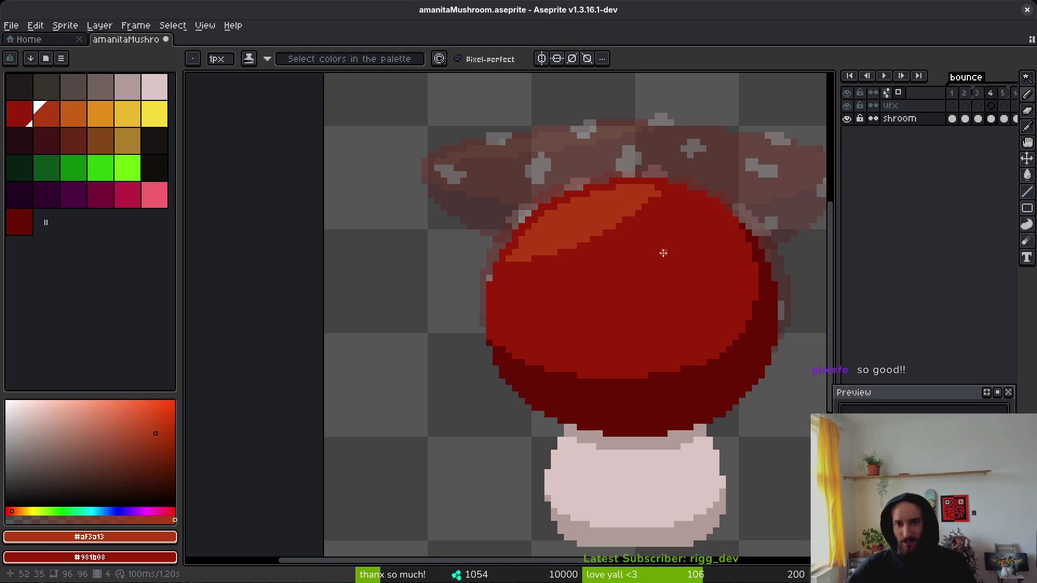
scroll(655, 192, "up", 1)
scroll(655, 193, "down", 2)
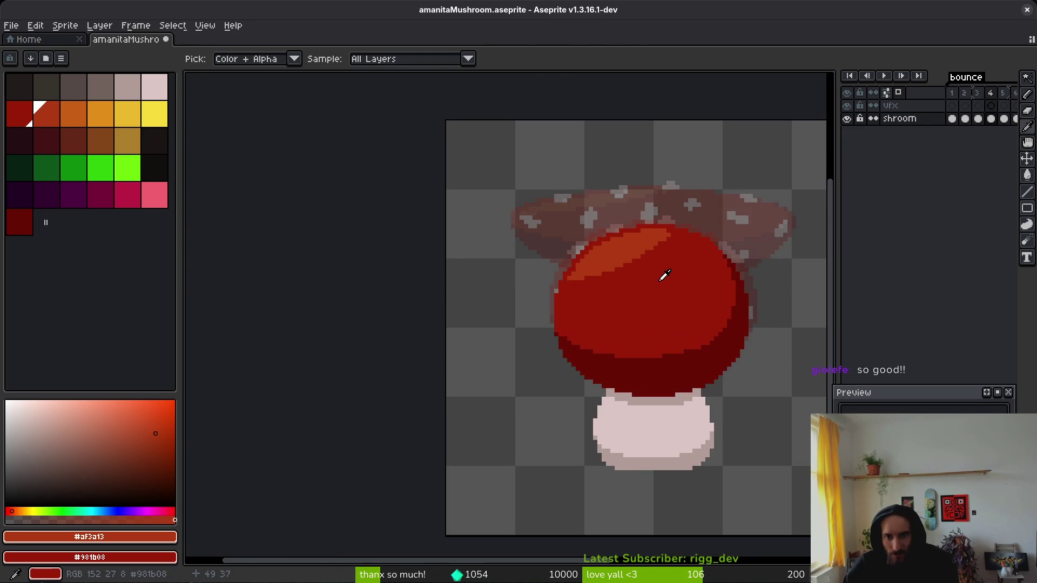
scroll(672, 242, "up", 3)
Step: Repaint stray orange pixels along the highlight's edges with the cap's dark red #981b08
left_click(676, 243, "alt")
left_click(691, 196)
left_click(677, 183)
left_click(664, 248)
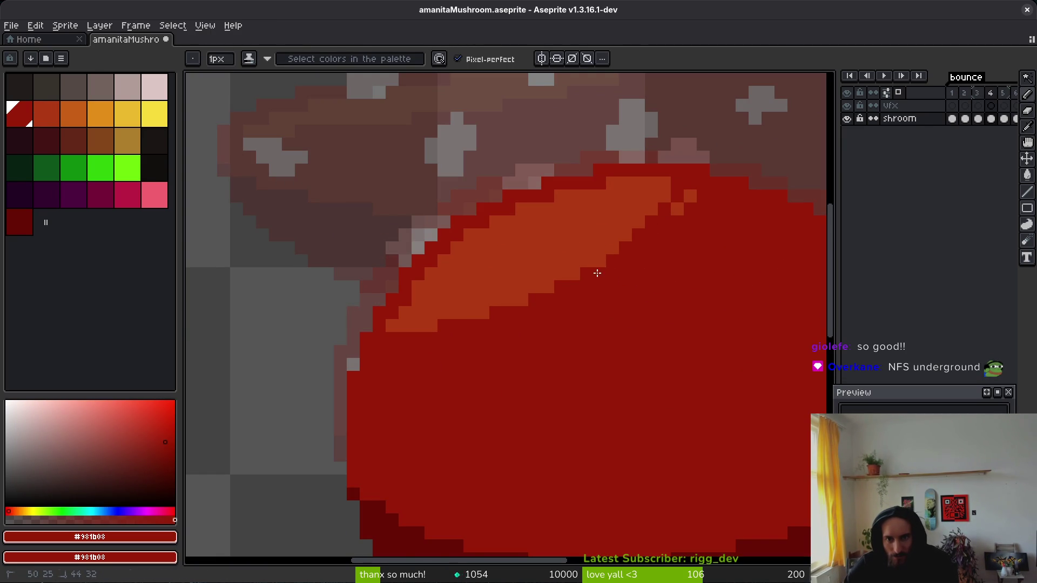
left_click(678, 209)
left_click(600, 261)
left_click(573, 275)
left_click(547, 287)
left_click(522, 300)
left_click(486, 312)
scroll(641, 340, "down", 3)
scroll(630, 286, "up", 3)
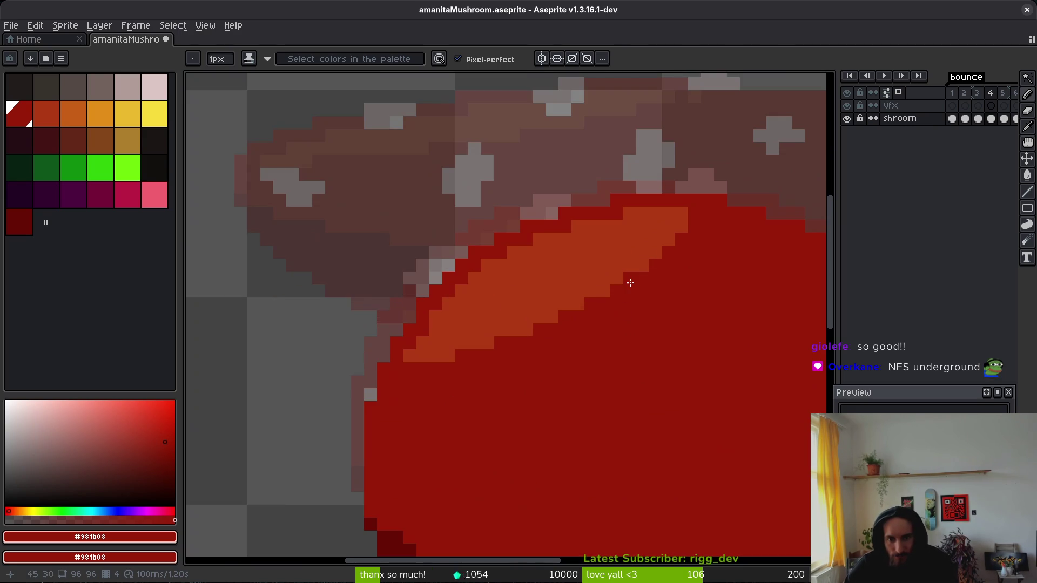
scroll(675, 332, "down", 2)
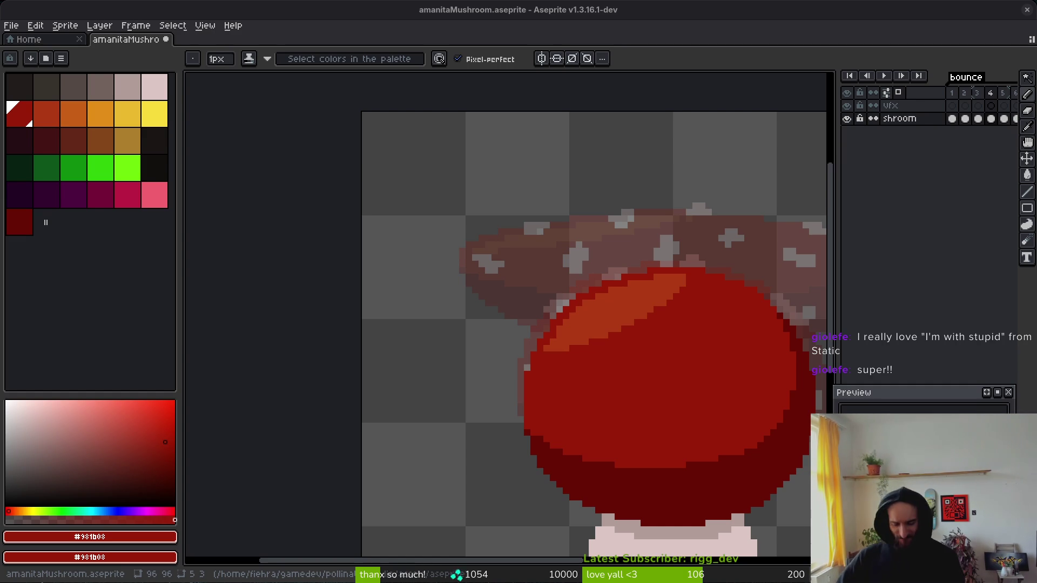
left_click(679, 301, "alt")
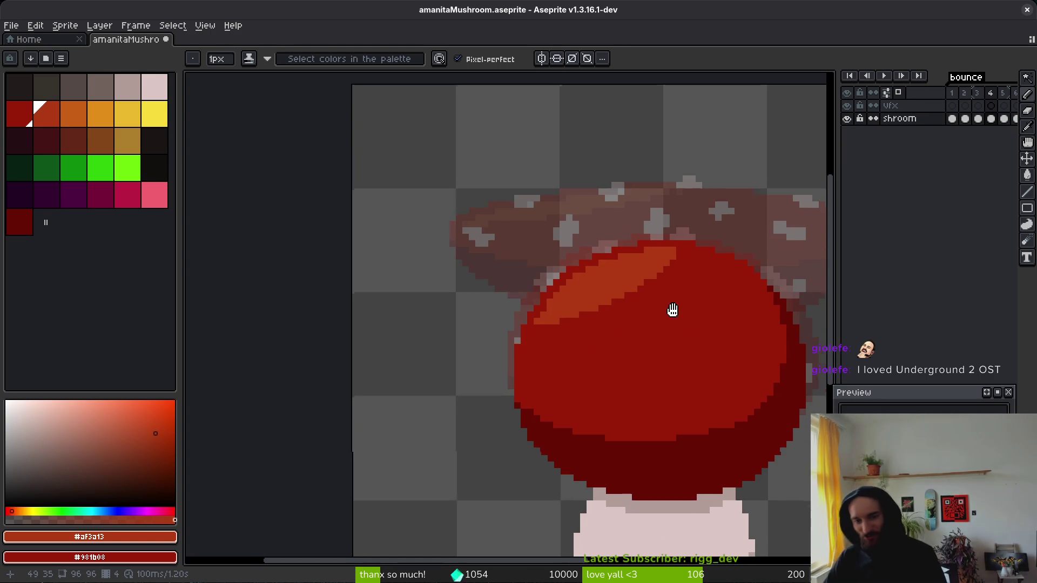
Step: Sample the pale #dcc6c5 spot colour and paint pale pixels at the top of frame 4's cap
scroll(656, 374, "down", 1)
scroll(538, 226, "up", 2)
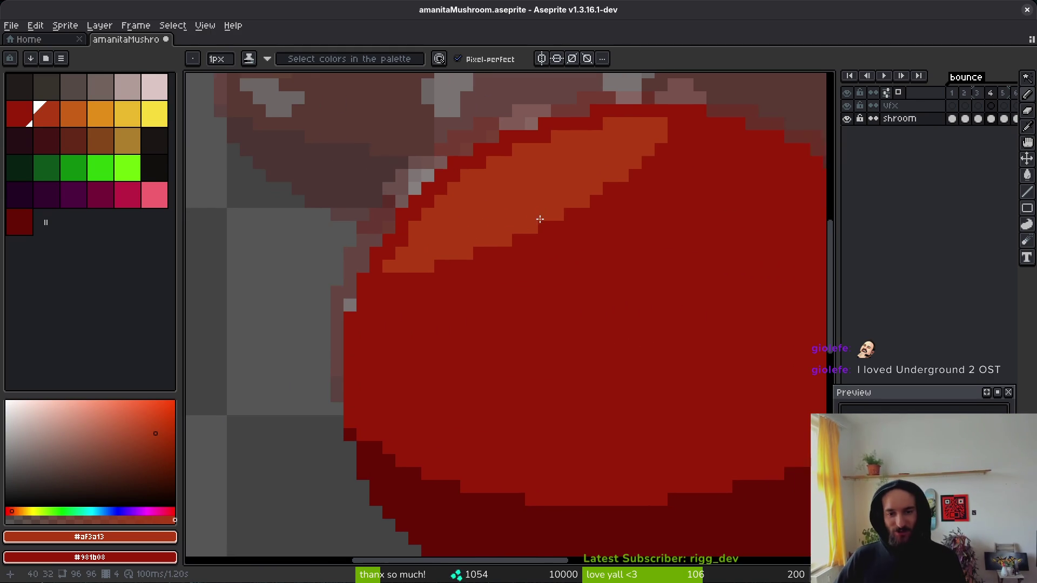
scroll(538, 226, "down", 3)
left_click(595, 236)
scroll(599, 227, "up", 3)
key("period")
mouse_move(568, 269)
left_mouse_down()
mouse_move(598, 285)
mouse_move(577, 291)
mouse_move(585, 321)
left_mouse_up()
Step: Re-pick the pale spot colour and compare frame 4's cap against spotted frame 3
left_click(584, 354, "alt")
left_click(595, 295, "alt")
scroll(617, 366, "down", 3)
key("comma")
key("period")
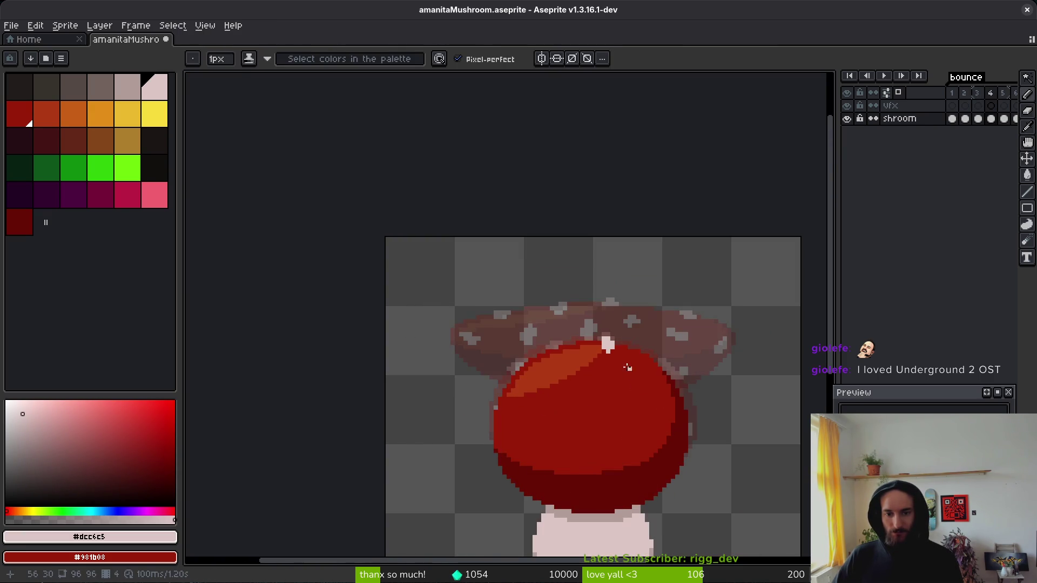
scroll(607, 343, "up", 2)
key("comma")
key("period")
scroll(581, 332, "down", 5)
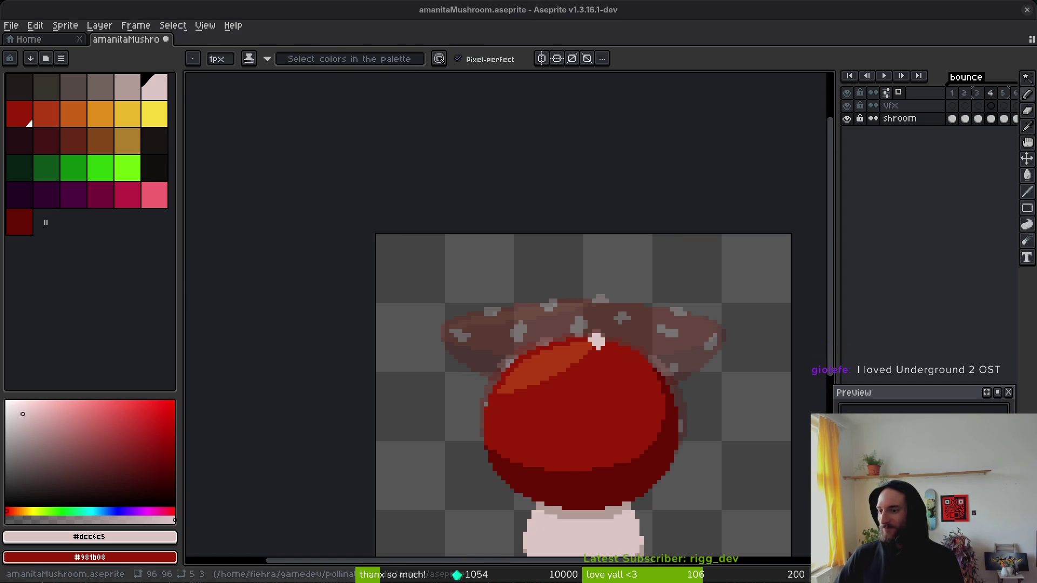
scroll(688, 371, "up", 3)
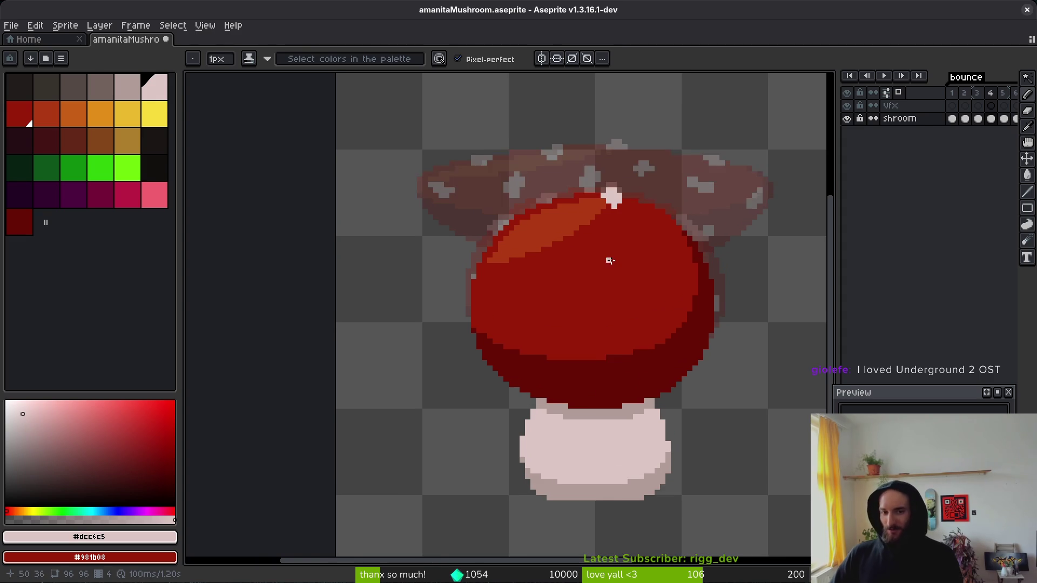
scroll(577, 208, "up", 5)
Step: Paint light-pink pixels beside and left of the top cap spot on frame 4
scroll(577, 208, "down", 1)
scroll(576, 209, "up", 1)
mouse_move(600, 238)
left_mouse_down()
mouse_move(567, 213)
mouse_move(599, 197)
left_mouse_up()
left_click(581, 189)
scroll(607, 220, "down", 3)
scroll(610, 224, "up", 2)
scroll(610, 223, "down", 2)
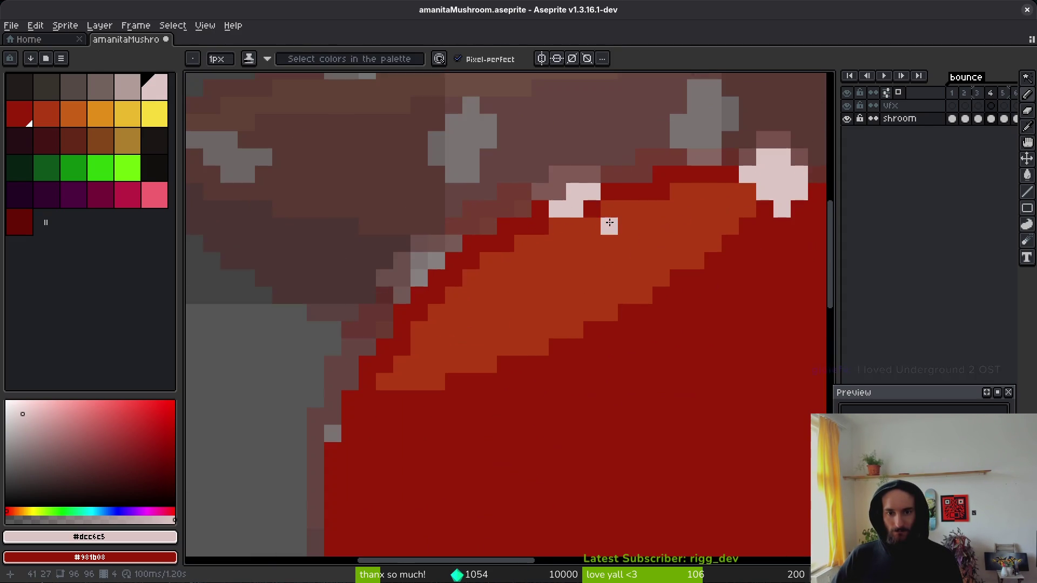
Step: Add light-pink pixels beside the grey spot and along the cap edge
key("alt")
scroll(616, 276, "down", 1)
scroll(614, 278, "up", 1)
scroll(639, 266, "down", 1)
scroll(582, 264, "up", 1)
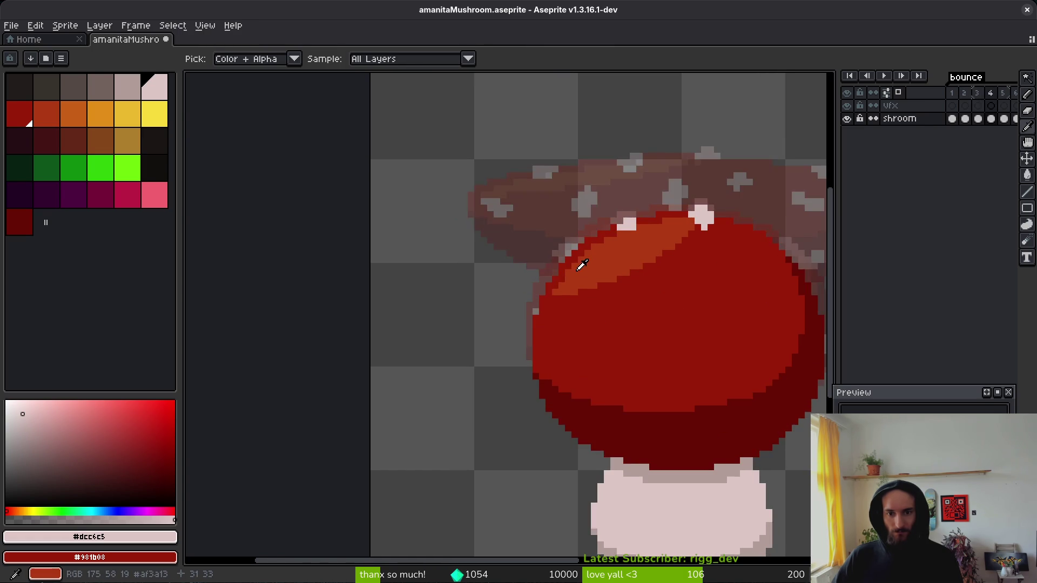
scroll(582, 264, "up", 3)
left_click(608, 274)
left_click_drag(566, 302, 556, 327)
left_click(540, 332)
scroll(678, 317, "down", 1)
left_click(672, 305)
scroll(661, 323, "down", 1)
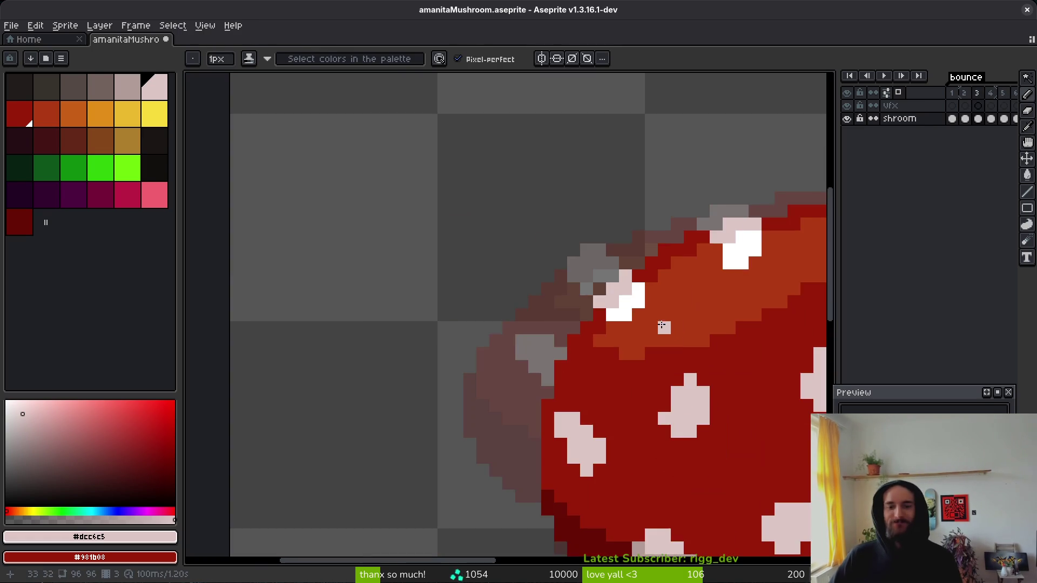
scroll(655, 324, "up", 2)
Step: Pick white from the cap highlight and paint white highlight pixels along frame 4's cap edge
key("ctrl+z")
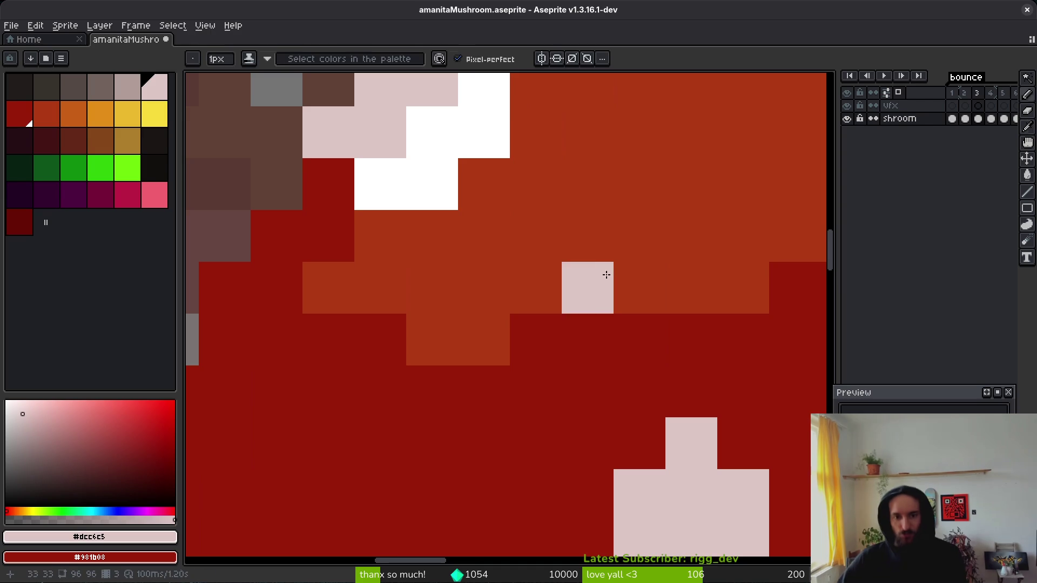
left_click(435, 123, "alt")
key("Right")
left_click(517, 221)
mouse_move(518, 221)
left_mouse_down()
mouse_move(467, 246)
mouse_move(498, 241)
mouse_move(482, 268)
left_mouse_up()
scroll(546, 324, "down", 2)
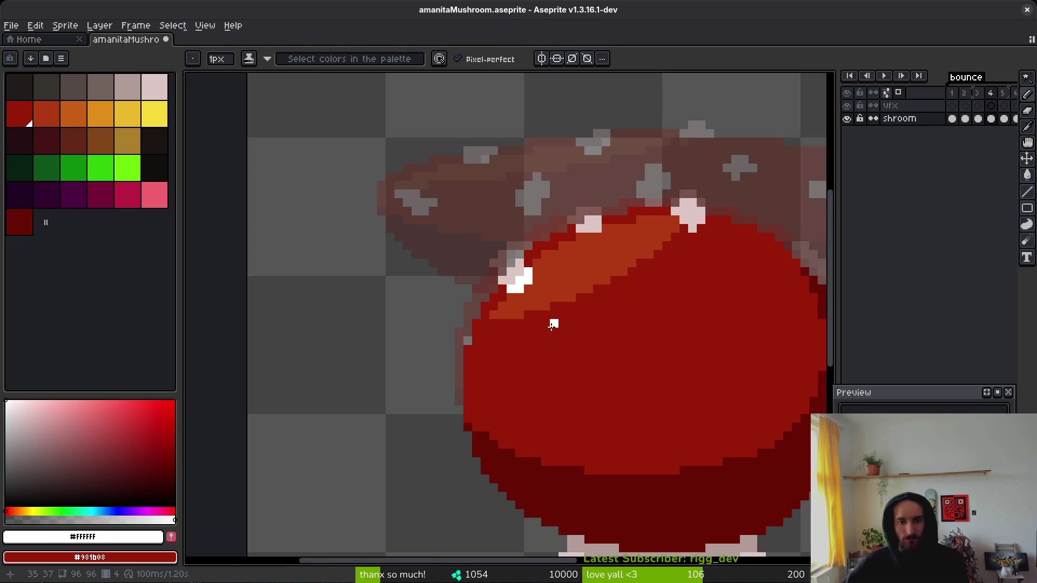
scroll(546, 325, "down", 3)
scroll(562, 294, "up", 4)
key("alt")
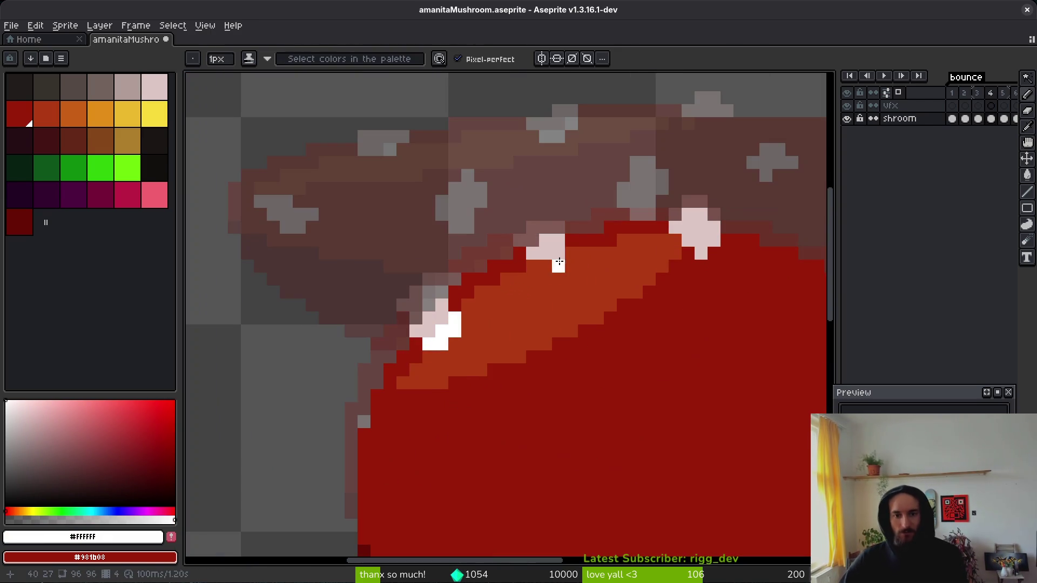
left_click(548, 266)
Step: Add another white highlight pixel to the cap on frame 4
scroll(548, 268, "down", 2)
scroll(589, 302, "down", 2)
key("alt")
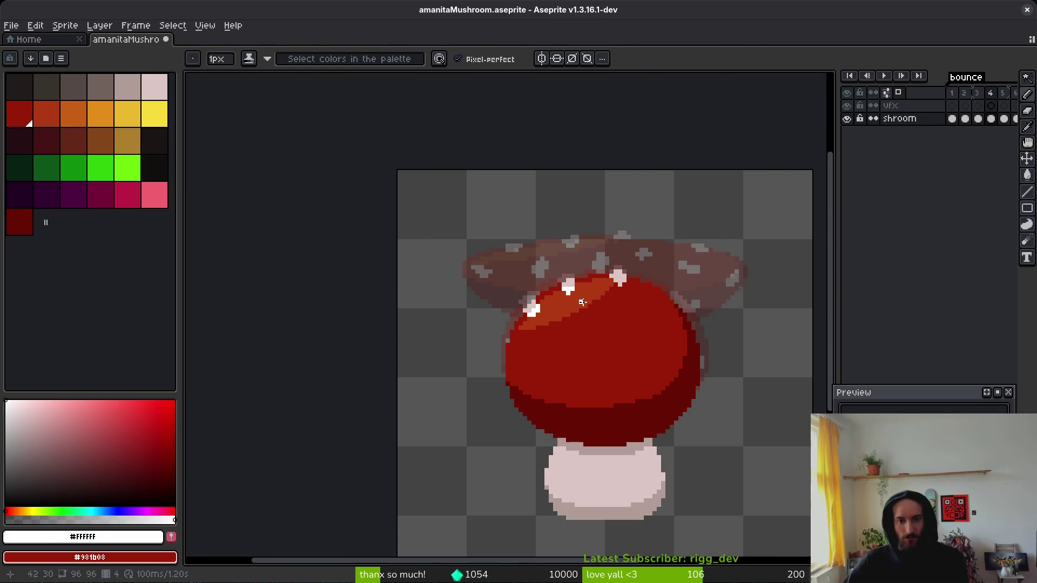
scroll(594, 301, "up", 4)
key("alt")
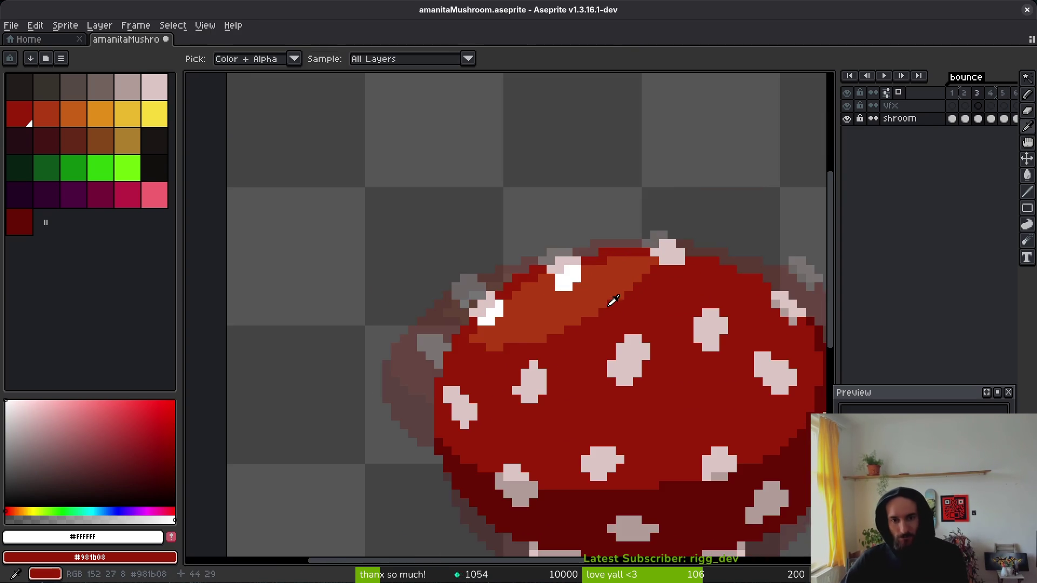
key("Right")
left_click(594, 285, "alt")
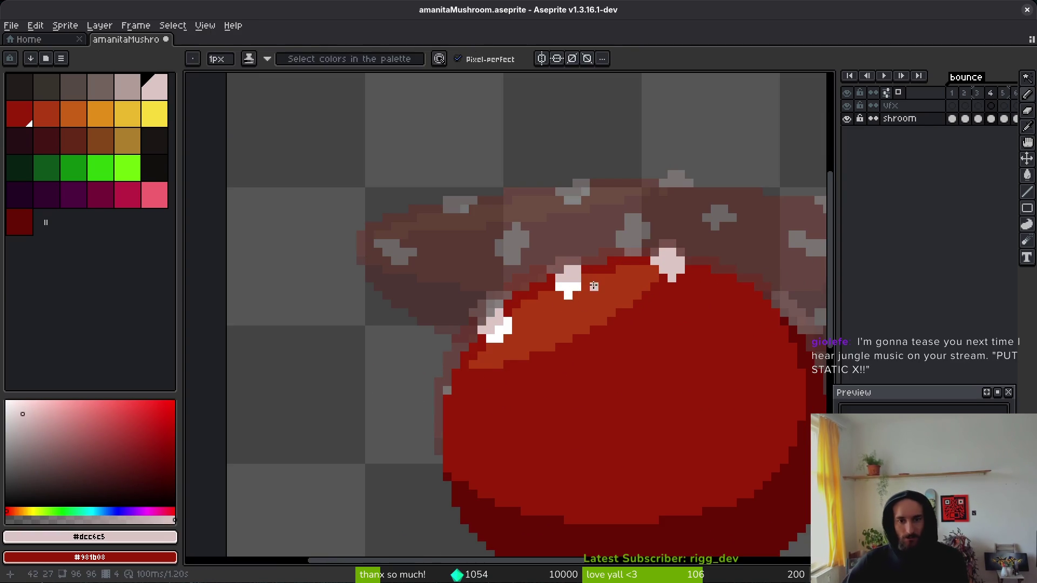
left_click(568, 287, "alt")
left_click(585, 286)
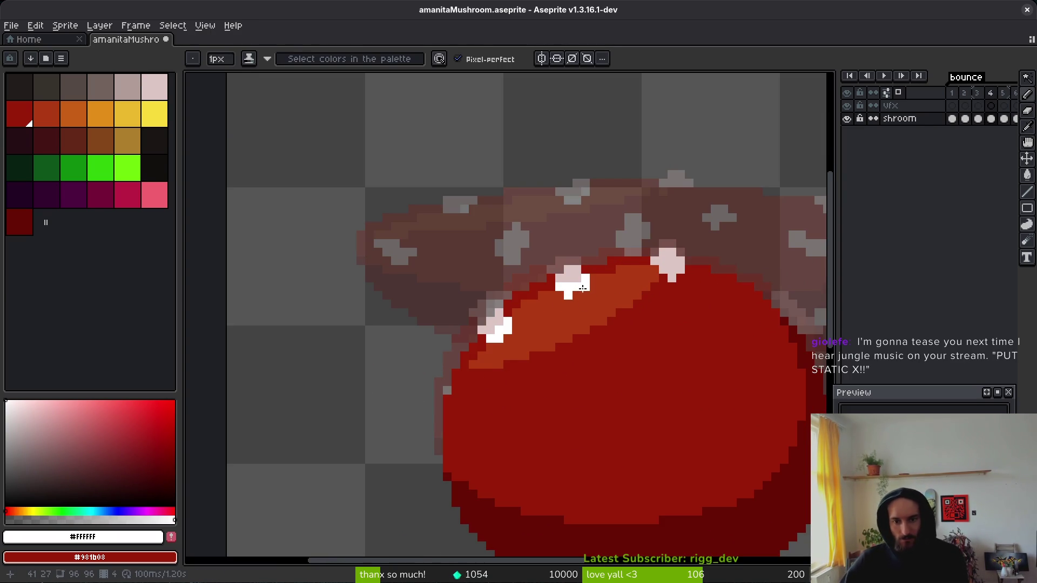
Step: Save the mushroom file and sample pale pink from the cap edge
left_click_drag(583, 301, 579, 293)
key("ctrl+s")
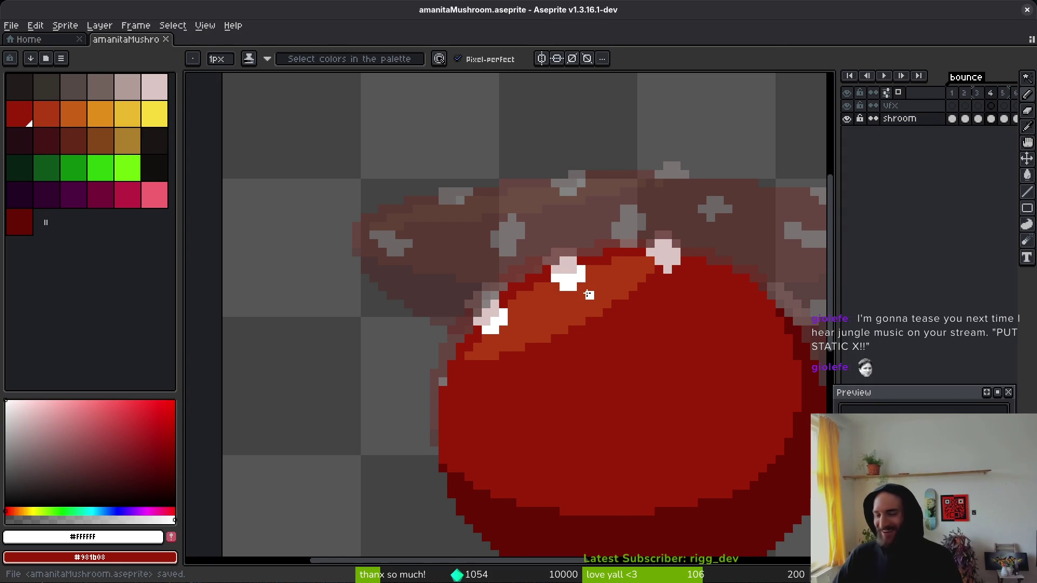
scroll(589, 295, "down", 2)
left_click_drag(605, 312, 587, 298)
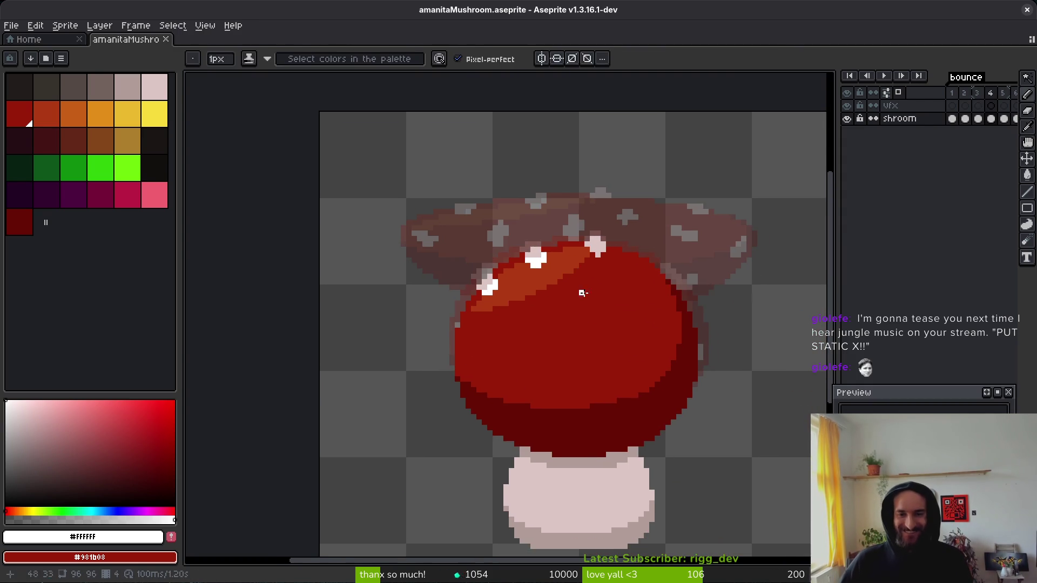
left_click(663, 280, "alt")
Step: Paint greyish pink #b19d99 pixels on frame 4's cap edge, topped with pale pink #dcc6c5
scroll(663, 280, "up", 4)
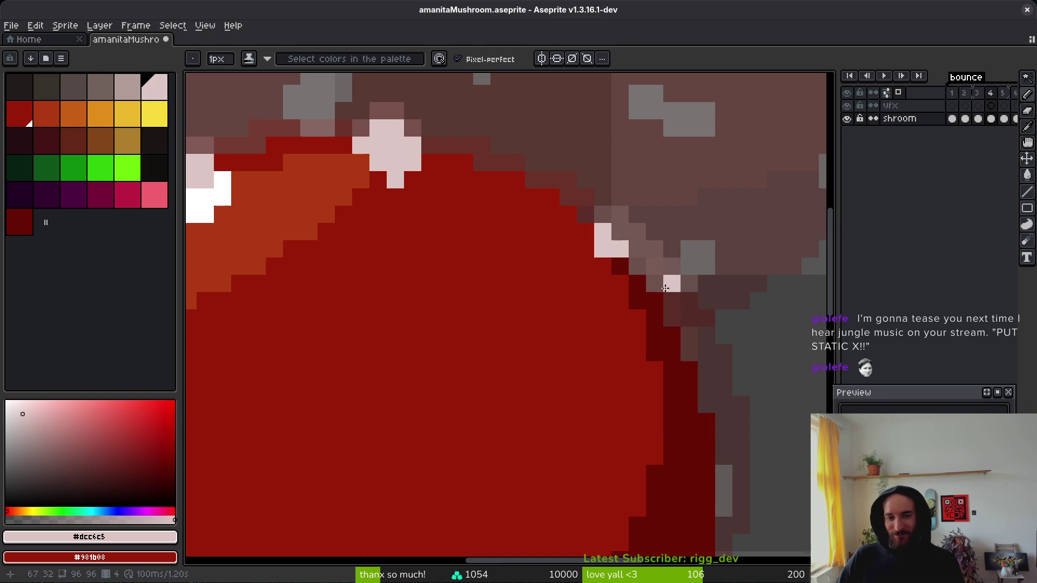
key("Left")
key("Right")
key("Left")
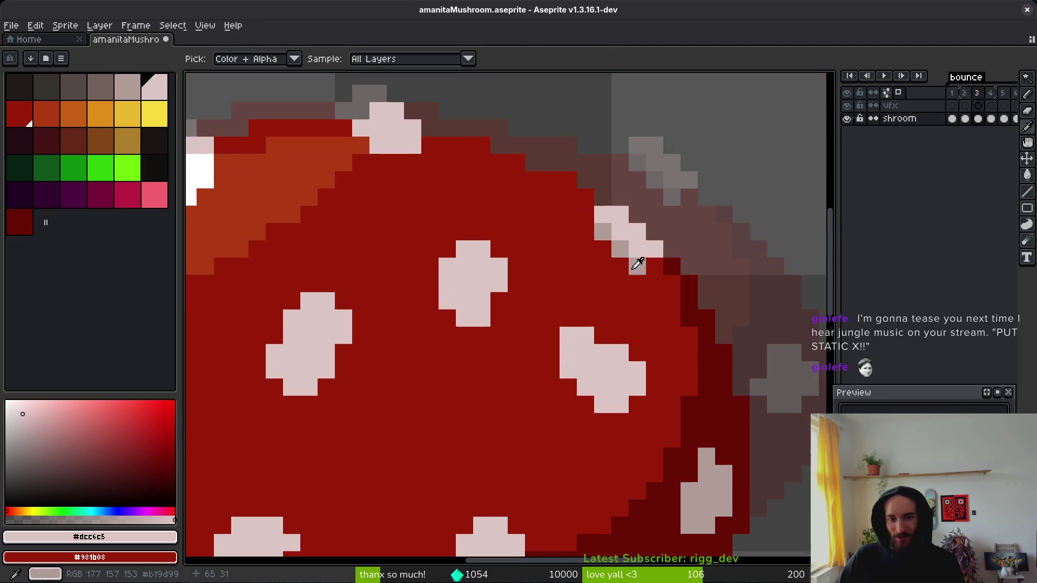
left_click(608, 227, "alt")
key("Right")
left_click_drag(620, 268, 634, 281)
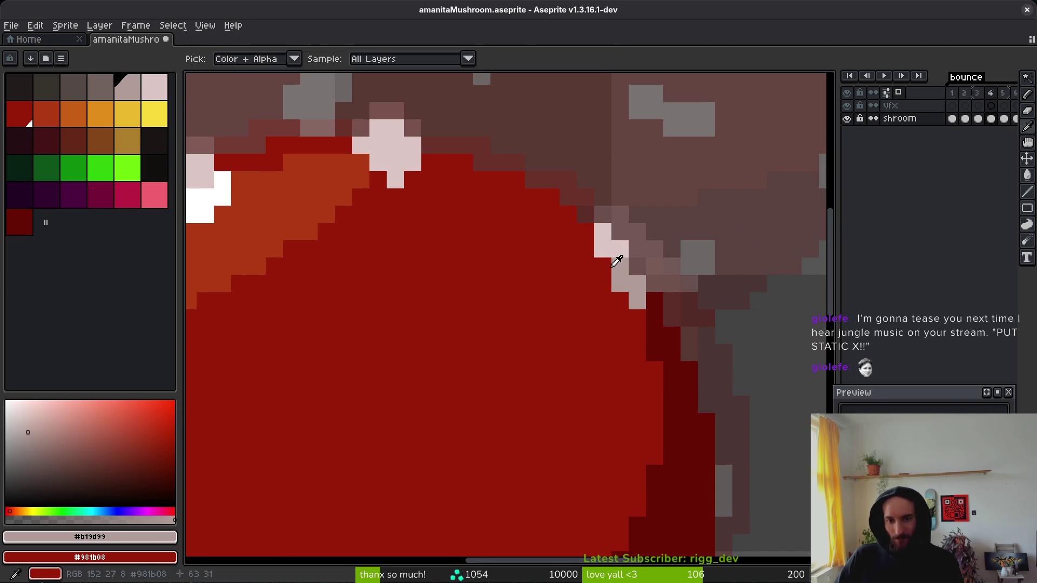
left_click(610, 249, "alt")
left_click(620, 267)
Step: Compare frames and add a #b19d99 pixel on the cap's lower-right edge
scroll(635, 292, "down", 4)
key("Right")
key("Left")
key("Right")
key("Left")
left_click(651, 282, "alt")
scroll(651, 282, "up", 3)
left_click(664, 357)
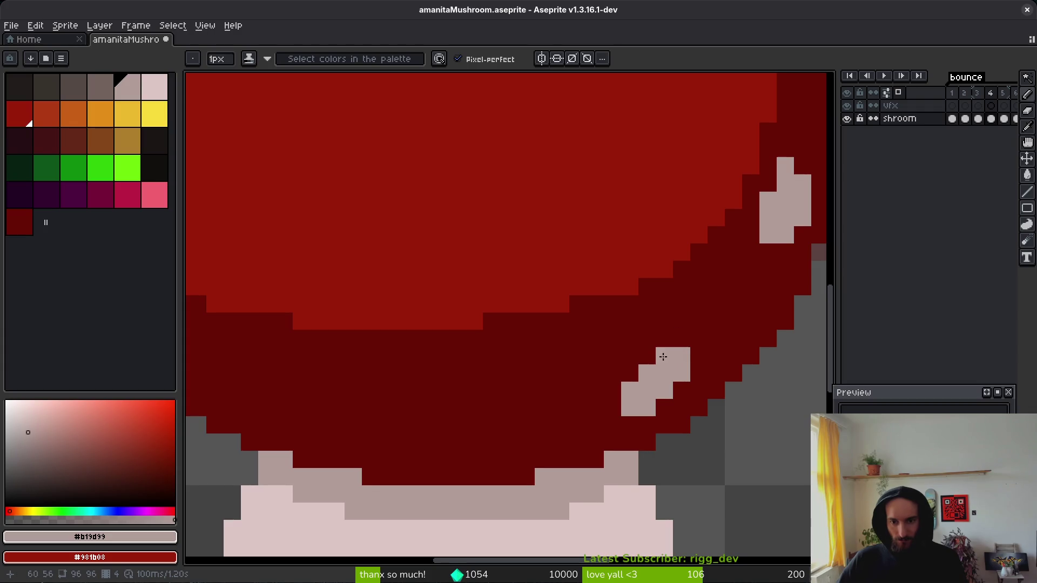
key("ctrl+z")
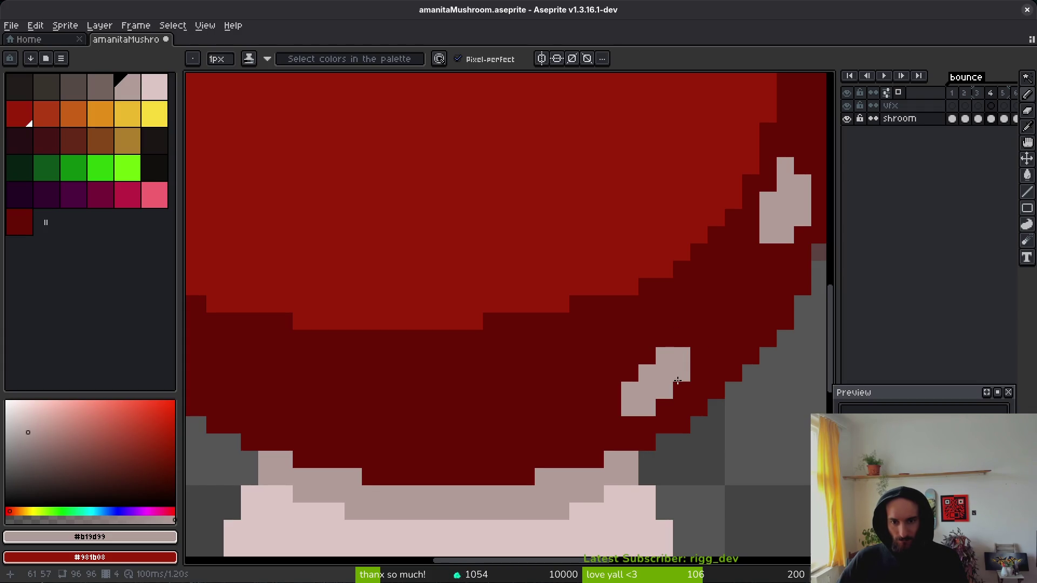
key("Right")
key("Left")
left_click(695, 371)
Step: Try a pinkish pixel on the cap's lower edge, undo it, and sample #dcc6c5 from the neighbouring frame
scroll(642, 373, "down", 4)
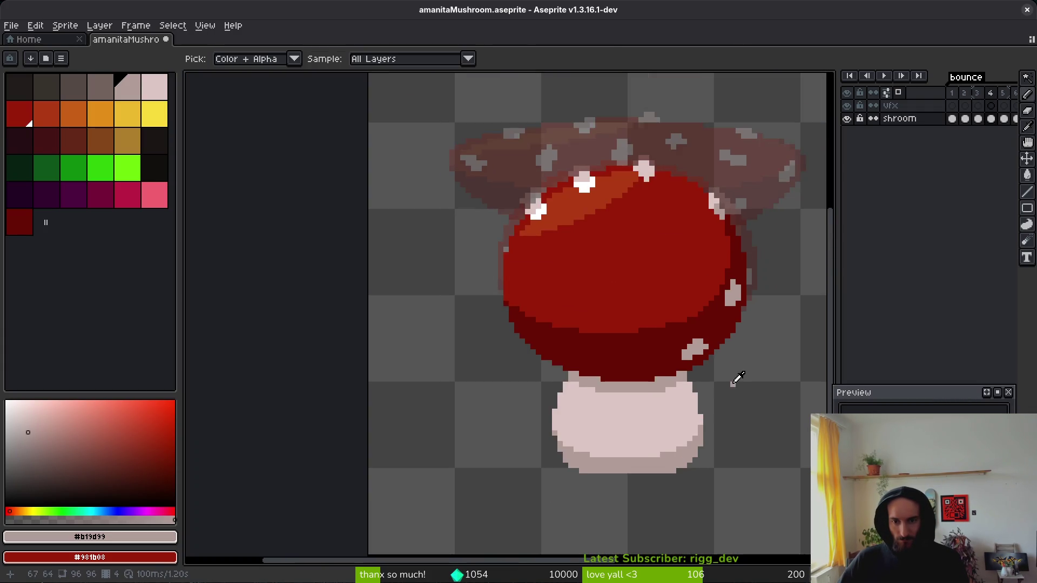
key("Right")
key("Left")
key("Left")
key("Left")
key("Right")
key("Right")
key("Right")
key("Left")
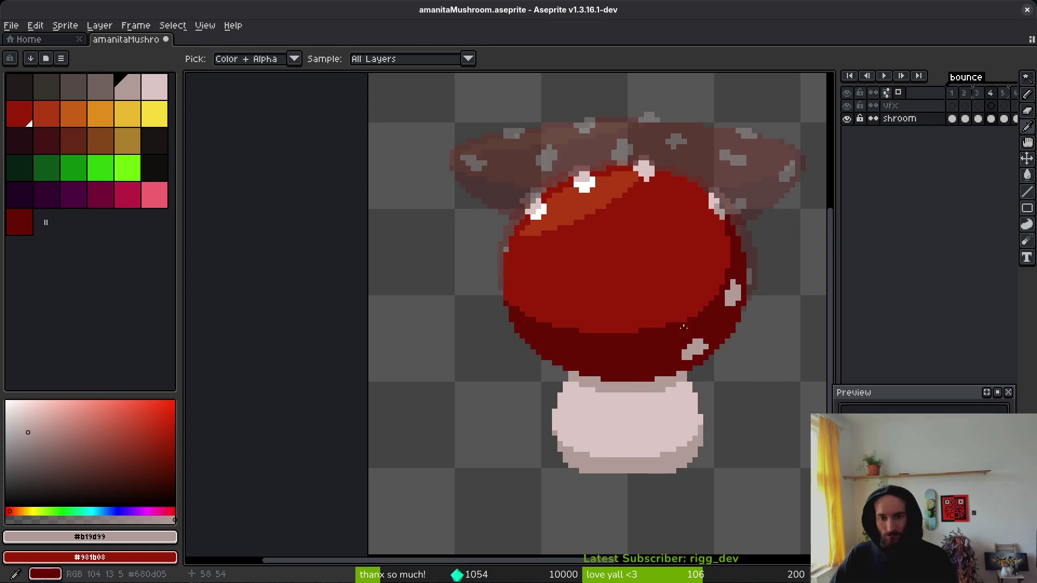
scroll(675, 335, "up", 4)
key("Right")
key("Left")
left_click(659, 328)
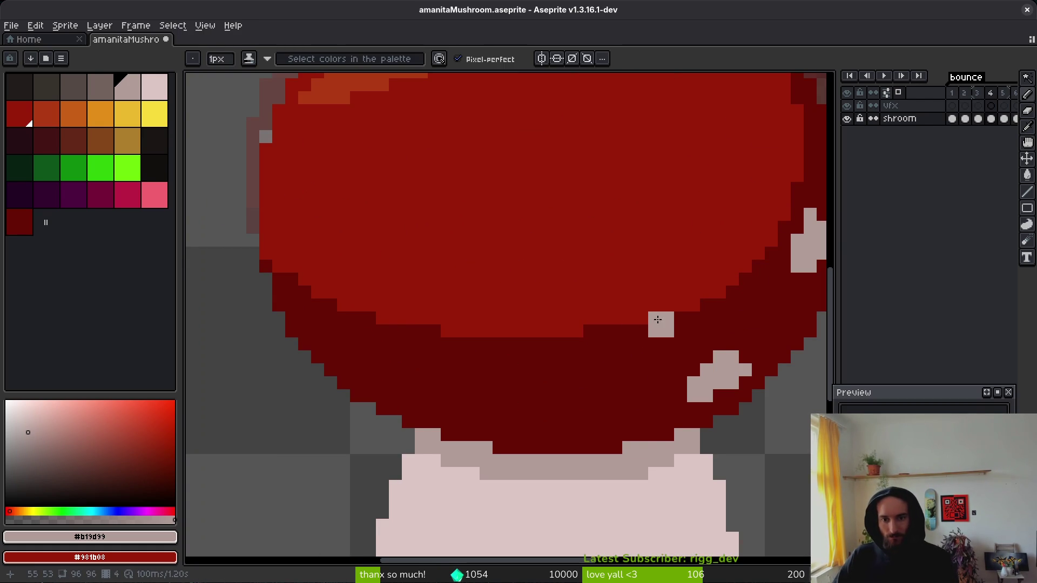
key("ctrl+z")
key("Right")
left_click(675, 275, "alt")
key("Left")
Step: Paint light-pink pixels at the cap edge and compare them against the neighbouring spotted frame
left_click_drag(642, 318, 668, 304)
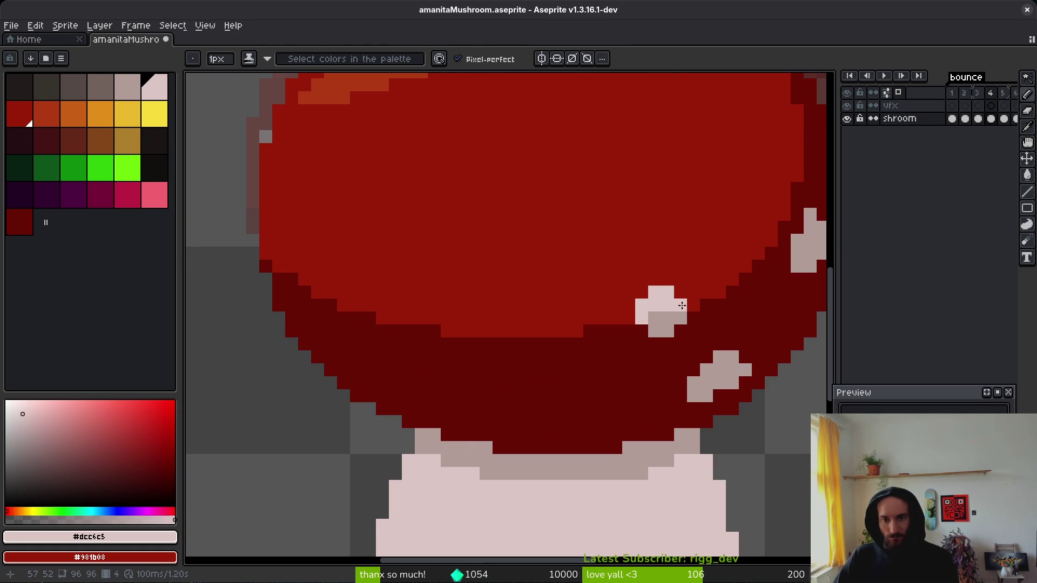
scroll(682, 305, "down", 4)
key("Right")
key("Left")
scroll(697, 355, "up", 4)
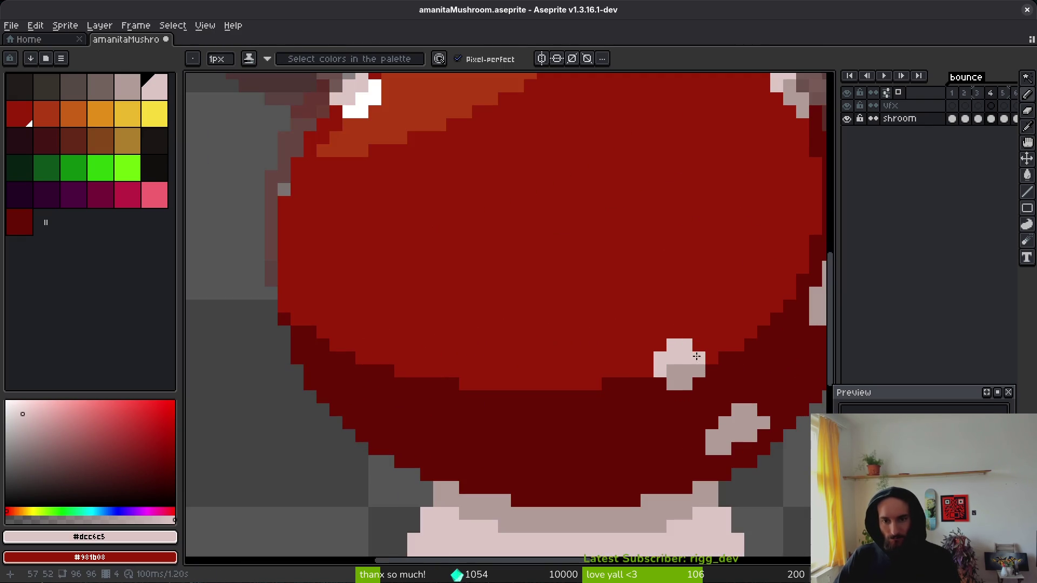
scroll(696, 355, "down", 4)
key("Right")
key("Left")
key("Right")
key("Left")
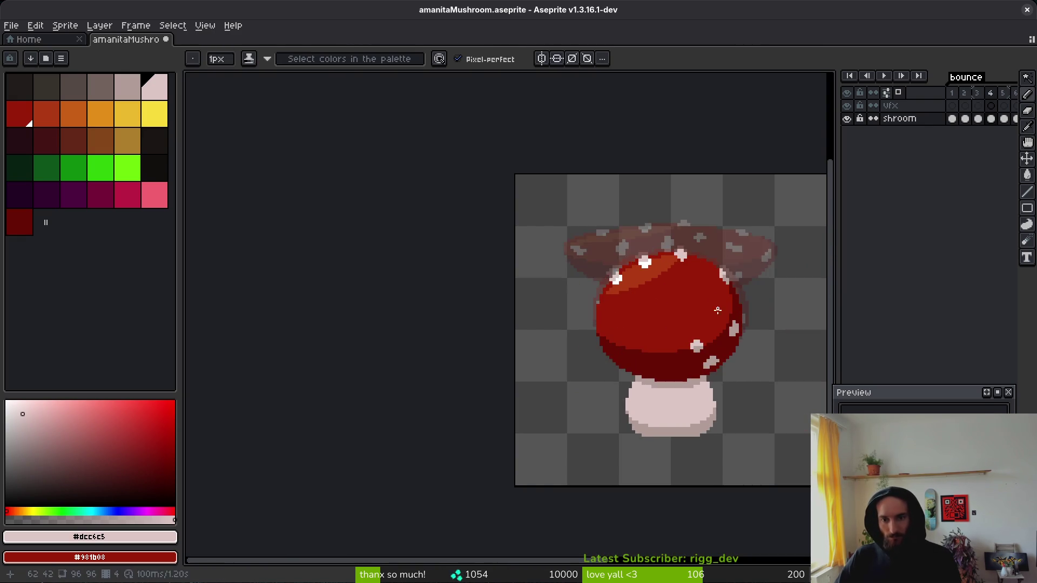
scroll(724, 311, "up", 4)
key("Left")
key("Right")
key("Left")
key("Right")
key("Left")
Step: Bring frame 3's pink cap spot over to frame 4, placing it left, lower and one pixel down
key("w")
left_click(696, 318)
key("i")
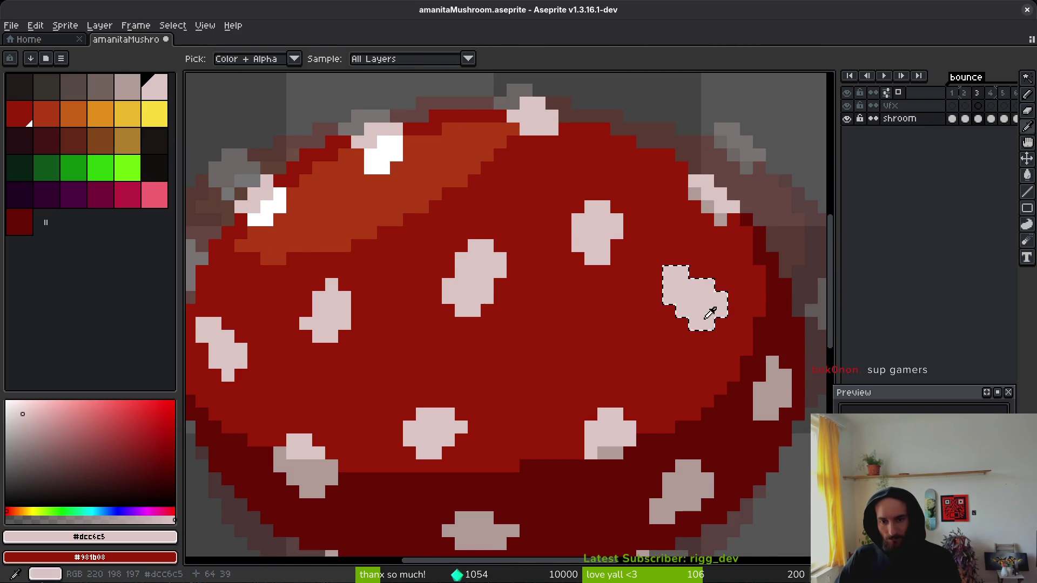
key("Left")
key("w")
key("i")
key("Right")
key("Right")
left_click(704, 328, "ctrl")
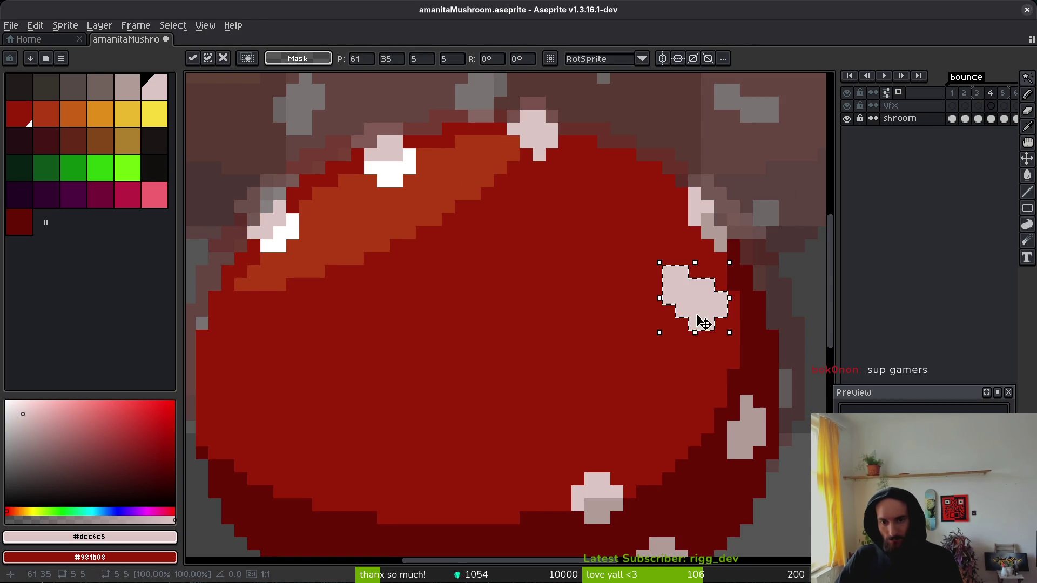
left_click_drag(704, 328, 669, 357)
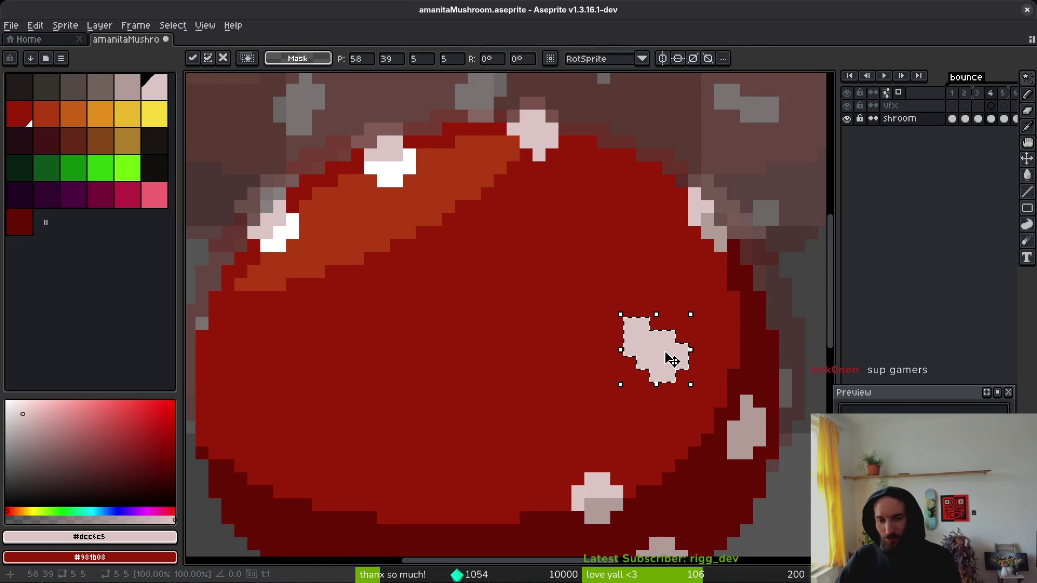
key("w")
scroll(662, 362, "left", 1)
left_click(663, 361)
key("Down")
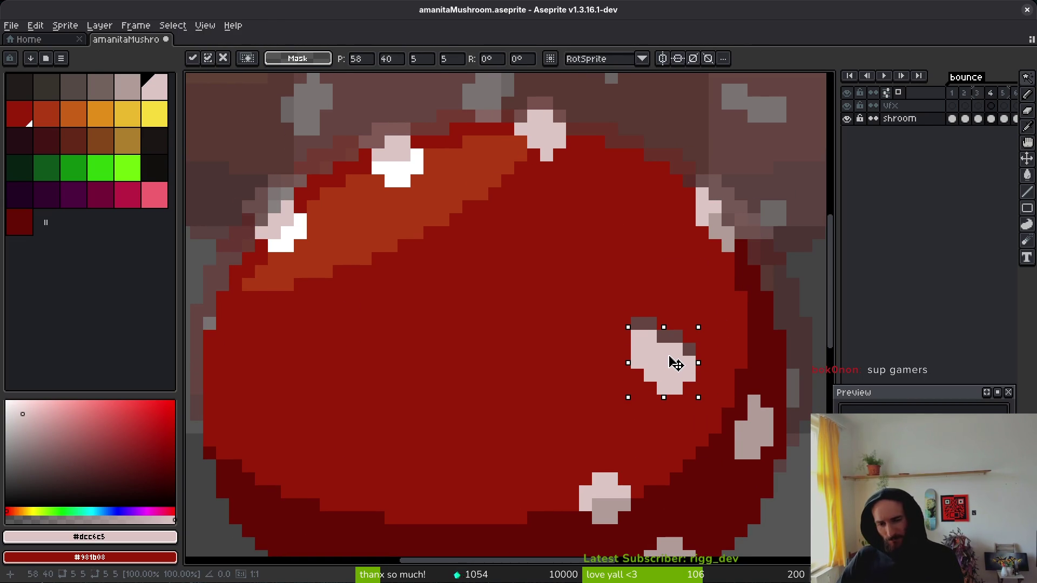
key("Return")
Step: Play the animation, then draw a small light-pink spot on the red cap
scroll(697, 367, "down", 3)
key("Return")
key("i")
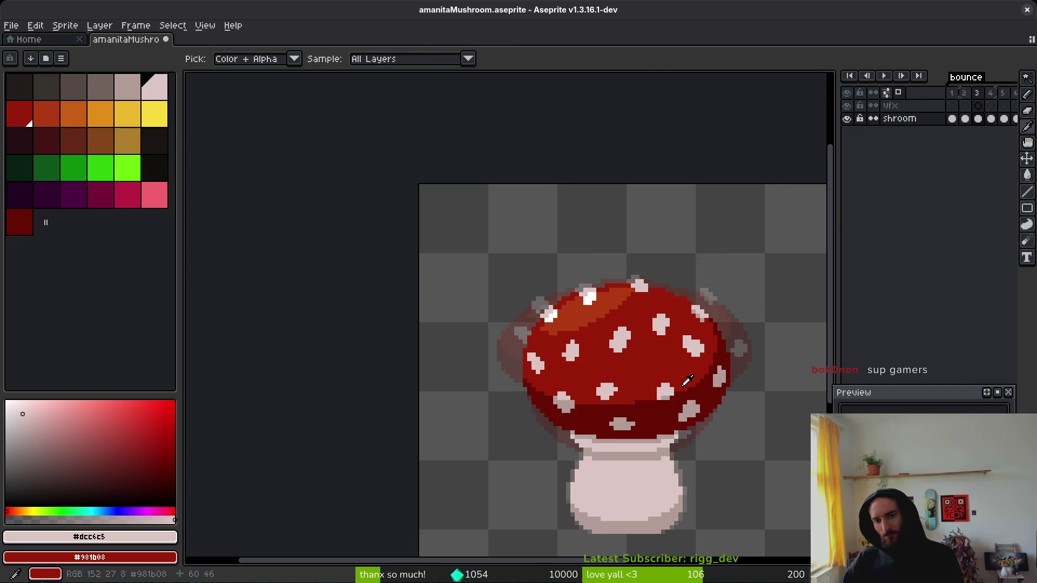
scroll(660, 338, "up", 3)
key("b")
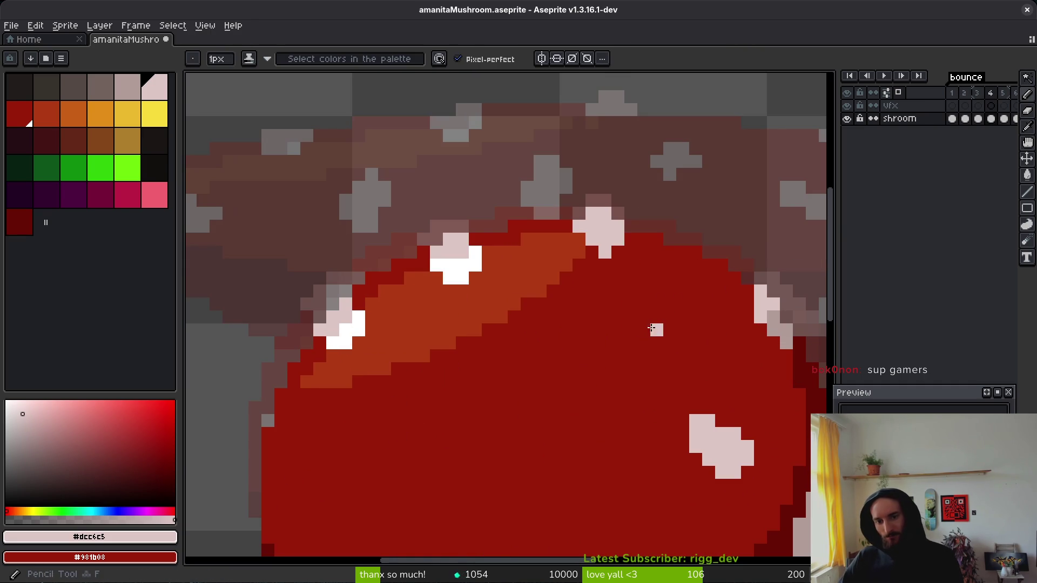
mouse_move(643, 342)
left_mouse_down()
mouse_move(643, 356)
mouse_move(657, 342)
left_mouse_up()
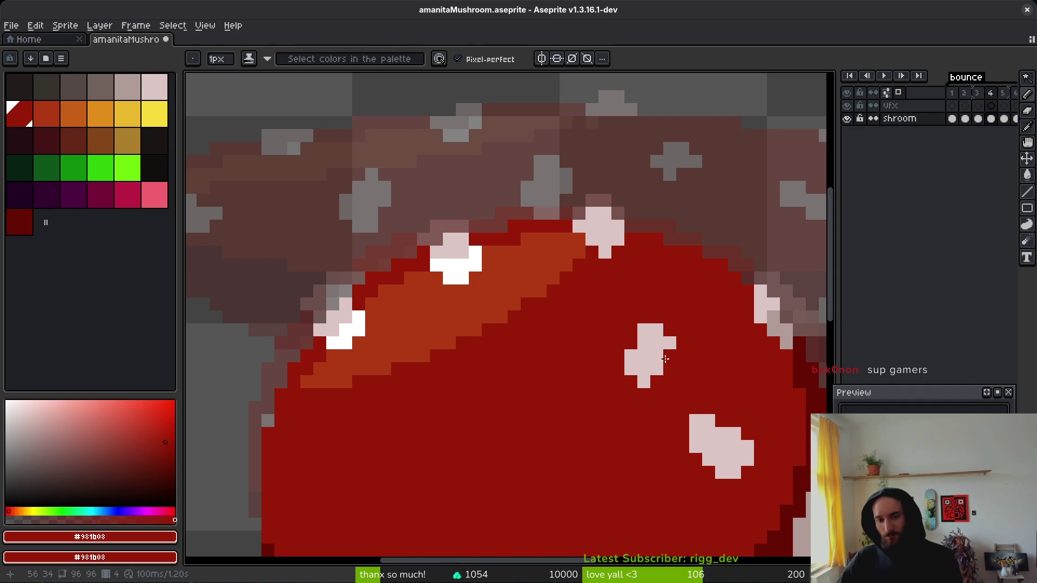
Step: Select the pale spot on the cap with the Magic Wand
scroll(692, 383, "down", 3)
scroll(692, 383, "down", 1)
scroll(696, 385, "up", 3)
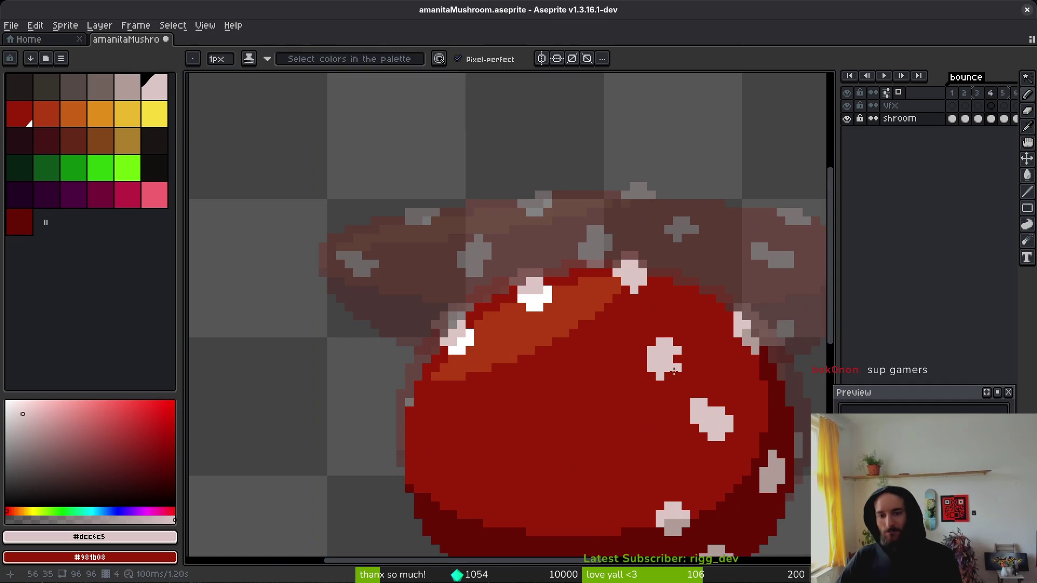
key("alt")
scroll(702, 400, "down", 4)
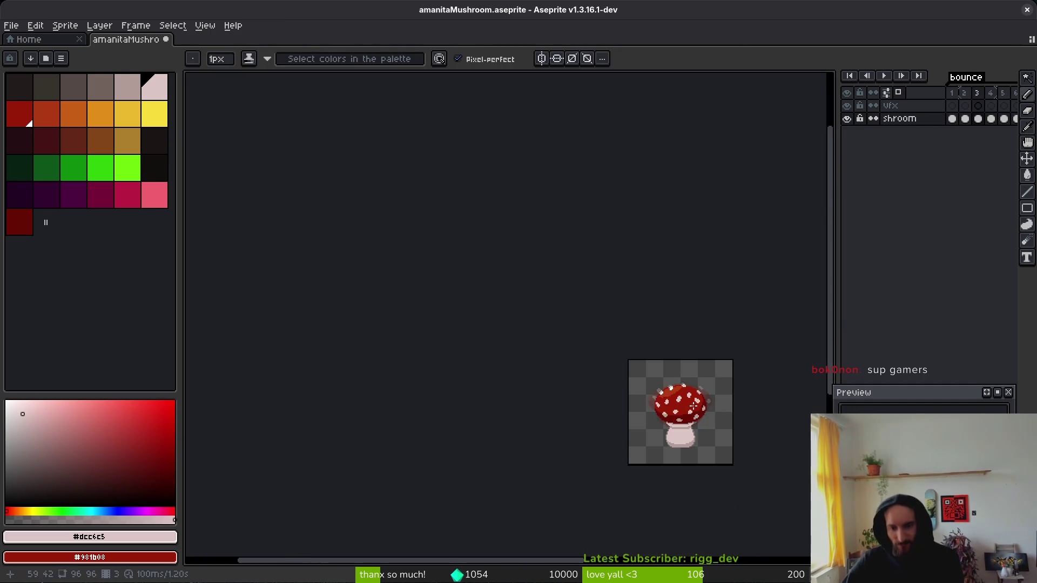
scroll(708, 416, "up", 3)
key("alt")
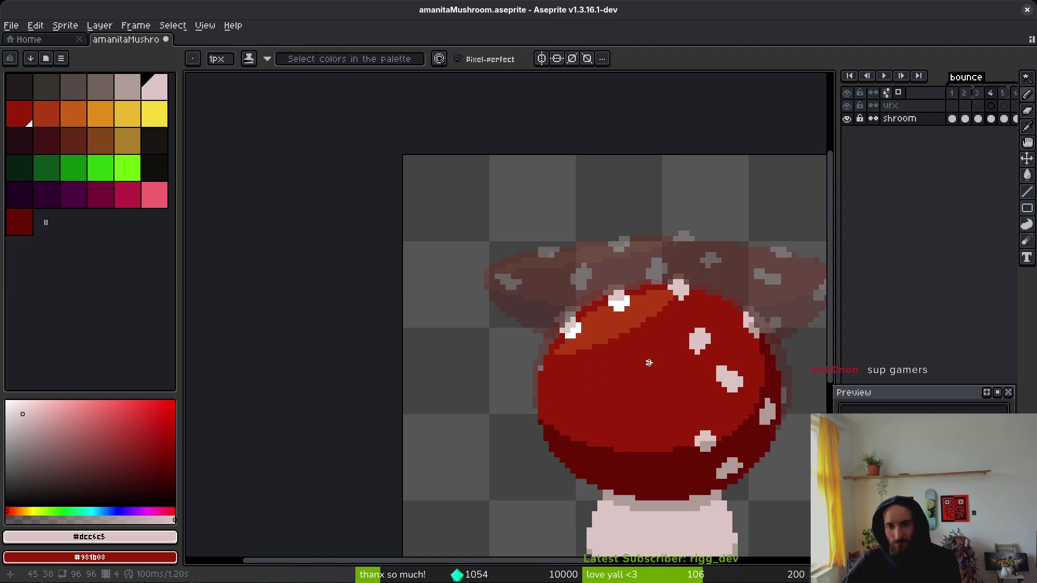
scroll(697, 391, "up", 2)
key("w")
left_click(672, 339)
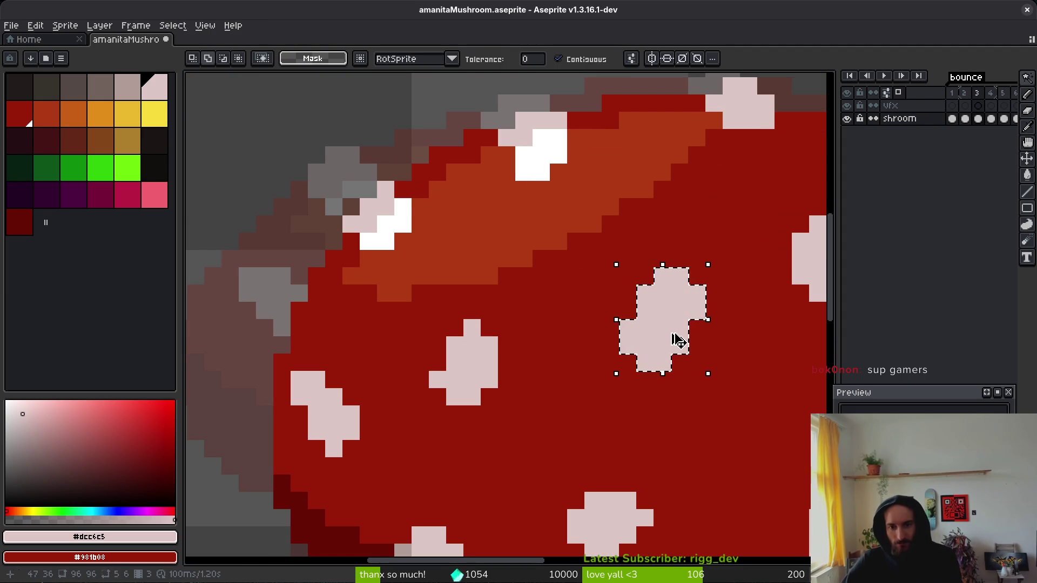
Step: Paste a copy of the pale spot lower down on the cap
key("ctrl+v")
left_click_drag(665, 337, 643, 389)
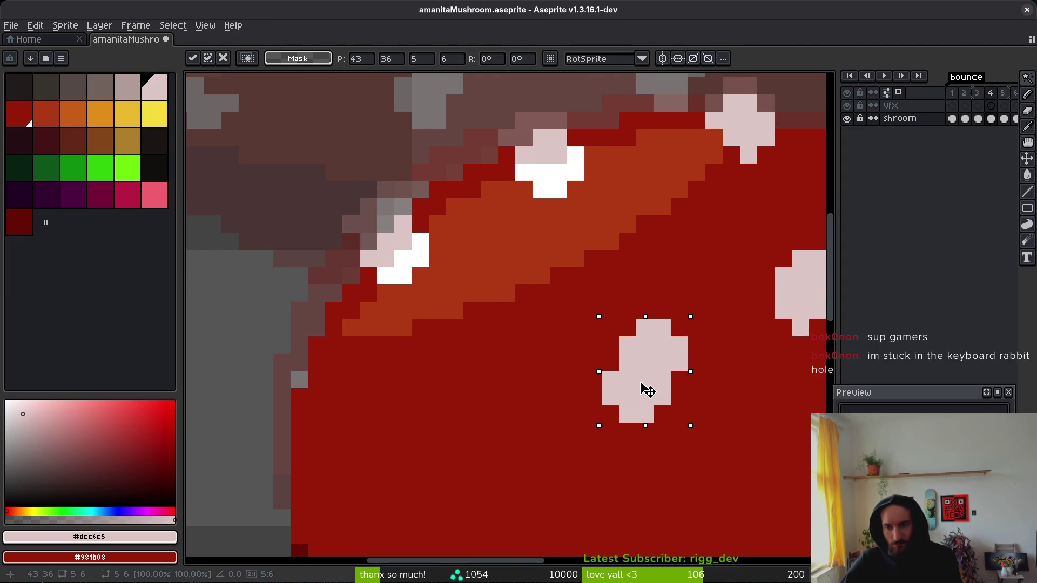
key("Return")
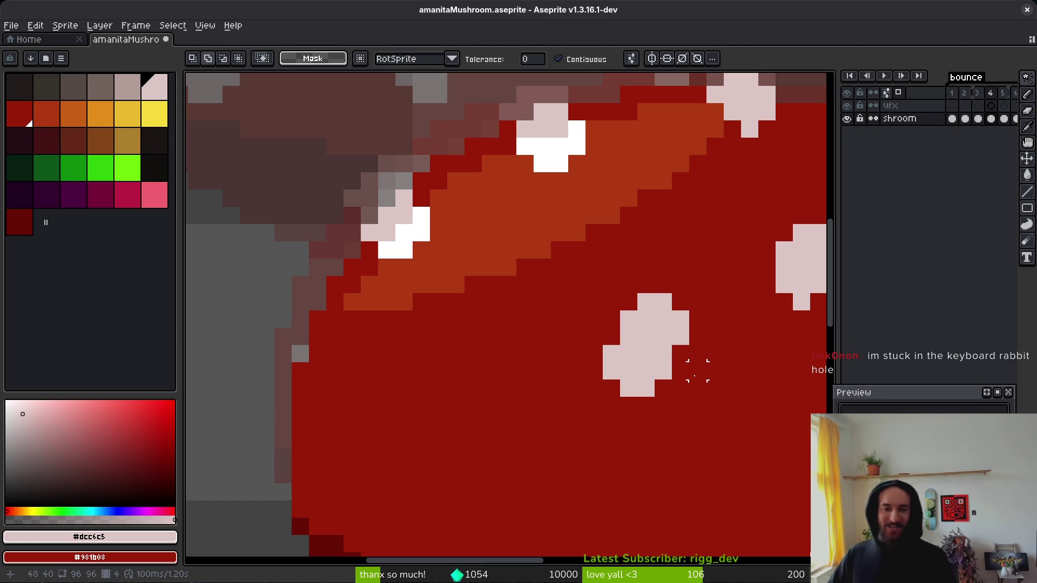
Step: Copy a pale spot from the previous frame and paste it onto the next frame's cap
key("Left")
key("Right")
key("Left")
key("b")
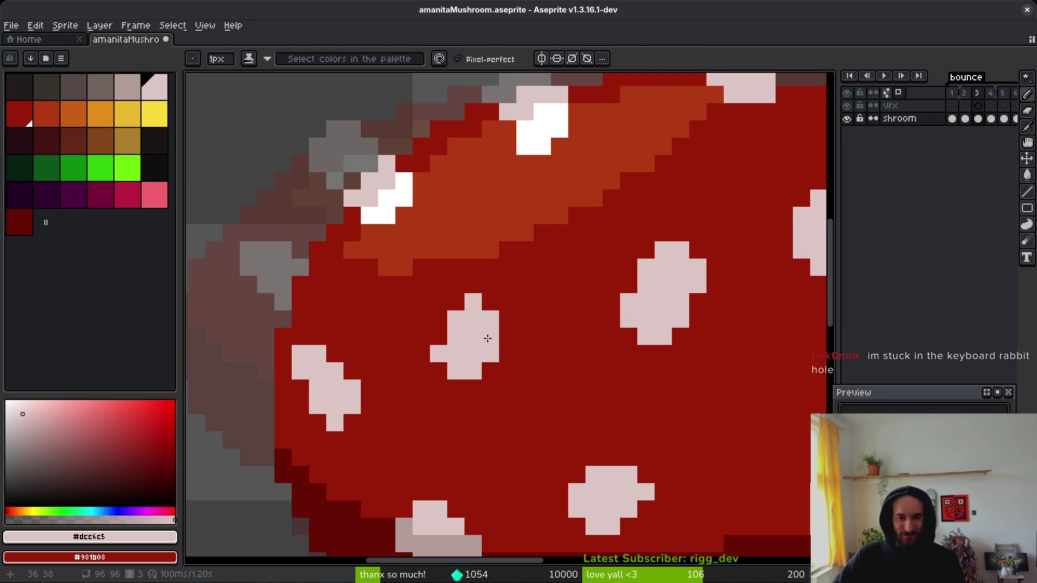
key("w")
left_click(488, 339)
key("Right")
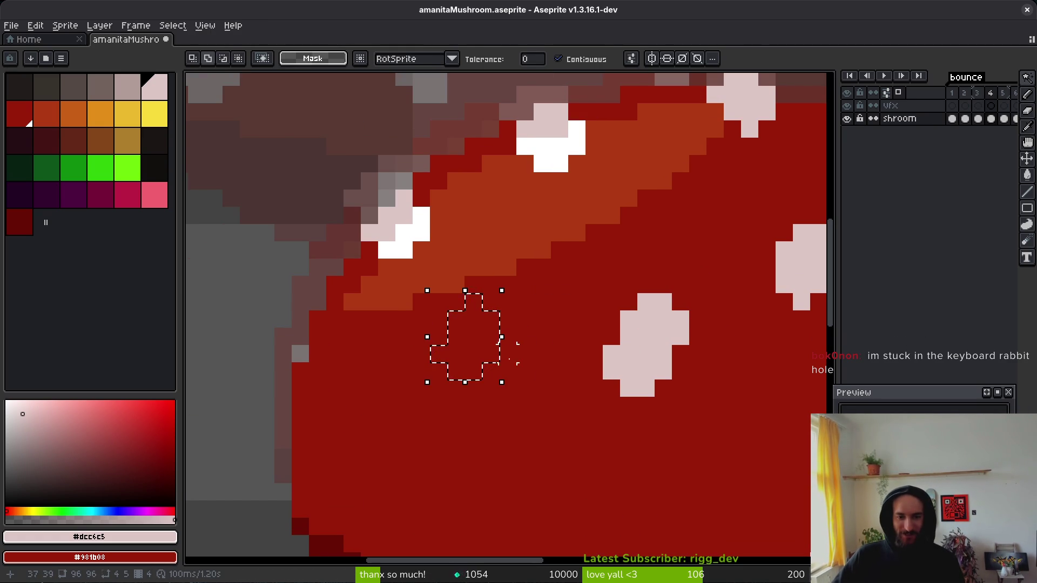
key("ctrl+v")
left_click_drag(494, 355, 498, 405)
key("i")
scroll(583, 410, "down", 2)
Step: Select another pale spot and paste a copy nudged into position on the cap
key("Left")
scroll(583, 410, "down", 2)
scroll(588, 412, "up", 1)
scroll(589, 412, "up", 1)
key("w")
left_click(548, 394)
key("ctrl+v")
left_click_drag(557, 401, 562, 399)
key("Down")
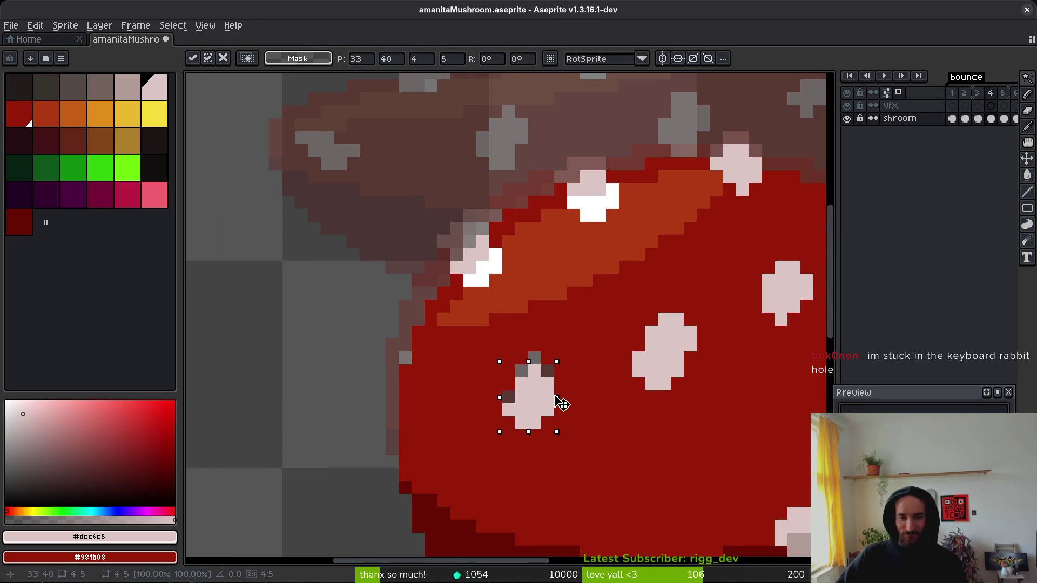
Step: Fill two stray grey pixels on the cap with cap red using the Paint Bucket
key("g")
left_click(553, 363, "alt")
left_click(544, 366)
scroll(543, 366, "down", 3)
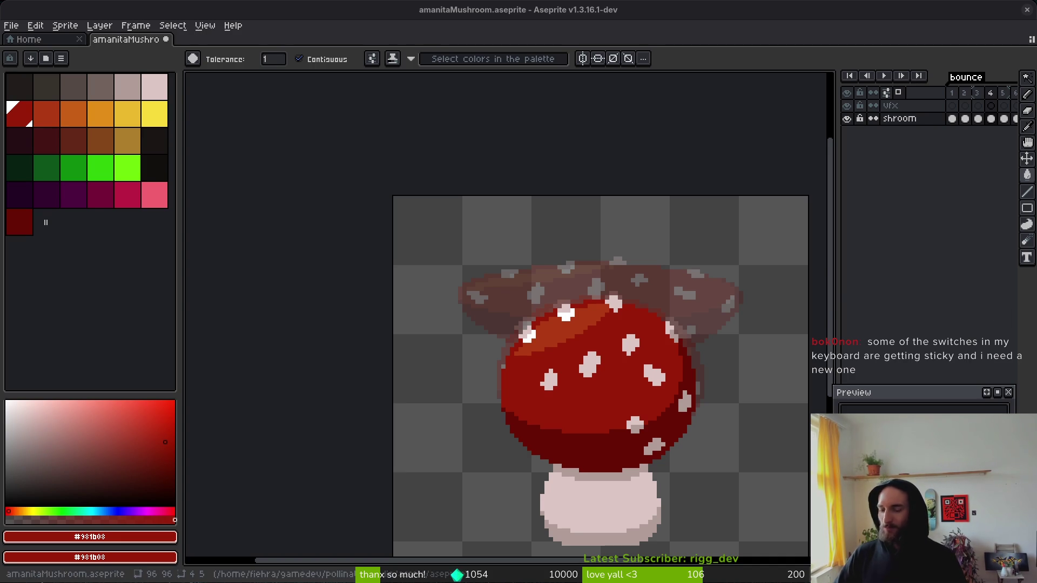
Step: Compare neighbouring frames and recolour the dark grey pixels beside the cap spot red
key("i")
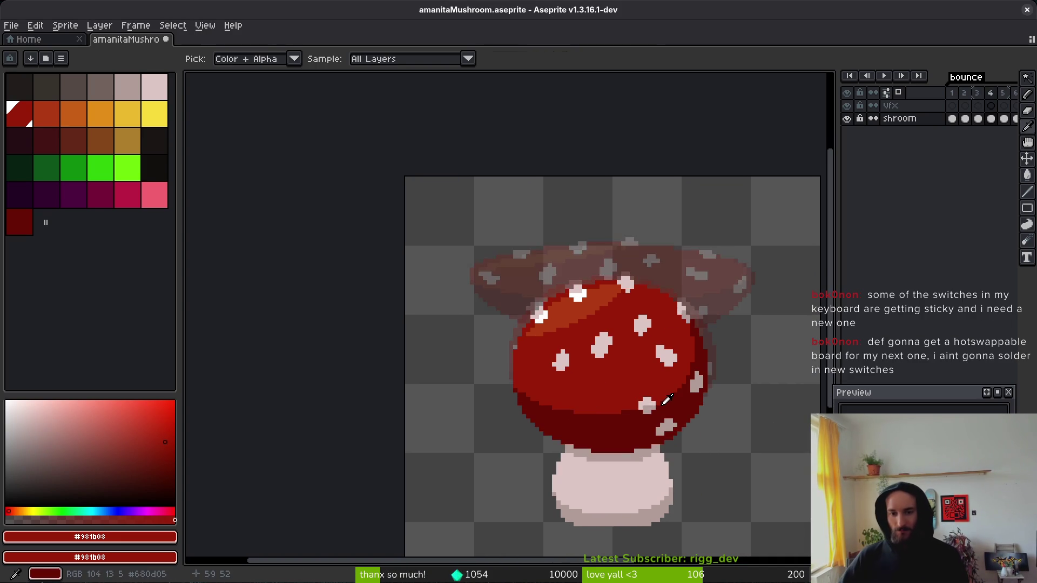
scroll(663, 398, "up", 4)
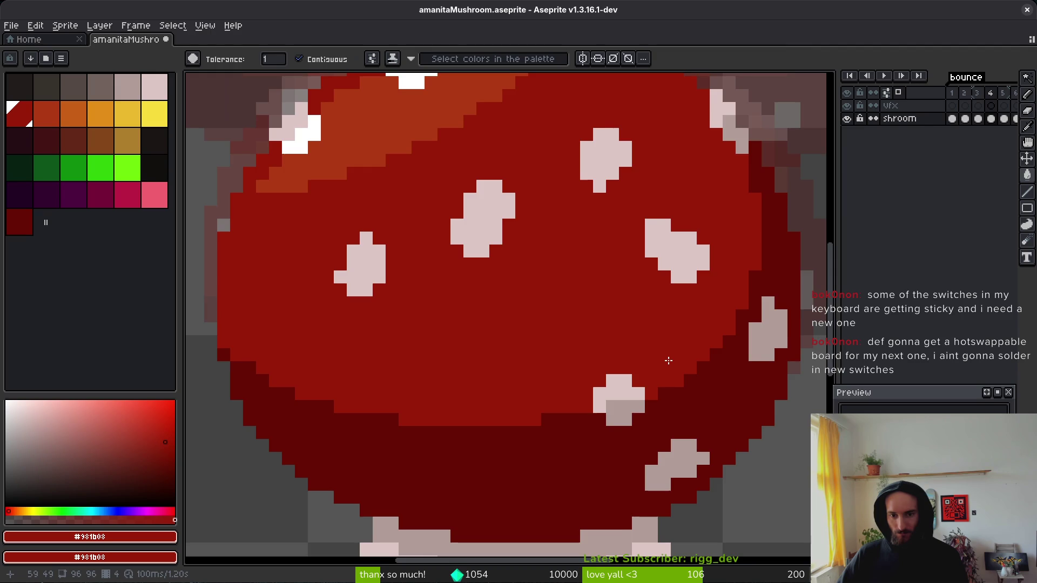
scroll(686, 341, "down", 3)
key("Left")
key("Right")
key("Left")
key("Right")
key("w")
key("g")
scroll(659, 303, "up", 3)
key("ctrl+z")
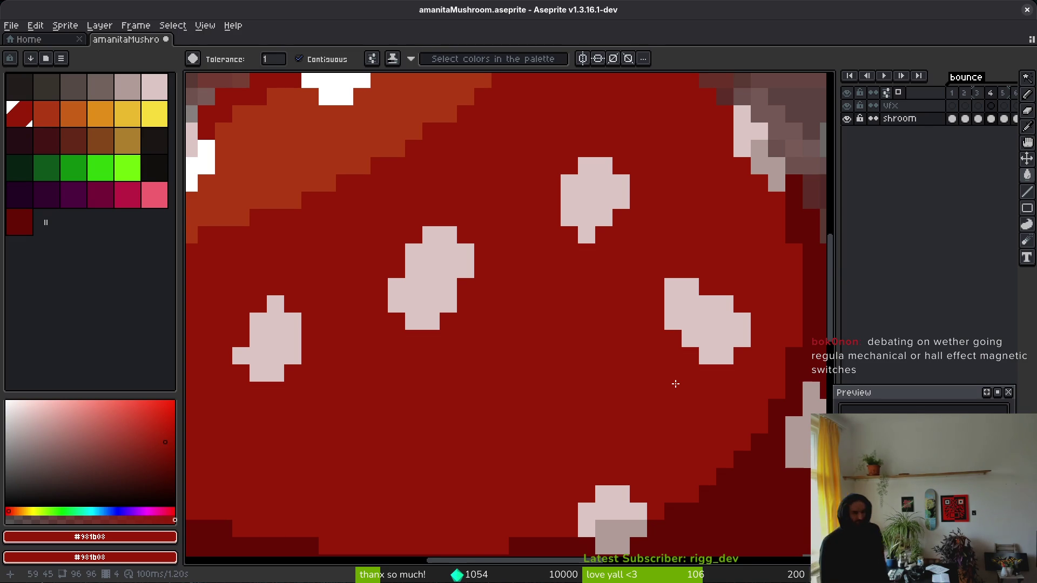
Step: Sample the pale spot colour and enlarge the pale dot into a bigger spot
key("i")
scroll(670, 378, "down", 4)
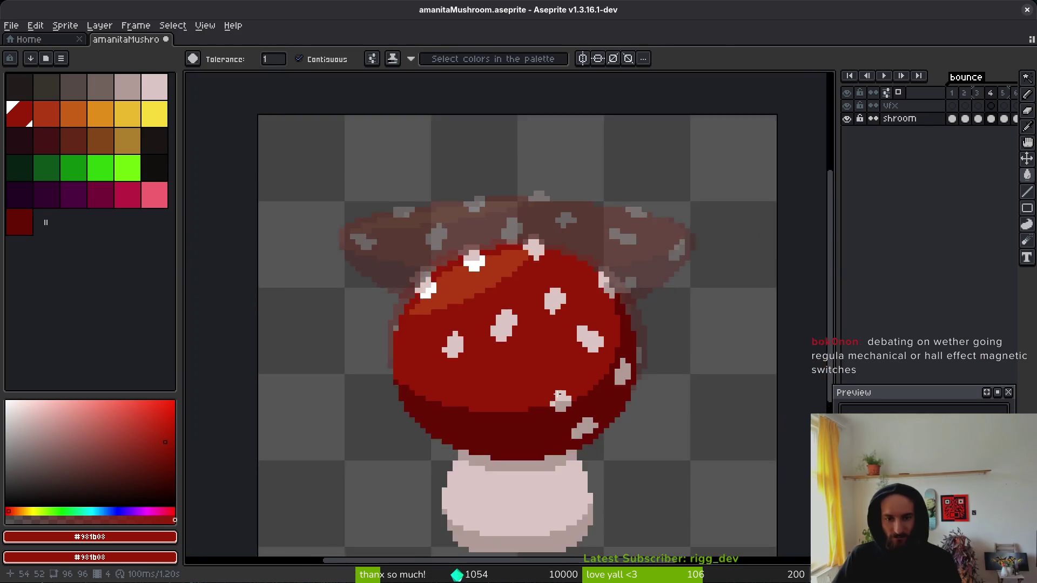
left_click(593, 344)
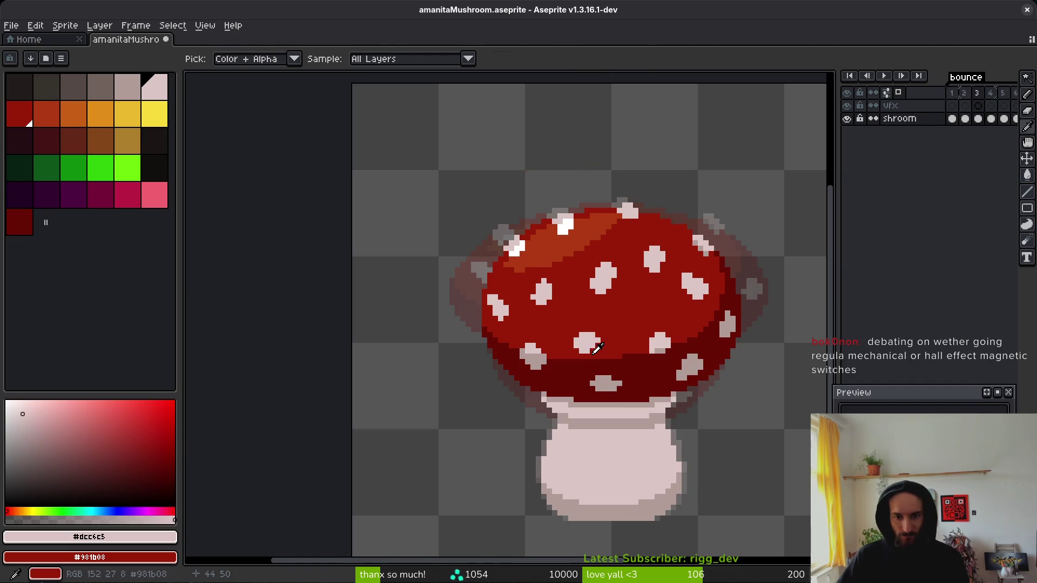
key("w")
scroll(591, 351, "up", 3)
key("b")
scroll(590, 353, "down", 1)
scroll(605, 318, "up", 3)
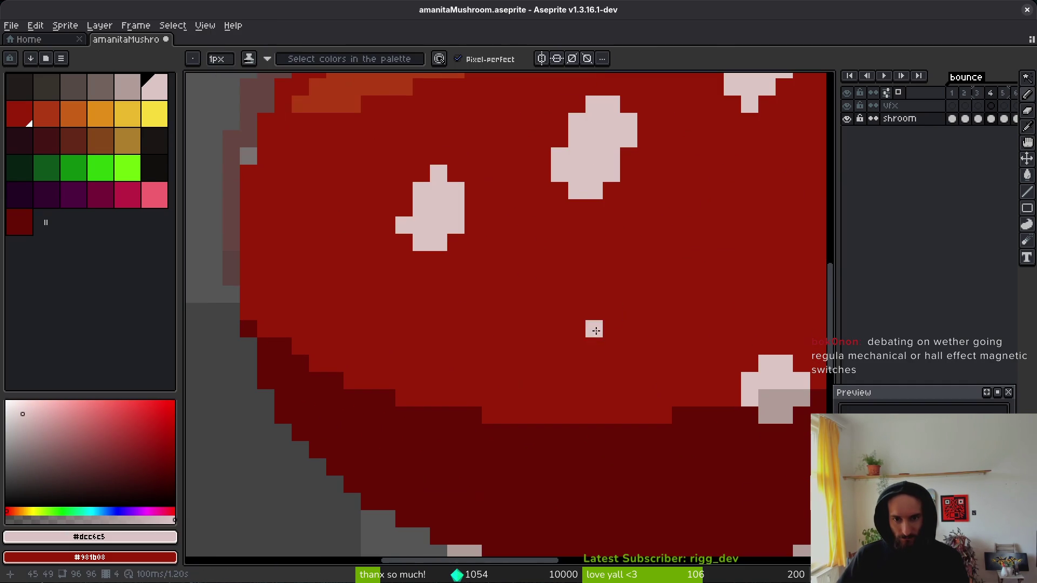
mouse_move(554, 326)
left_mouse_down()
mouse_move(559, 311)
mouse_move(542, 312)
mouse_move(577, 311)
mouse_move(548, 345)
left_mouse_up()
scroll(548, 346, "down", 3)
scroll(582, 362, "up", 2)
scroll(582, 362, "up", 1)
left_click(568, 368)
scroll(602, 370, "down", 2)
scroll(683, 301, "down", 1)
Step: Paint a muted pink shaded spot across two rows of the cap's dark lower band
key("i")
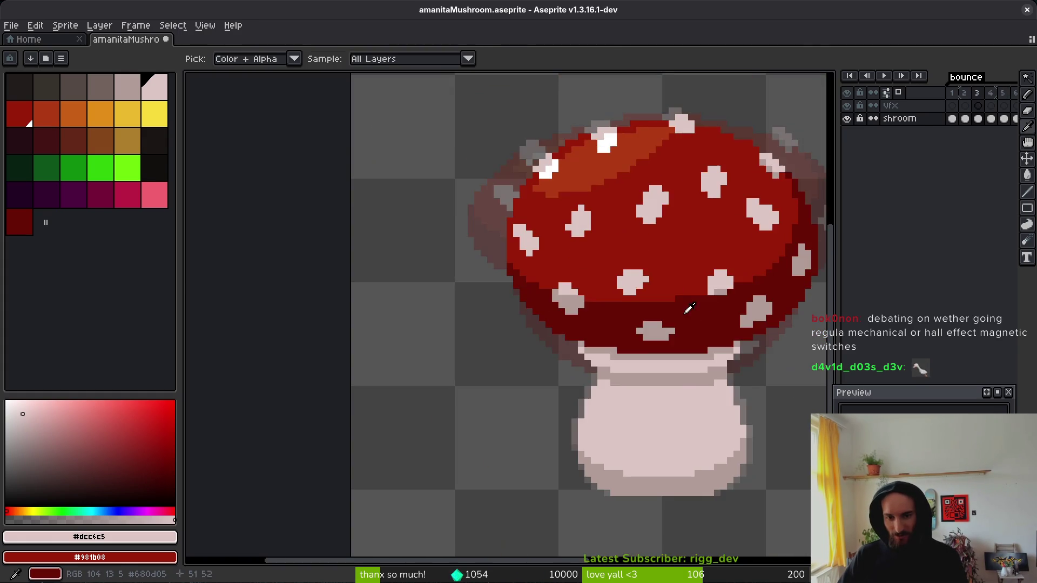
key("Right")
left_click(678, 340)
key("b")
key("Right")
key("Right")
scroll(677, 351, "up", 2)
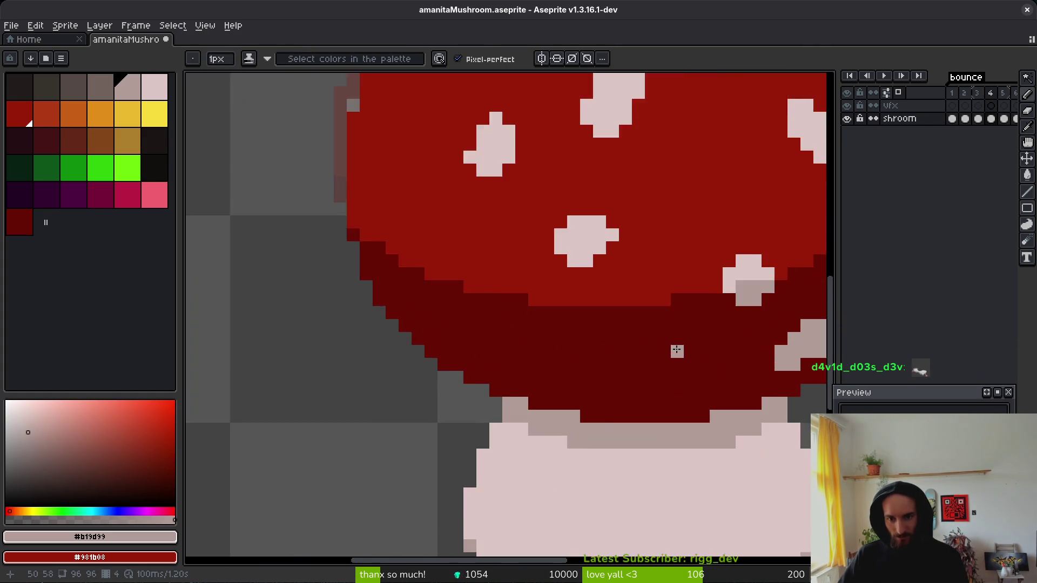
scroll(677, 352, "down", 1)
scroll(533, 297, "up", 2)
left_click(501, 292)
mouse_move(500, 292)
left_mouse_down()
mouse_move(496, 307)
mouse_move(545, 315)
mouse_move(497, 322)
mouse_move(489, 303)
left_mouse_up()
left_click(587, 345)
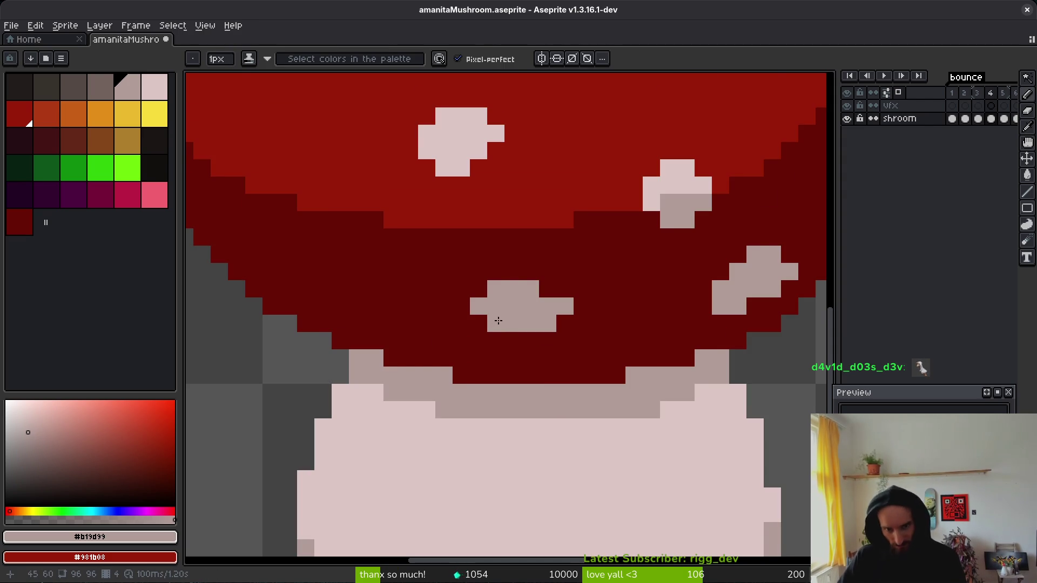
scroll(493, 320, "down", 2)
Step: Add light grey pixels along the cap's lower edge and brighten the spot's top pale pink
key("alt")
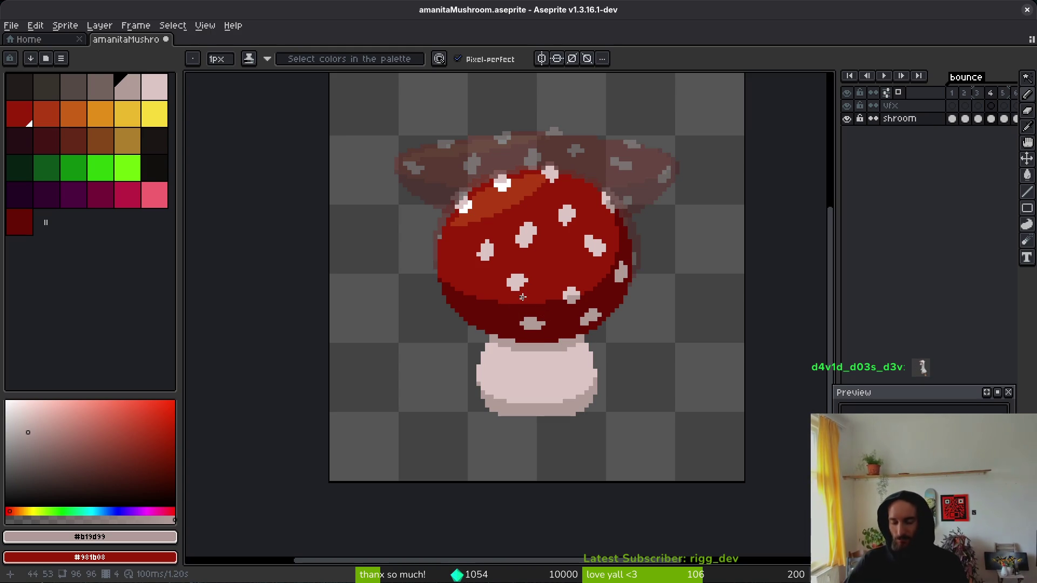
key("alt")
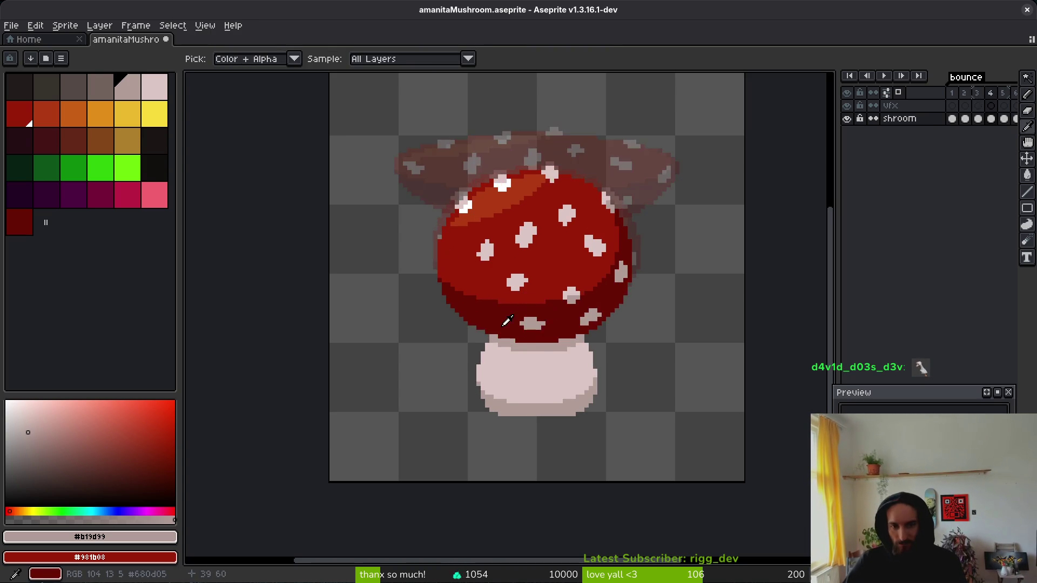
scroll(481, 305, "up", 3)
left_click_drag(457, 285, 507, 302)
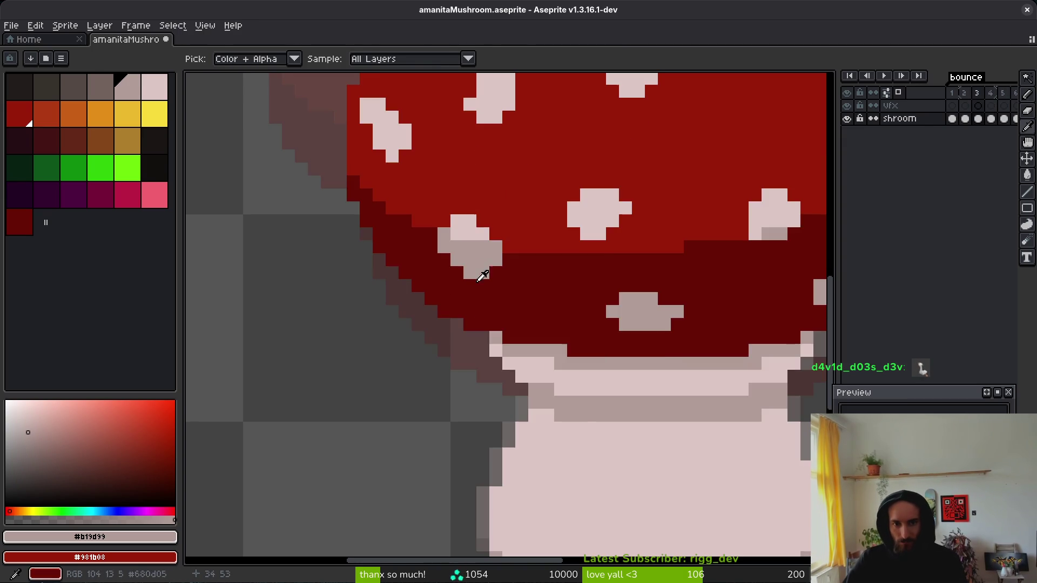
left_click(470, 223, "alt")
left_click_drag(470, 272, 490, 284)
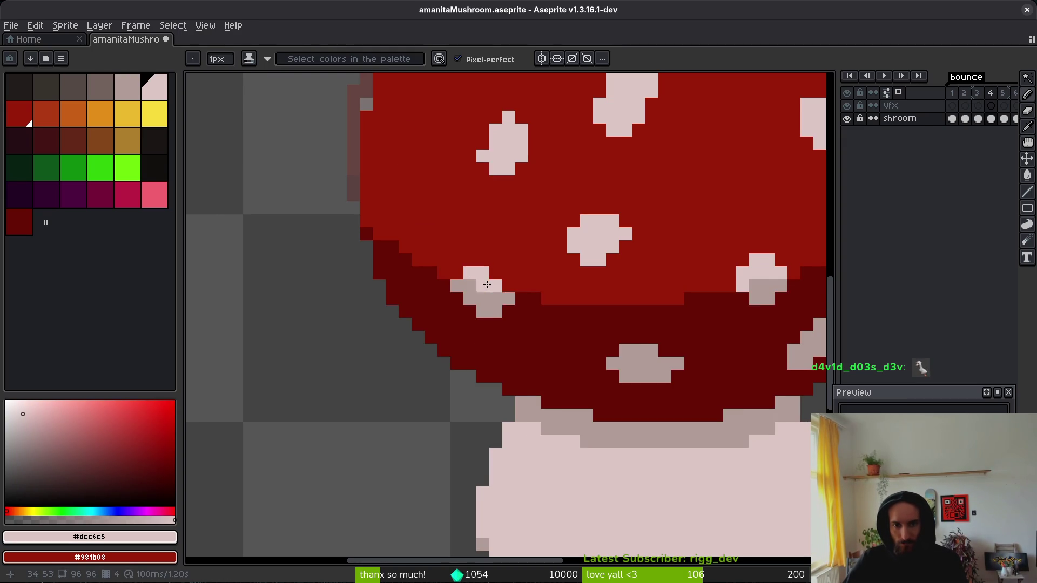
scroll(522, 298, "down", 5)
scroll(509, 348, "up", 5)
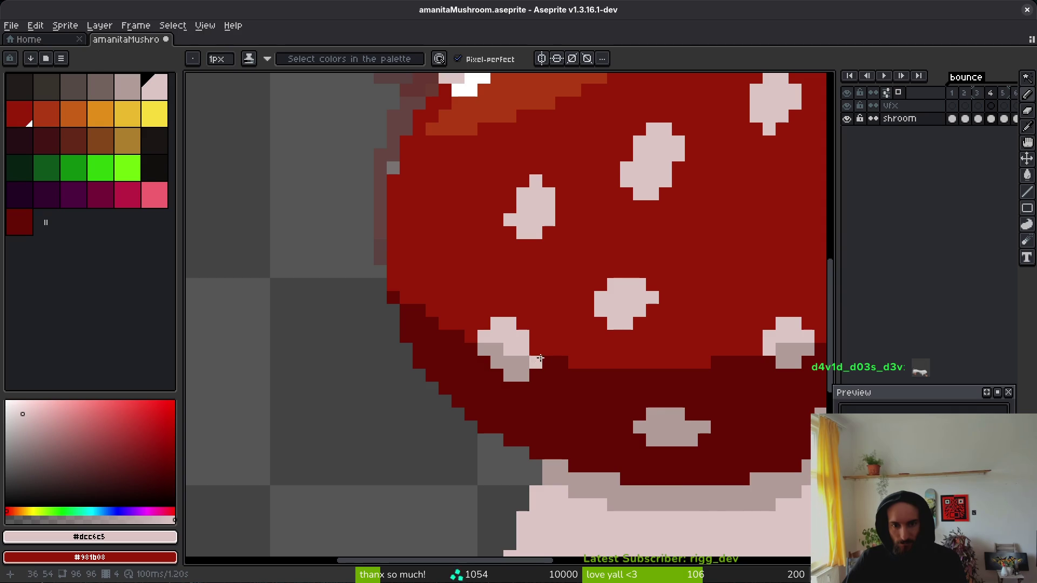
scroll(543, 360, "down", 5)
key("alt")
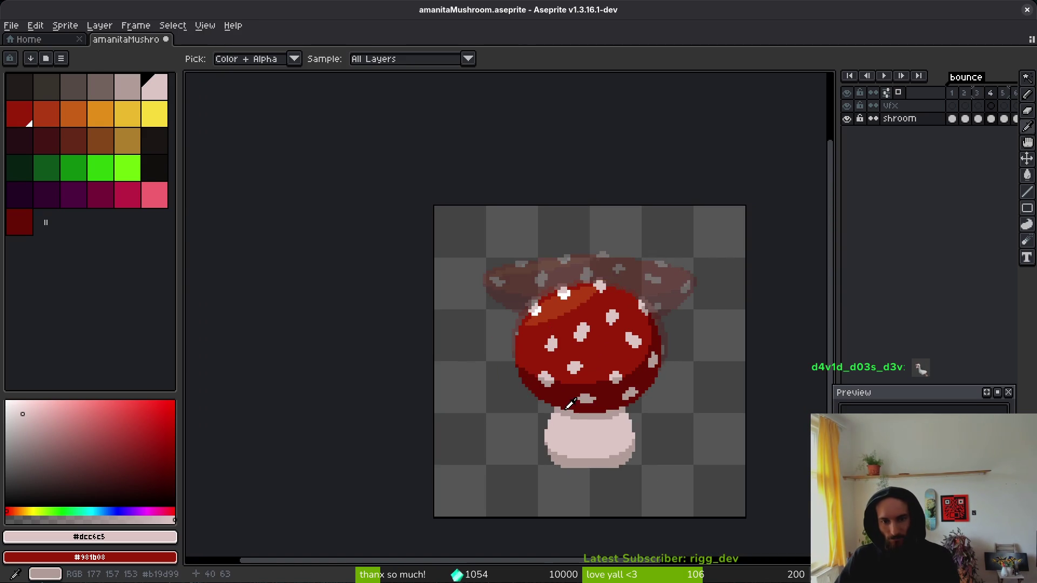
scroll(542, 346, "up", 5)
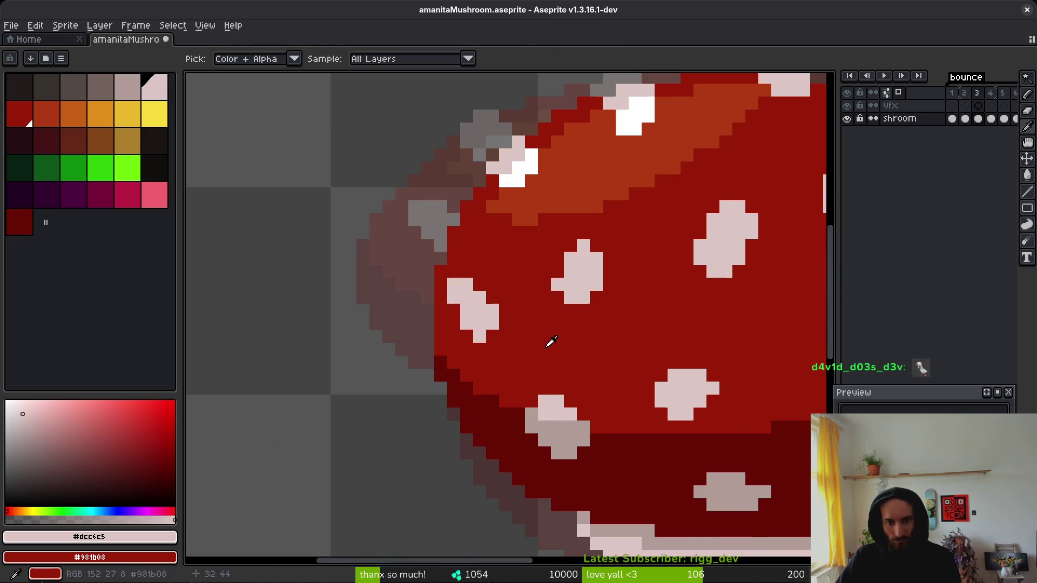
mouse_move(480, 318)
left_mouse_down()
mouse_move(480, 346)
mouse_move(503, 377)
mouse_move(491, 352)
mouse_move(504, 352)
mouse_move(468, 324)
mouse_move(484, 371)
mouse_move(513, 369)
left_mouse_up()
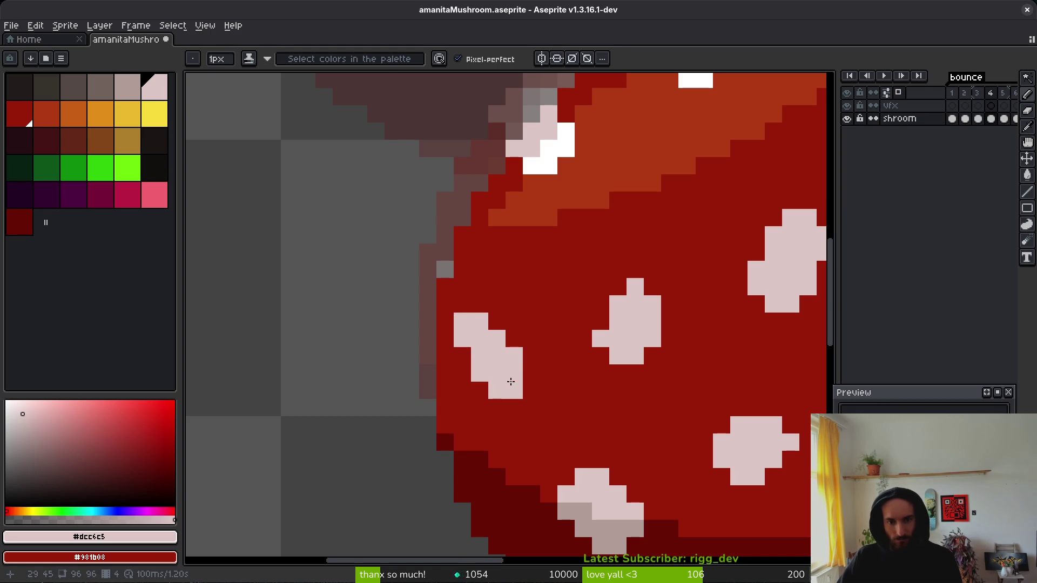
scroll(514, 372, "down", 6)
key("alt")
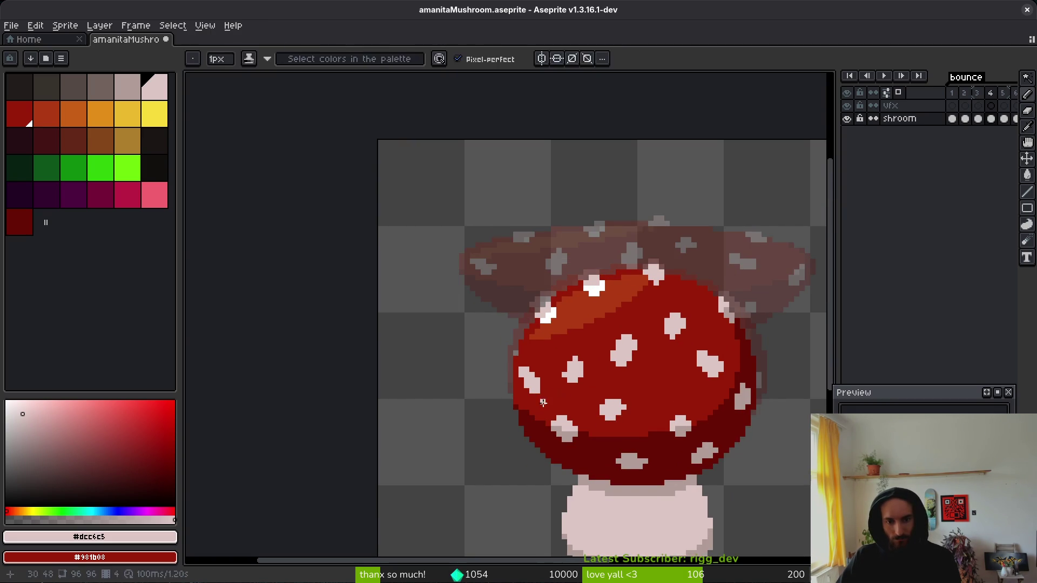
left_click(544, 397, "alt")
scroll(561, 405, "down", 1)
scroll(560, 404, "down", 3)
key("alt")
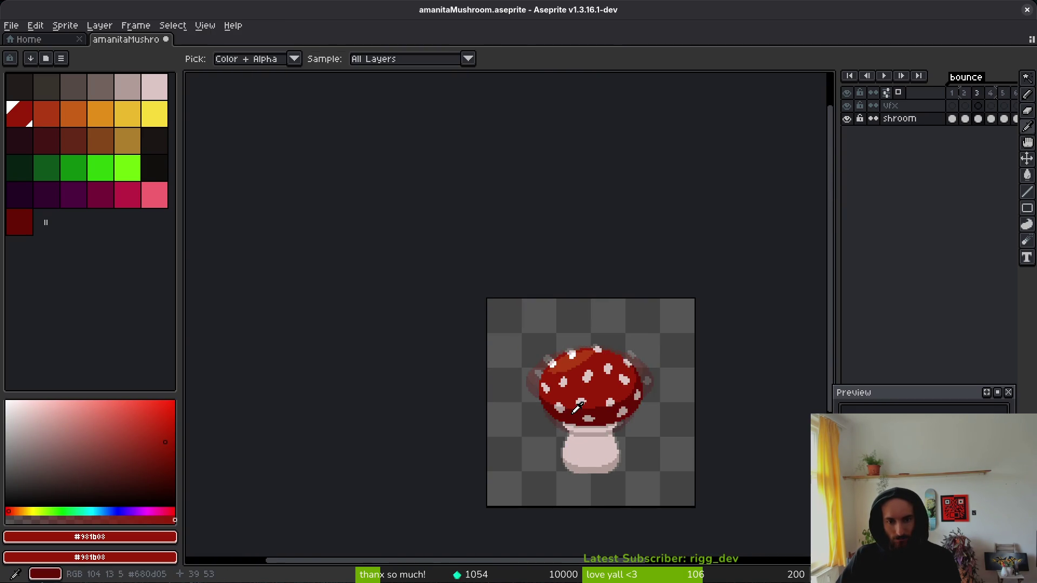
key("ctrl+s")
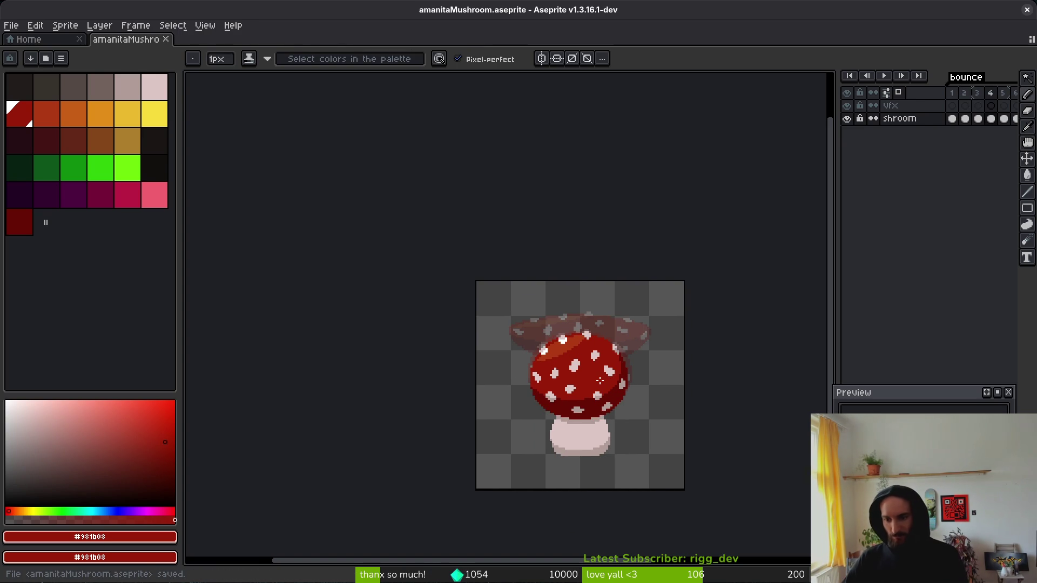
scroll(600, 381, "right", 2)
scroll(600, 381, "down", 1)
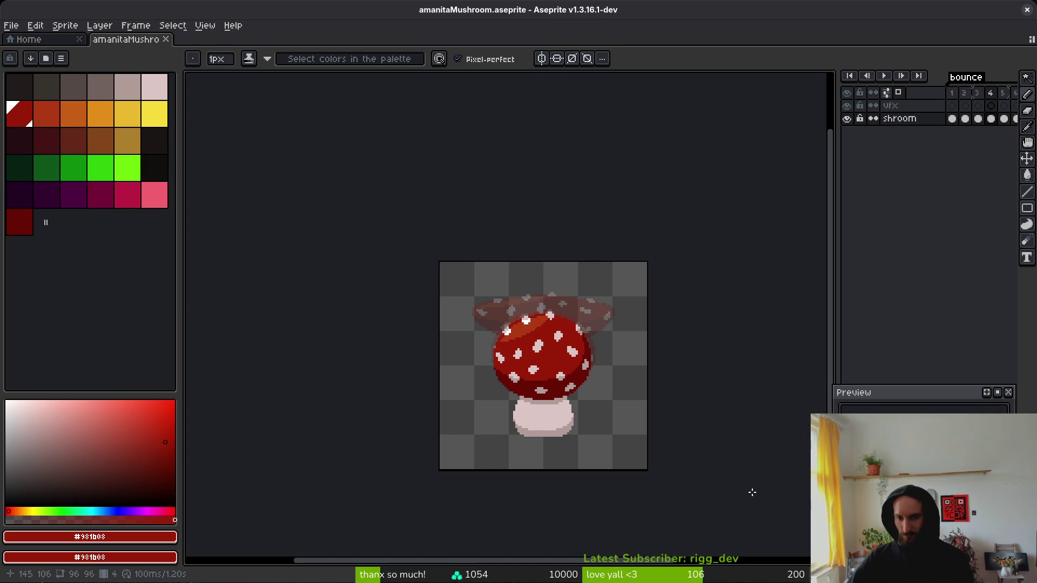
scroll(595, 422, "right", 1)
scroll(569, 384, "down", 1)
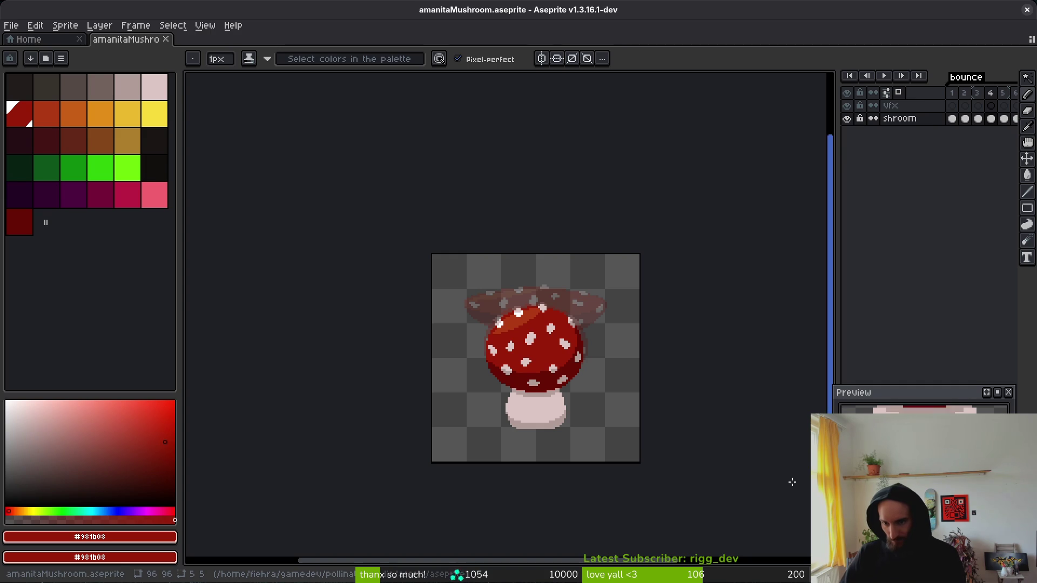
Step: Select the whole canvas and the shroom cels in frames 1–5
scroll(576, 403, "up", 1)
key("m")
left_click_drag(617, 270, 435, 465)
key("ctrl+d")
key("ctrl+a")
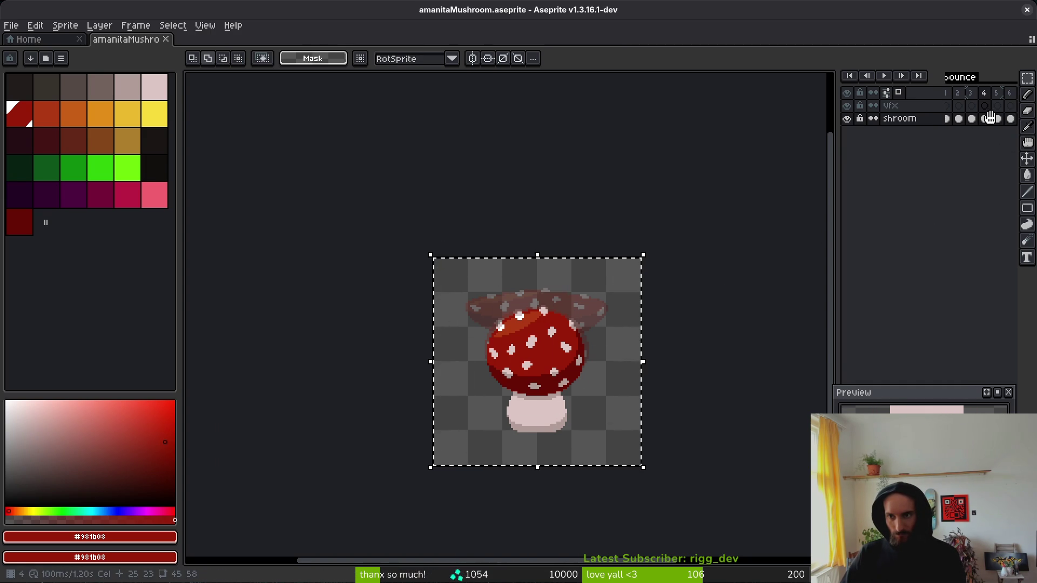
left_click_drag(996, 120, 871, 131)
left_click_drag(617, 352, 719, 324)
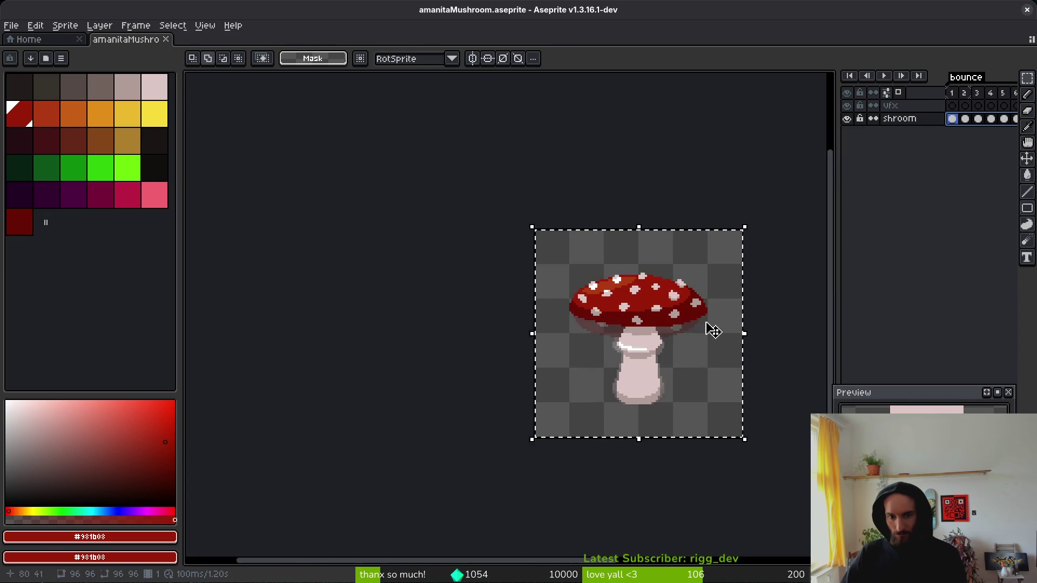
scroll(719, 324, "up", 3)
key("ctrl+d")
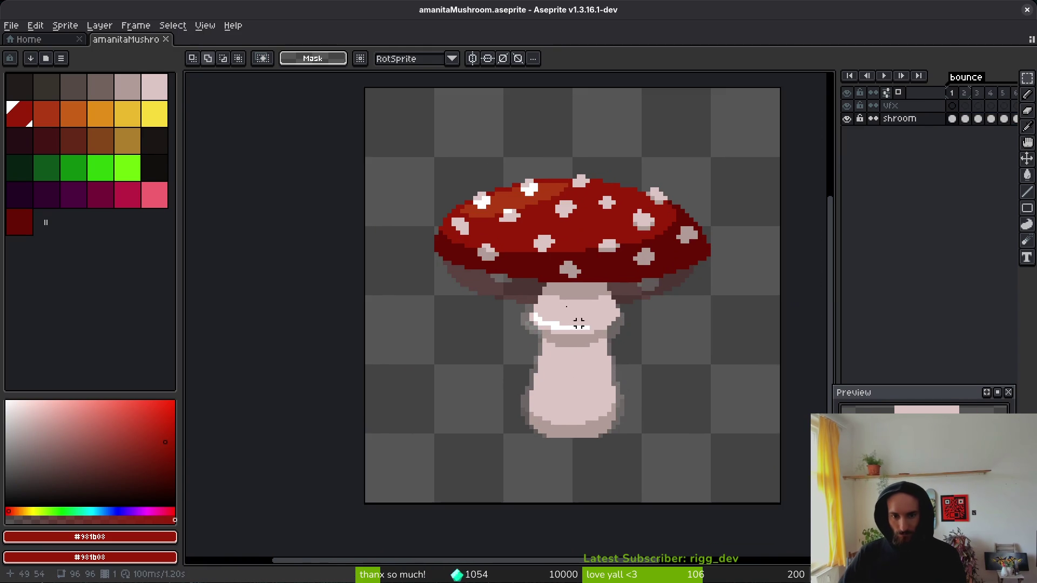
scroll(609, 362, "down", 4)
Step: Save the mushroom file and play the bounce animation
key("ctrl+s")
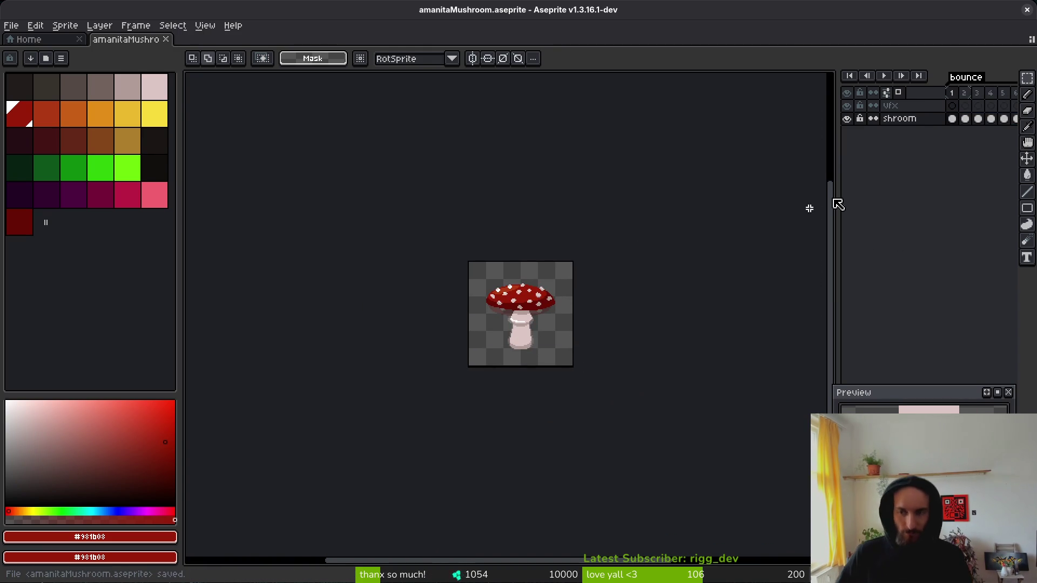
scroll(610, 341, "up", 5)
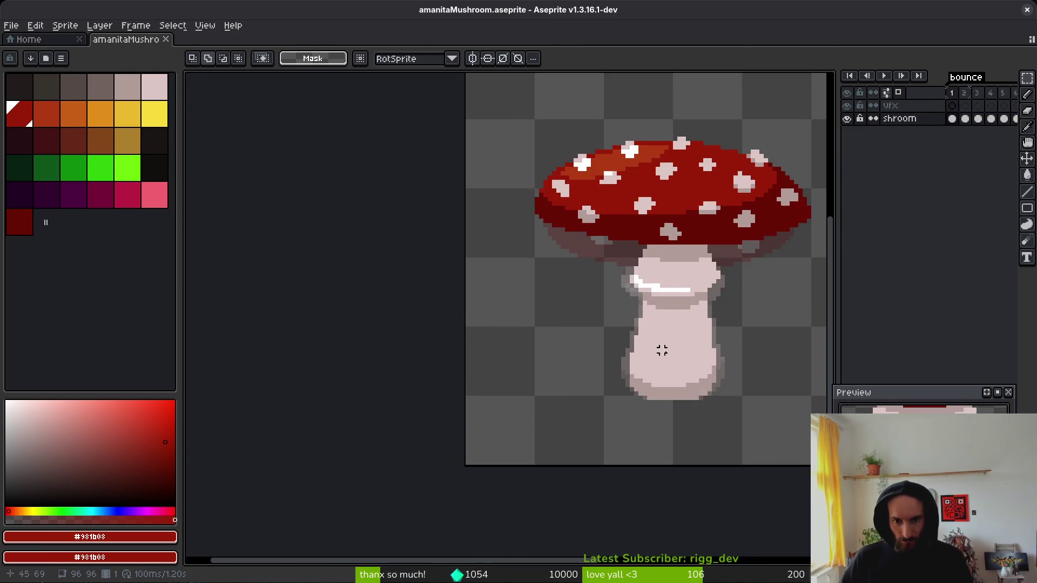
key("i")
key("Return")
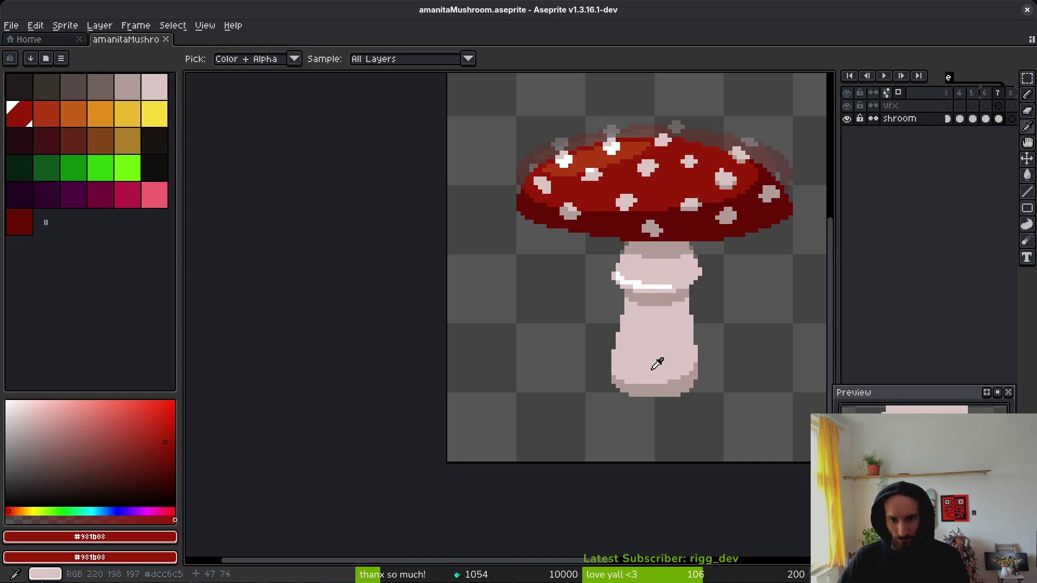
Step: Pick the stem's darker base shade and paint it along the stem's lower-left edge
left_click(671, 382)
key("b")
scroll(618, 364, "up", 2)
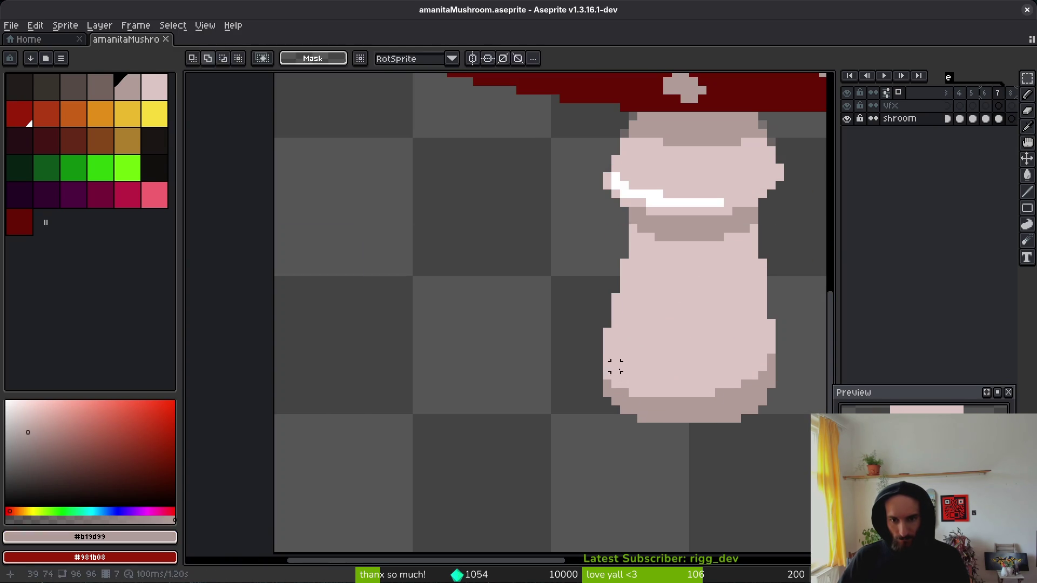
left_click_drag(615, 375, 663, 419)
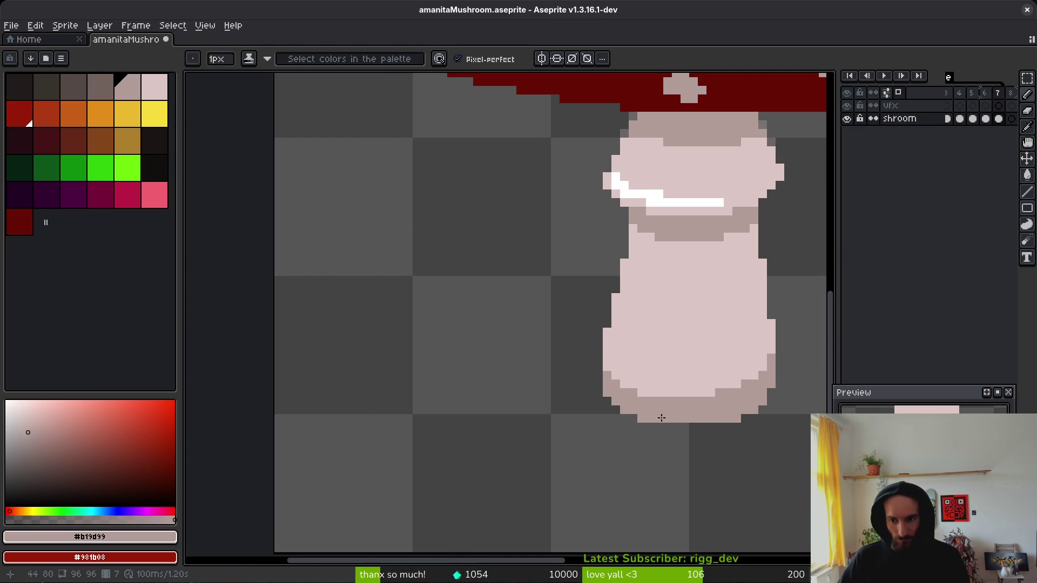
Step: Resample the stem's light and dark shades and add one more dark outline pixel
key("i")
key("Return")
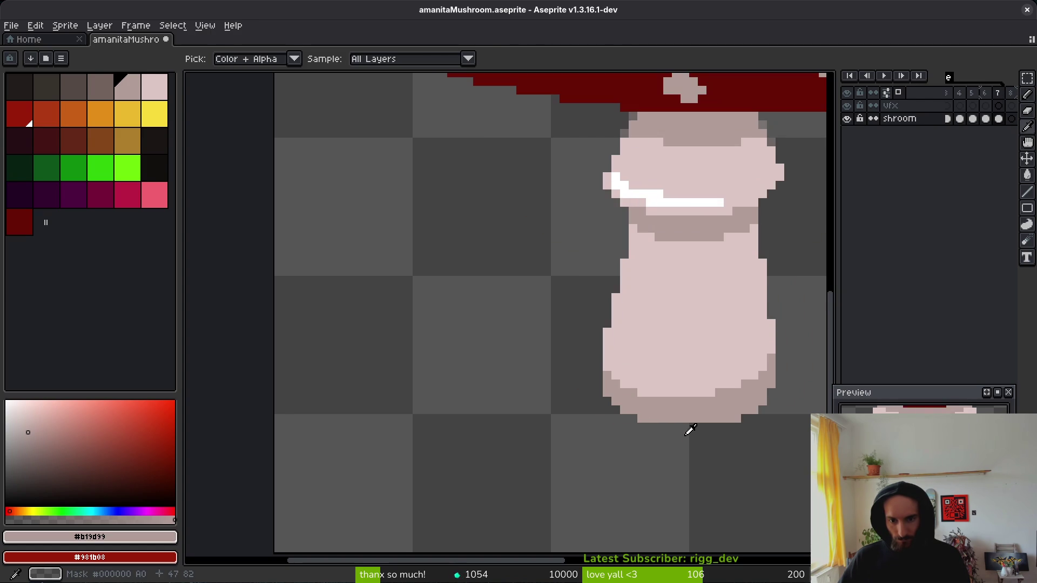
key("b")
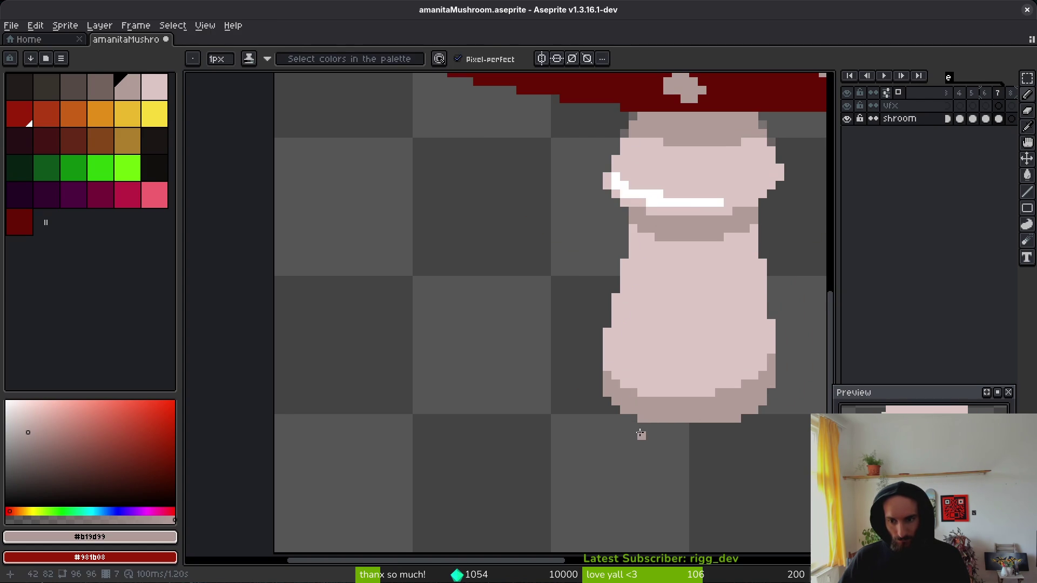
key("alt")
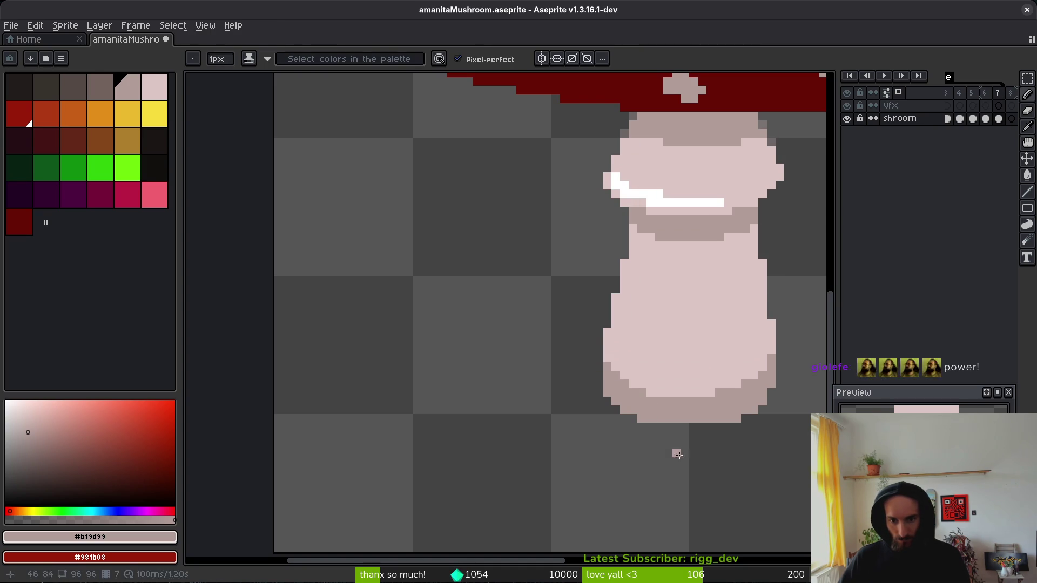
key("alt")
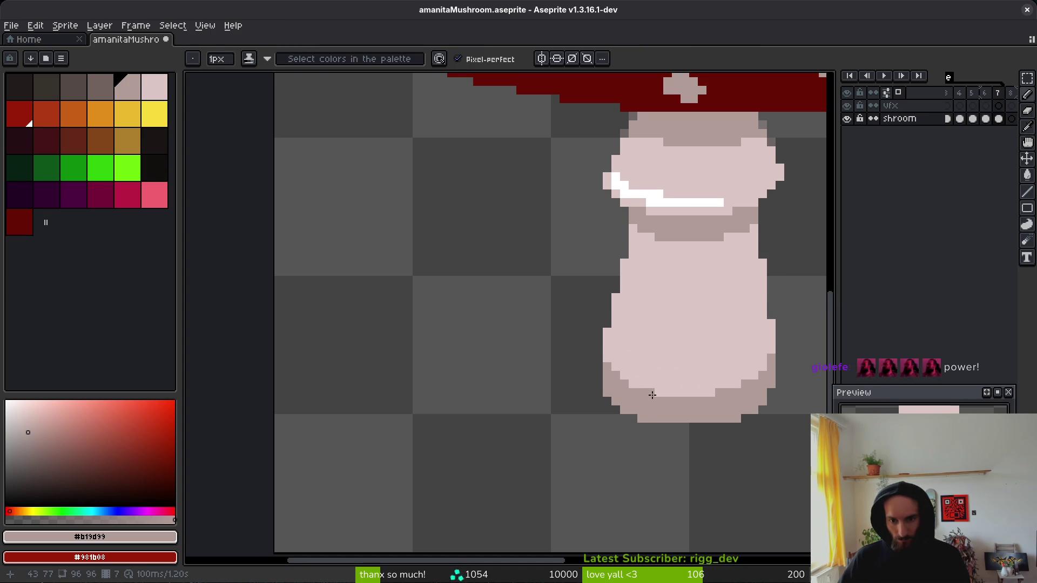
left_click(625, 372, "alt")
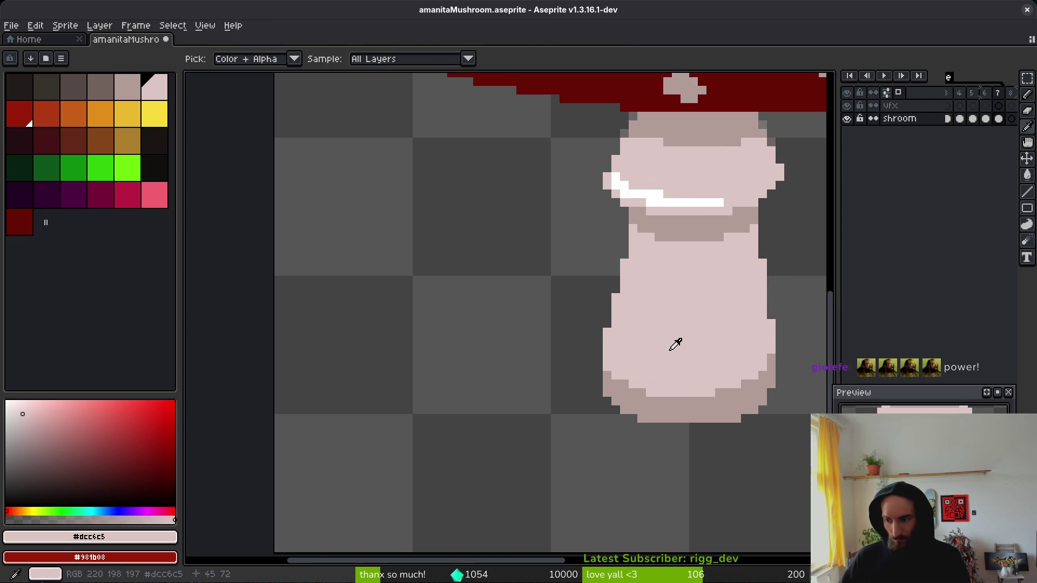
left_click(685, 409, "alt")
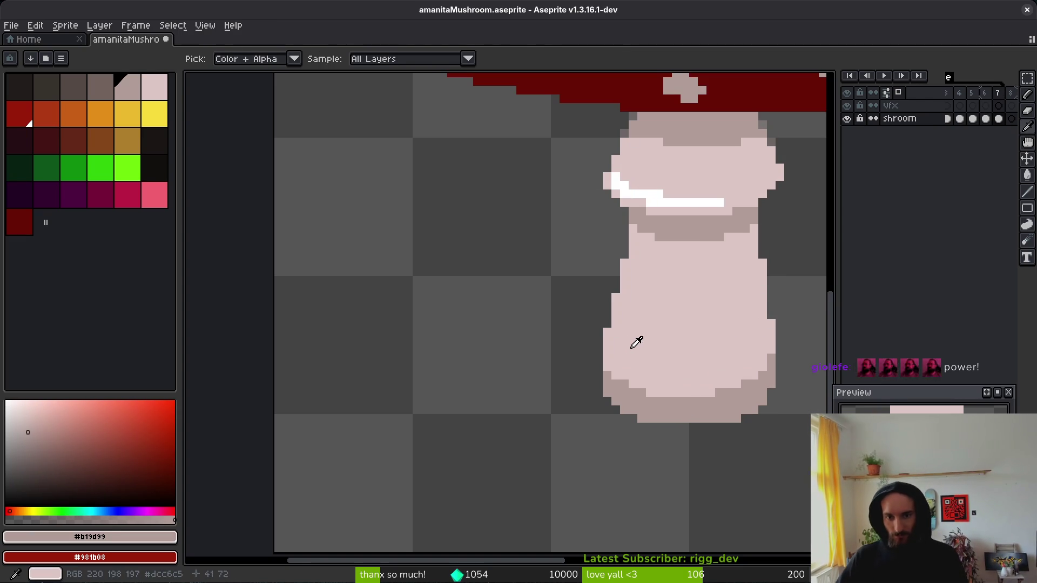
left_click(607, 332)
key("alt")
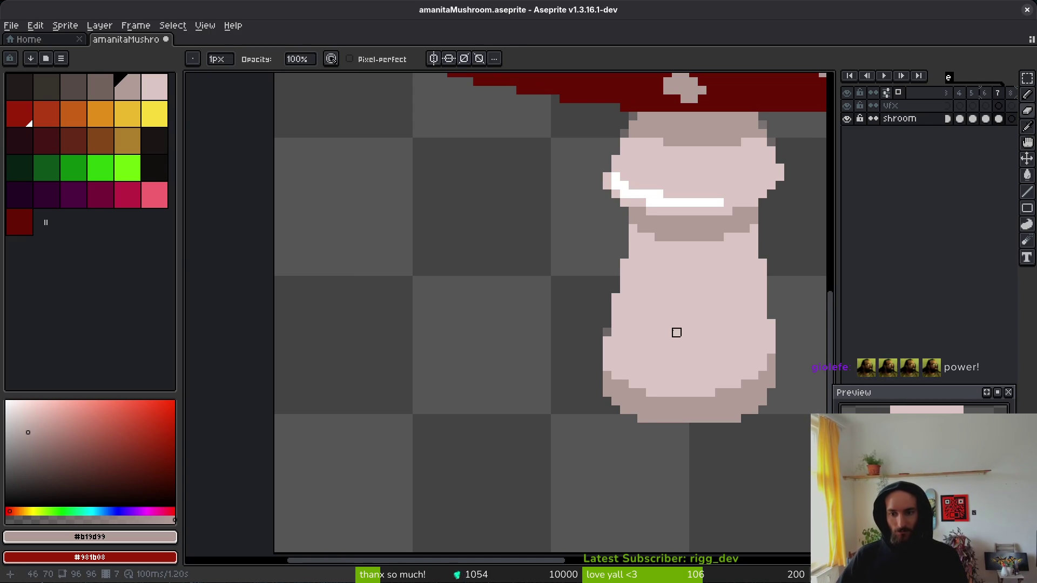
scroll(667, 322, "down", 1)
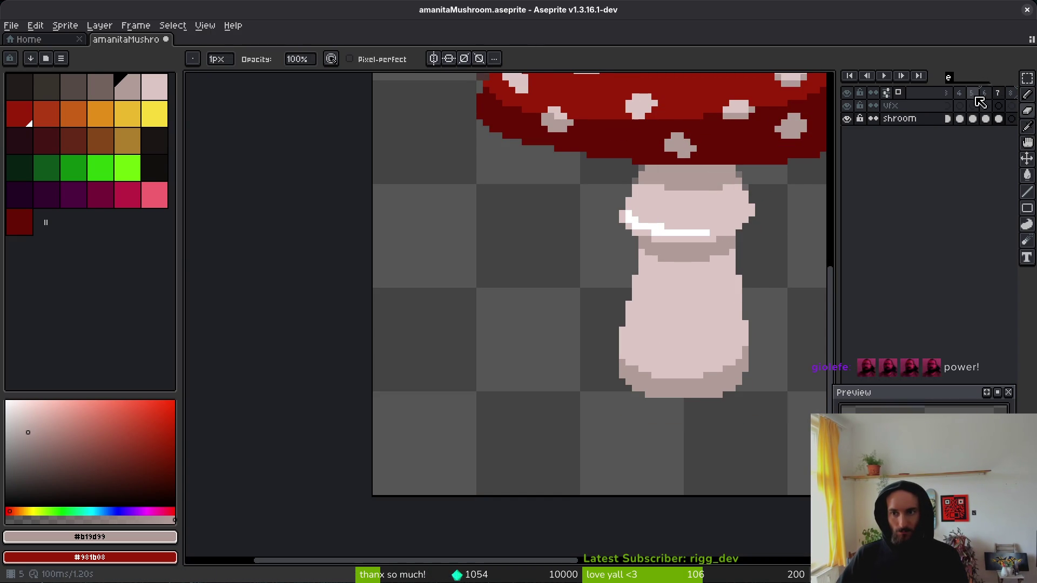
Step: Review frames 5 and 6 with the mushroom recentred and playback stopped
left_click(974, 94)
key("Return")
scroll(711, 349, "down", 6)
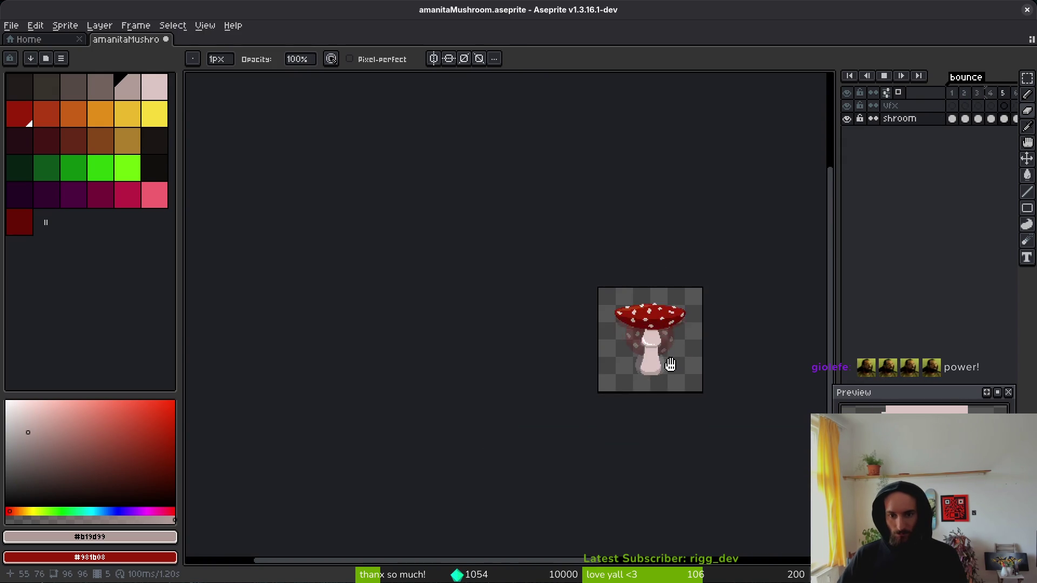
left_click_drag(698, 324, 677, 331)
key("Return")
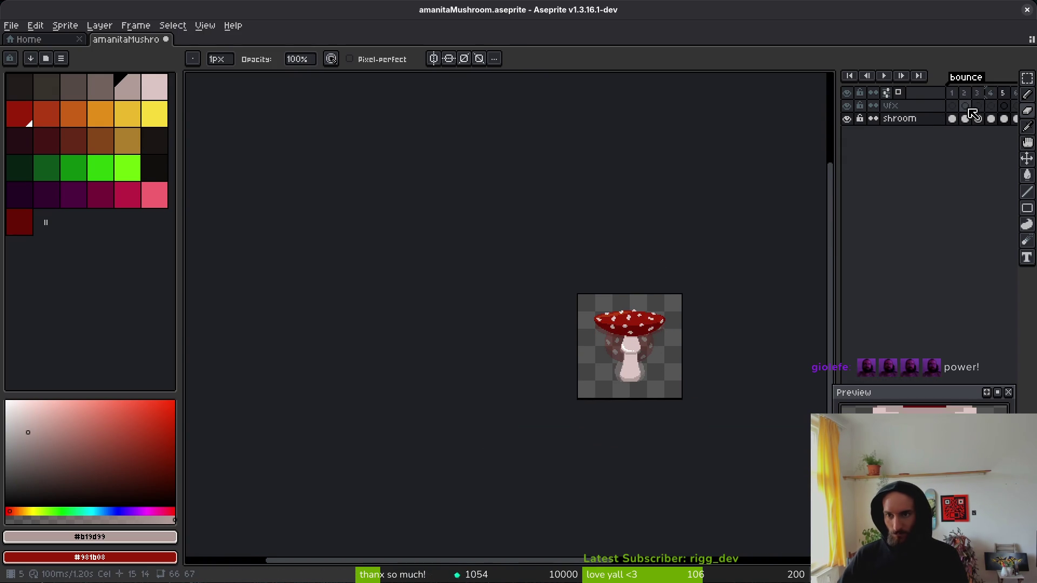
left_click(1012, 105)
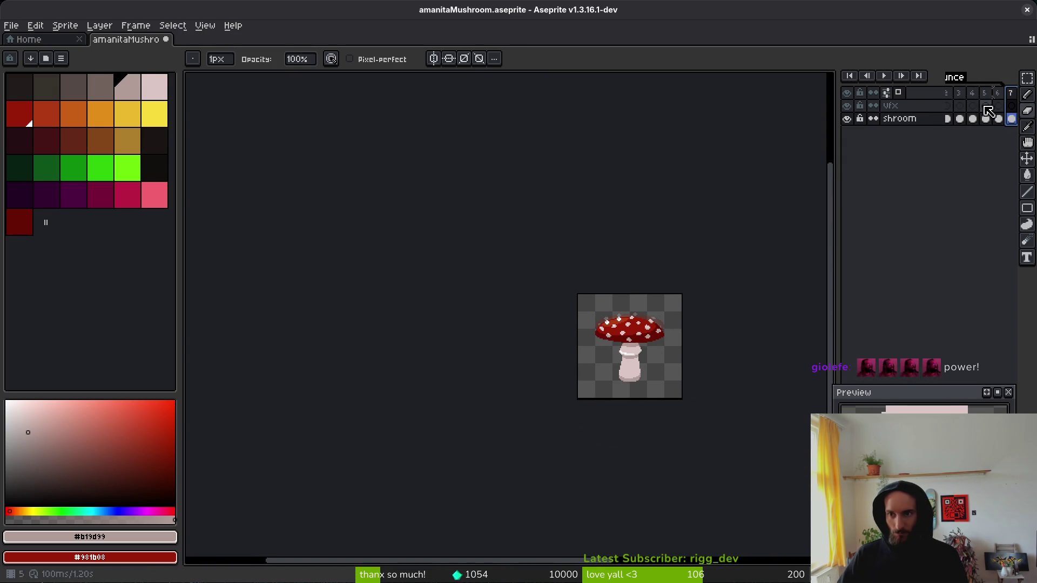
Step: Widen the timeline, select the shroom cels in frames 1–7 and apply Link Cels
left_click_drag(836, 130, 789, 131)
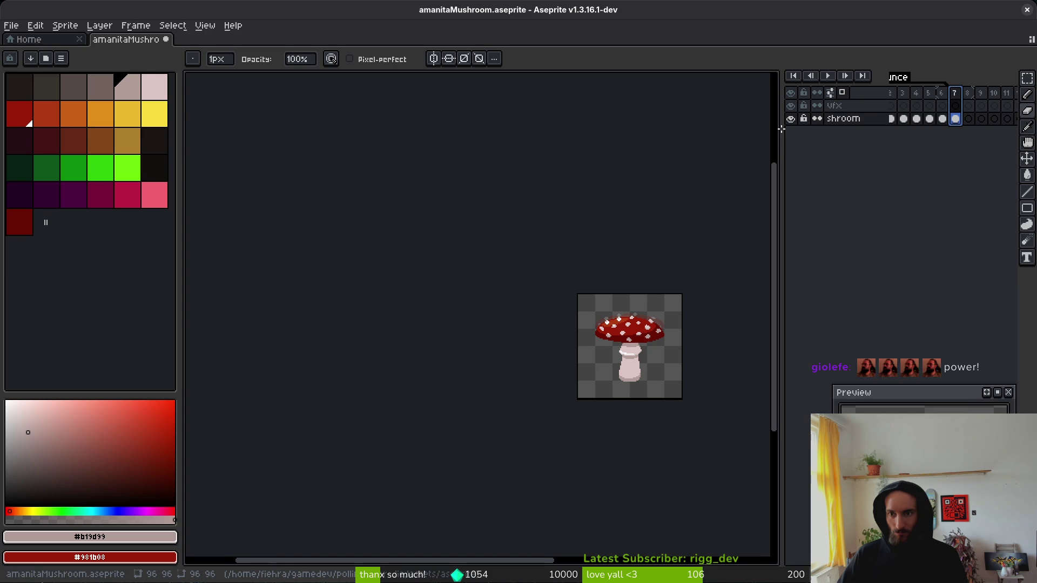
left_click(904, 93)
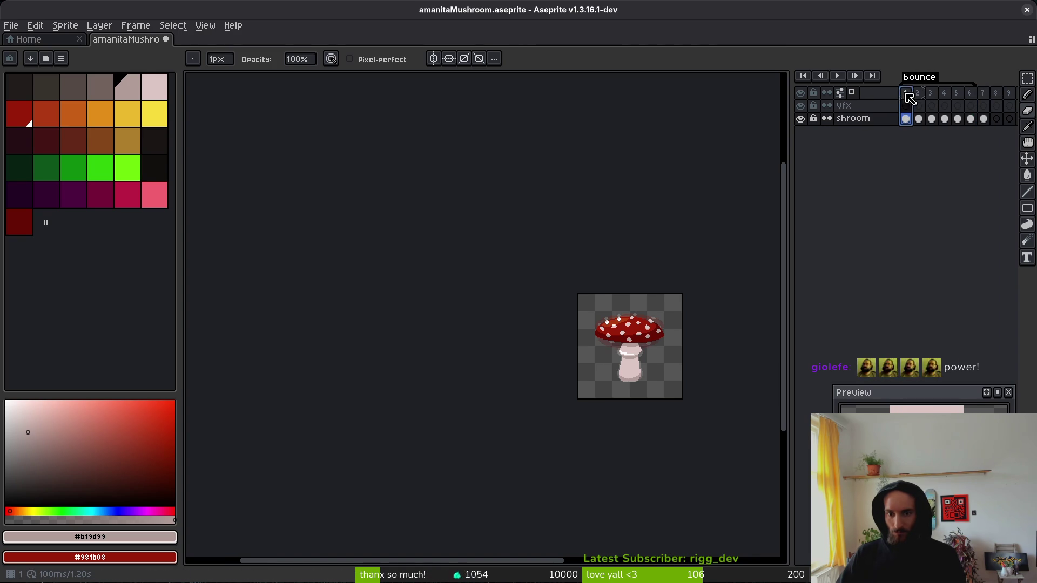
left_click(986, 99)
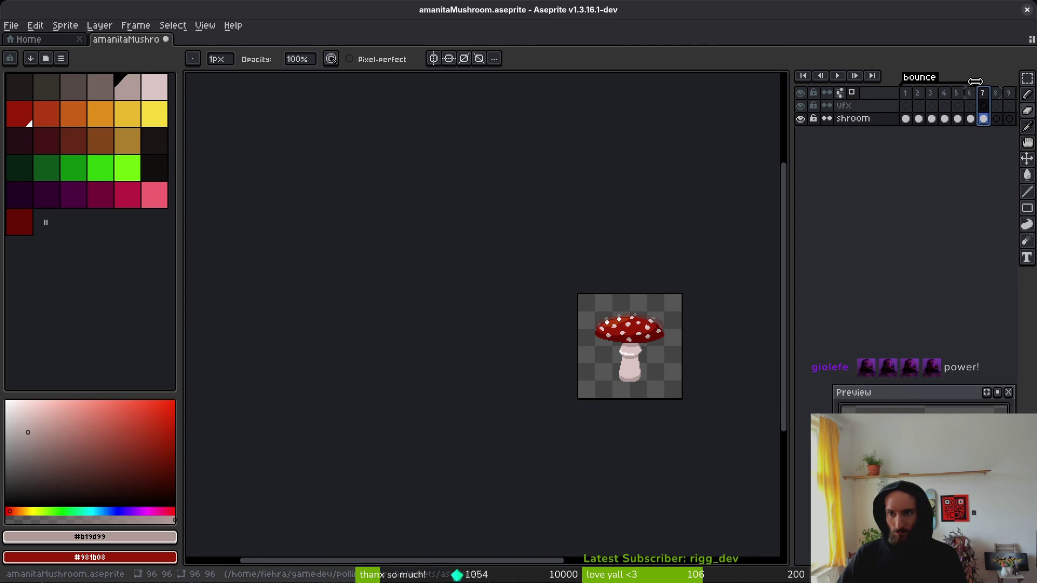
mouse_move(984, 120)
left_mouse_down()
mouse_move(945, 131)
mouse_move(912, 124)
left_mouse_up()
right_click(913, 122)
left_click(919, 168)
left_click(906, 119)
scroll(659, 359, "up", 4)
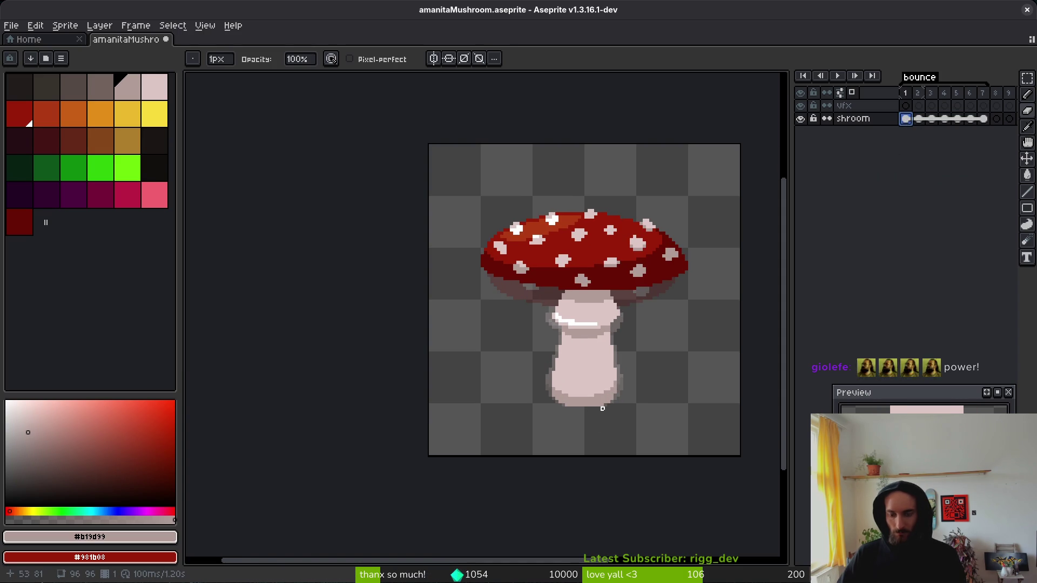
Step: Play the bounce animation from frame 2 and zoom in on the stem with the Pencil ready
key("period")
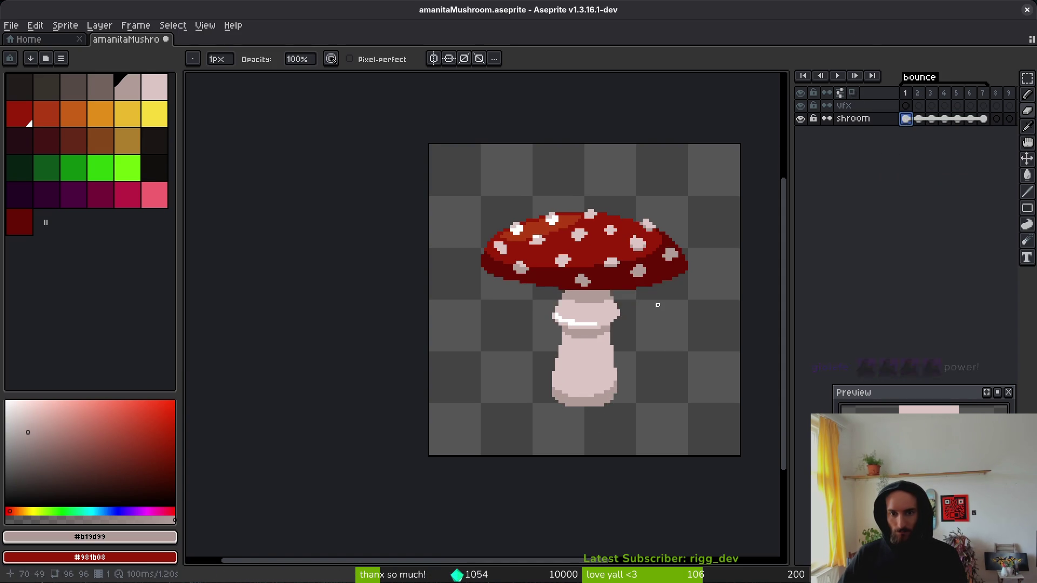
key("i")
key("Return")
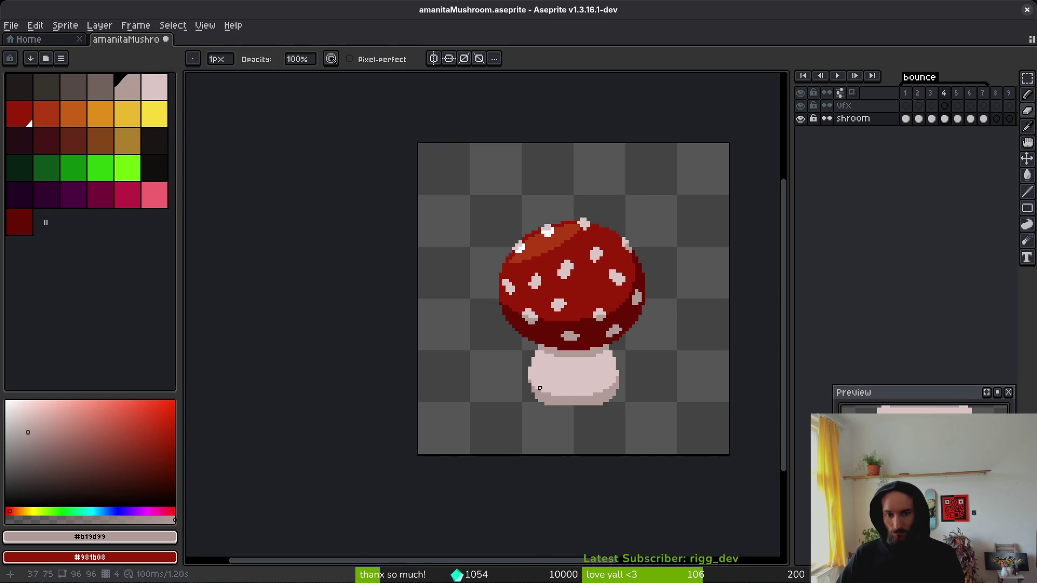
scroll(559, 397, "up", 4)
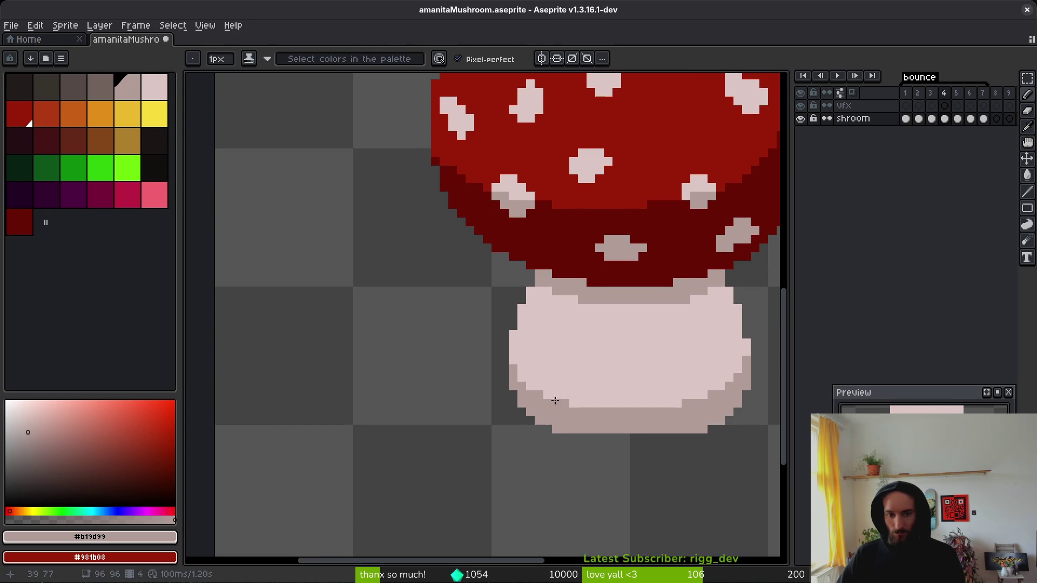
scroll(548, 400, "down", 2)
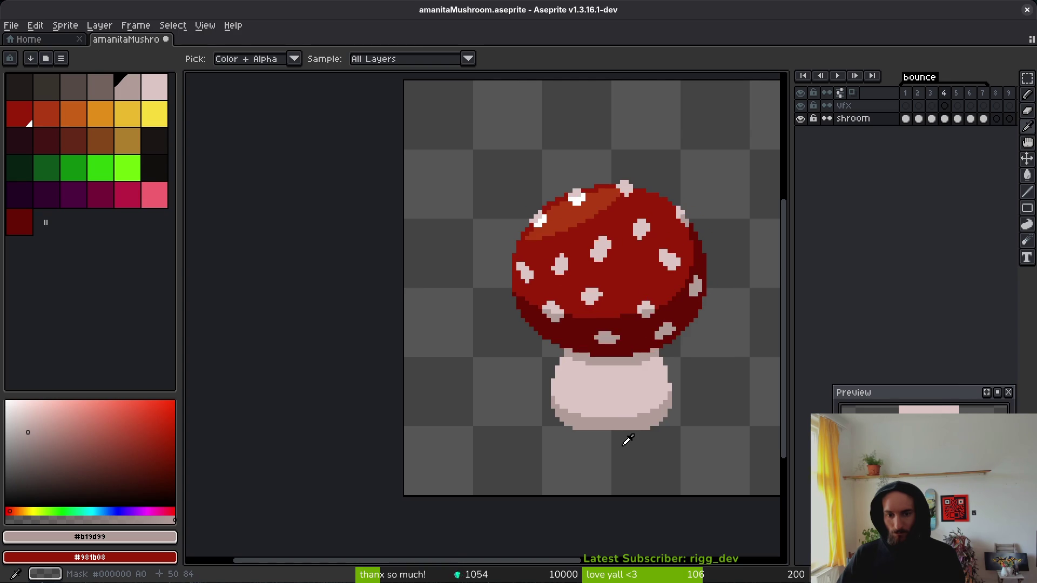
scroll(617, 426, "up", 3)
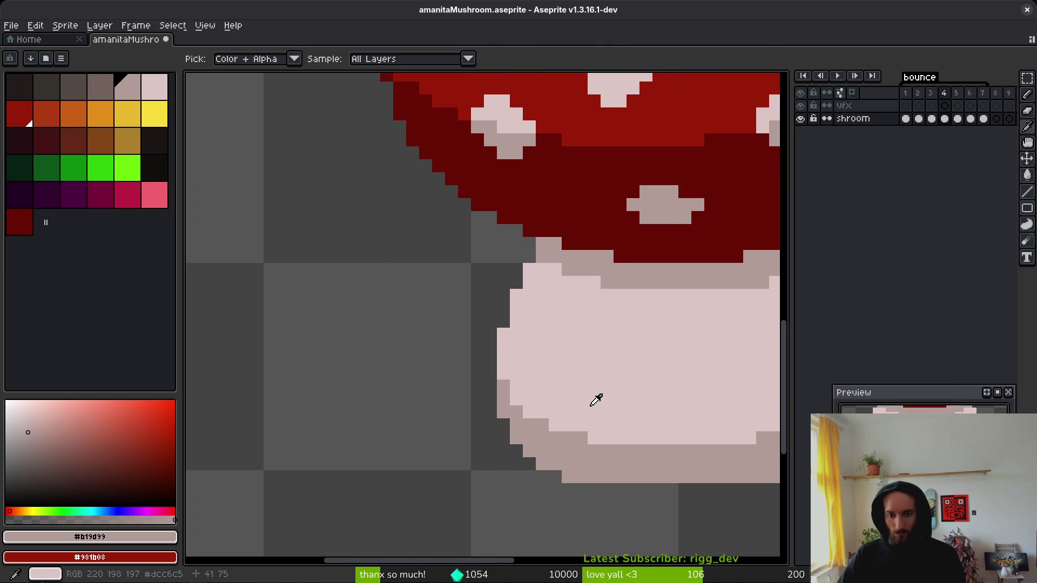
key("b")
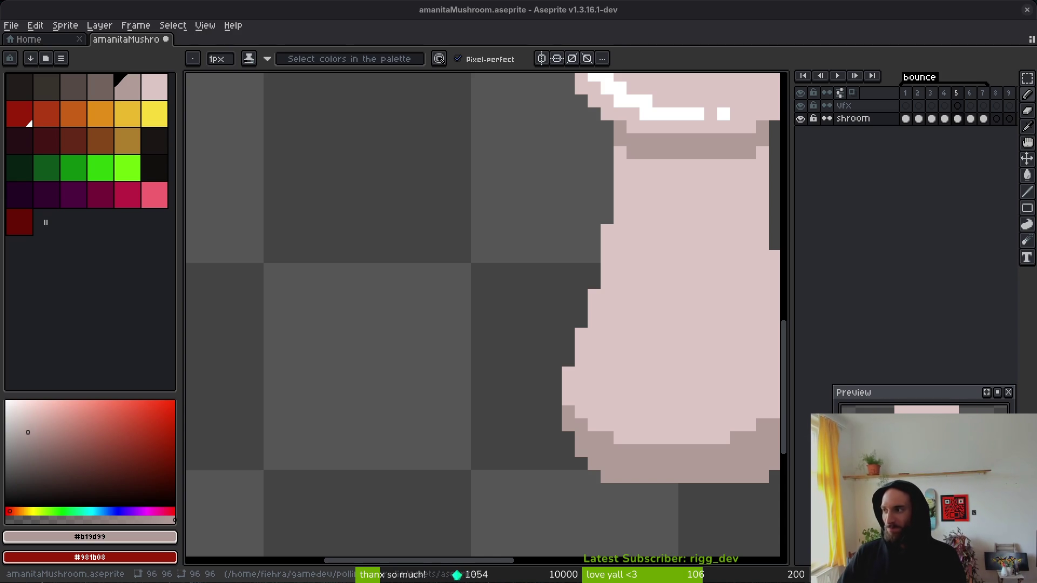
scroll(678, 441, "down", 5)
Step: Flip back and forth through bounce frames 3–8 to compare poses, settling on frame 6
key("Left")
key("Right")
key("Left")
key("Left")
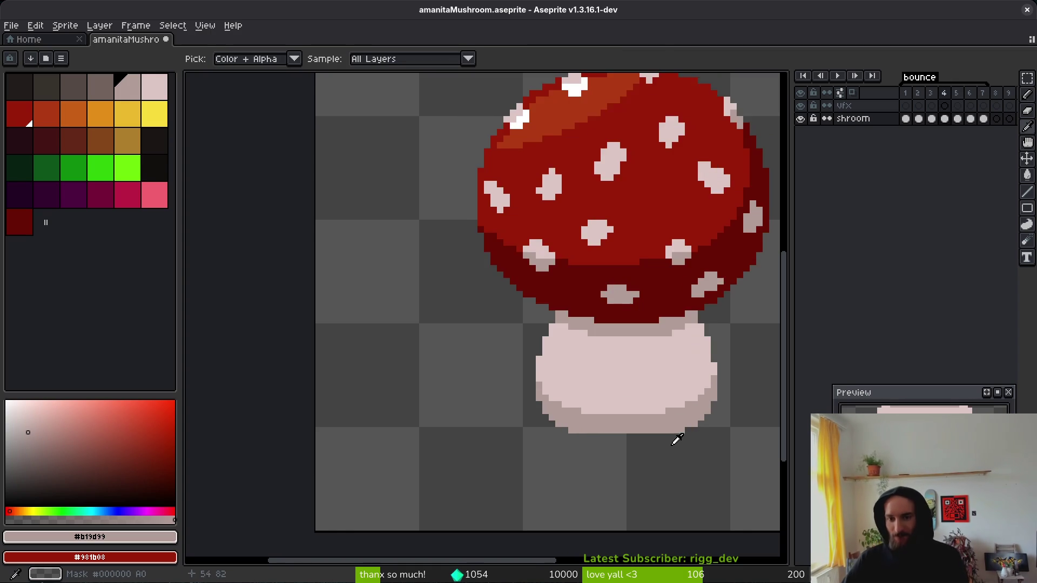
key("Left")
key("Right")
key("b")
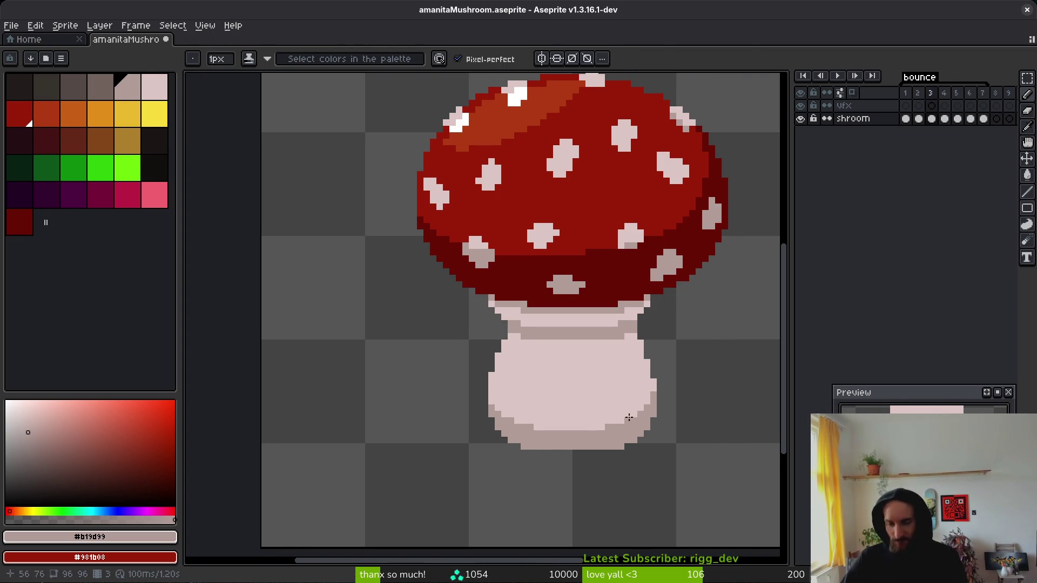
key("Right")
key("Right")
key("Left")
key("Right")
key("Left")
key("Left")
key("Left")
key("Right")
key("Right")
key("Right")
key("Left")
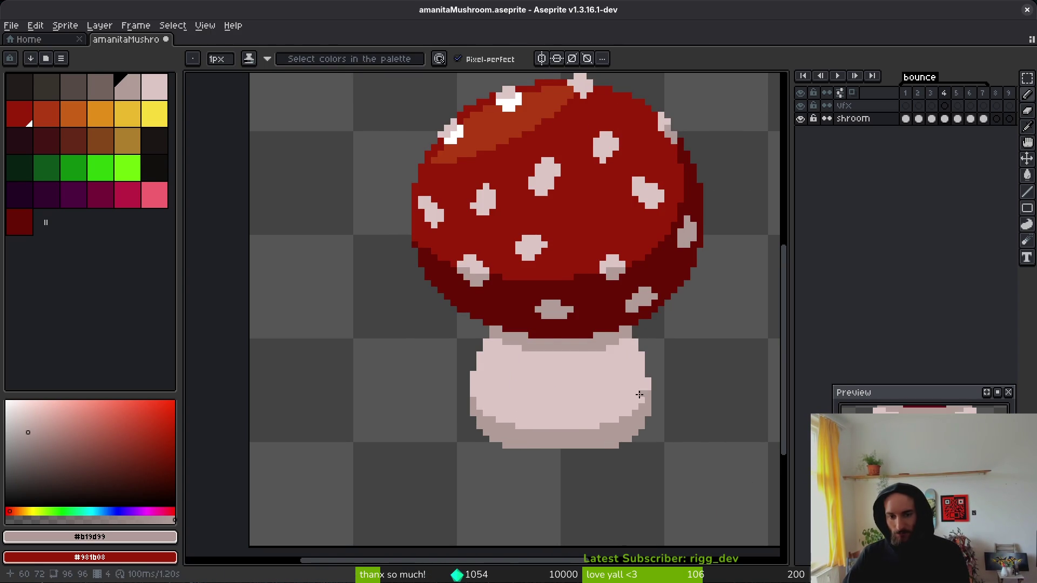
key("Left")
key("Right")
key("Right")
key("Right")
key("Right")
key("Left")
key("Left")
key("Right")
key("b")
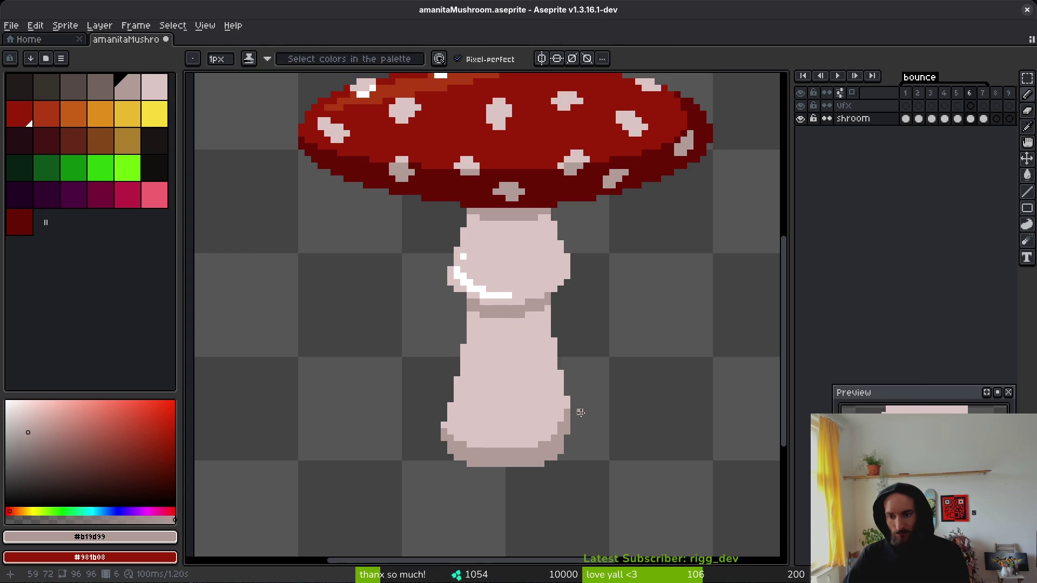
key("Left")
key("Right")
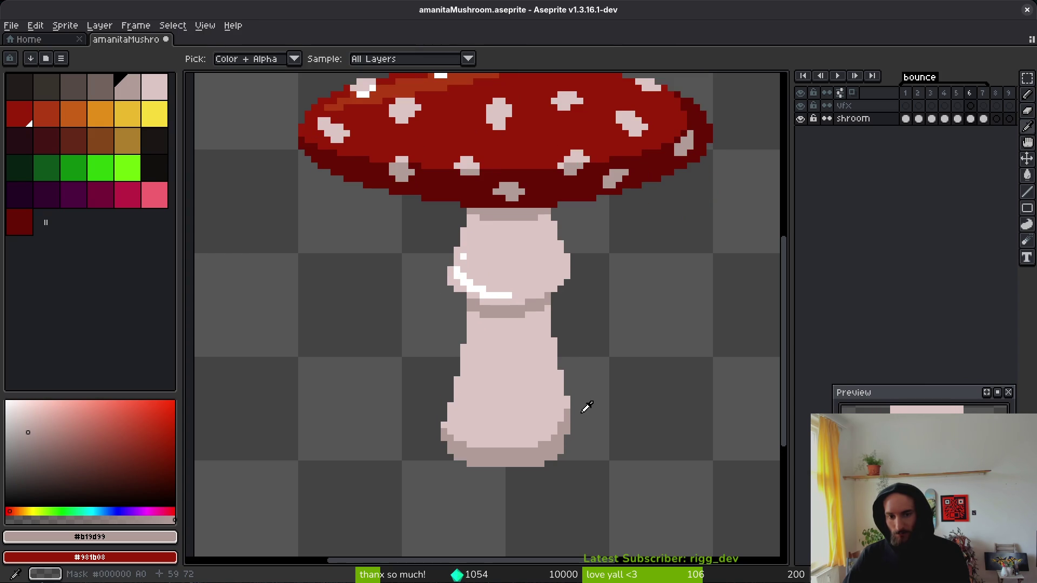
key("Right")
key("Left")
key("Right")
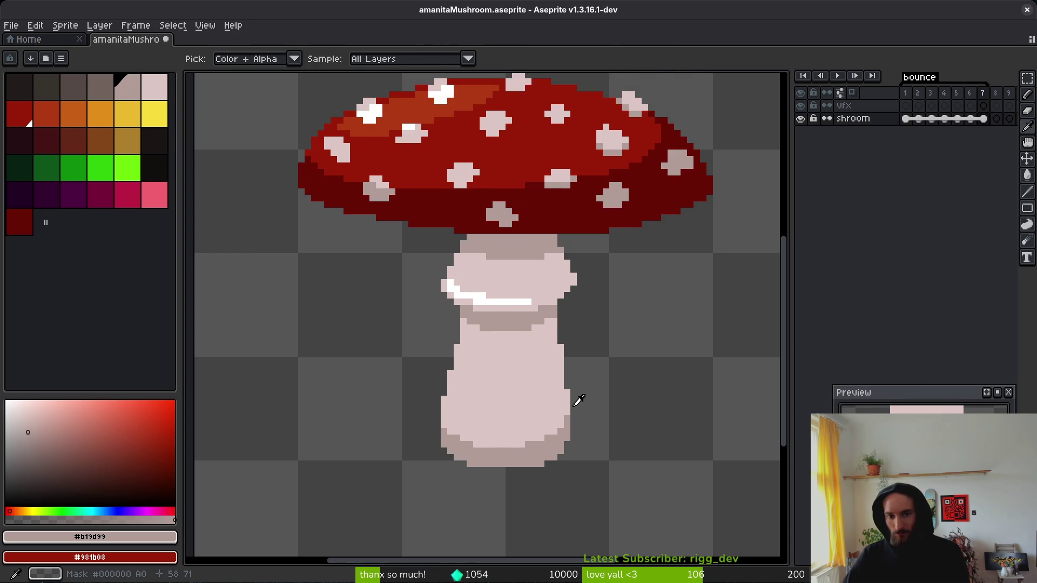
scroll(584, 400, "down", 1)
key("Left")
key("Right")
key("Left")
key("Right")
key("Left")
key("Right")
key("Right")
key("Left")
key("Left")
key("Right")
key("Left")
key("Right")
key("Left")
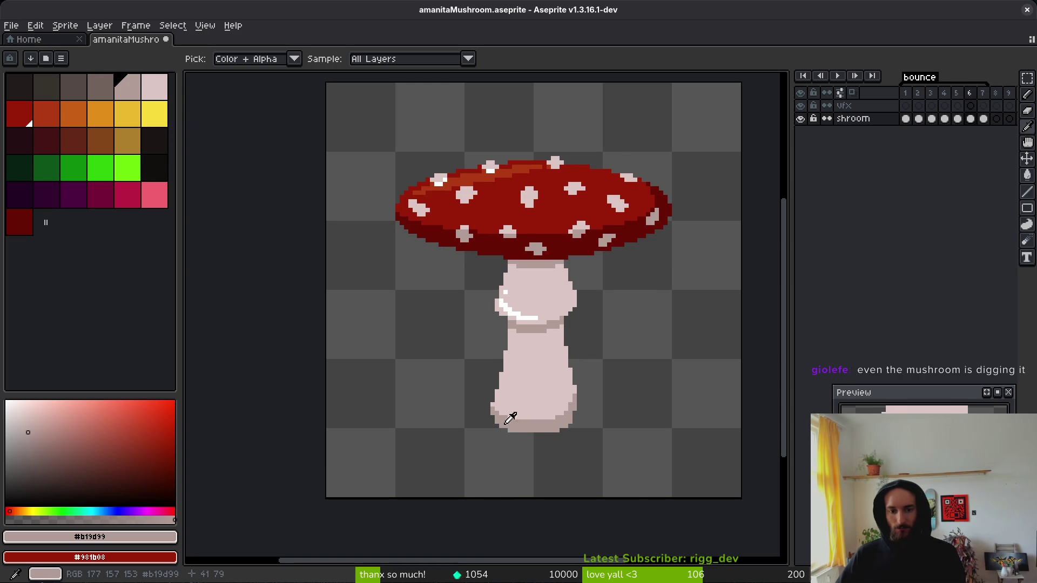
key("Right")
key("Left")
key("Right")
Step: On frame 6, fill light pink stem pixels into the stem's left edge
key("Left")
scroll(505, 399, "up", 3)
left_click(486, 403, "alt")
left_click_drag(479, 406, 475, 418)
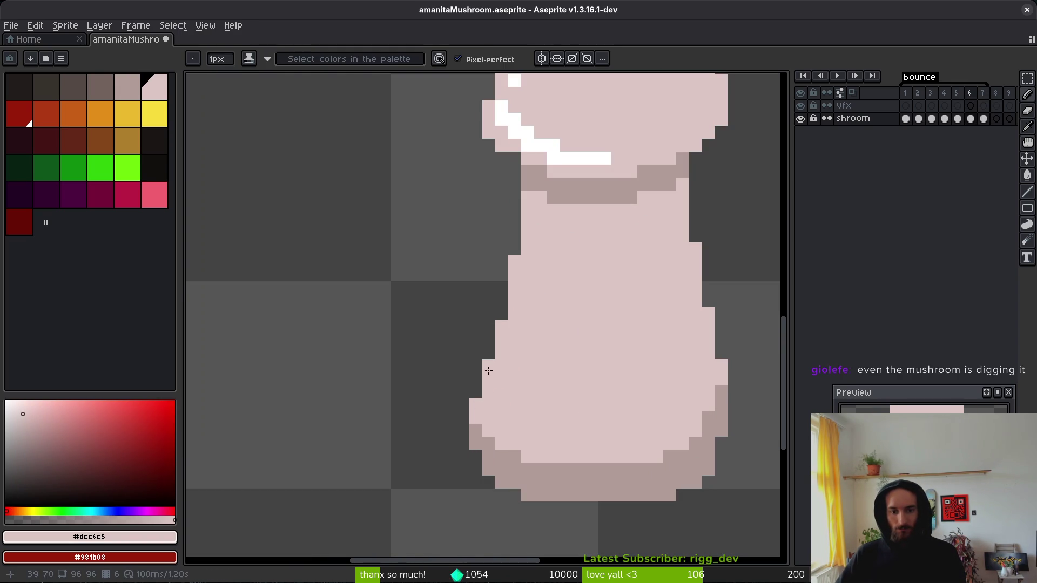
scroll(571, 386, "up", 1)
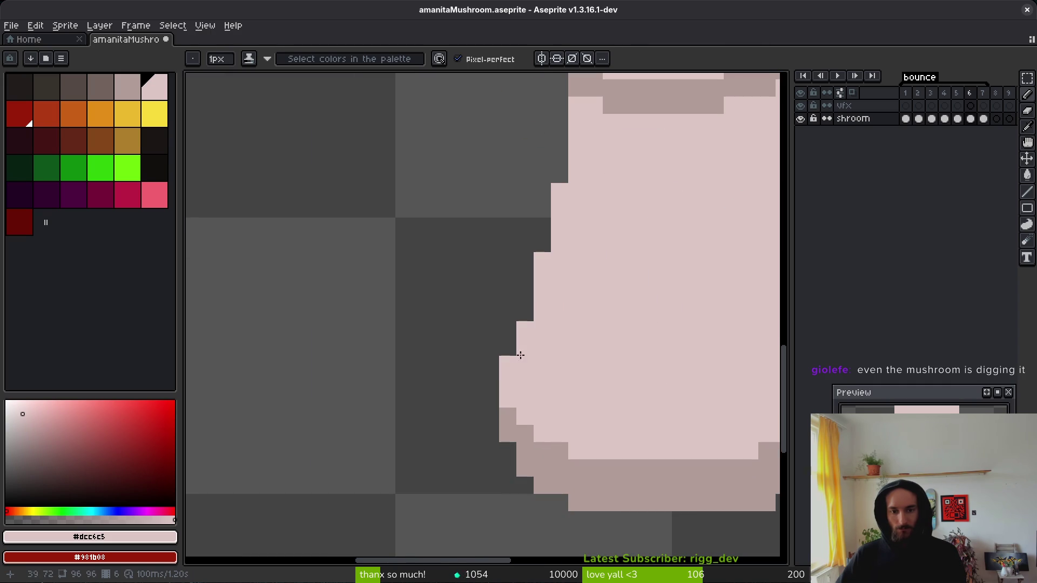
scroll(596, 279, "down", 8)
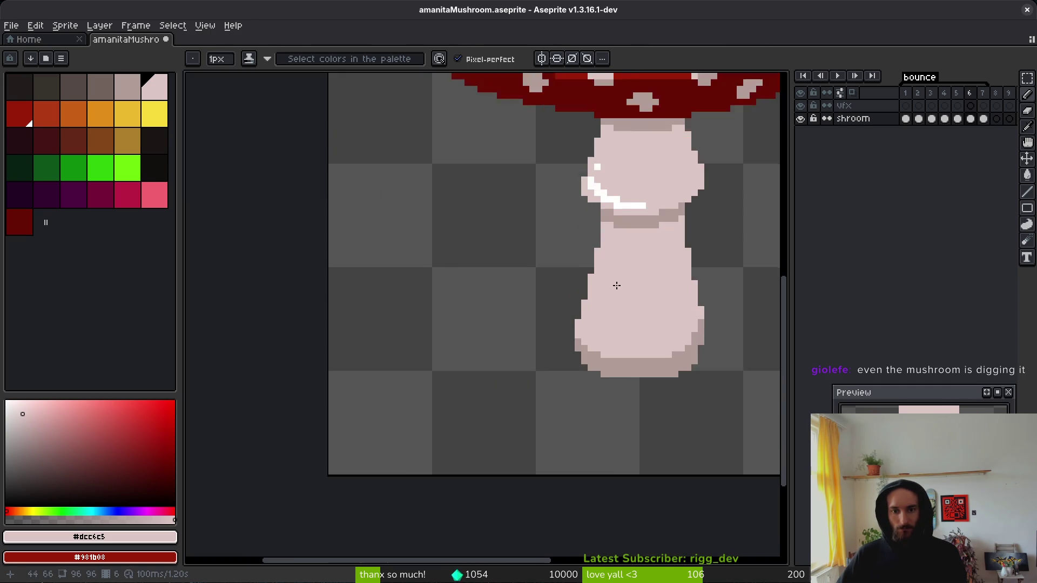
scroll(618, 289, "up", 4)
key("i")
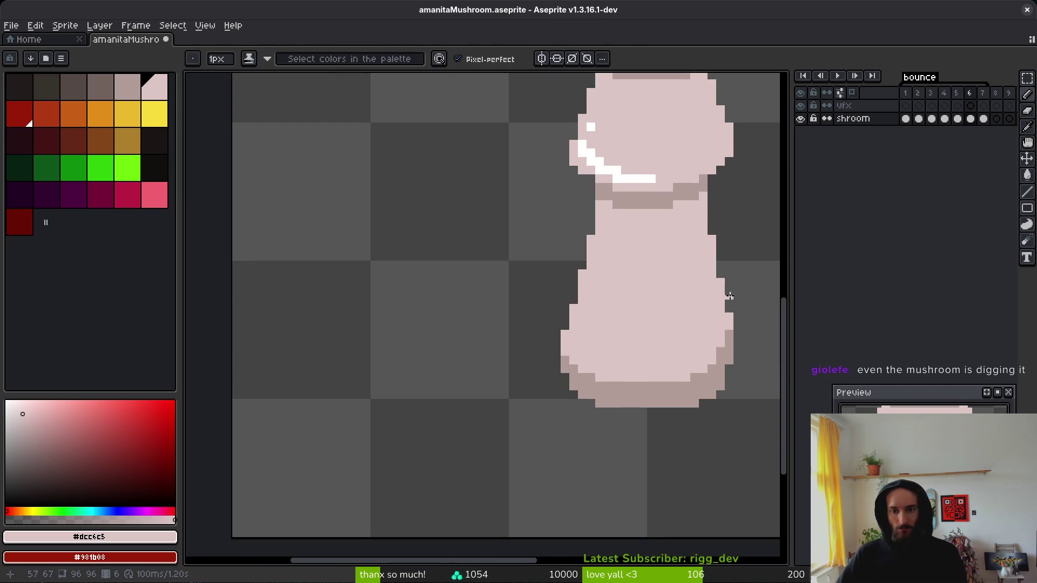
key("b")
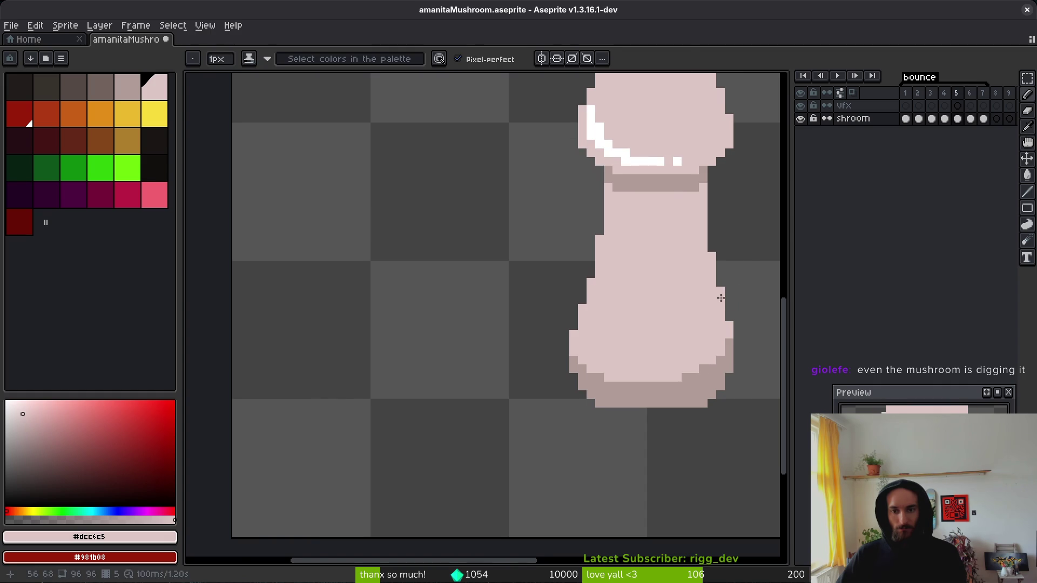
scroll(738, 290, "down", 2)
left_click_drag(716, 317, 641, 330)
Step: Save the mushroom, preview the bounce animation, then close the document
key("ctrl+s")
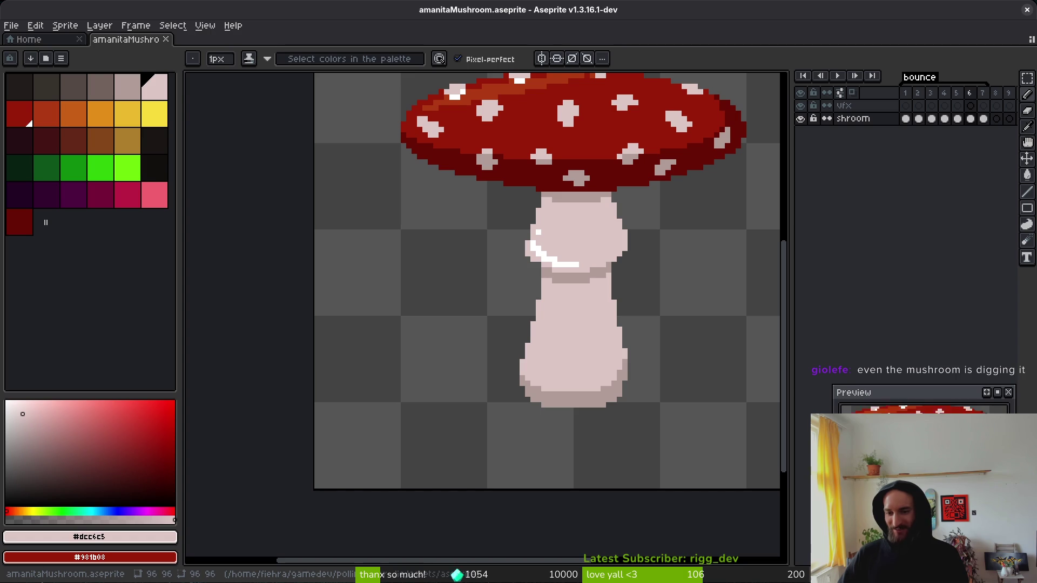
key("Return")
mouse_move(613, 348)
left_mouse_down()
mouse_move(532, 394)
mouse_move(501, 398)
left_mouse_up()
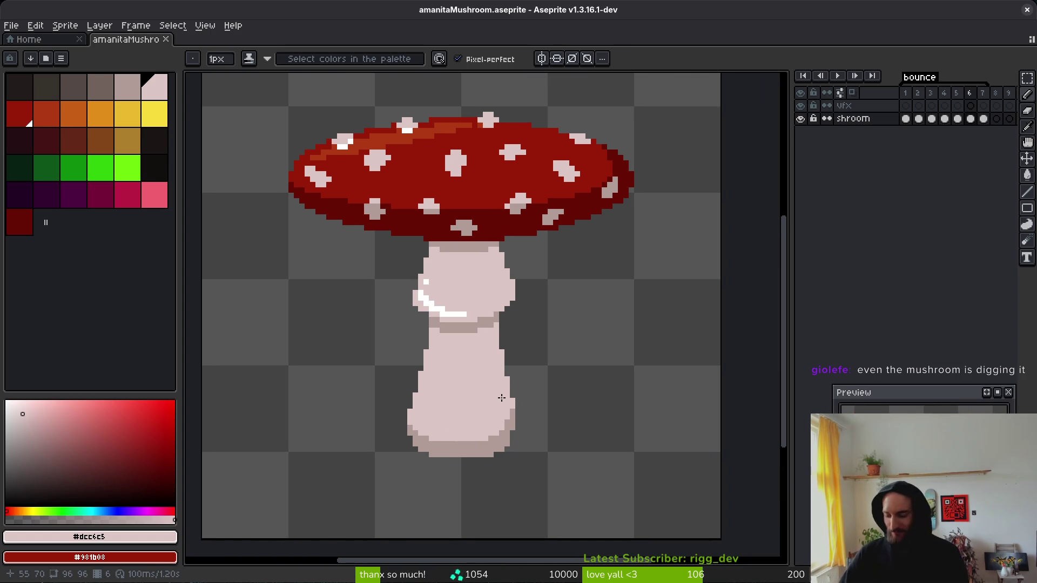
left_click_drag(477, 252, 487, 301)
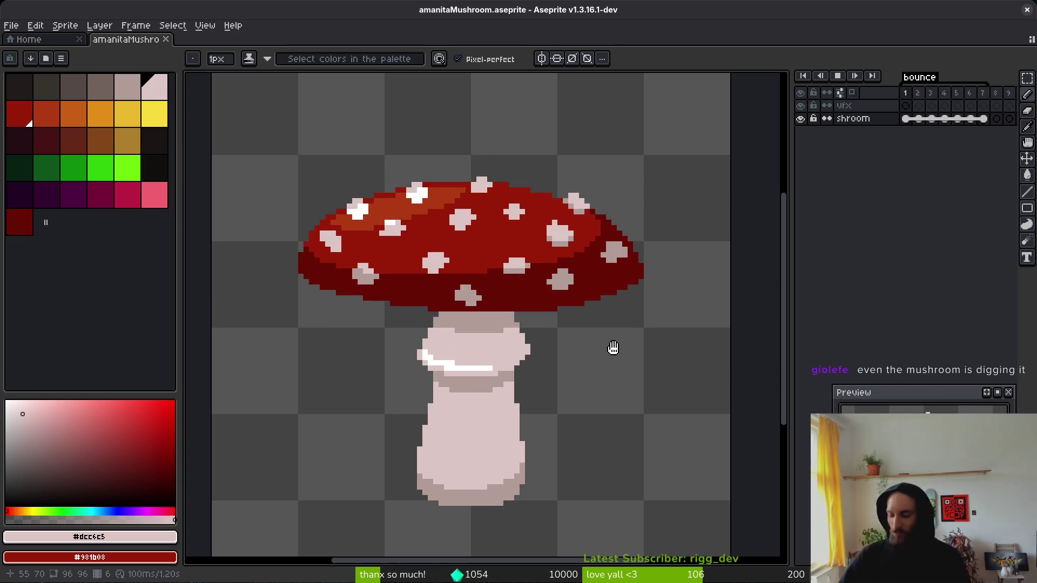
key("Return")
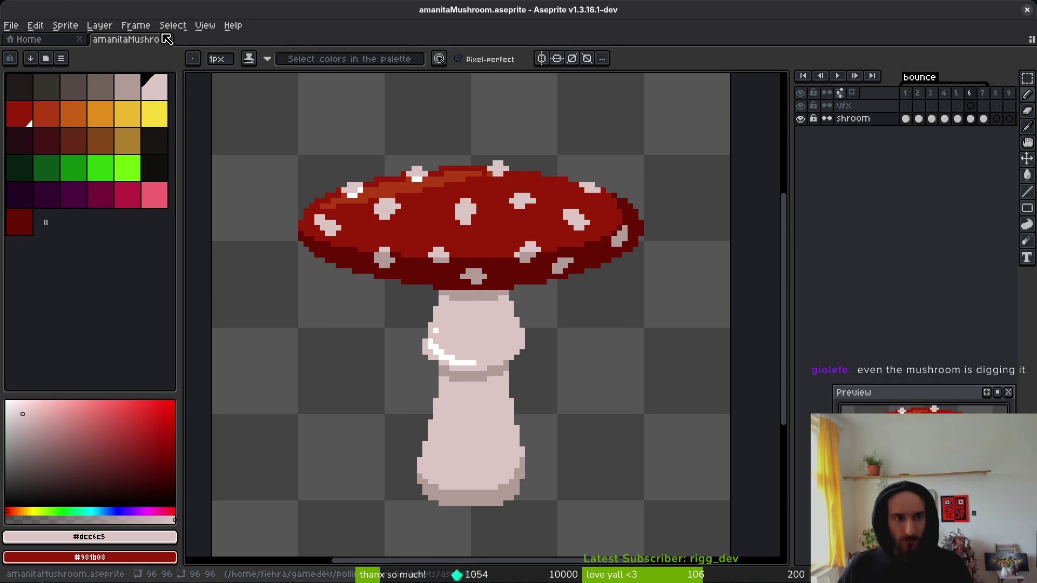
left_click(167, 40)
Step: Open mantis.aseprite and add empty frames with the vfx layer selected
key("ctrl+o")
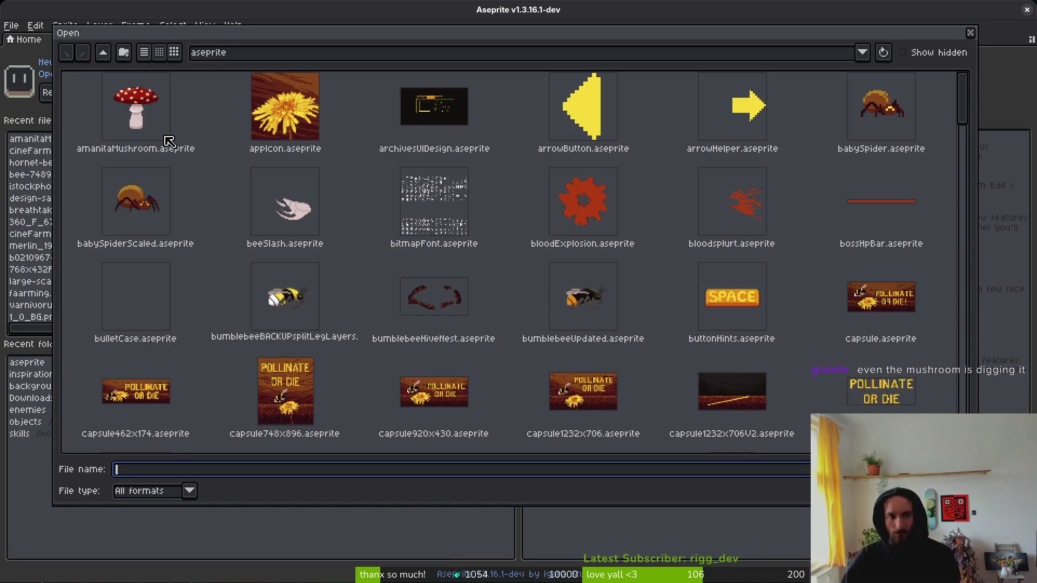
scroll(574, 247, "down", 10)
scroll(497, 329, "up", 9)
scroll(491, 324, "down", 10)
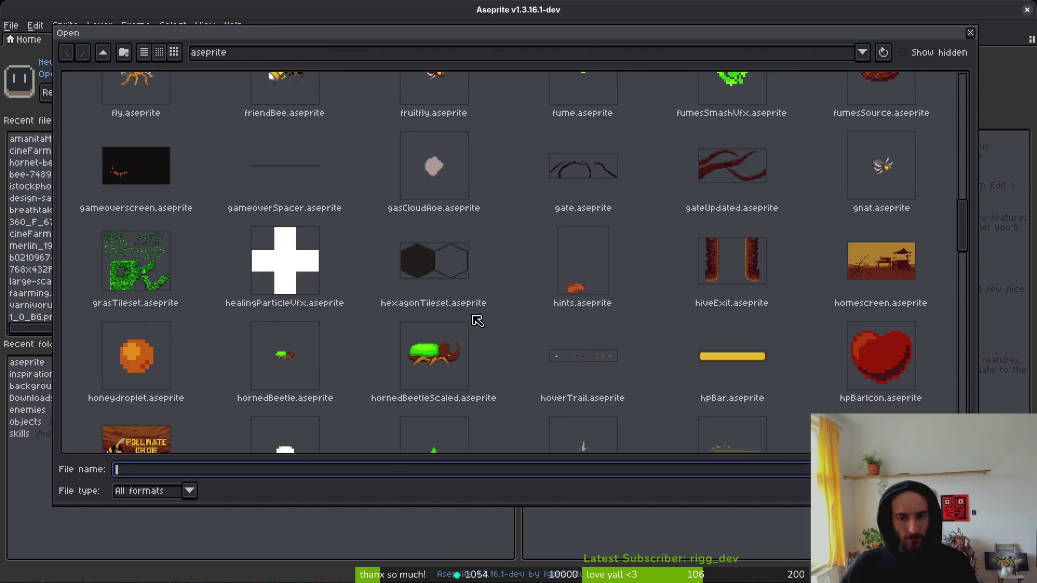
double_click(319, 416)
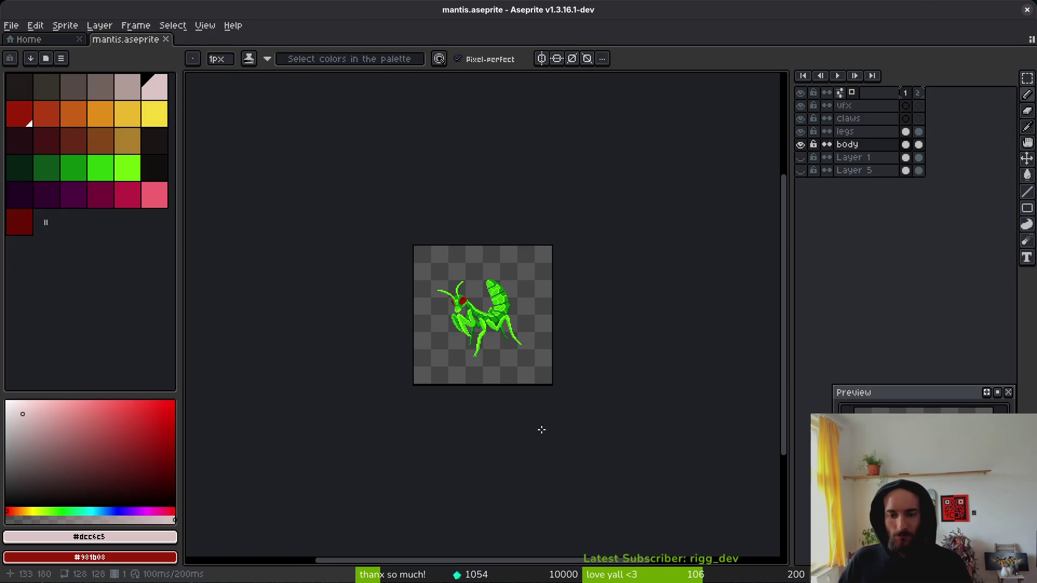
left_click(920, 105)
key("alt+b")
key("alt+b")
key("alt+b")
key("alt+b")
key("alt+b")
key("alt+b")
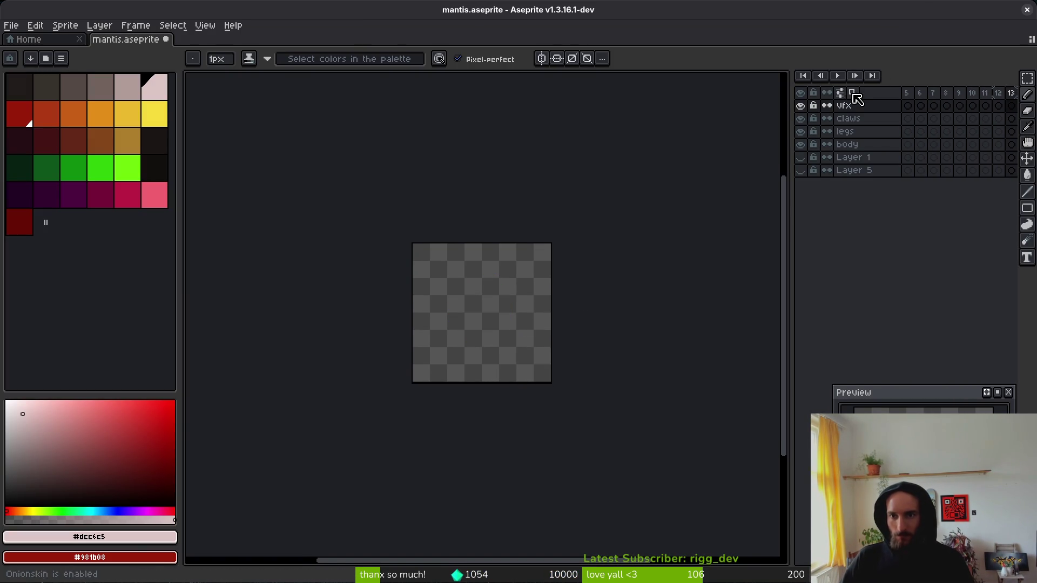
Step: Move the timeline below the canvas and dock the preview panel on the left
left_click(842, 93)
left_click(746, 156)
left_click(886, 401)
mouse_move(907, 400)
left_mouse_down()
mouse_move(75, 263)
mouse_move(76, 234)
left_mouse_up()
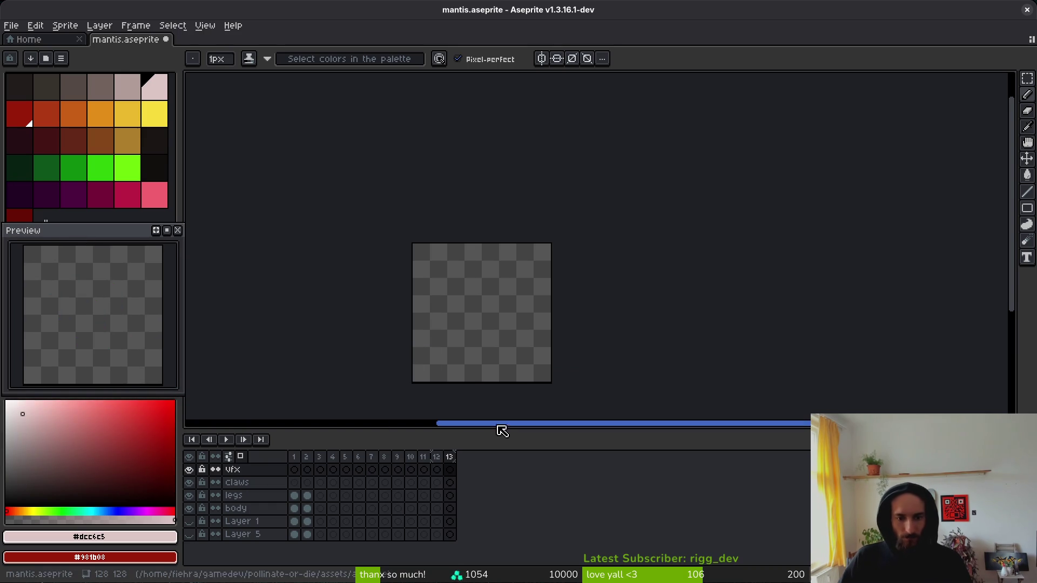
Step: Tag mantis frames 1–4 as 'idle'
left_click(294, 458)
left_click(334, 458, "shift")
right_click(333, 460)
type("idle")
key("Return")
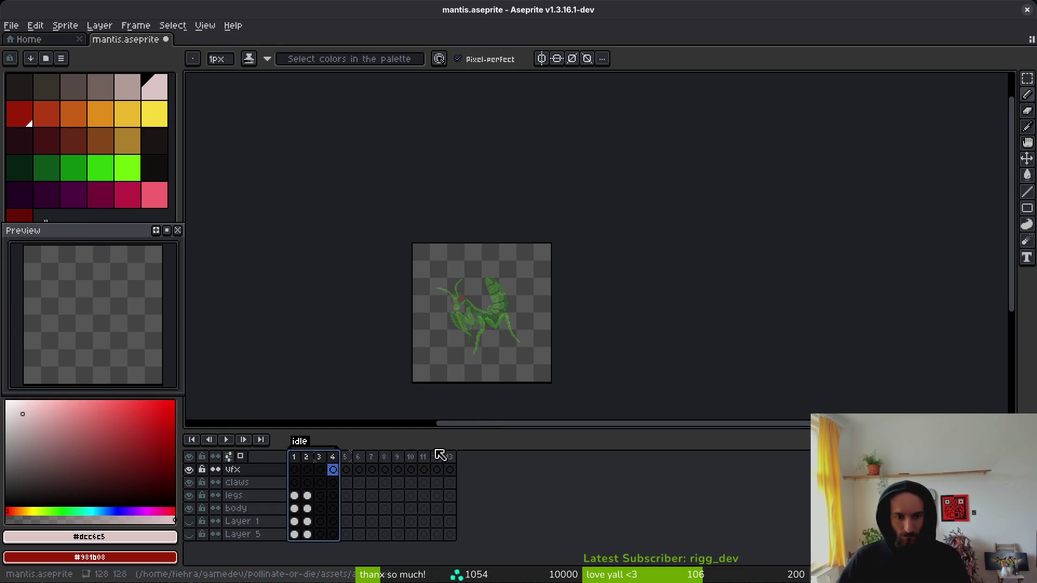
Step: Tag frames 5–10 as 'jump'
left_click_drag(344, 457, 412, 469)
key("F2")
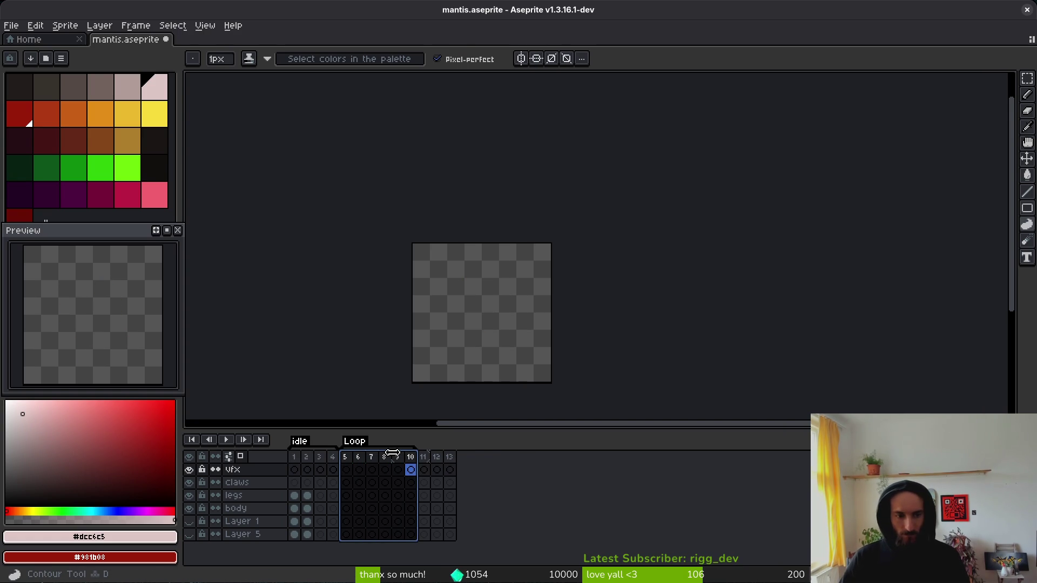
key("shift+p")
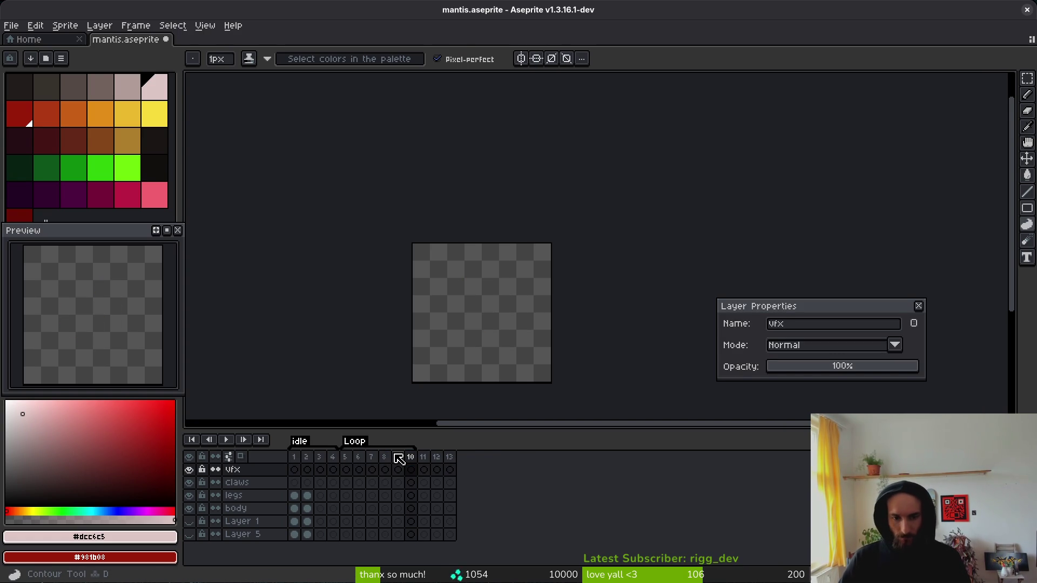
key("Escape")
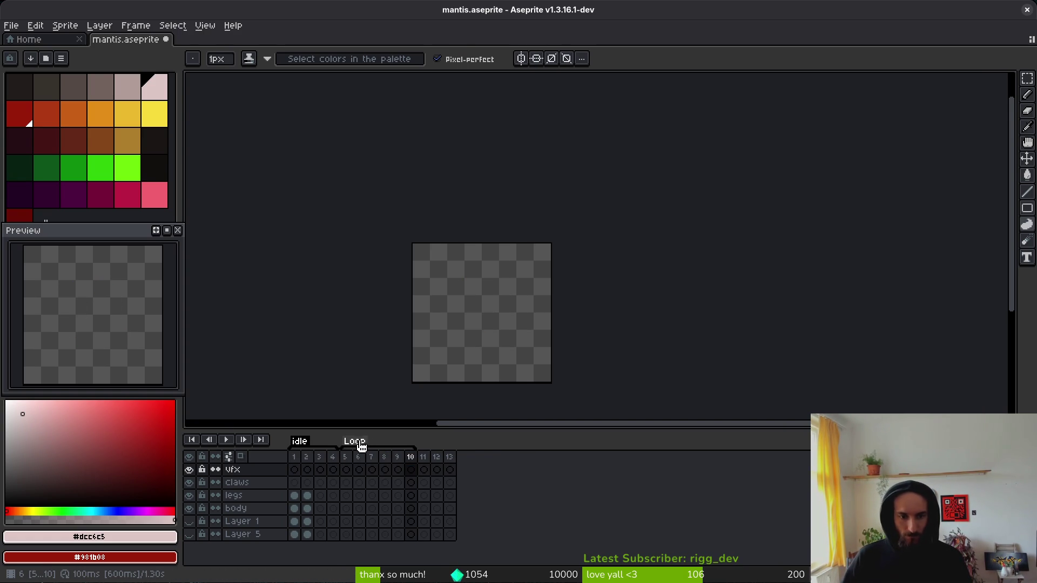
double_click(358, 441)
type("j")
key("Return")
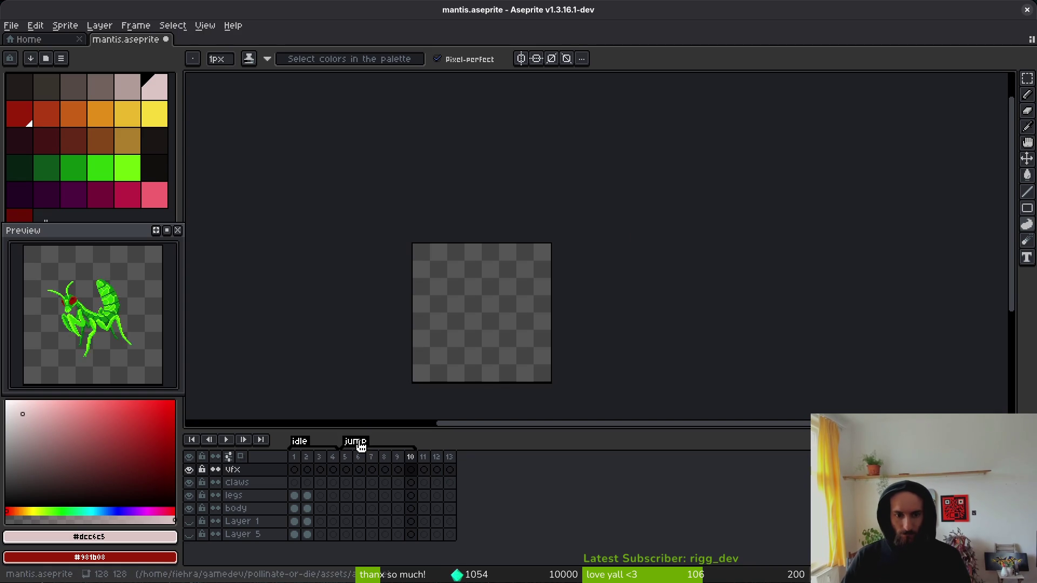
Step: Add more empty frames and tag frames 11–15 as 'slash'
left_click(441, 468)
key("alt+n")
key("alt+n")
key("alt+n")
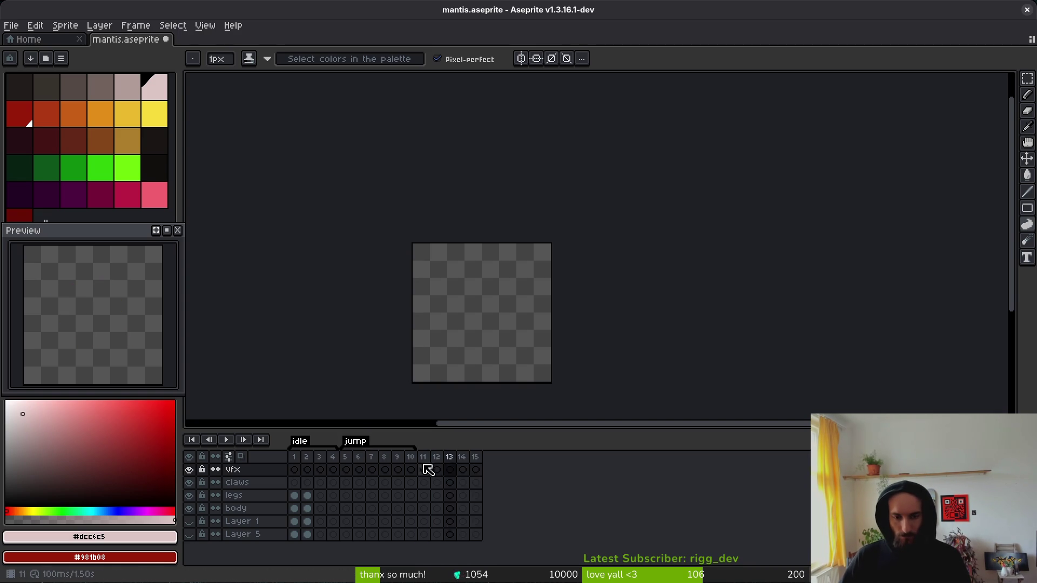
left_click_drag(447, 469, 475, 469)
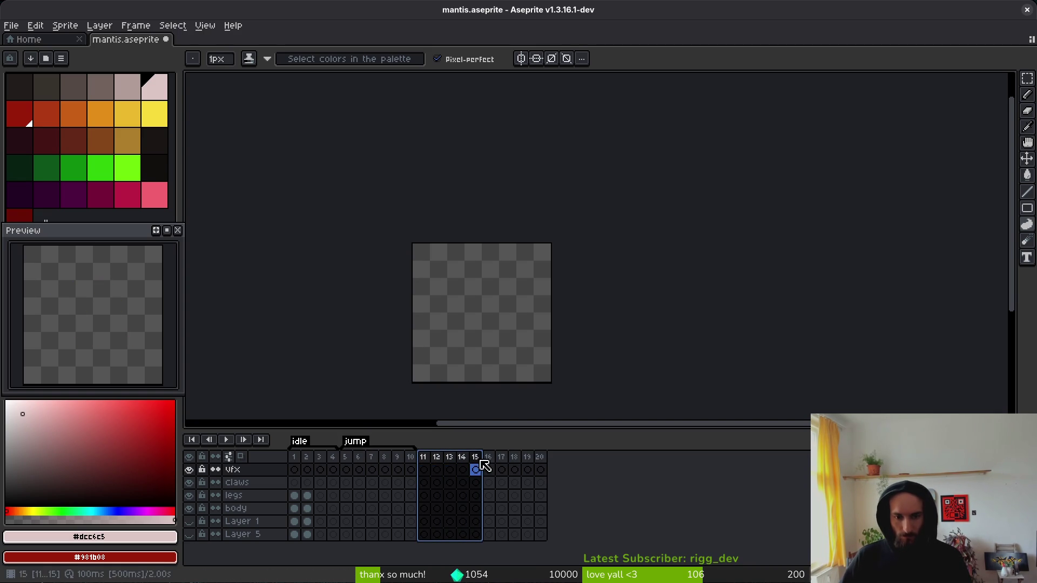
double_click(437, 442)
type("slash")
key("Return")
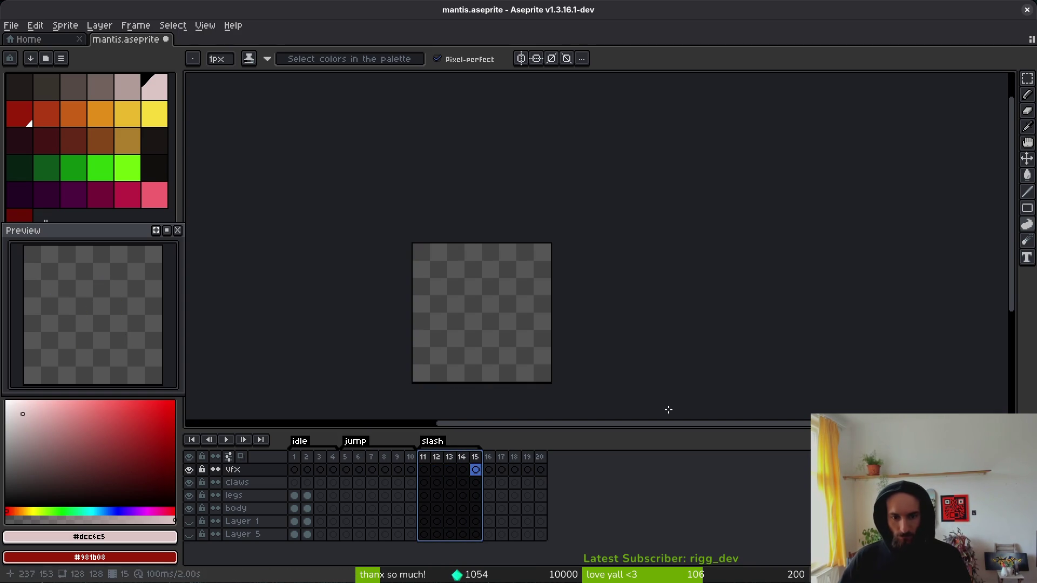
left_click(489, 458)
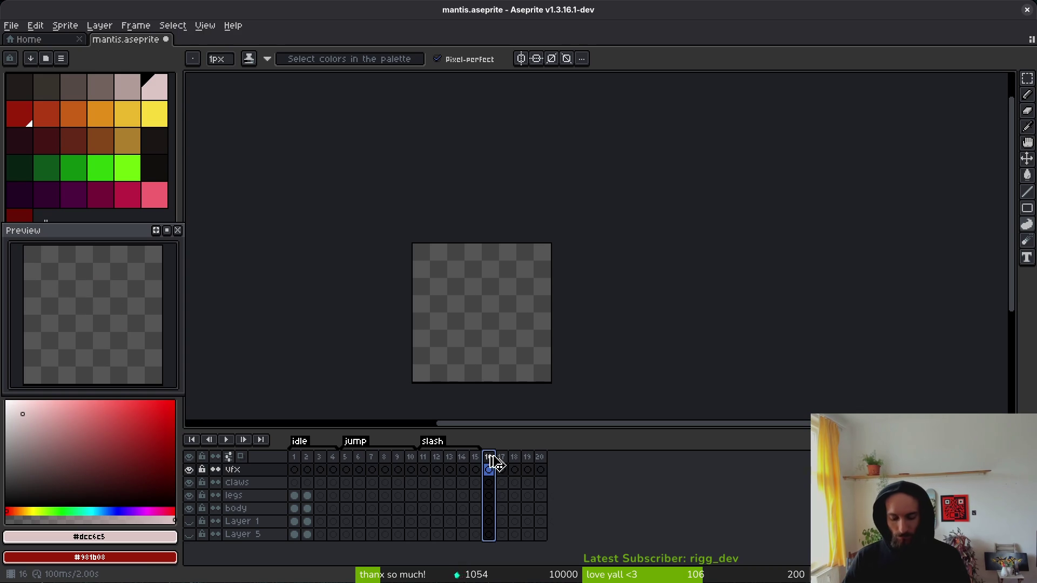
Step: Add empty frames and tag frames 16–22 as 'scream'
key("alt+n")
key("alt+n")
key("alt+n")
left_click_drag(494, 458, 565, 464)
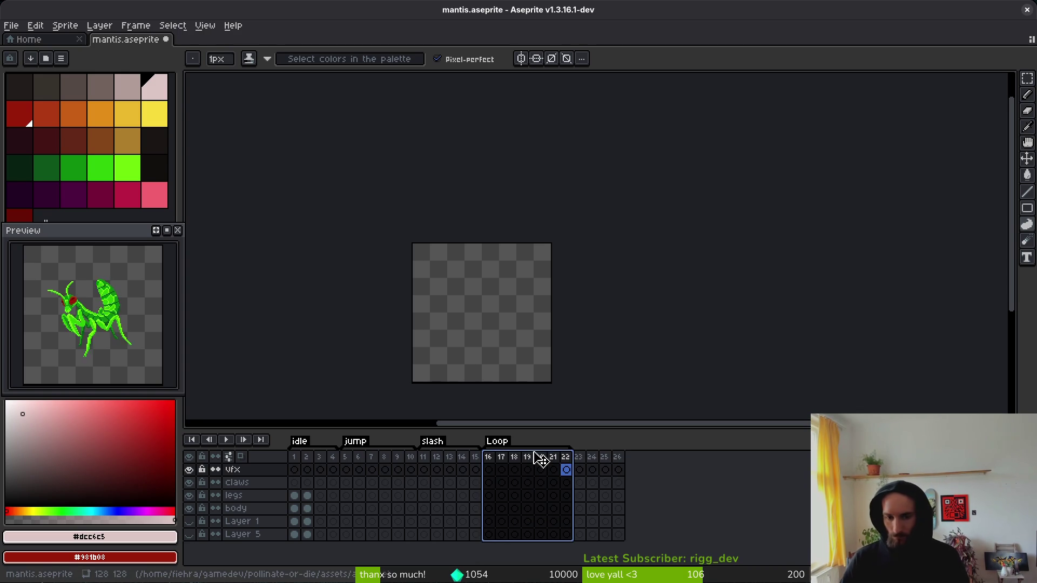
key("F2")
key("ctrl+alt+c")
key("Escape")
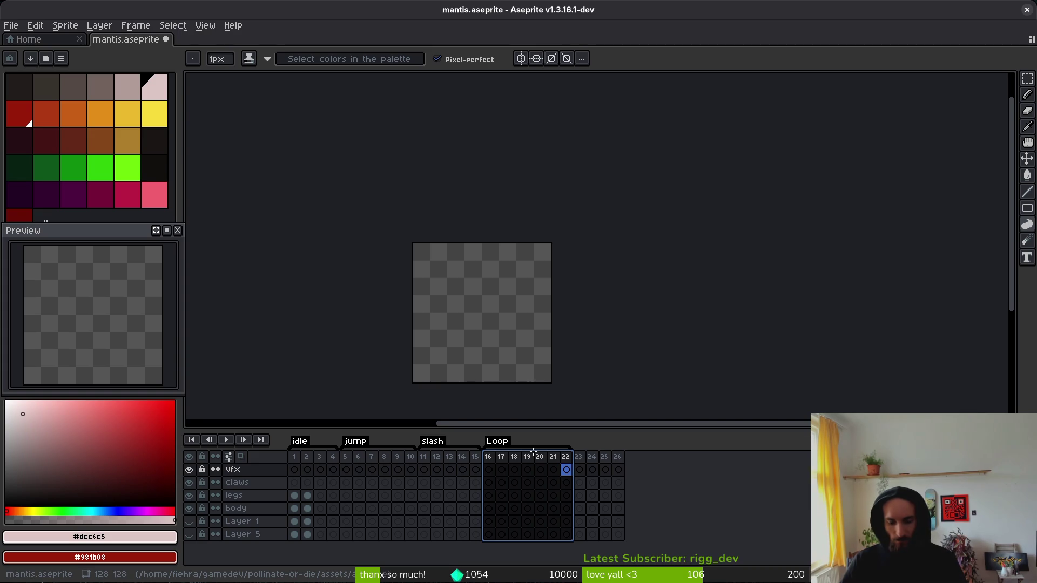
double_click(534, 451)
type("scream")
key("Return")
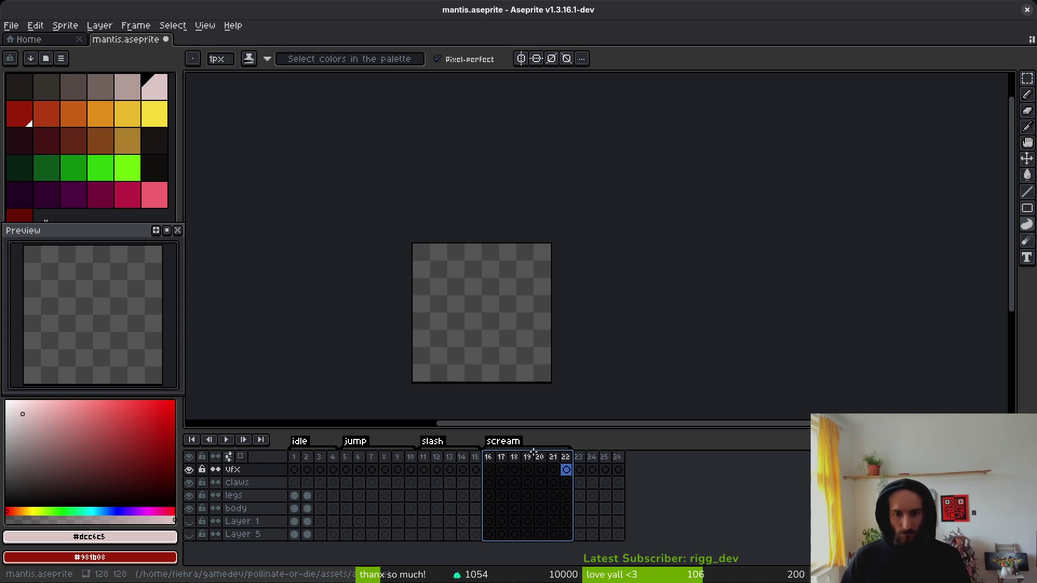
left_click(593, 470)
Step: Tag frames 23–29 as 'summon' and add more empty frames after frame 30
key("alt+n")
key("alt+n")
left_click_drag(578, 457, 660, 462)
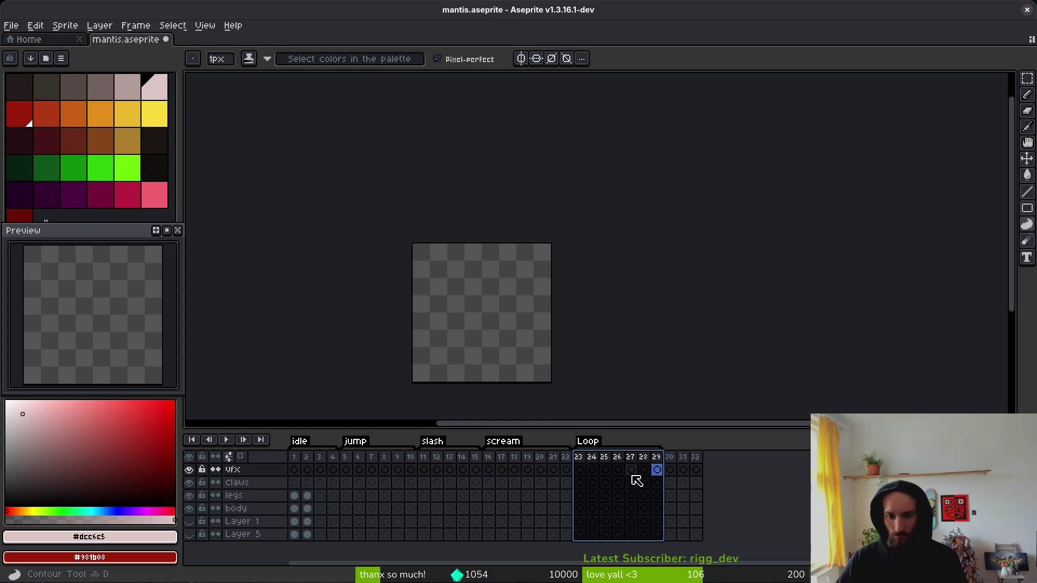
key("F2")
type("dummon")
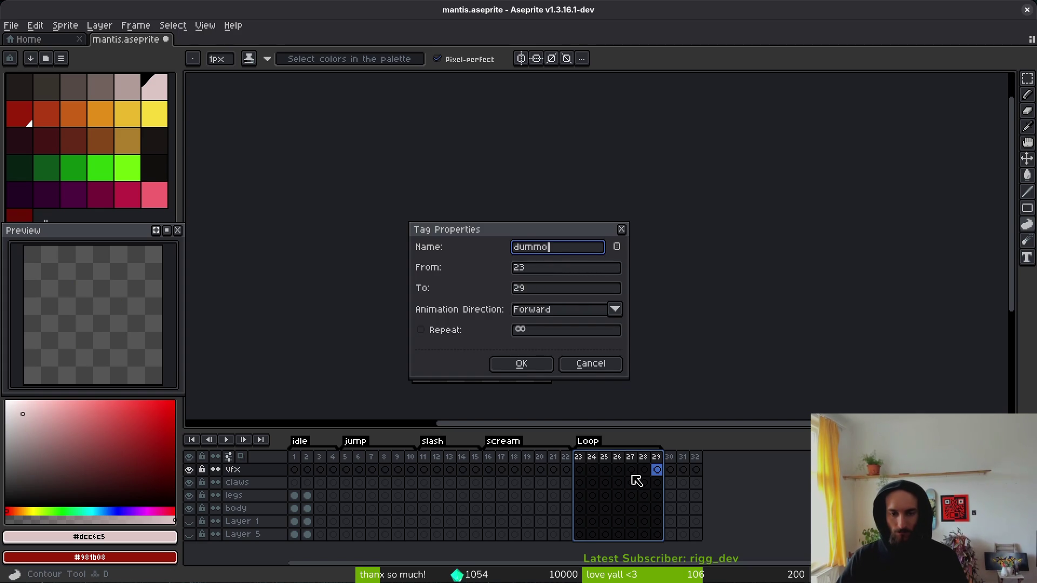
type("n")
key("Return")
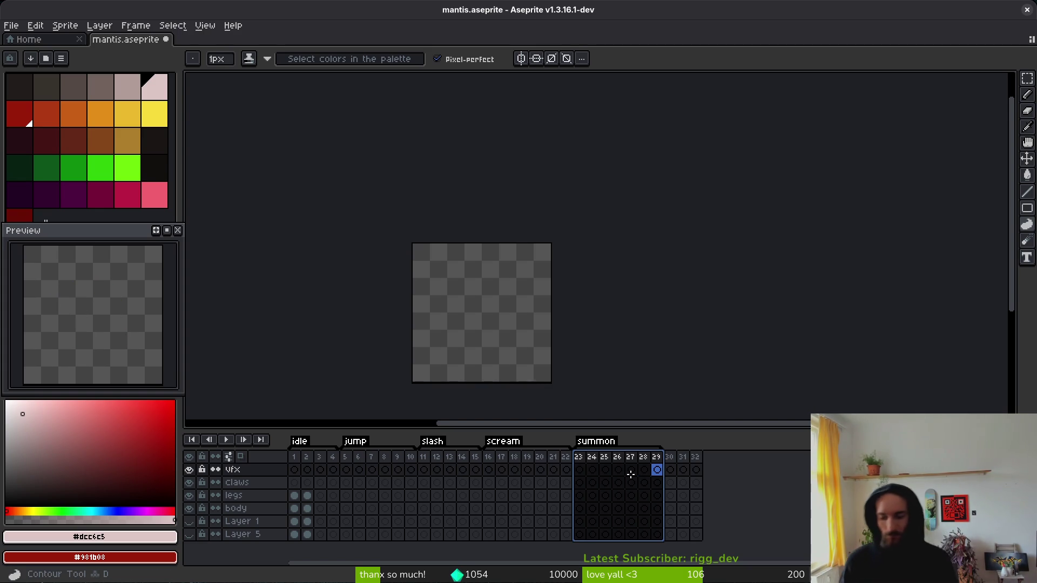
left_click(667, 470)
key("alt+n")
key("alt+n")
key("alt+n")
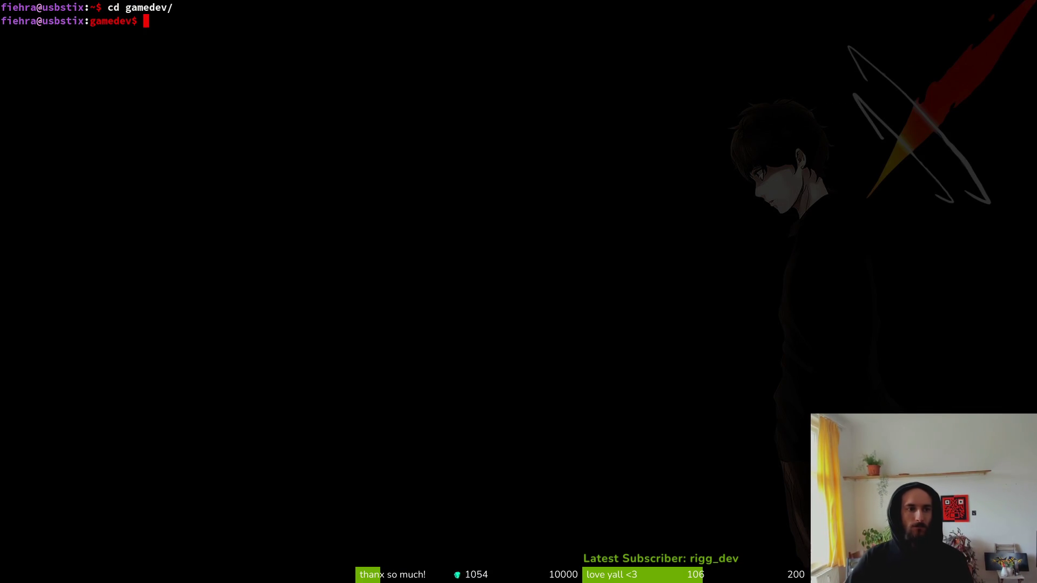
type("cd po")
Step: Move into the gamedev/pollinate-or-die project folder in Terminal
key("Tab")
key("Return")
type("vm")
key("Return")
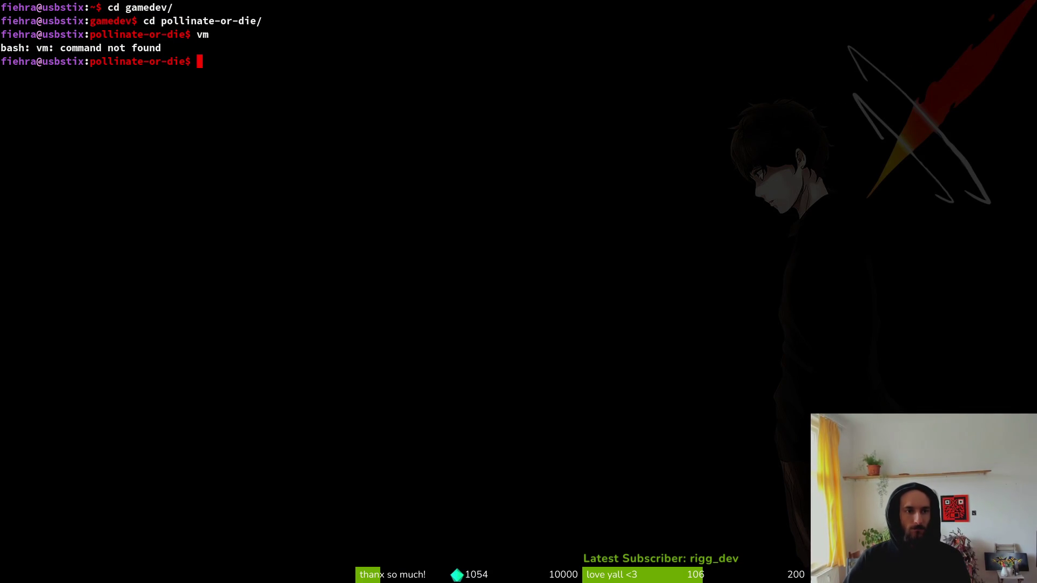
Step: Open the project in Neovim with 'vim .' and search files for 'manti'
type("vim .")
key("Return")
key("space")
key("f")
key("f")
type("manti")
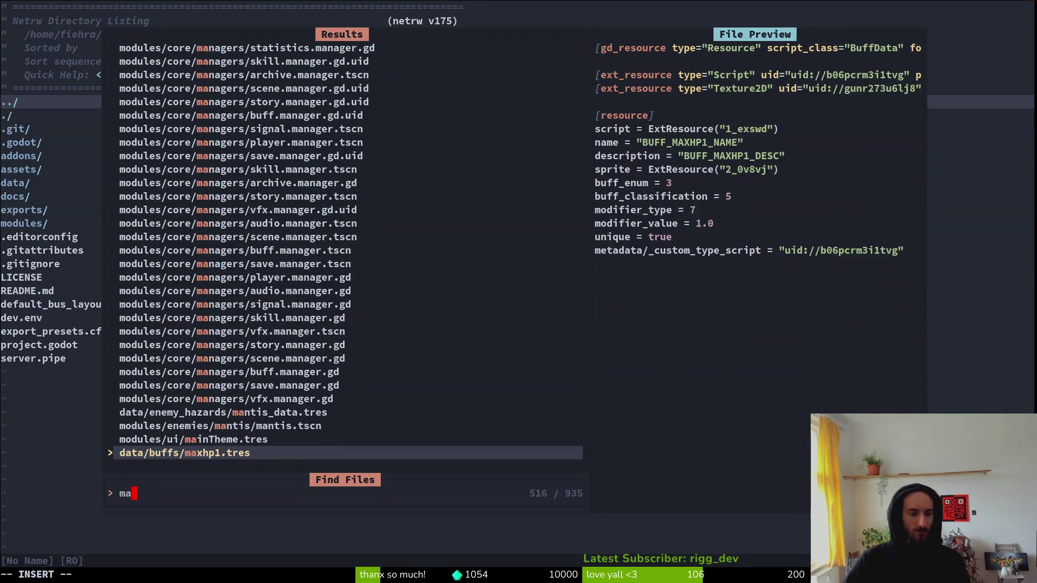
Step: Search the project files for 'rea' and open README.md
key("BackSpace")
key("BackSpace")
key("BackSpace")
type("rea")
key("Return")
Step: Page down the README to the bosses section and the 'forrest - mantis' line
key("ctrl+d")
key("ctrl+d")
key("ctrl+d")
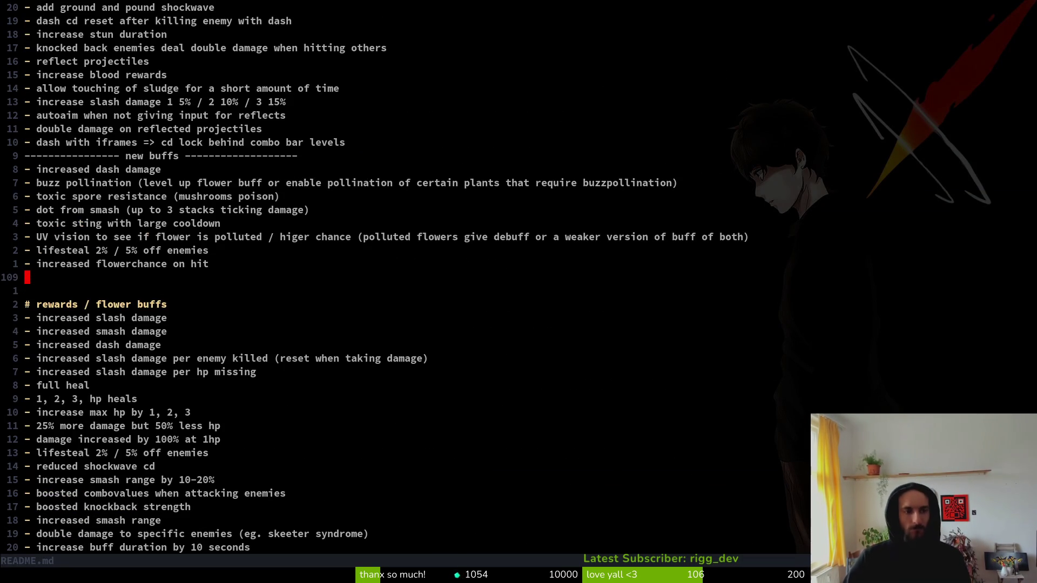
key("ctrl+d")
key("ctrl+d")
key("ctrl+d")
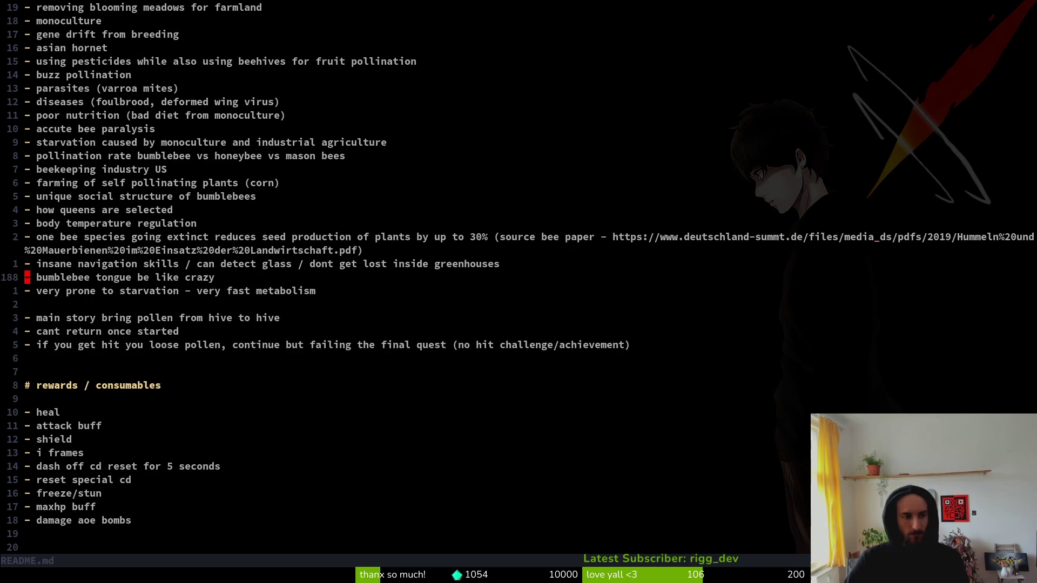
key("ctrl+d")
key("ctrl+d")
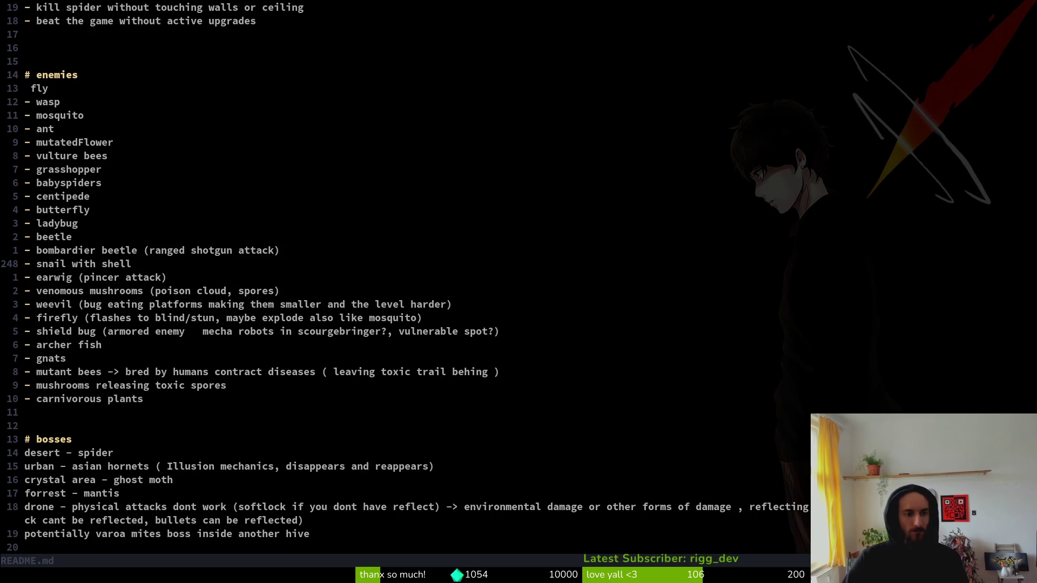
key("ctrl+d")
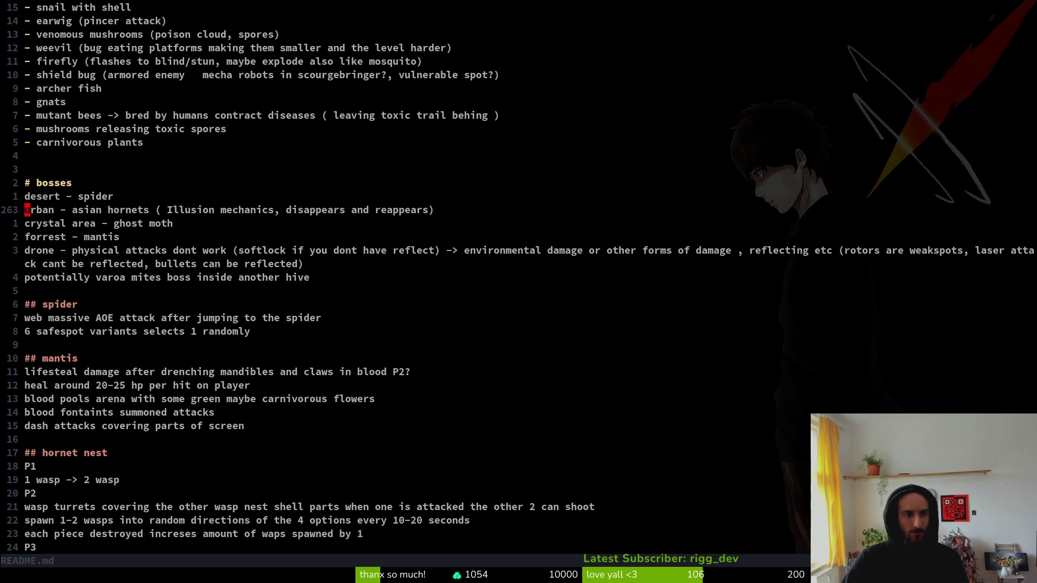
key("j")
key("j")
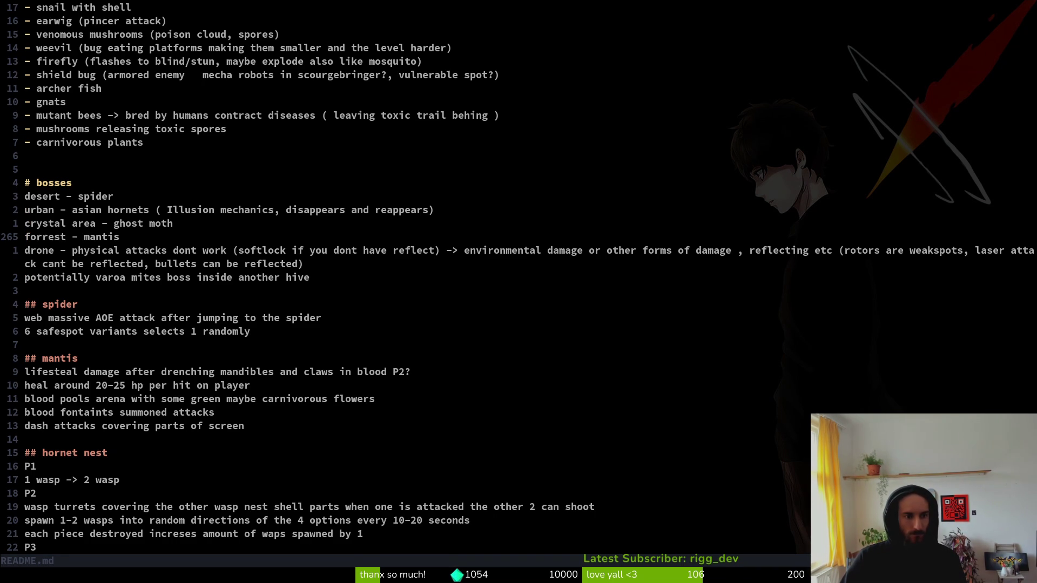
key("super")
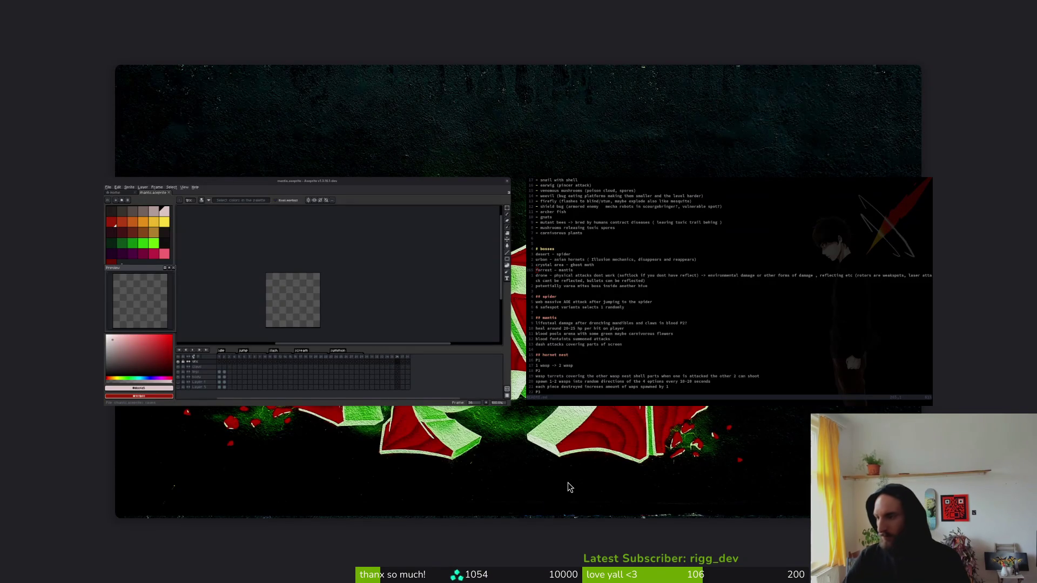
key("super")
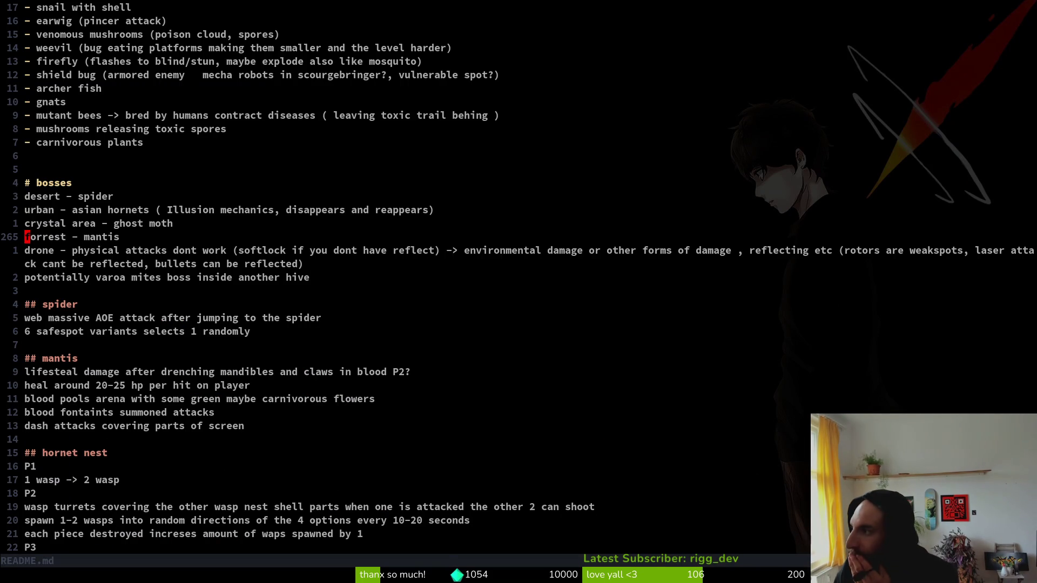
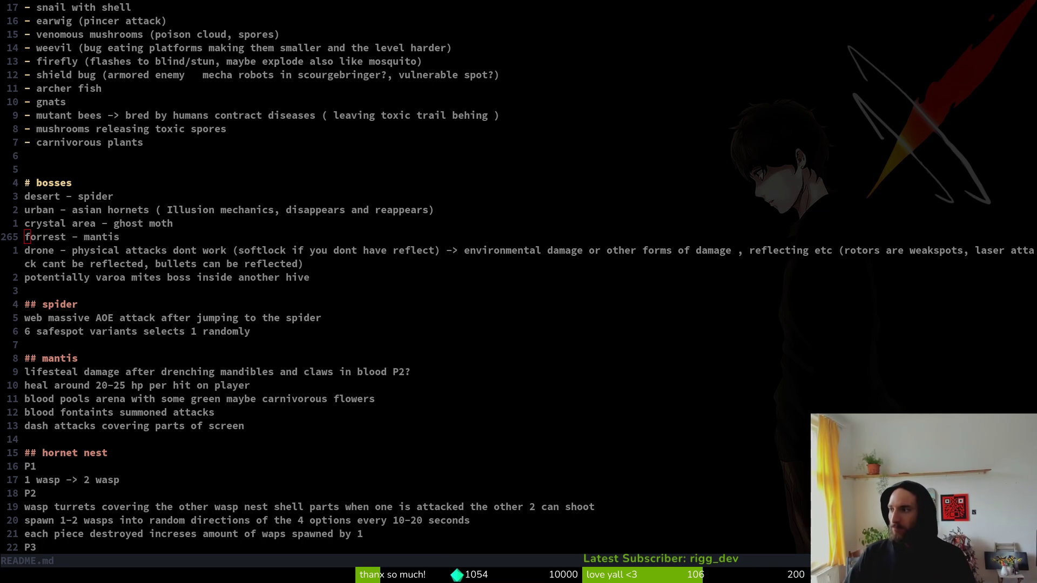
Step: Filter the GitLab work items list by 'mantis'
key("alt+Tab")
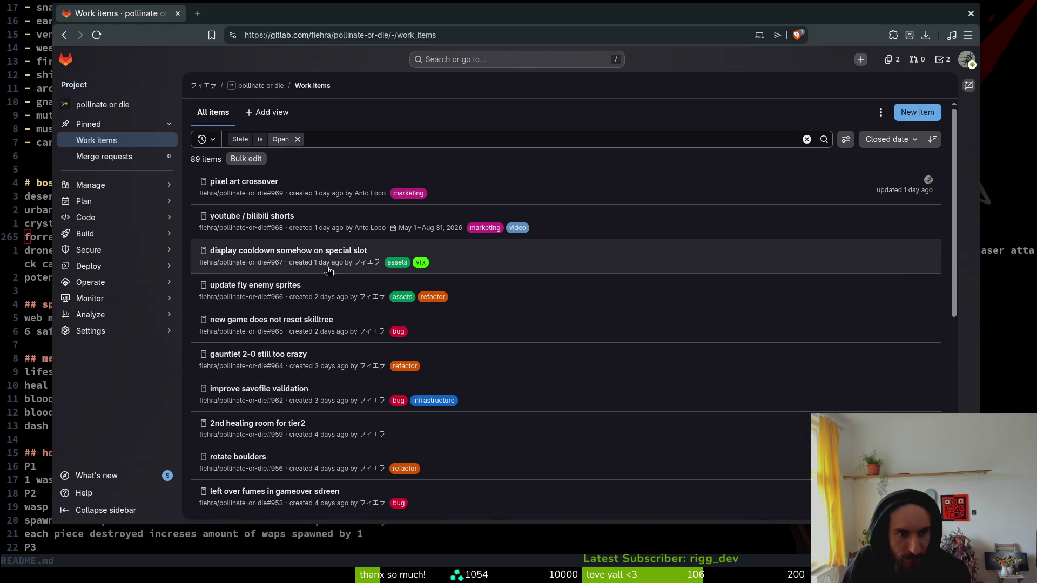
left_click(353, 136)
type("ma")
key("Return")
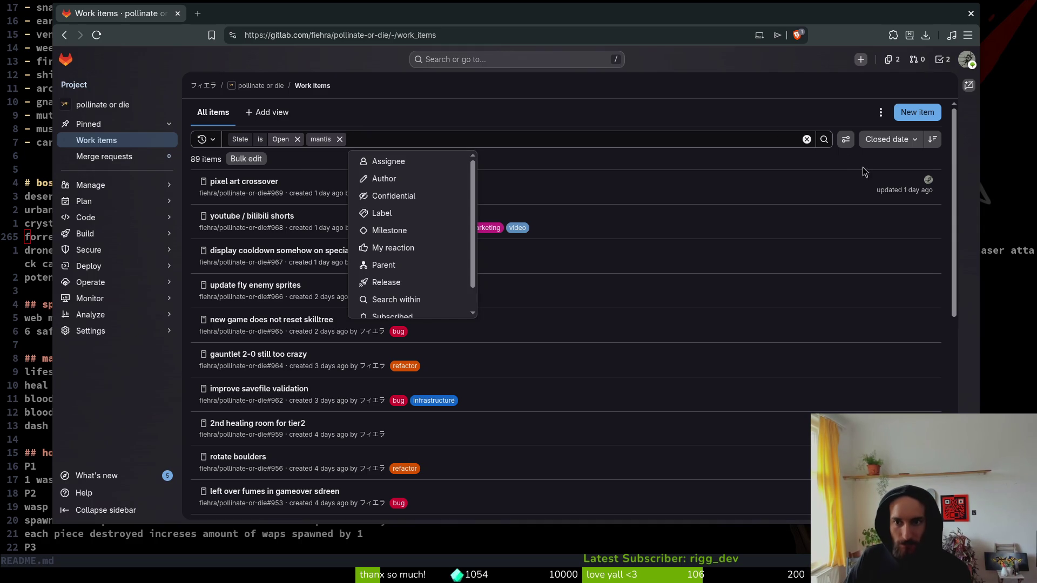
left_click(823, 139)
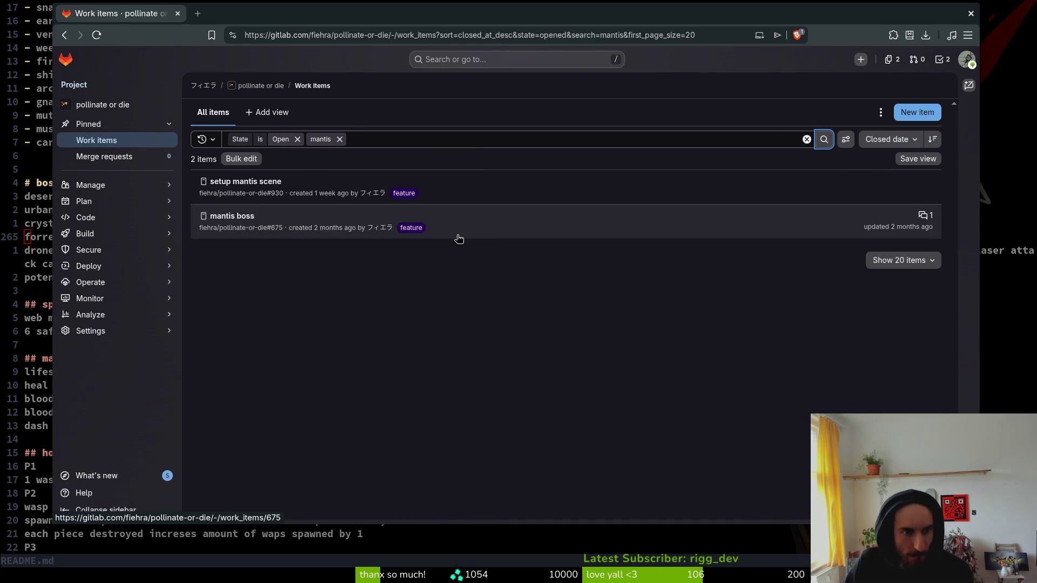
Step: Close the 'setup mantis scene' issue and open the 'mantis boss' work item
left_click(237, 181)
scroll(681, 293, "down", 5)
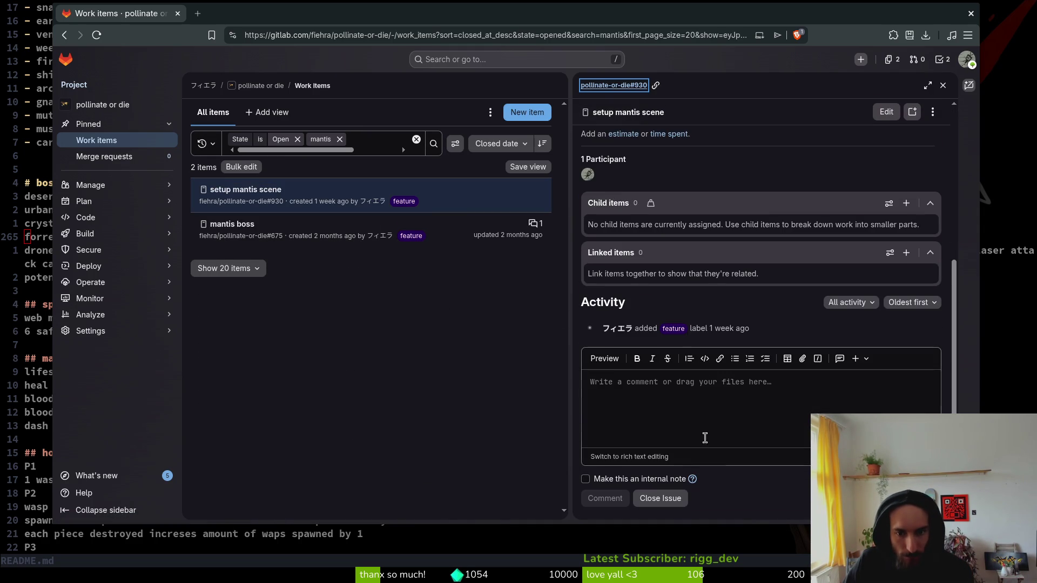
left_click(665, 497)
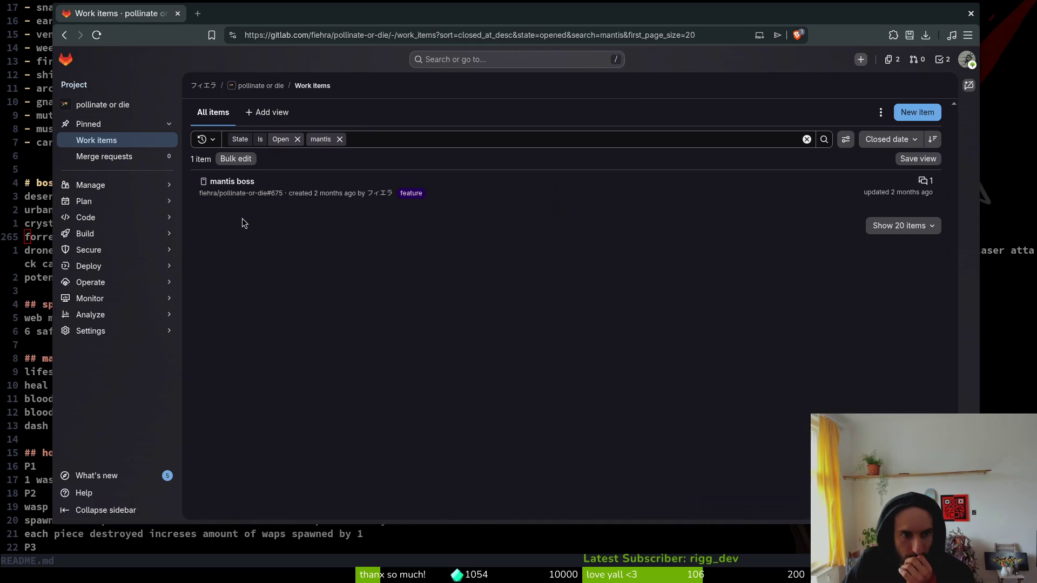
left_click(243, 189)
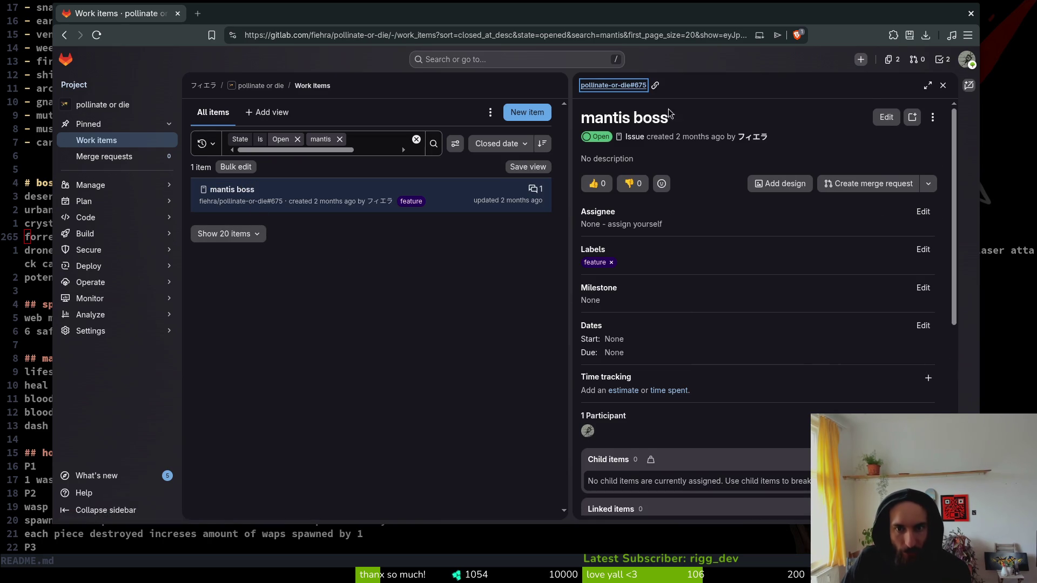
key("super")
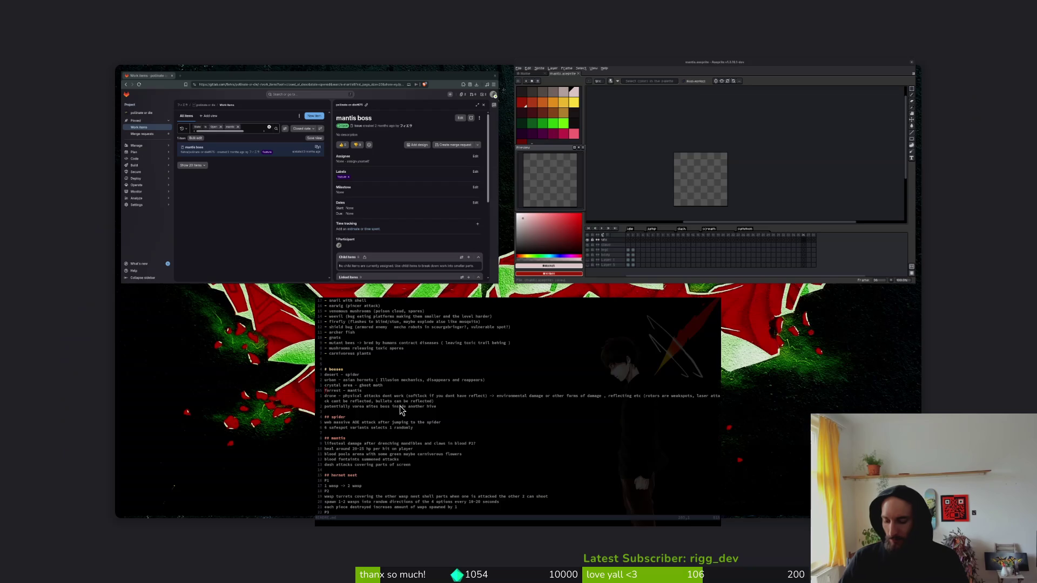
Step: Scroll the README notes down to the lifesteal damage line
left_click(446, 319)
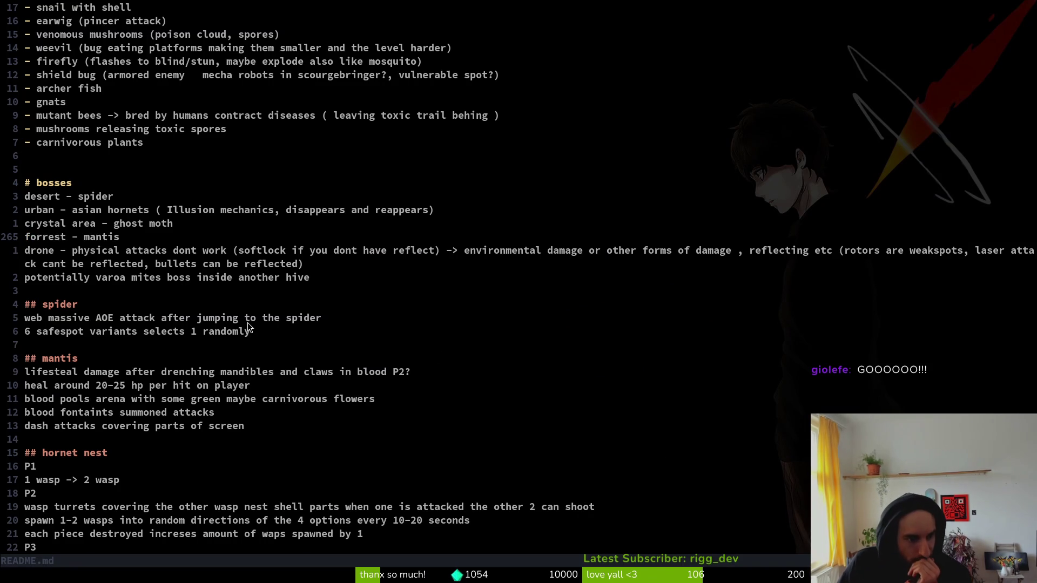
scroll(247, 323, "down", 4)
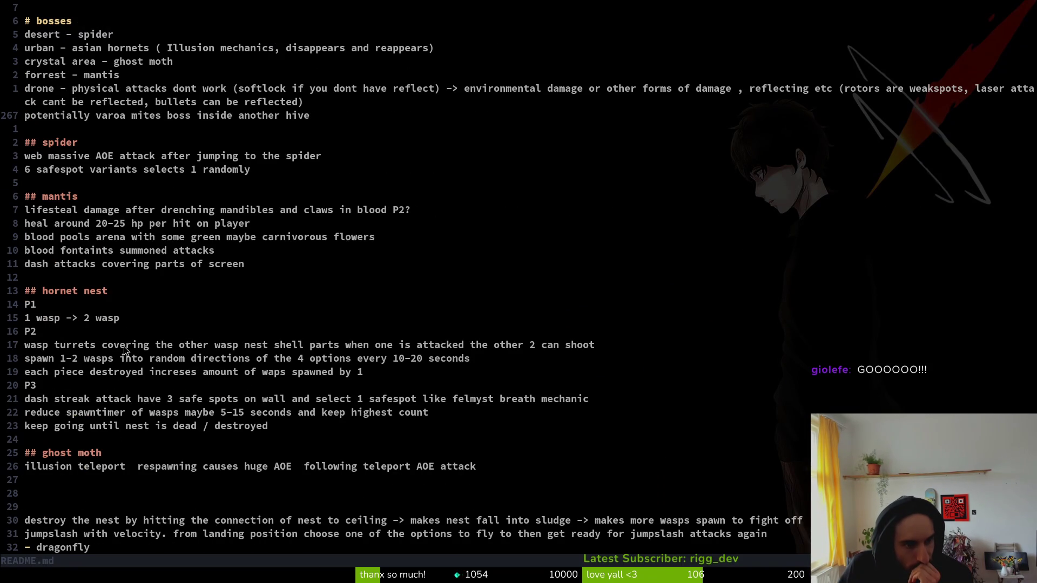
left_click(121, 210)
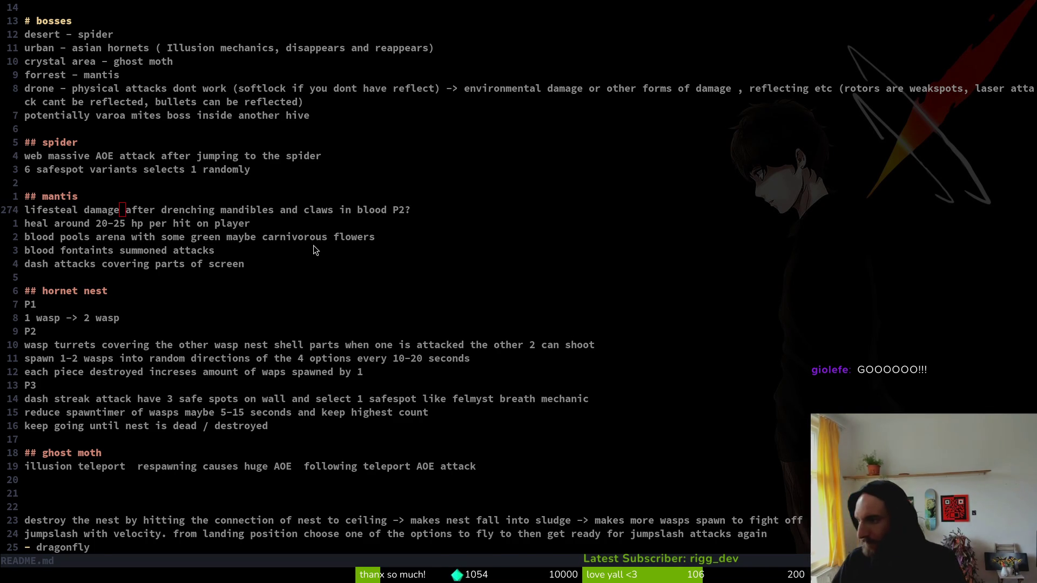
Step: Tag frames 30–35 of the mantis sprite as 'lifesteal'
key("alt+Tab")
left_click_drag(669, 456, 734, 457)
key("F2")
double_click(712, 449)
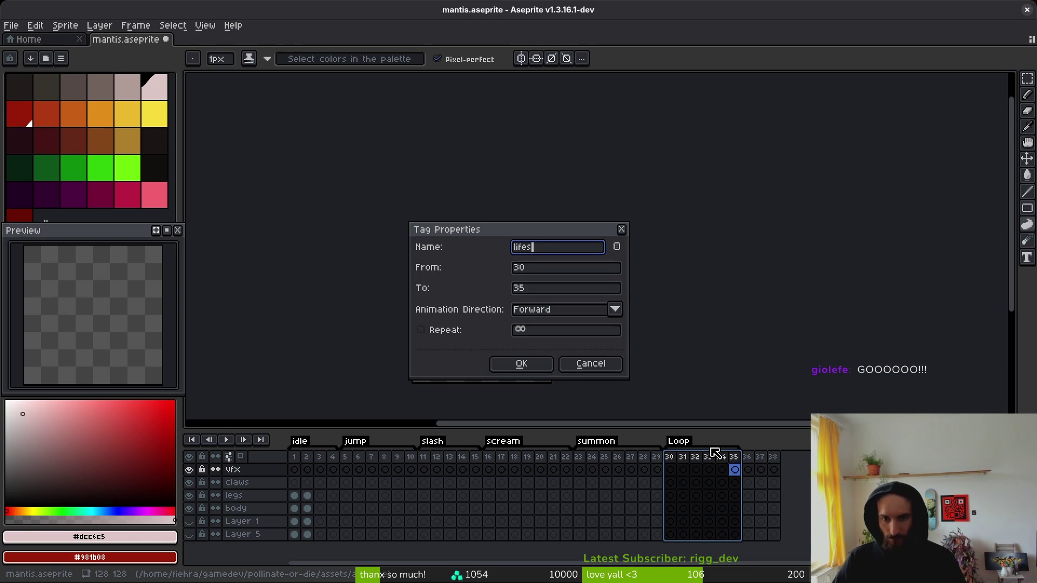
key("Return")
Step: Correct 'blood fontaints' to 'blood fountaints' in the README and save with :w
key("alt+Tab")
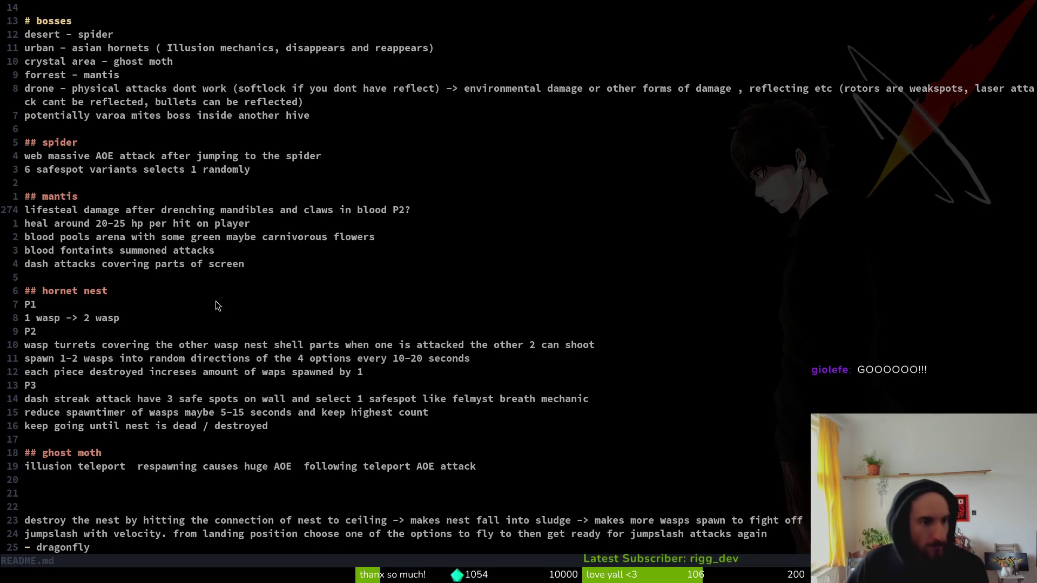
left_click(76, 254)
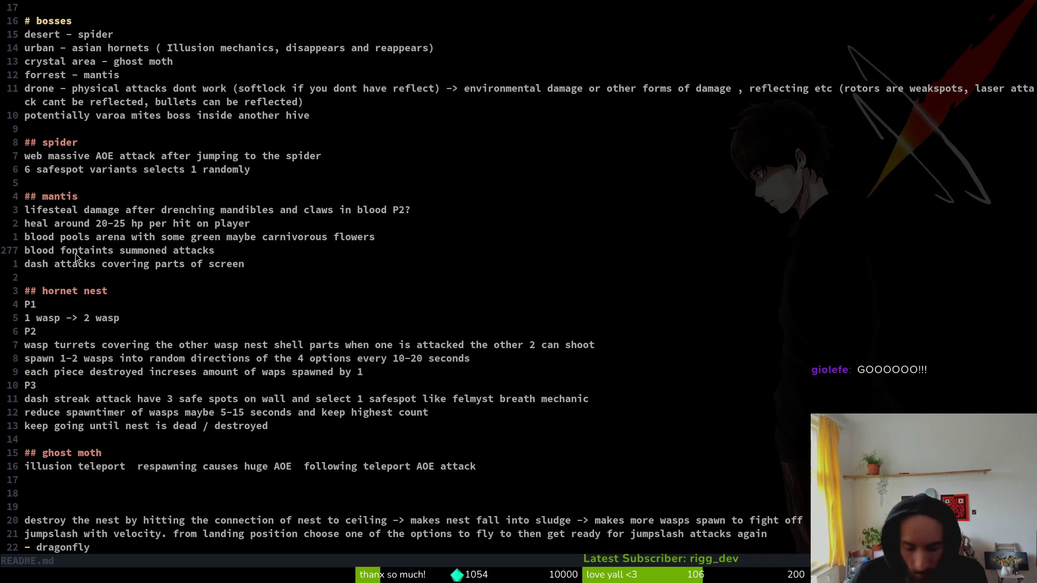
type("ivorou")
key("Escape")
type(":w")
key("Return")
key("k")
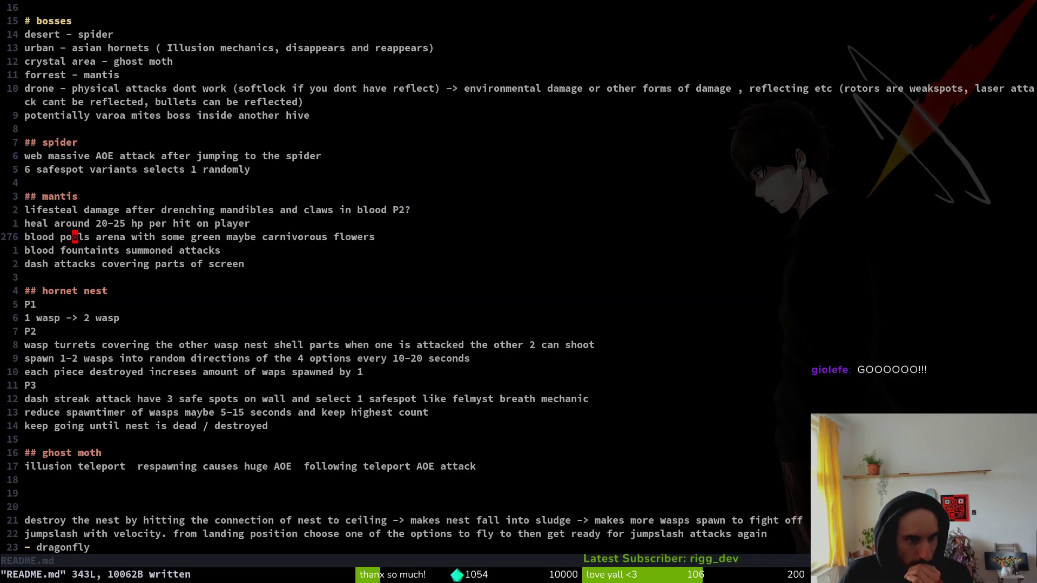
Step: Check the heal and dash attacks lines in the README, then return to Aseprite
left_click(74, 223)
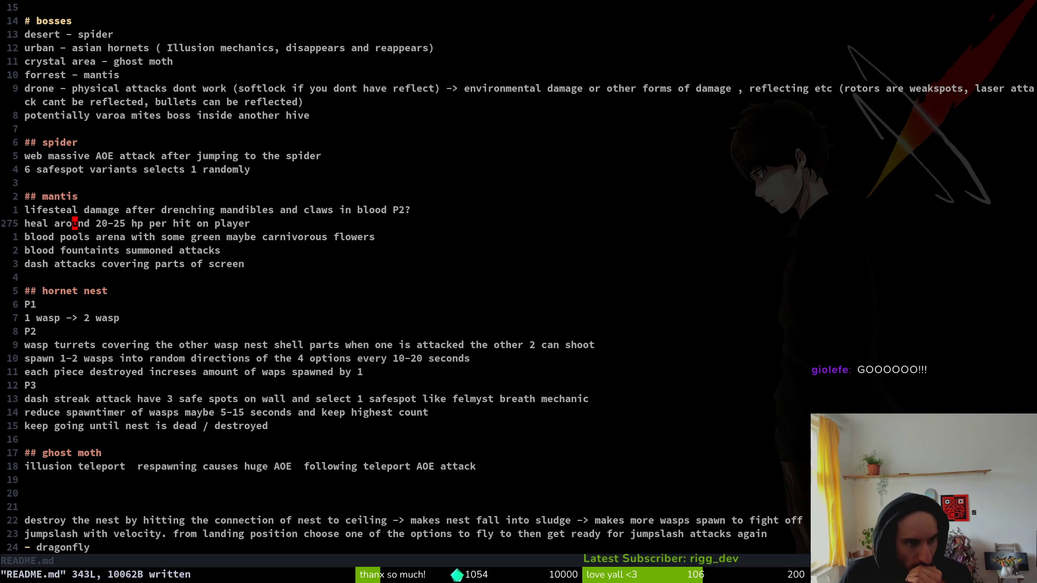
key("j")
key("j")
key("j")
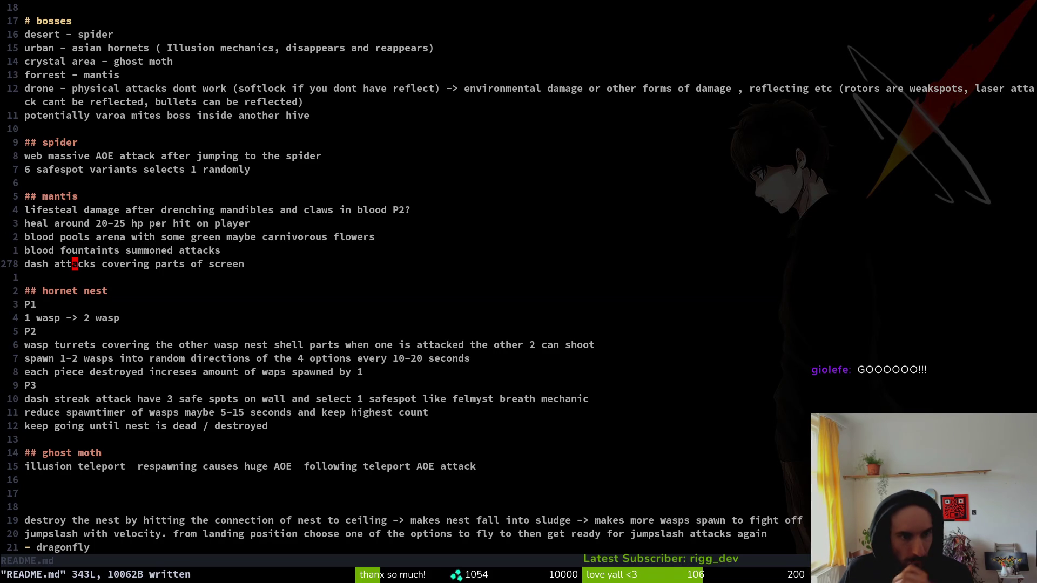
key("alt+Tab")
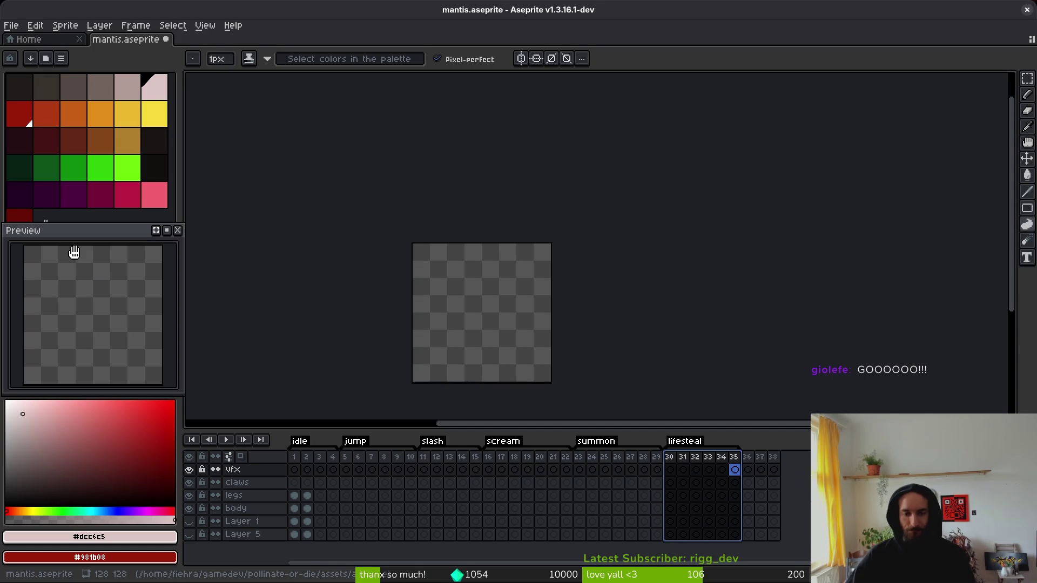
Step: Select the vfx and legs cels, centre the mantis in view, and return to frame 1
left_click(424, 470)
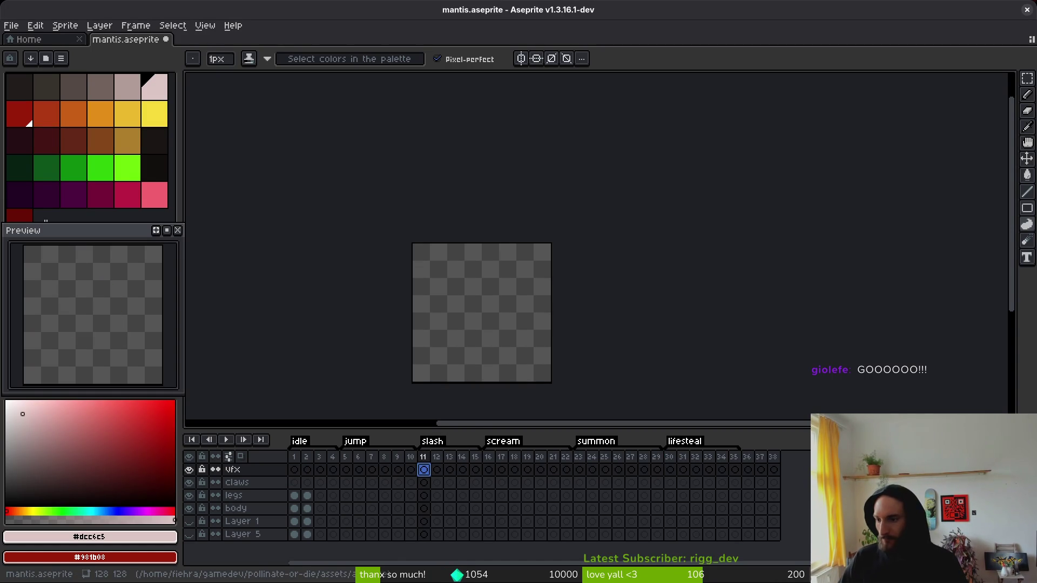
left_click_drag(486, 353, 611, 285)
left_click(332, 495)
left_click(307, 495)
mouse_move(623, 296)
left_mouse_down()
mouse_move(616, 283)
mouse_move(638, 275)
left_mouse_up()
key("Return")
scroll(634, 259, "up", 5)
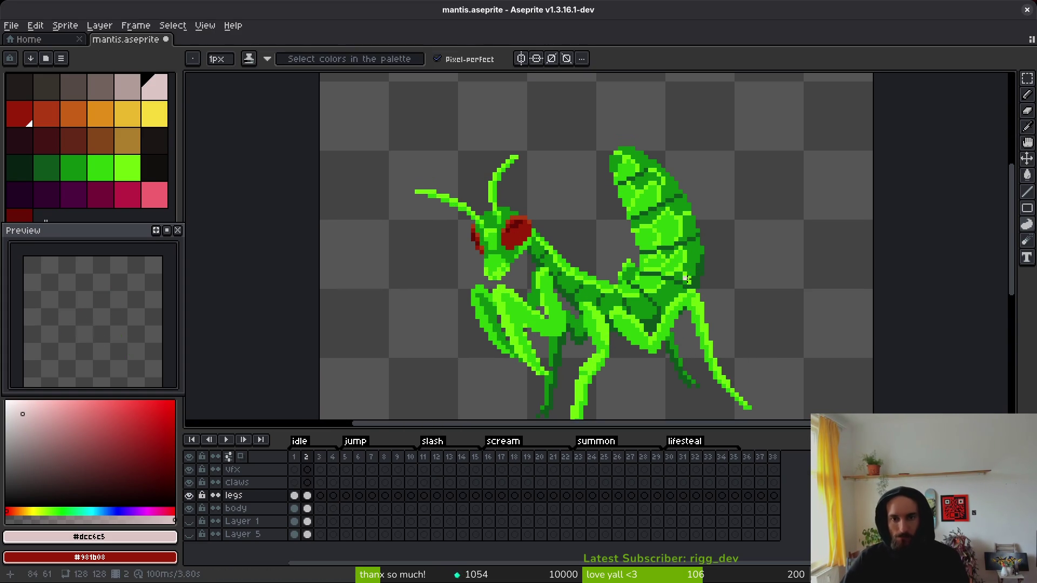
Step: Switch to the pencil and sample the mid green from the mantis
key("b")
scroll(783, 310, "down", 5)
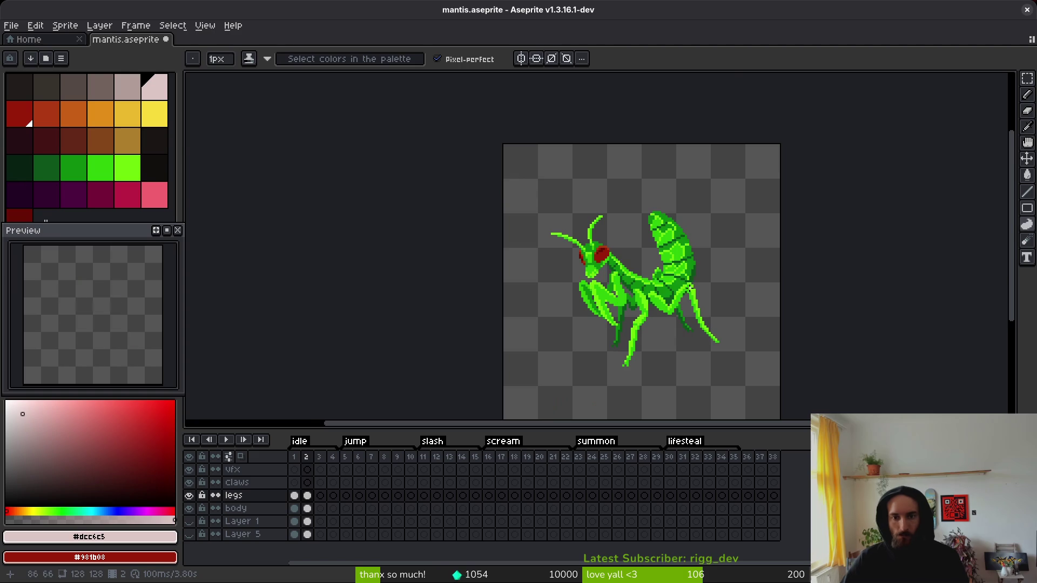
scroll(696, 279, "up", 2)
key("i")
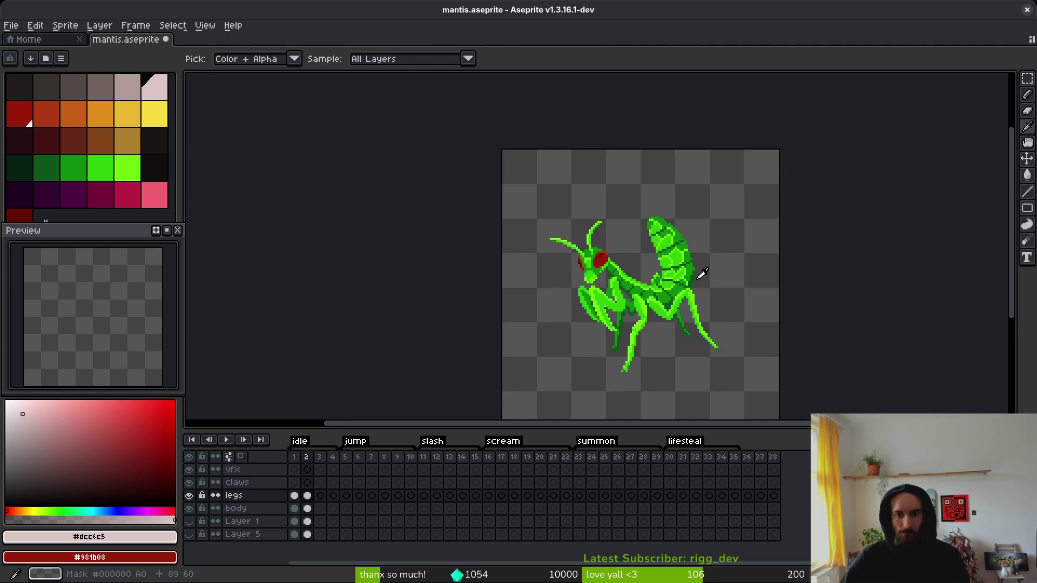
key("b")
scroll(617, 259, "up", 3)
left_click(617, 259, "alt")
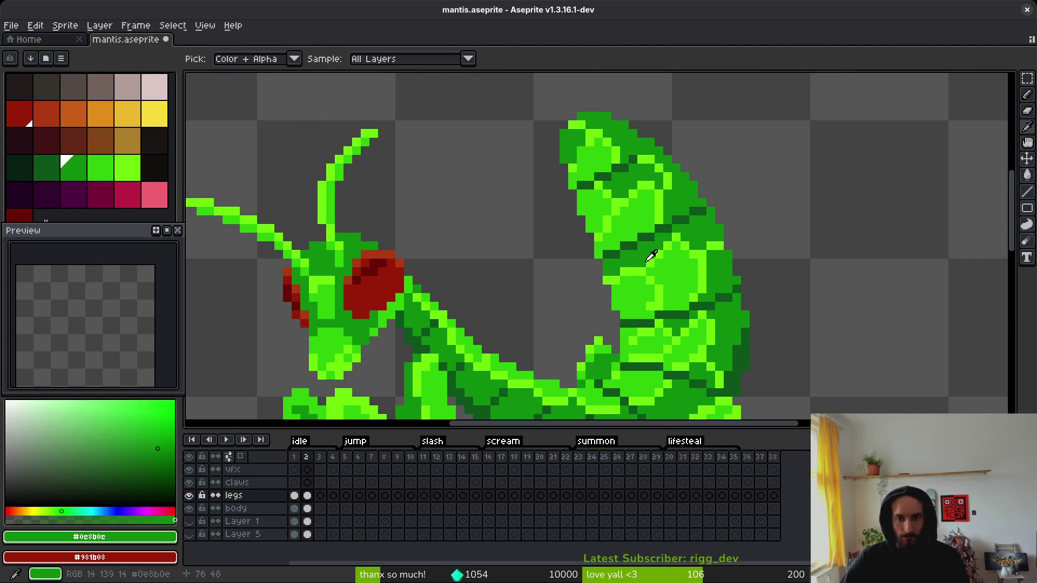
scroll(657, 261, "down", 3)
scroll(630, 247, "up", 4)
Step: Paint light green pixels and a short diagonal highlight on the mantis abdomen
left_click(630, 248, "alt")
left_click(701, 213)
left_click(736, 195)
left_click(770, 179)
left_click(753, 196)
left_click(719, 213)
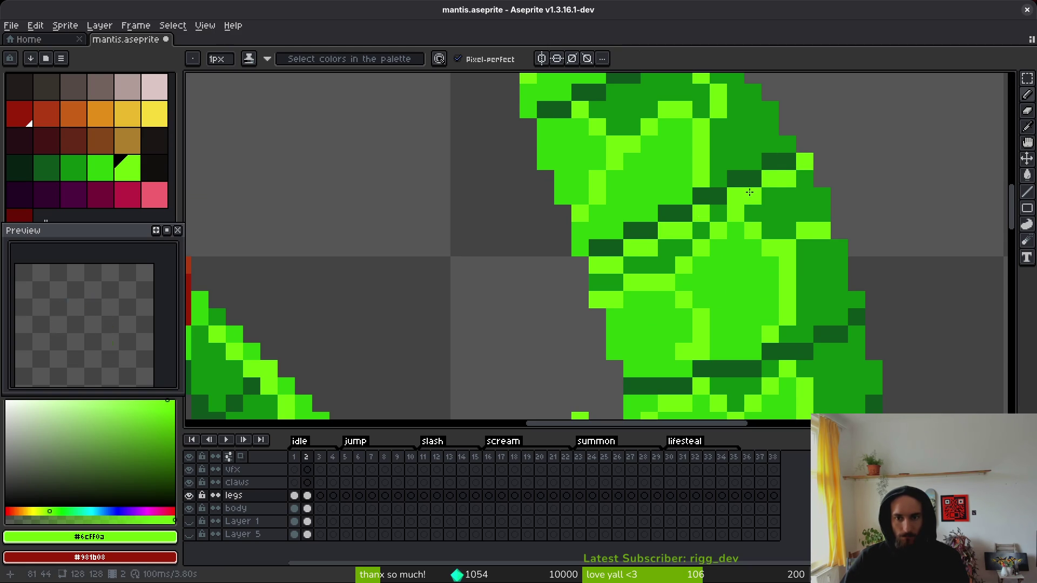
left_click(720, 163)
scroll(675, 216, "down", 2)
scroll(592, 262, "up", 3)
left_click_drag(593, 262, 683, 220)
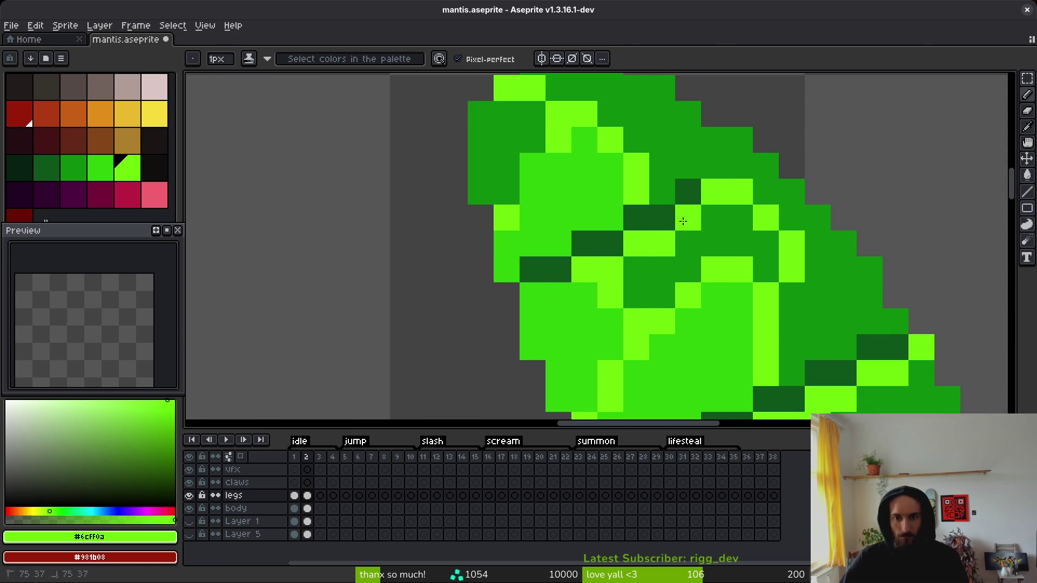
left_click(766, 166)
scroll(702, 178, "down", 2)
scroll(712, 172, "up", 2)
Step: Add dark green pixels to the abdomen with the sampled darkest green, undoing the last stroke
key("i")
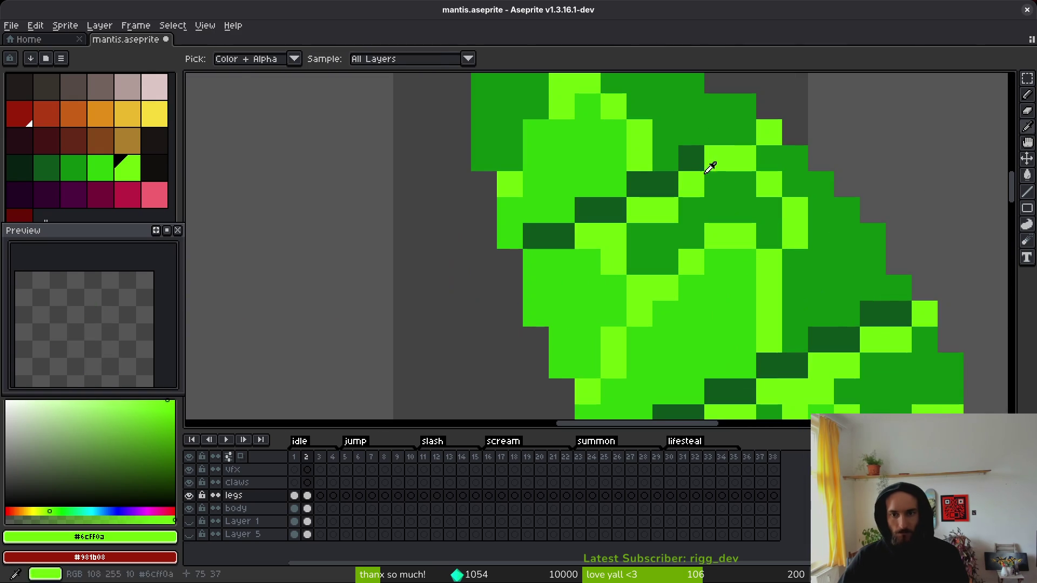
left_click(693, 159)
key("b")
left_click(744, 132)
left_click(743, 158)
scroll(744, 158, "down", 2)
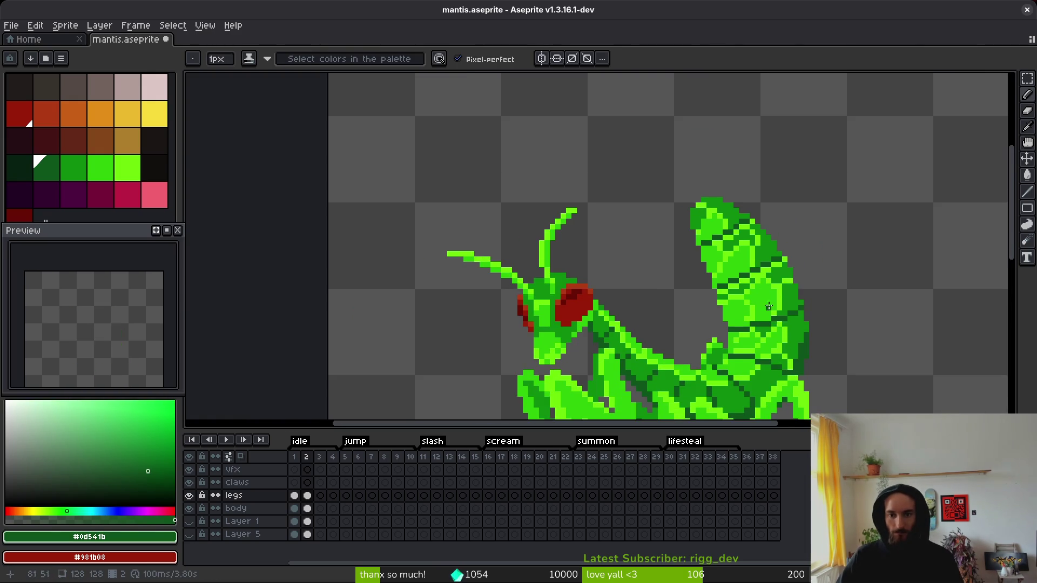
scroll(773, 312, "down", 5)
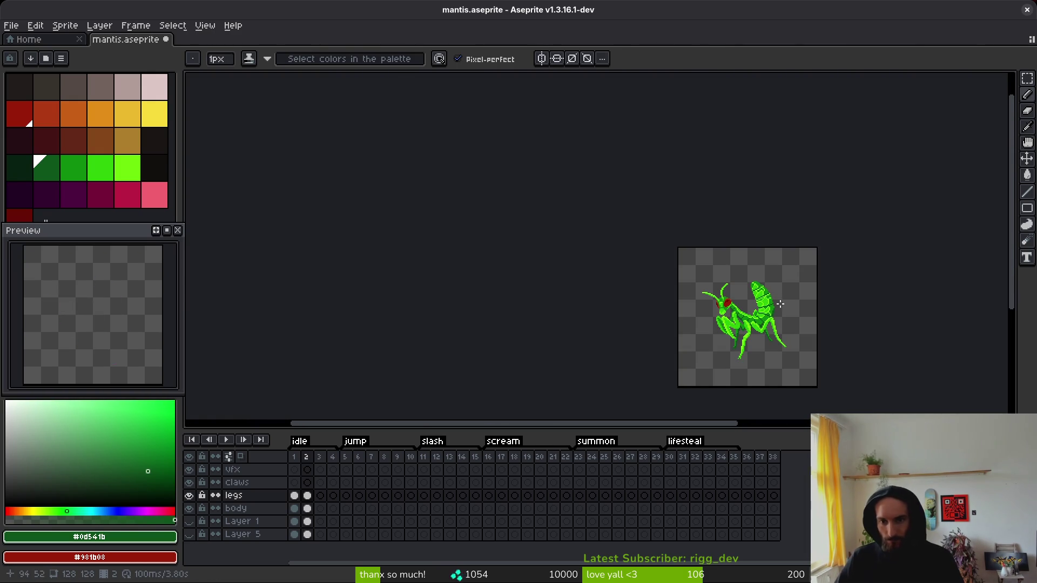
key("ctrl+z")
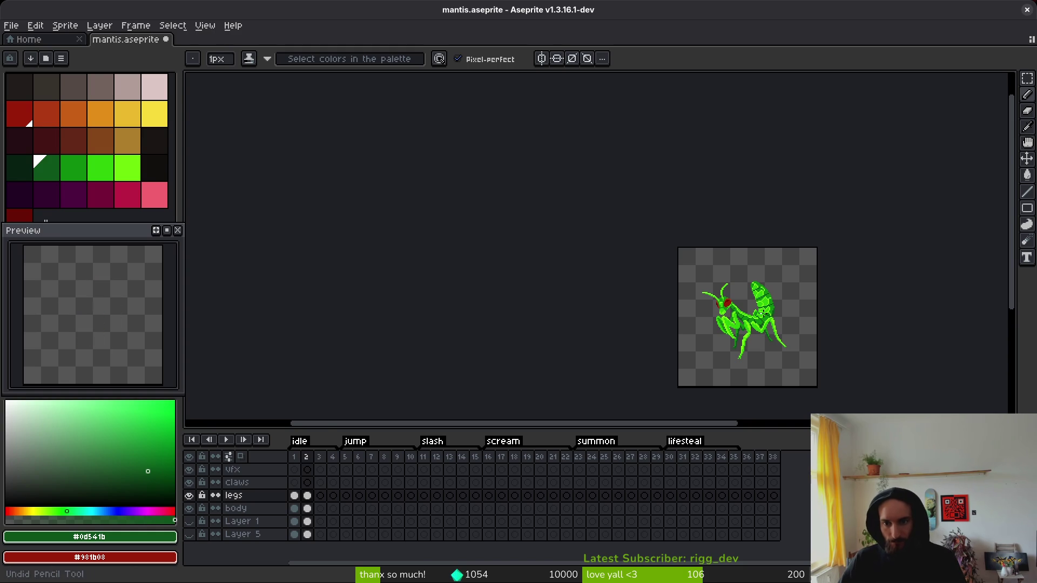
scroll(763, 313, "up", 5)
Step: Delete the empty frame 2, show frame 1, and save mantis.aseprite
left_click(307, 469)
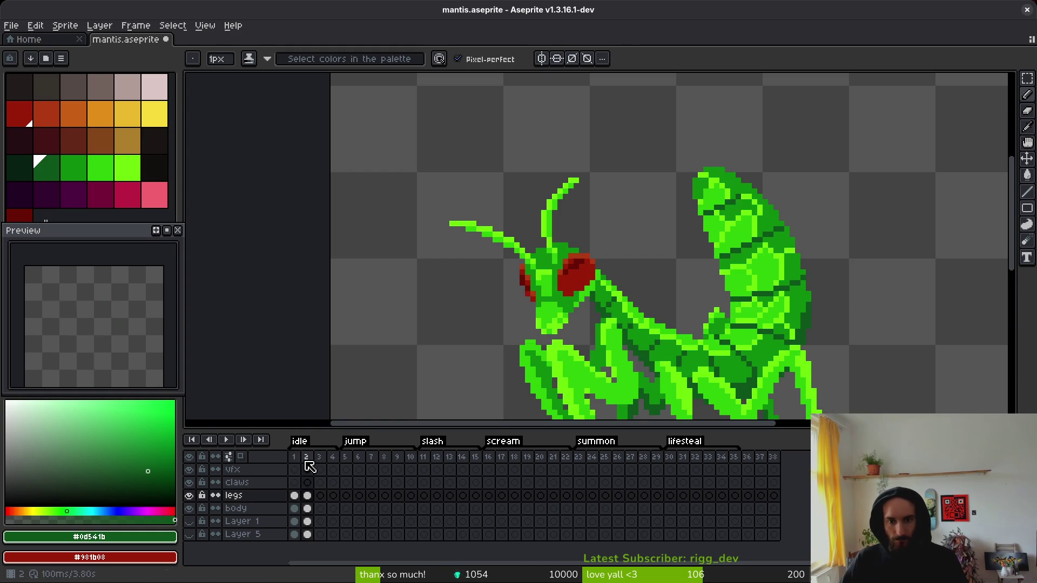
key("alt+c")
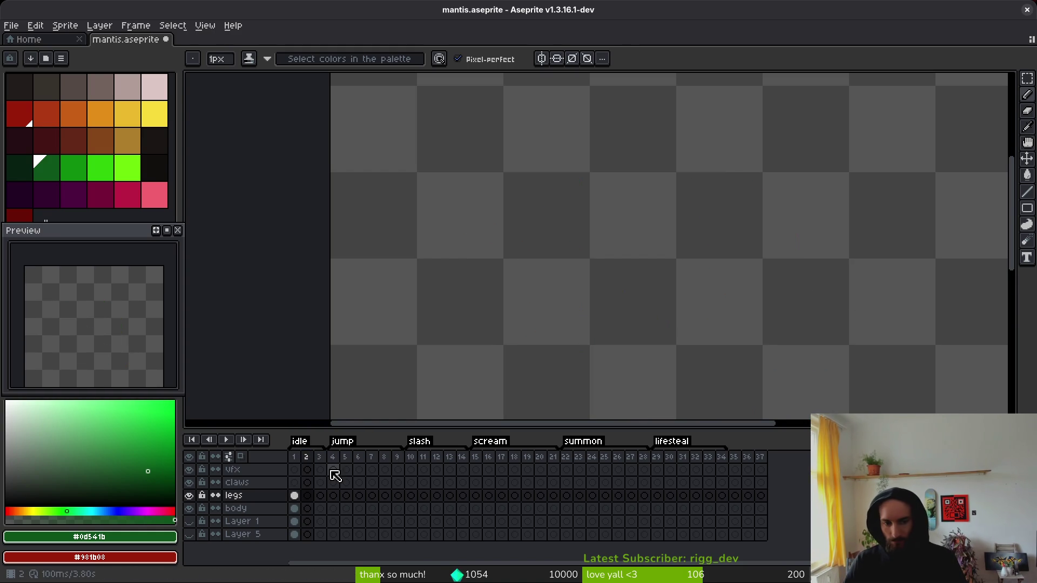
left_click(295, 469)
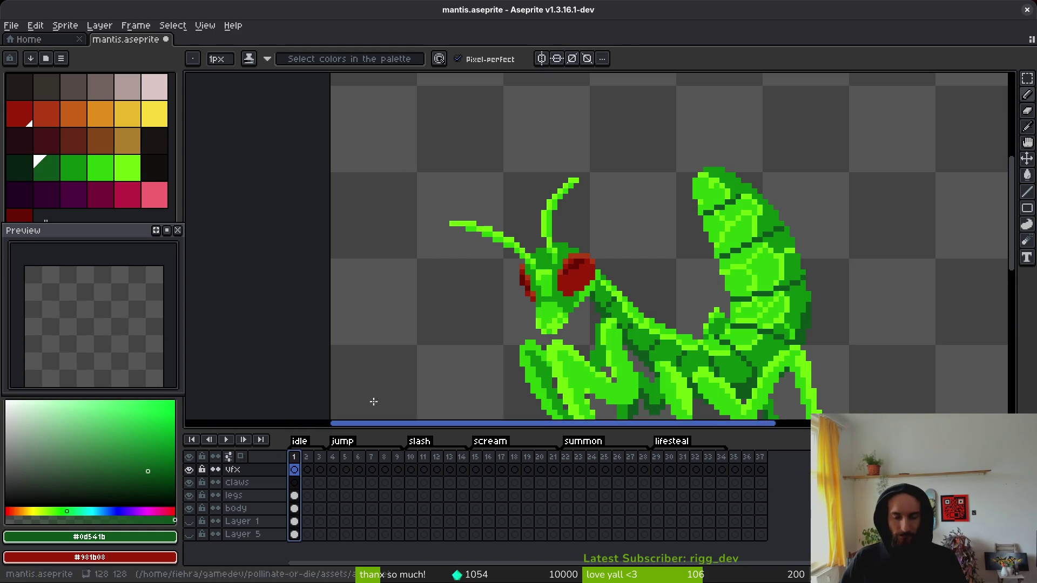
scroll(619, 152, "down", 2)
key("ctrl+s")
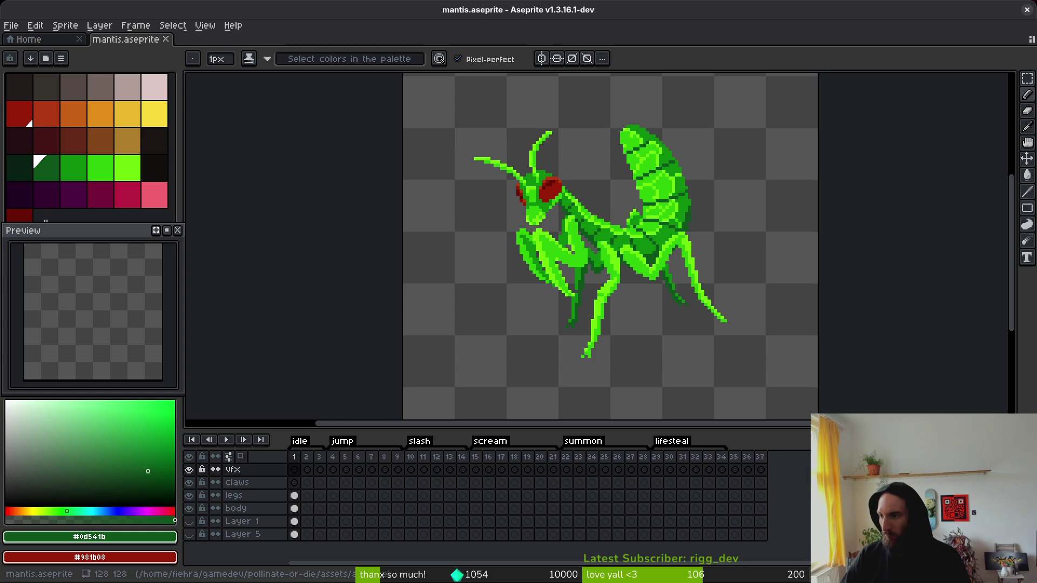
key("alt+Tab")
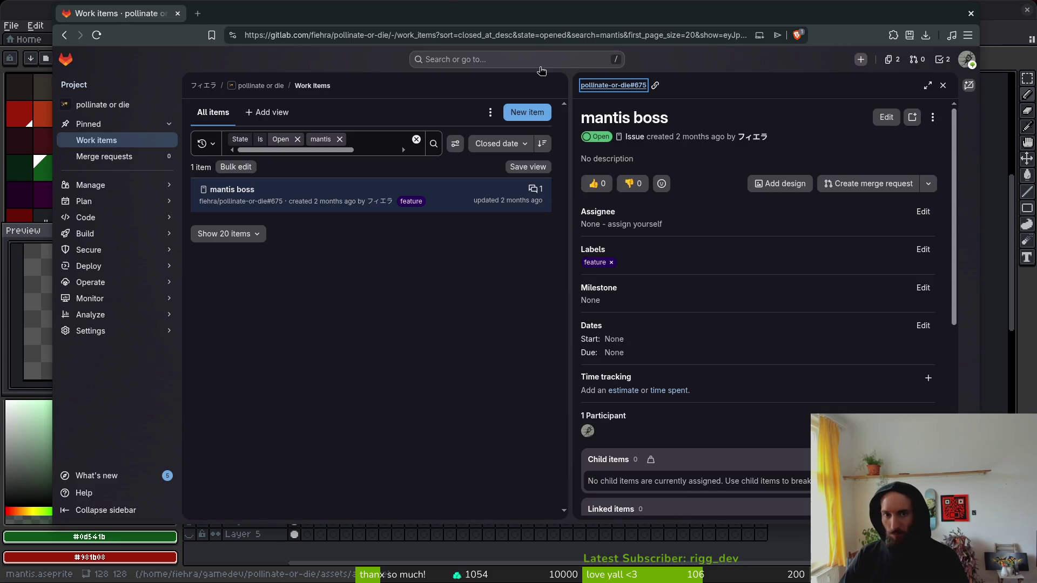
Step: Load YouTube in a new tab and pause the autoplaying video
key("ctrl+t")
type("yout")
key("Down")
key("Down")
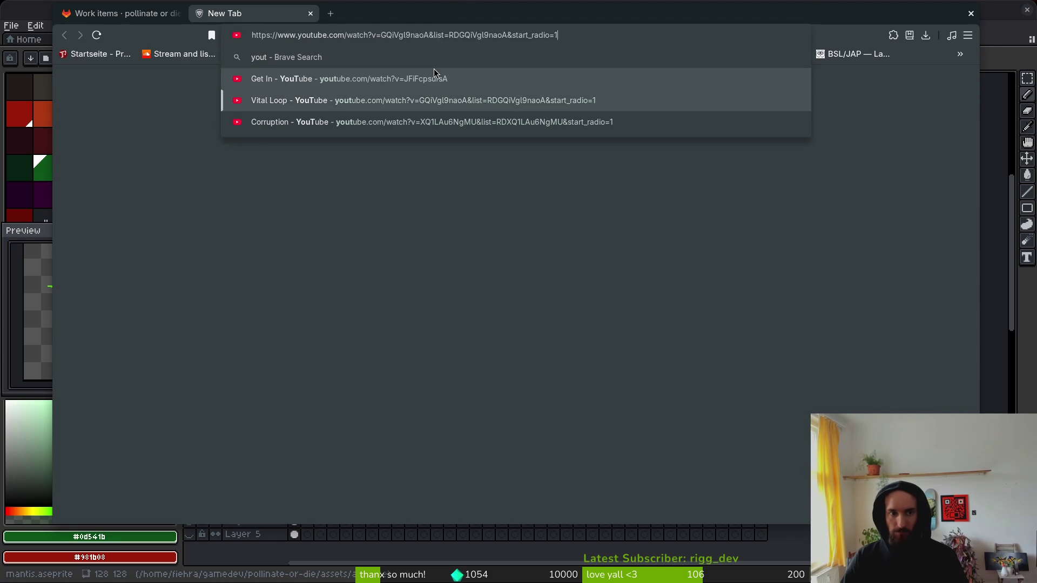
key("Return")
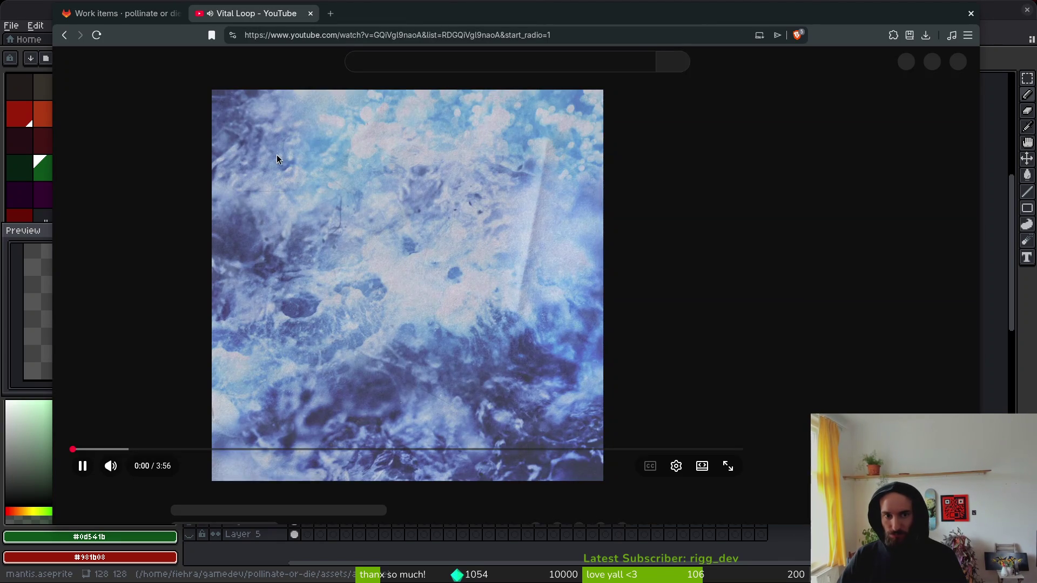
left_click(248, 166)
Step: Search YouTube for 'ragnir combo' and open the Easy Ragnir Combos guide
left_click(360, 57)
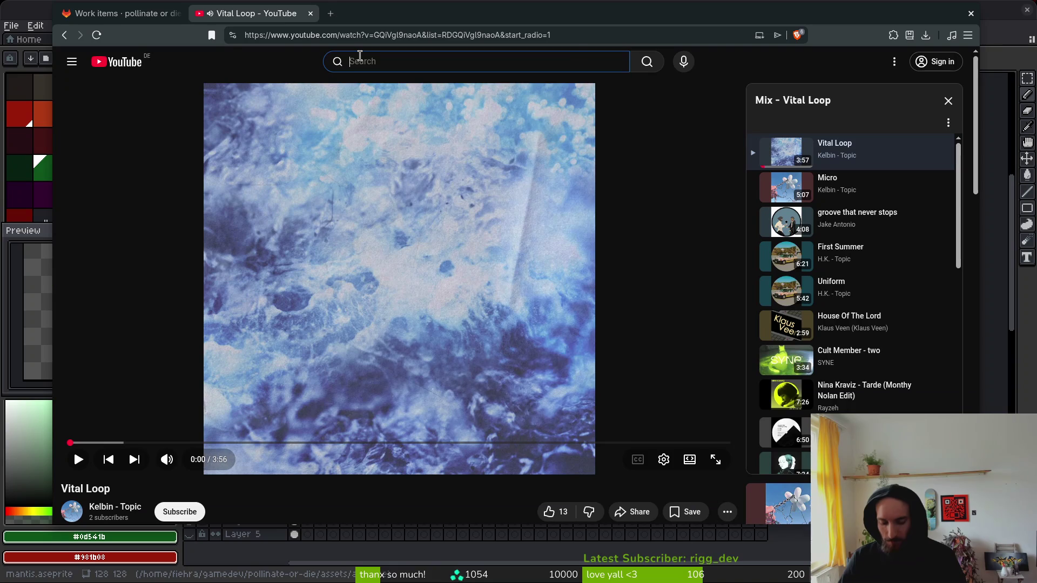
type("ragnir")
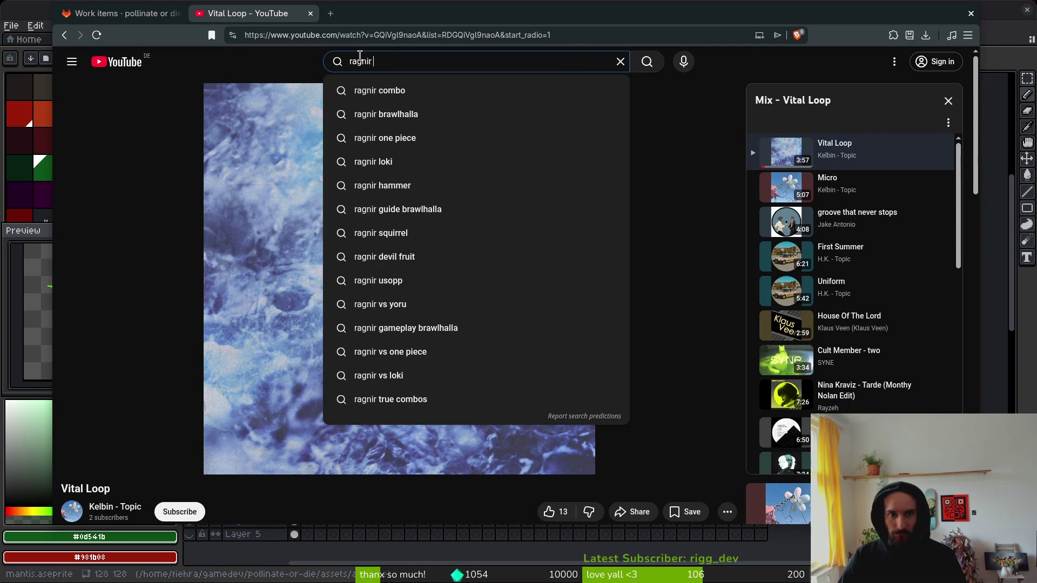
key("Down")
key("Return")
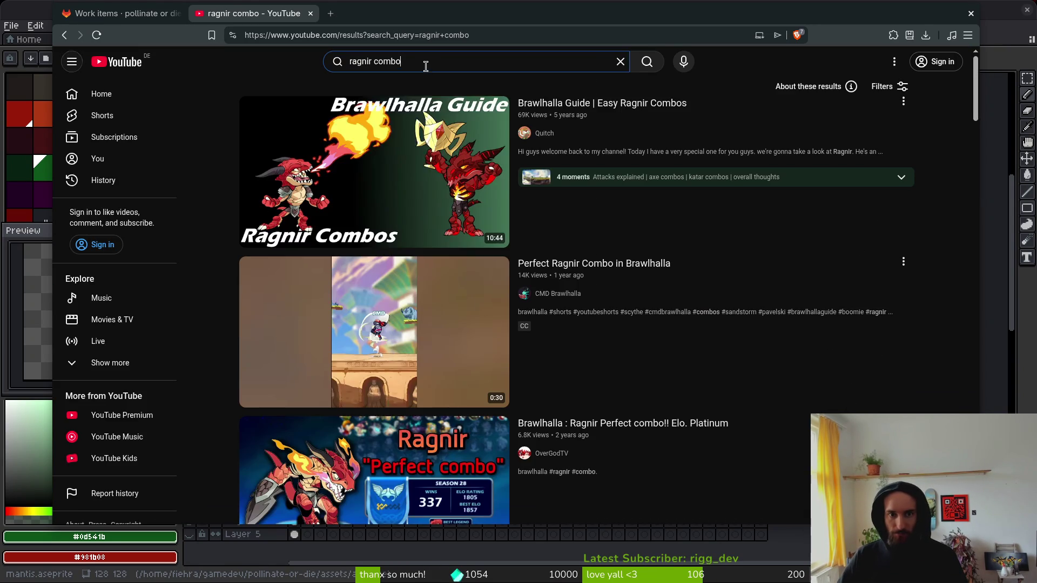
key("alt+Left")
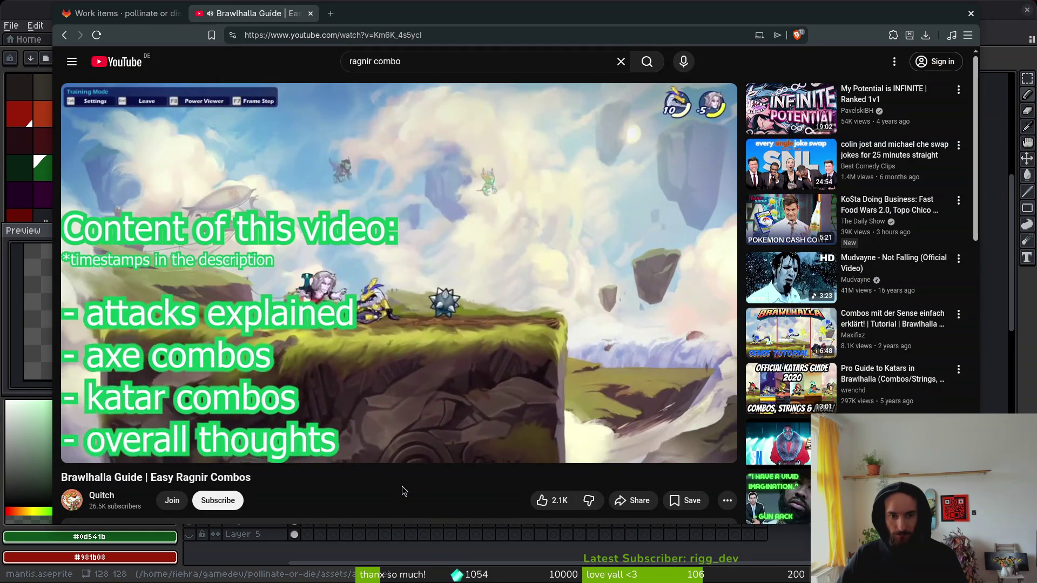
Step: Skip the Ragnir combos guide ahead to about 2:00
key("alt+f")
key("Escape")
key("l")
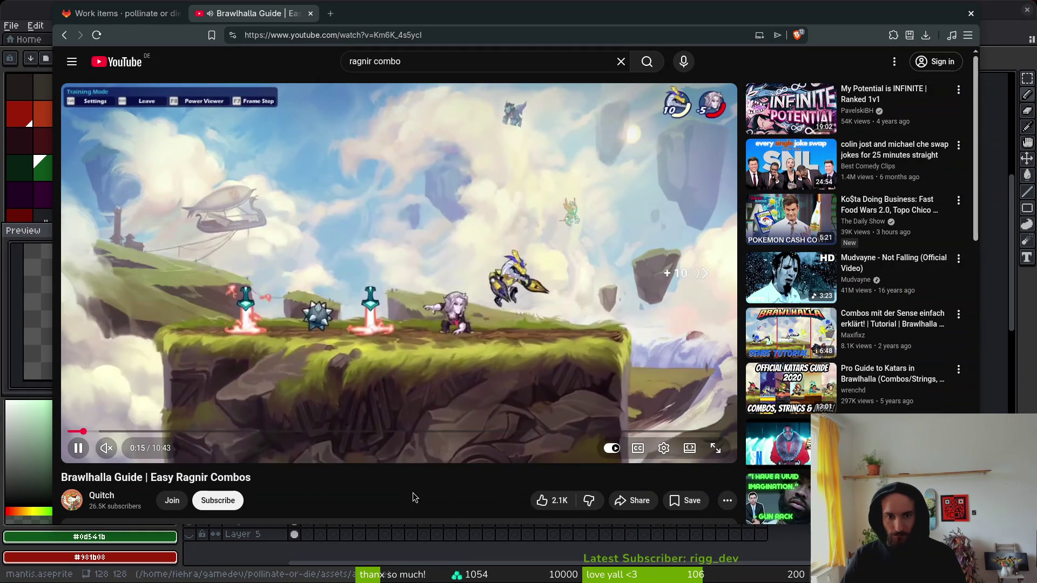
key("Right")
key("Right")
key("Right")
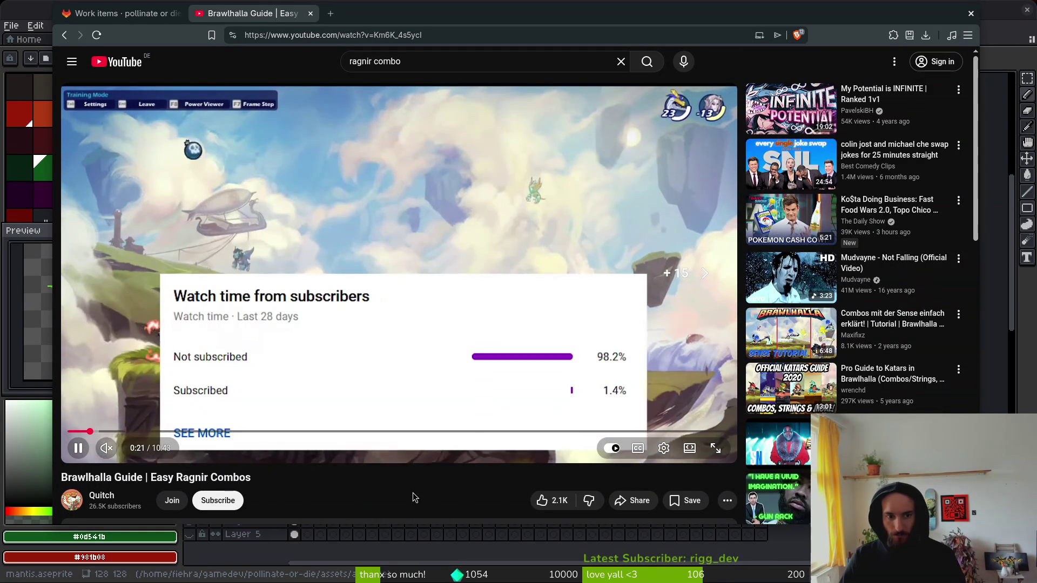
key("Right")
key("Right")
key("Right")
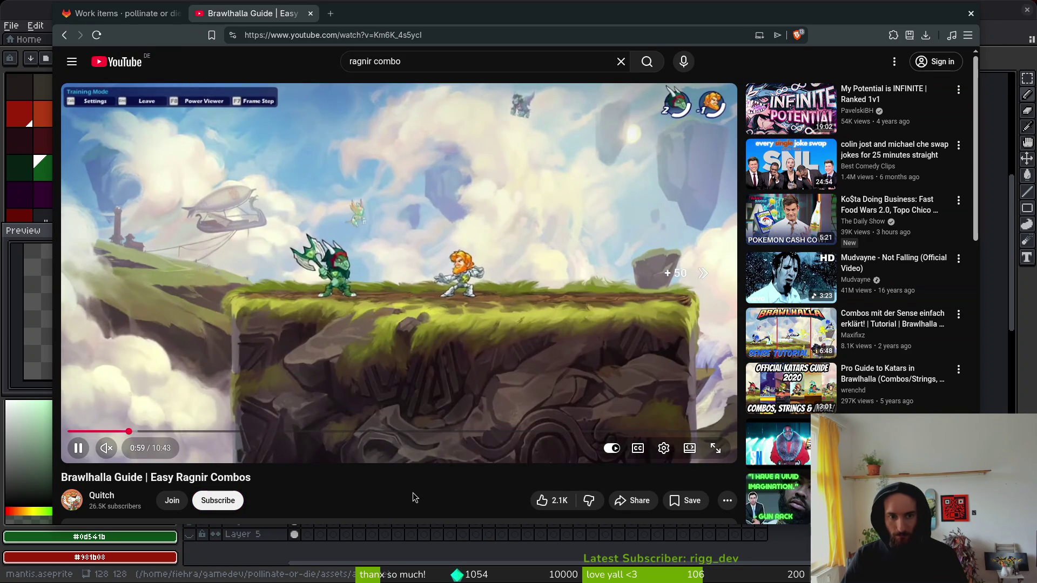
key("Right")
key("Right")
key("Right")
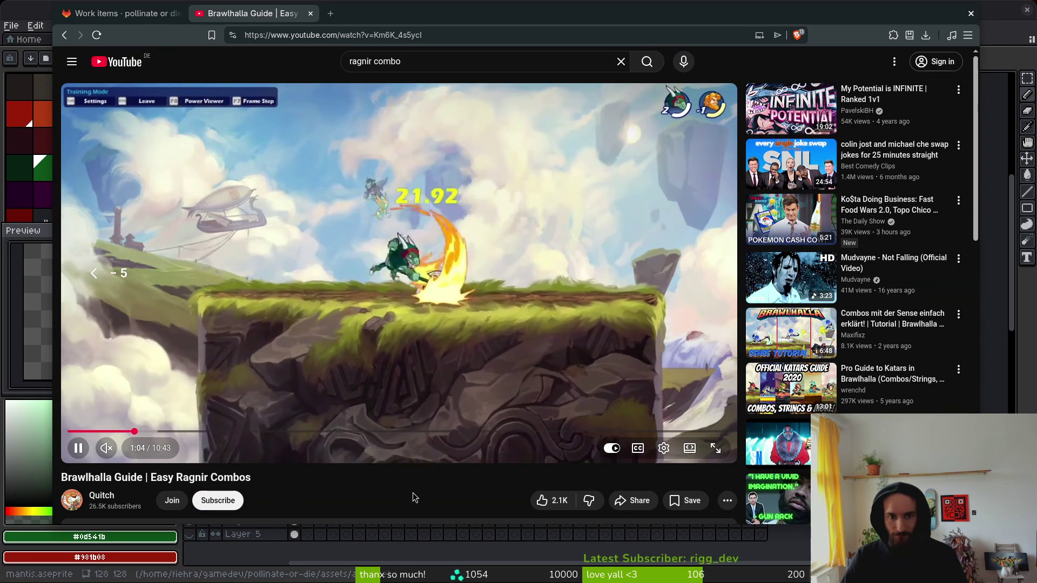
key("Left")
key("Right")
key("Right")
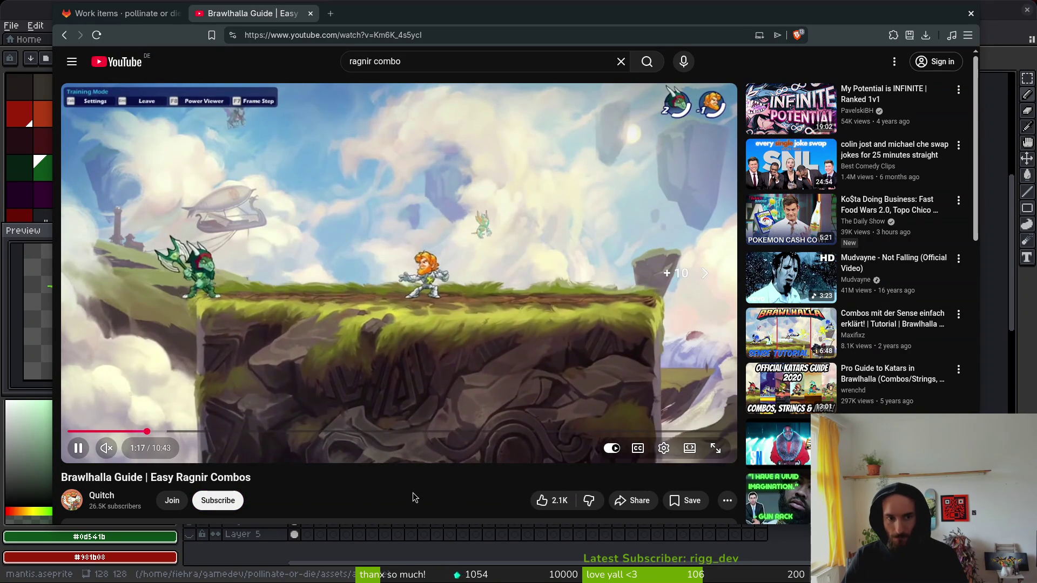
key("Right")
key("Right")
key("Right")
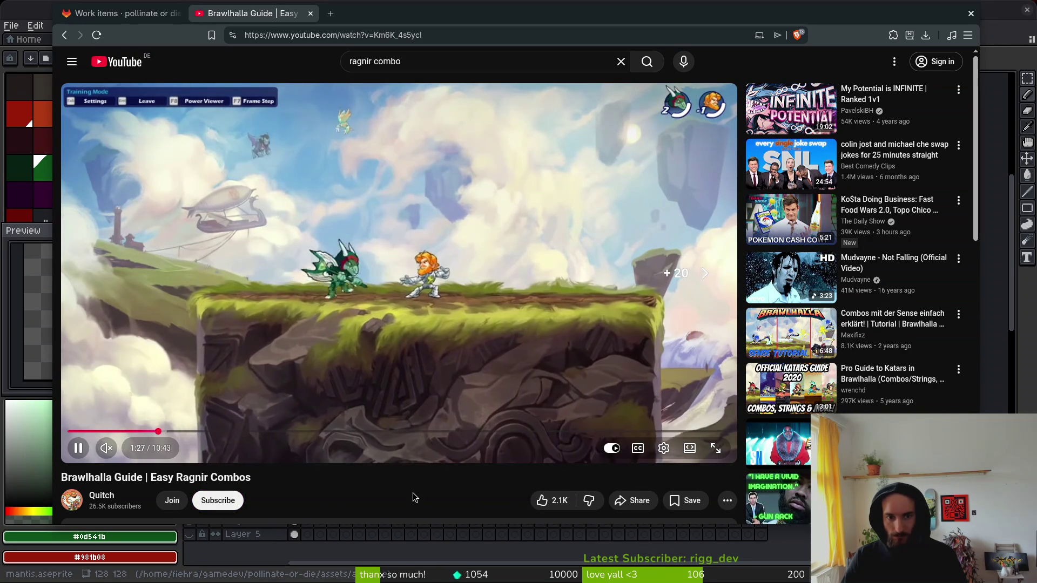
key("Right")
key("Right")
key("Right")
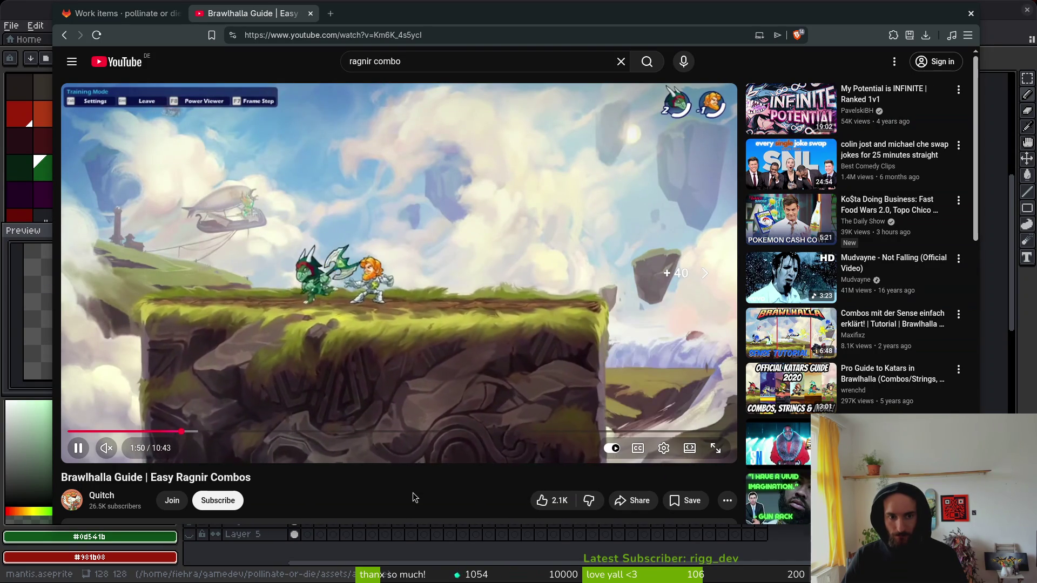
key("Right")
key("Right")
key("Right")
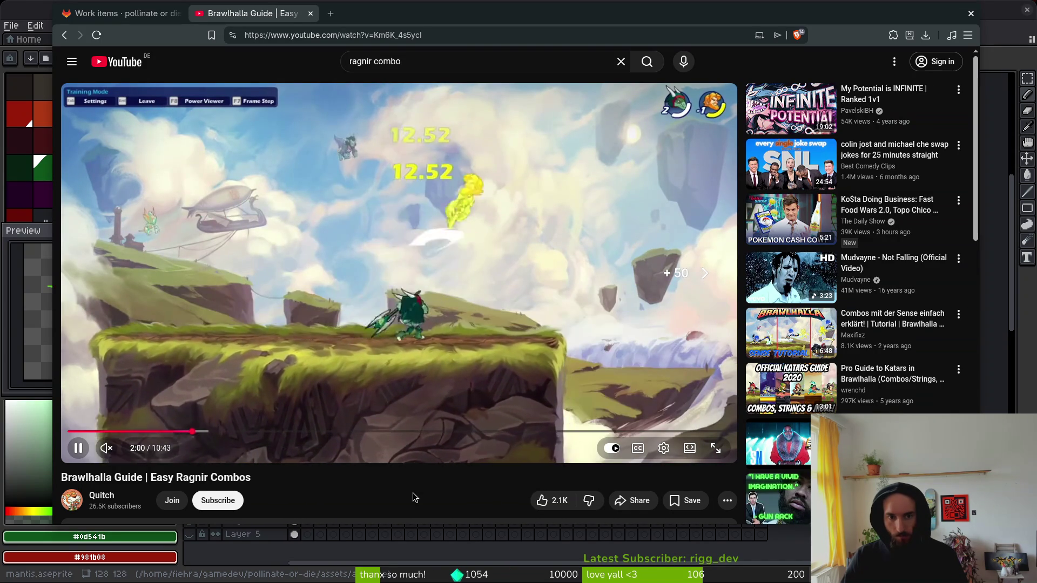
Step: Replace the query with 'brawlhalla insect', then search 'brawlhalla ccters' in a new tab
left_click_drag(435, 61, 329, 60)
type("brawl")
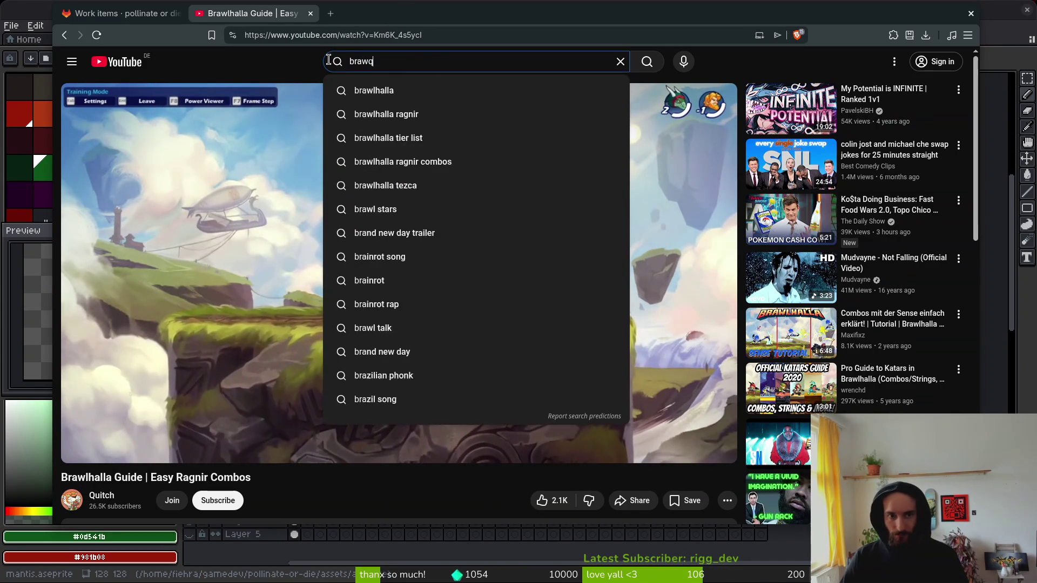
type("halla ")
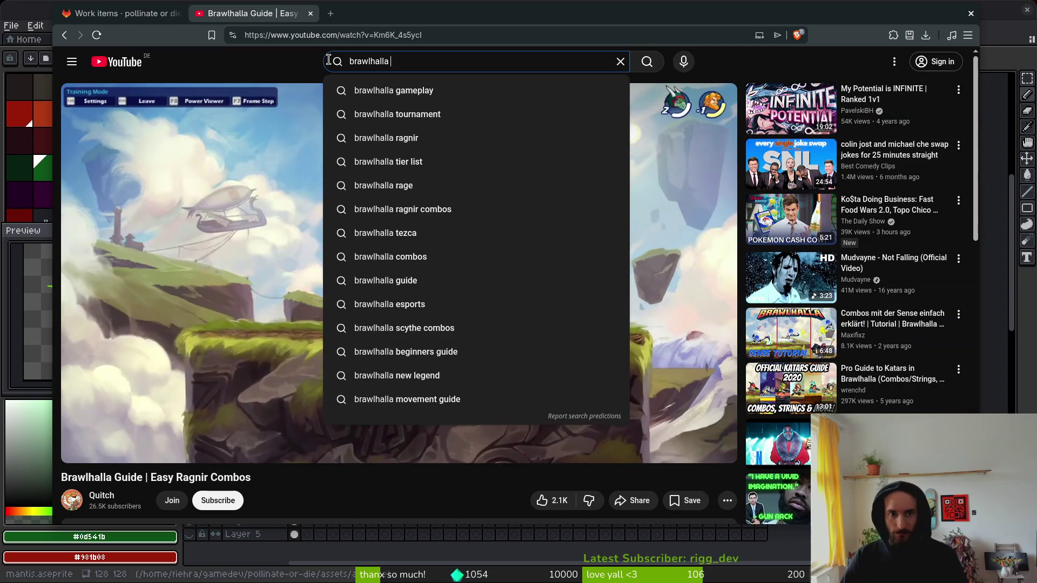
type("insect")
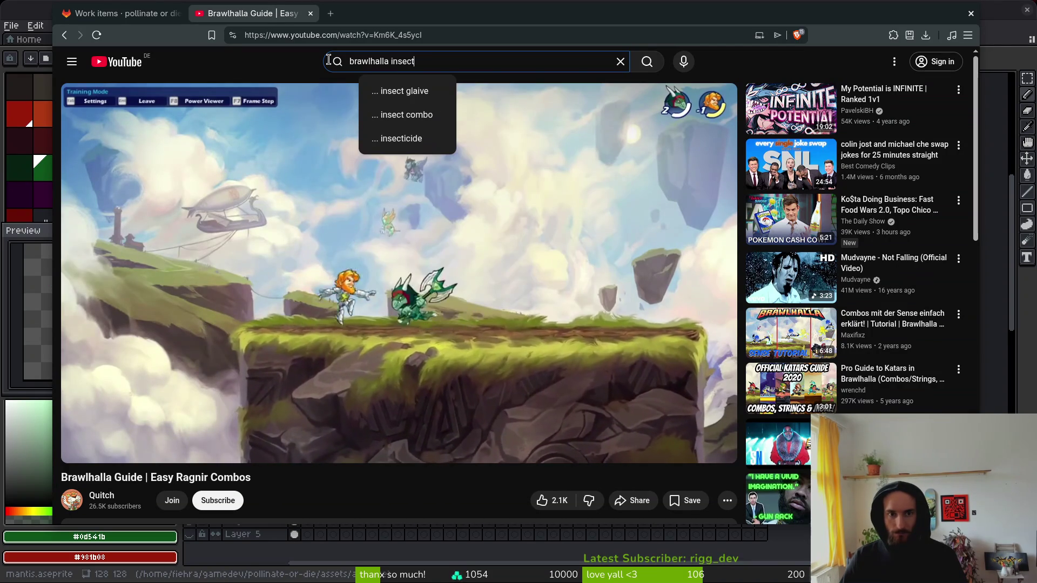
key("ctrl+t")
type("brawlhalla c")
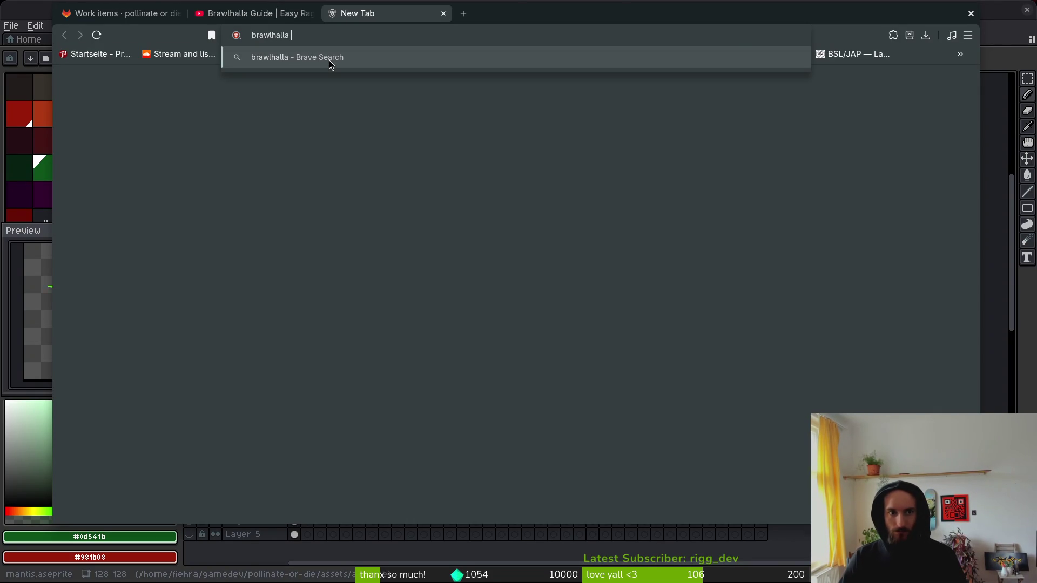
type("cters")
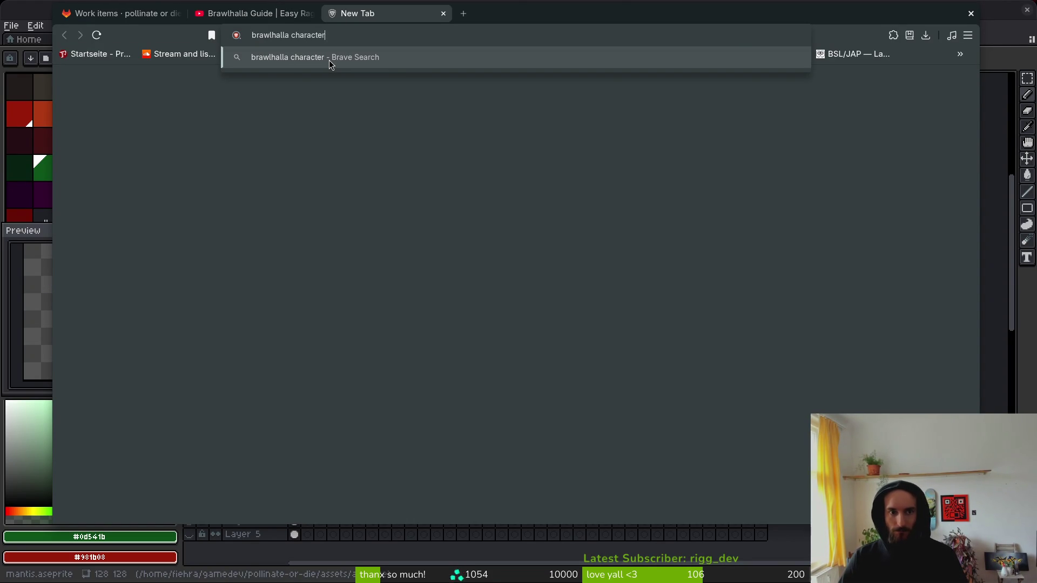
key("Return")
Step: Open the official Brawlhalla legends page and scroll through it
left_click(331, 324)
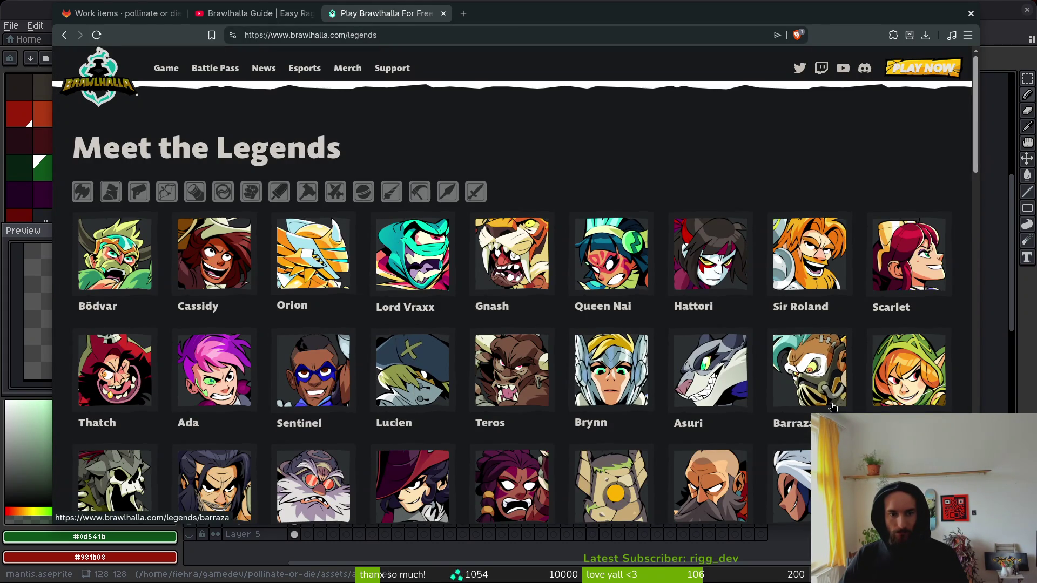
scroll(824, 389, "down", 5)
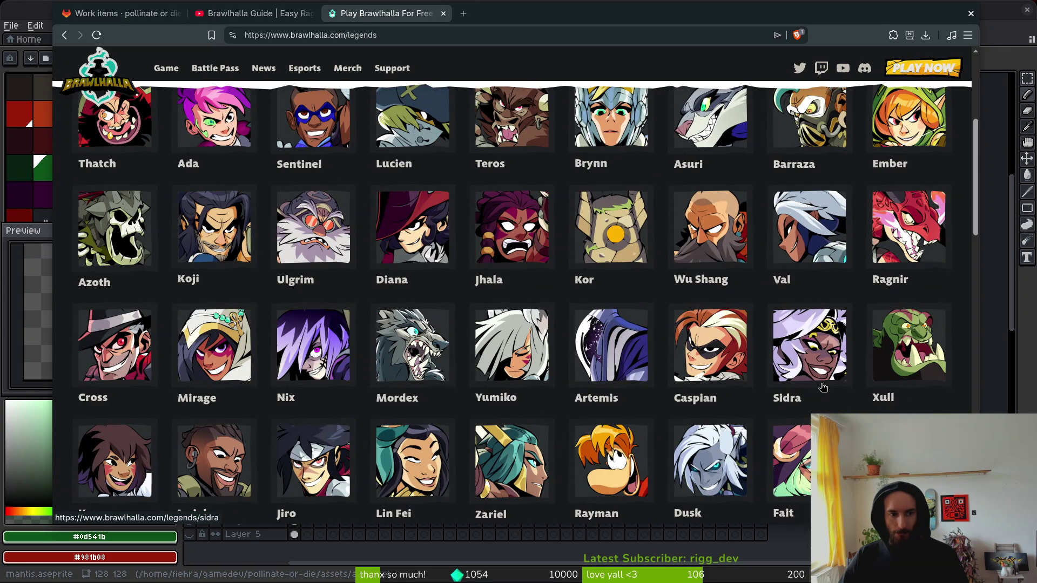
scroll(824, 387, "down", 5)
Step: Search YouTube for 'brawlhalla reno' and open the Easy Reno Combos guide
left_click(251, 12)
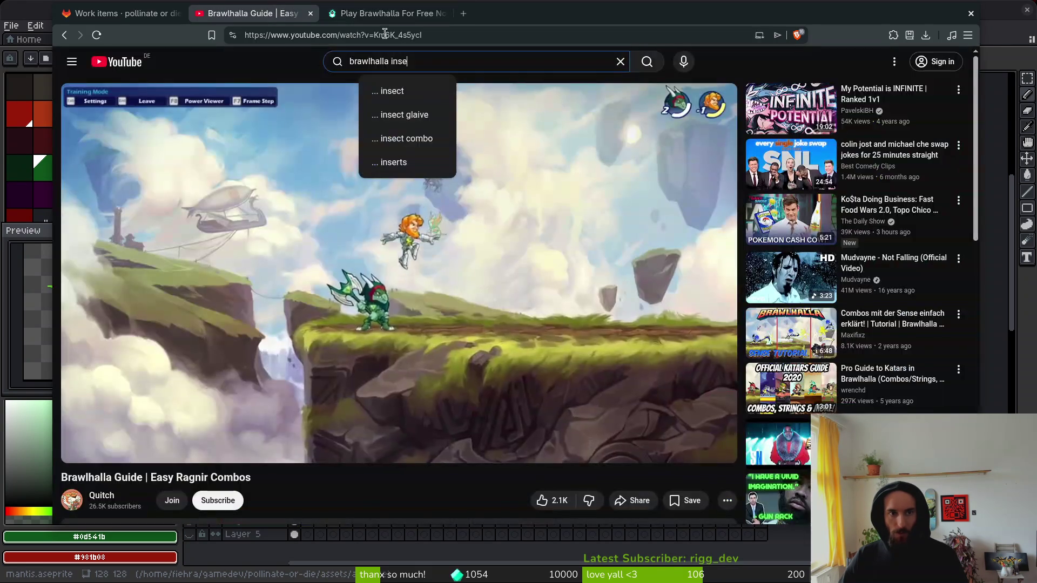
key("BackSpace")
key("BackSpace")
key("BackSpace")
type("reno")
key("Return")
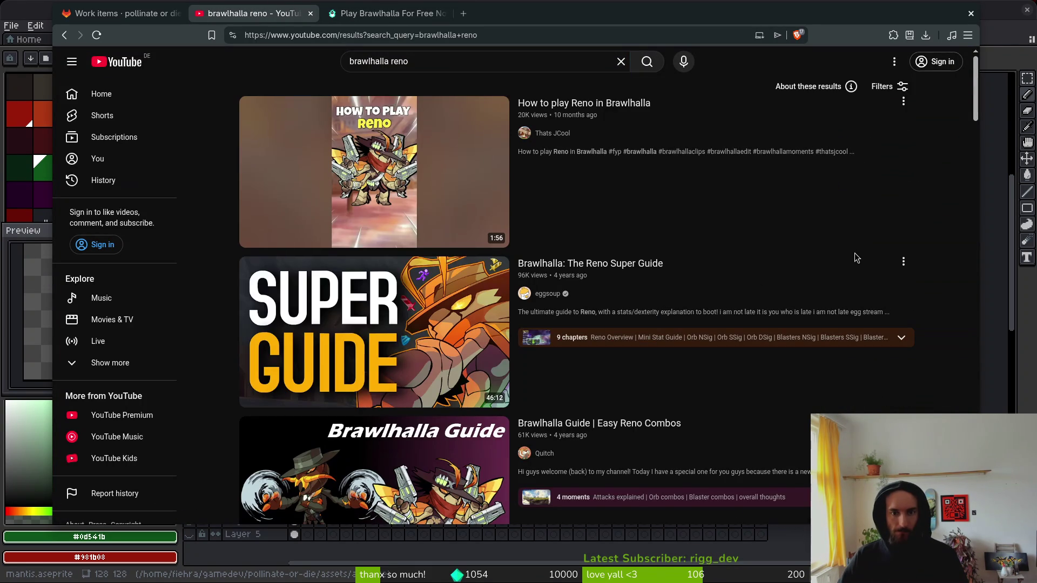
scroll(376, 324, "down", 2)
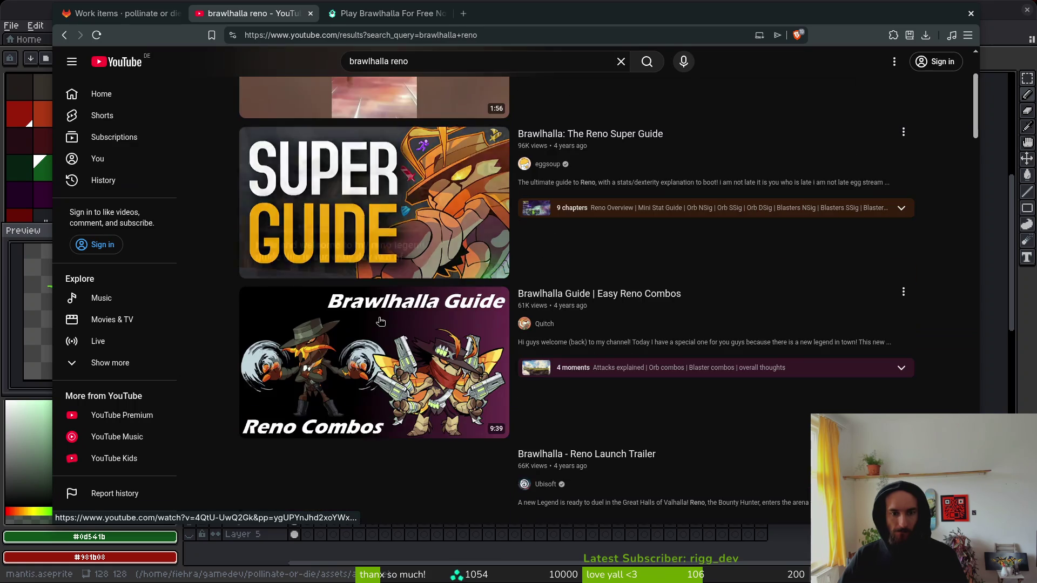
left_click(372, 398)
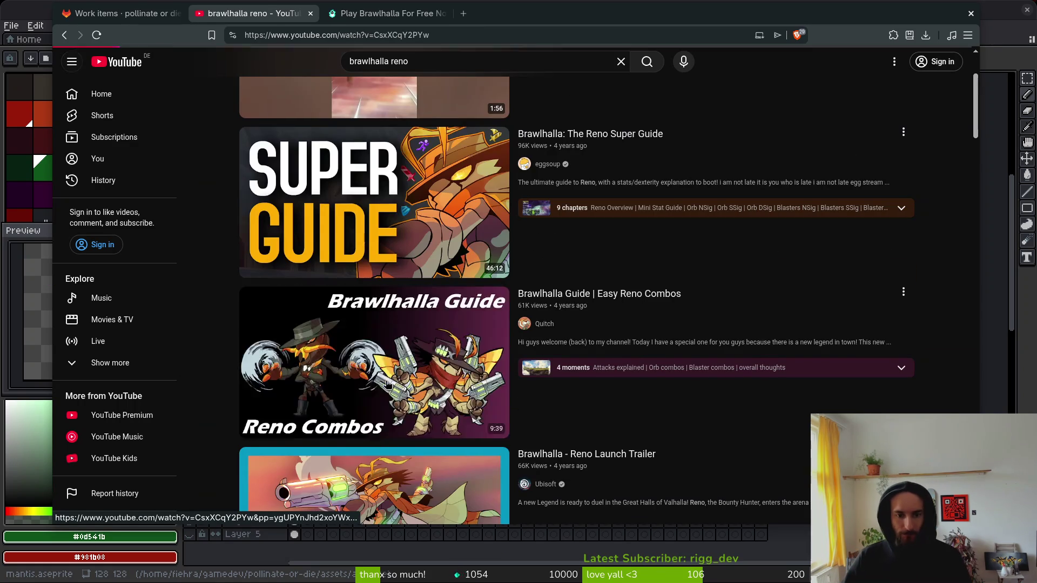
Step: Close the legends tab, skim the Reno video to 0:17 and 0:59, then close it
left_click(433, 13)
left_click(444, 13)
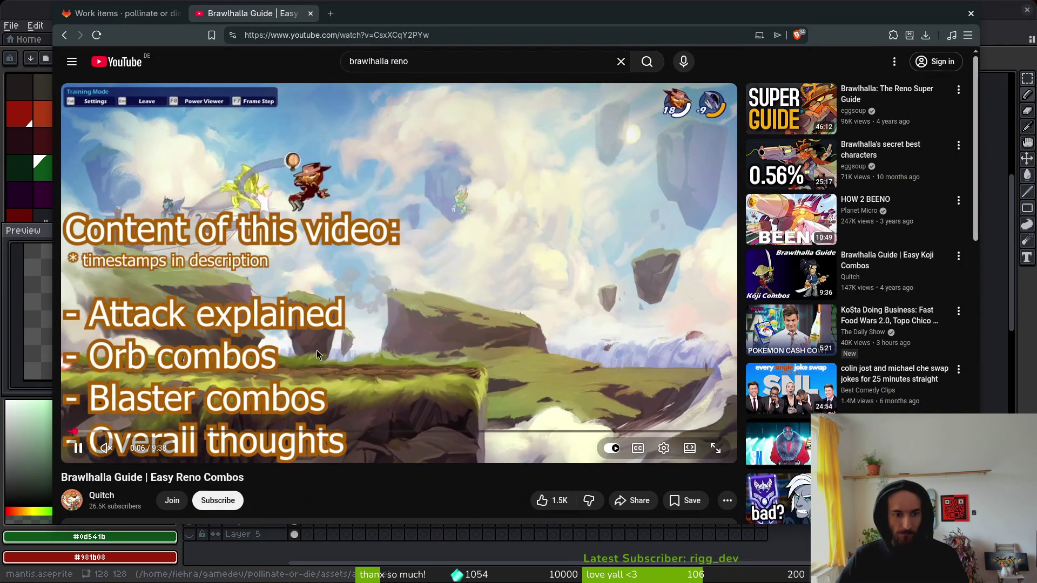
left_click_drag(90, 432, 127, 432)
left_click(136, 432)
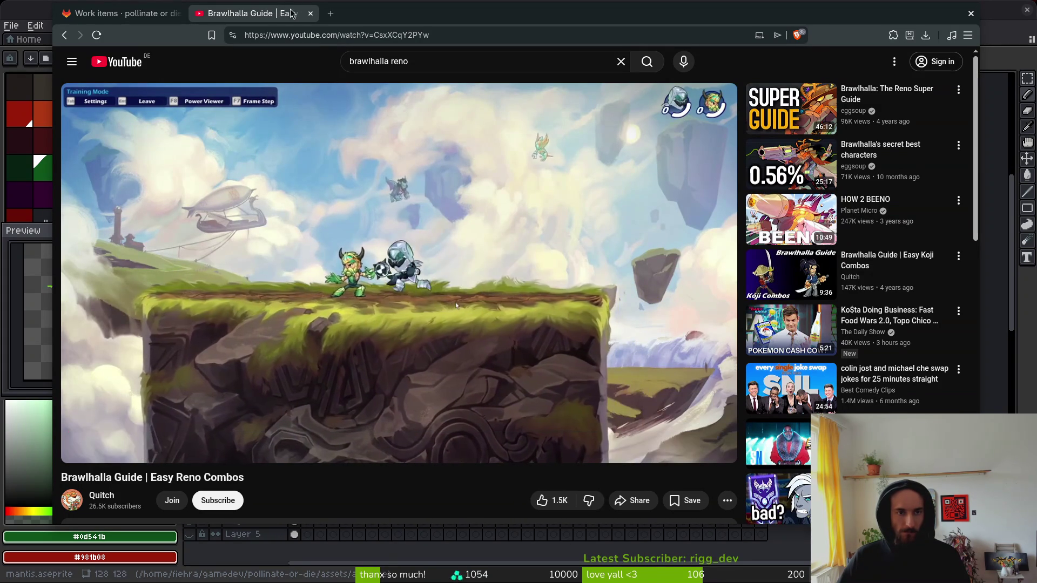
left_click(310, 13)
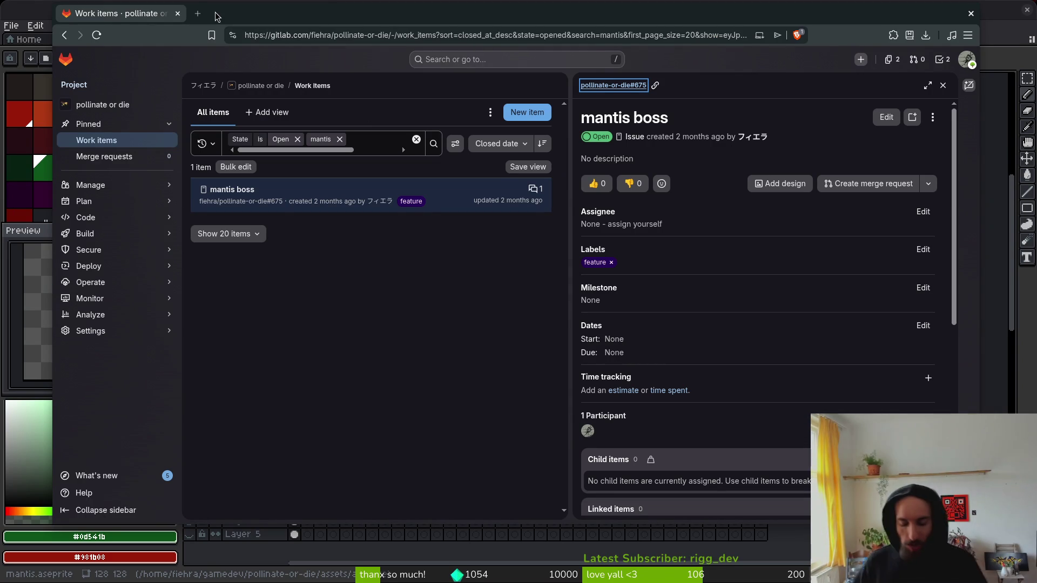
Step: Copy frame 1's mantis cels on every layer and paste them into frame 15
key("alt+Tab")
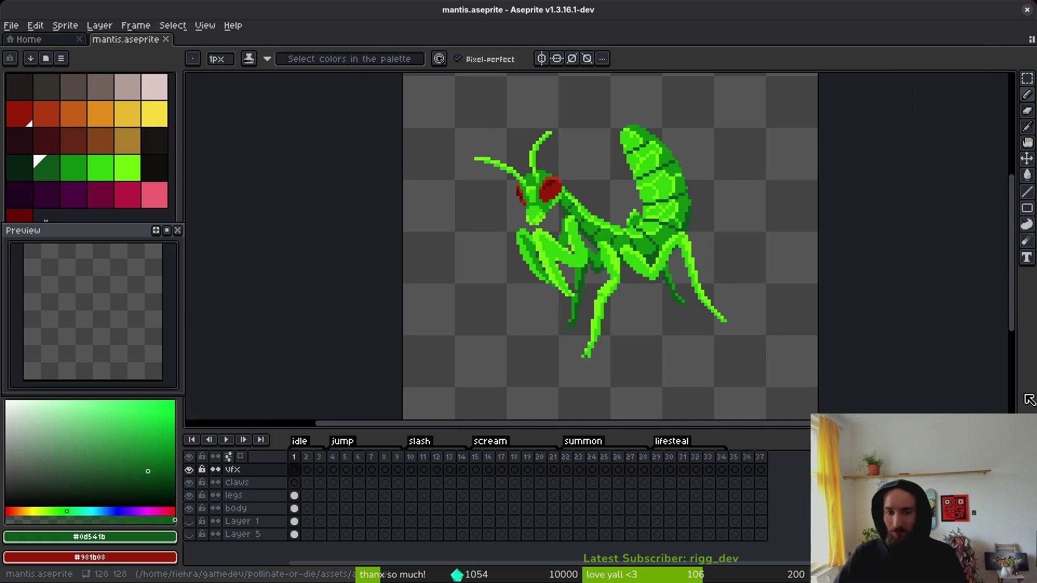
left_click_drag(584, 311, 601, 275)
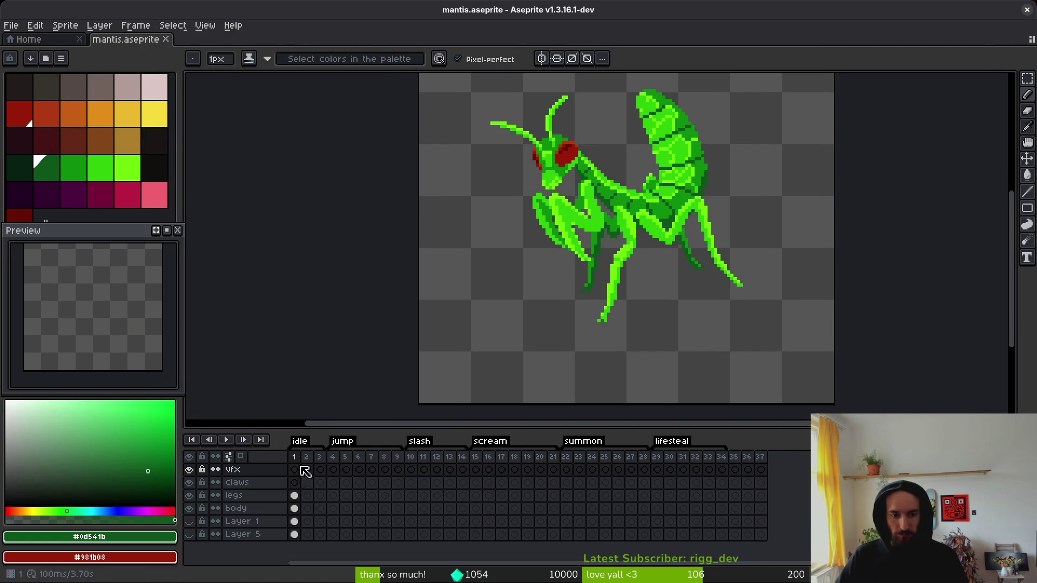
left_click_drag(301, 470, 299, 543)
key("ctrl+c")
left_click(476, 470)
key("ctrl+v")
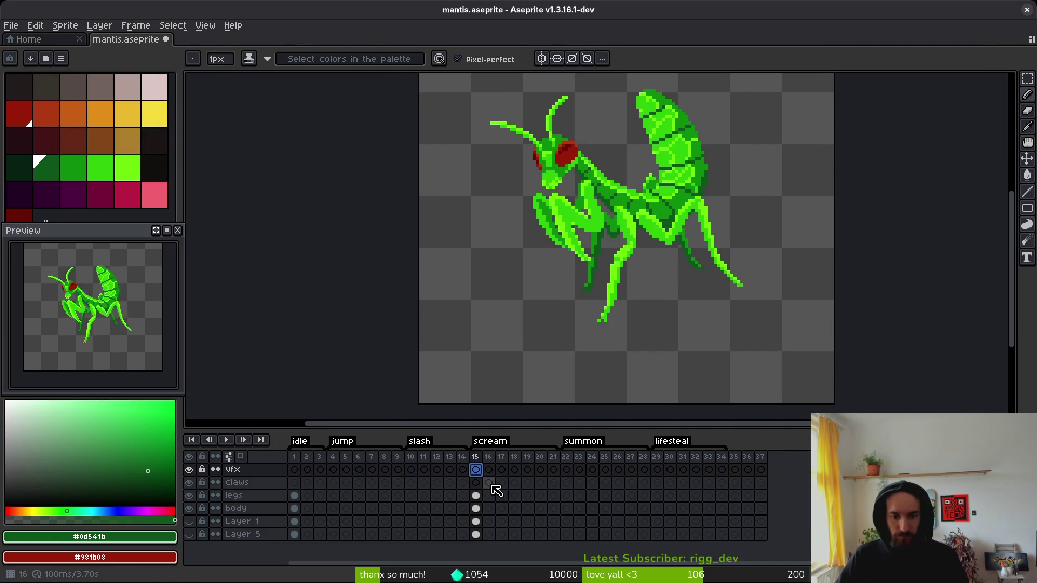
left_click(476, 495)
Step: Move to frame 16 on the body layer with onion skin on and pick a brighter green
scroll(625, 257, "down", 4)
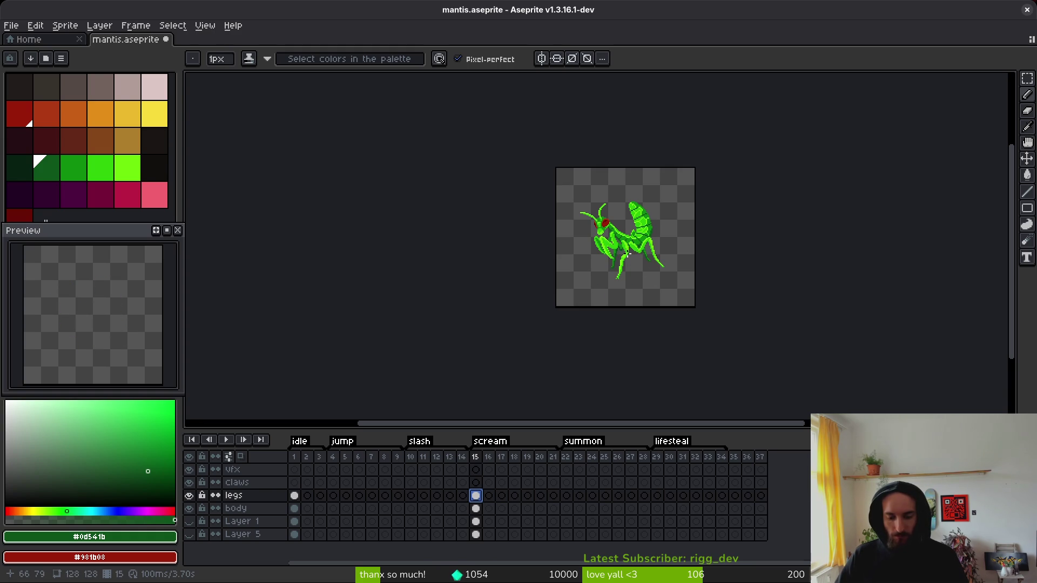
left_click_drag(627, 254, 627, 256)
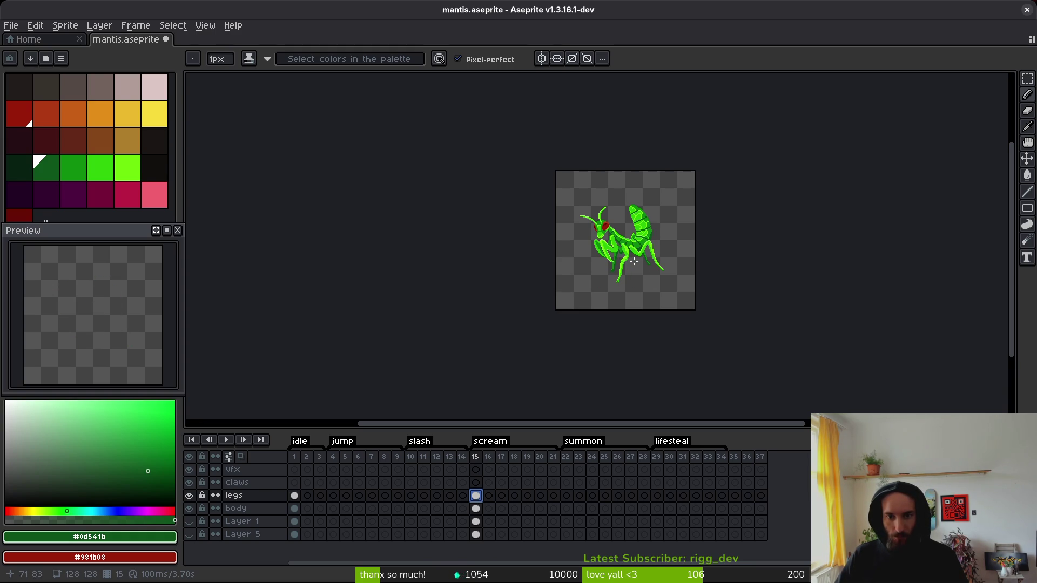
left_click(477, 511)
scroll(636, 266, "up", 3)
key("Right")
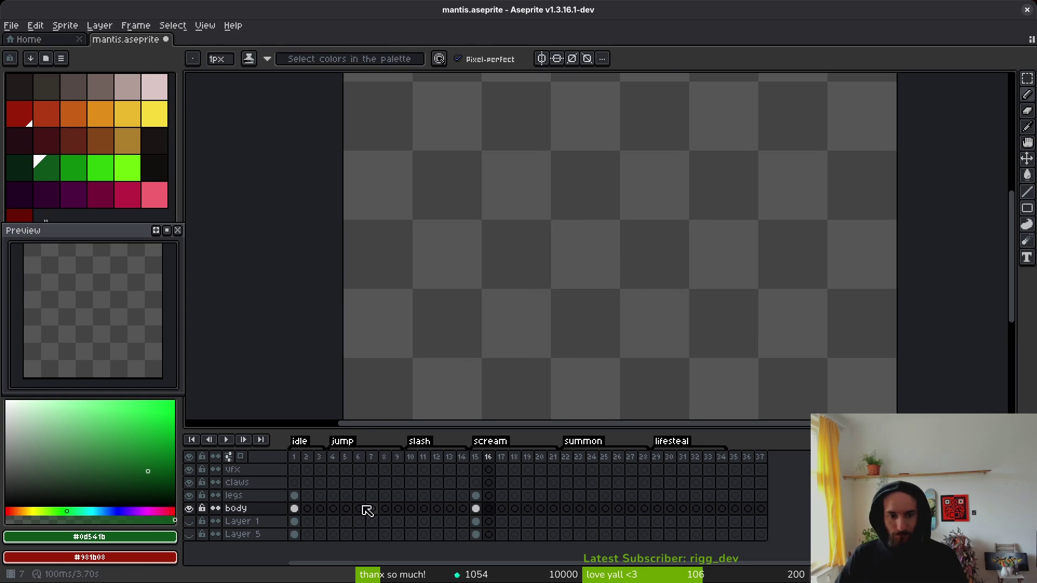
left_click(241, 456)
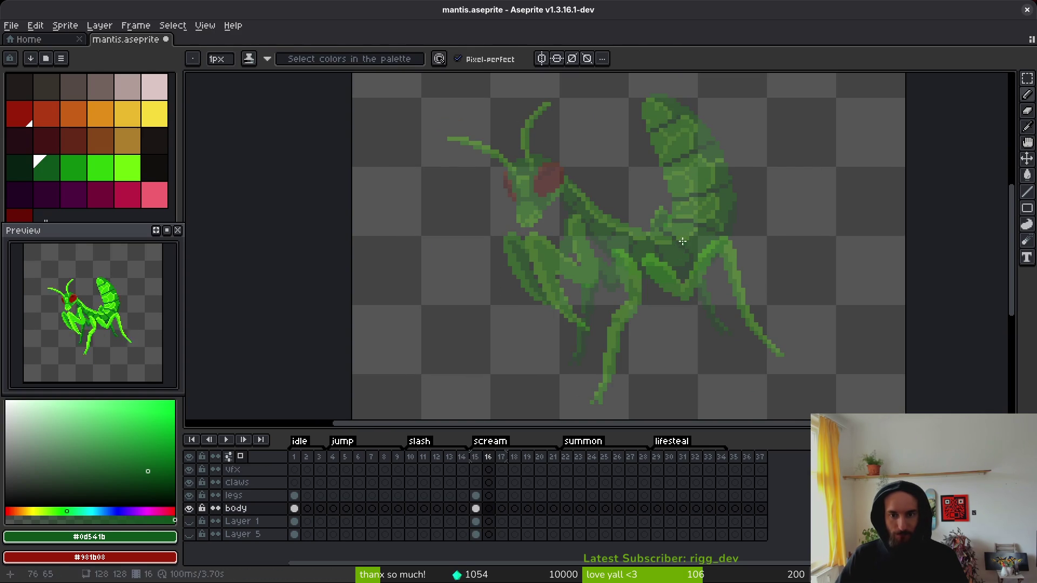
left_click(694, 242, "alt")
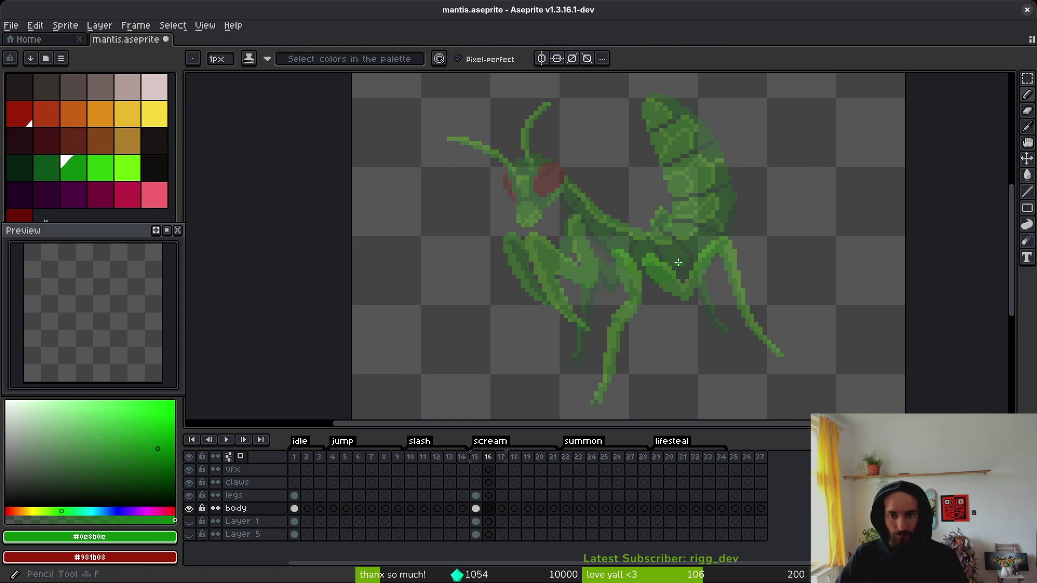
left_click_drag(692, 257, 701, 261)
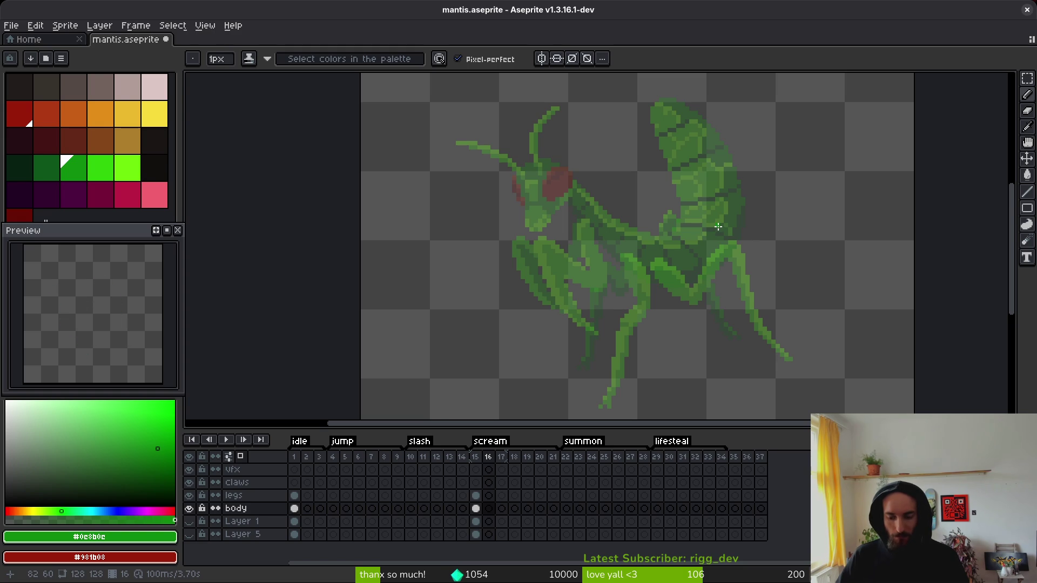
key("alt")
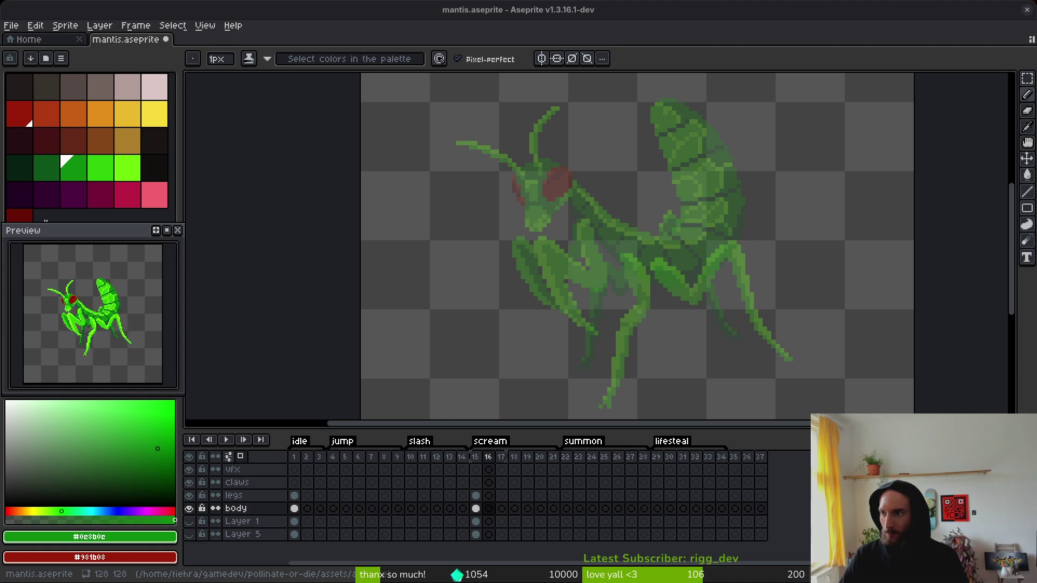
key("super+minus")
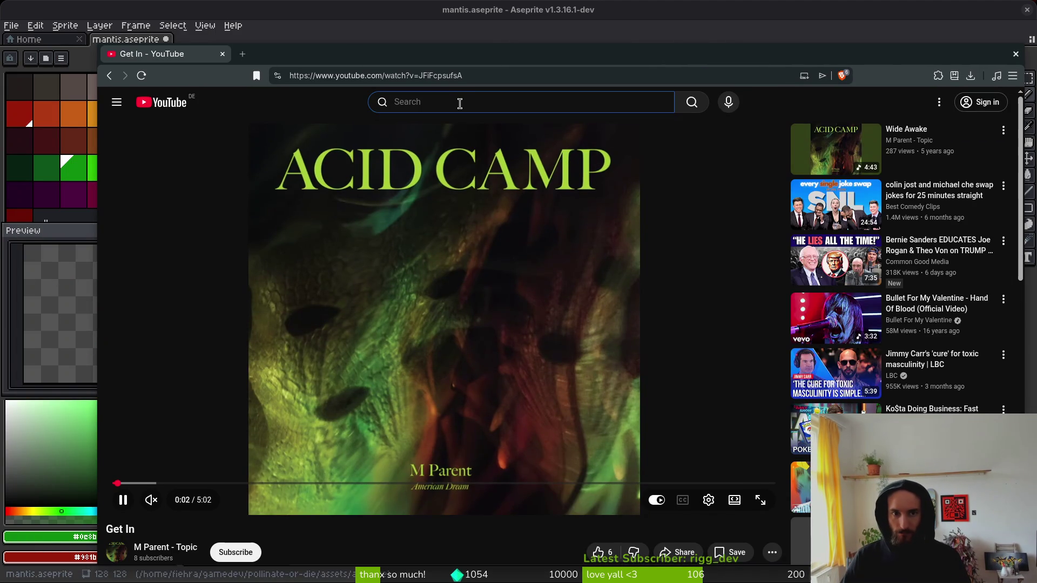
Step: Search YouTube for 'hollow knight boss', fixing the typo, then open a blank new tab
type("hollow nkno")
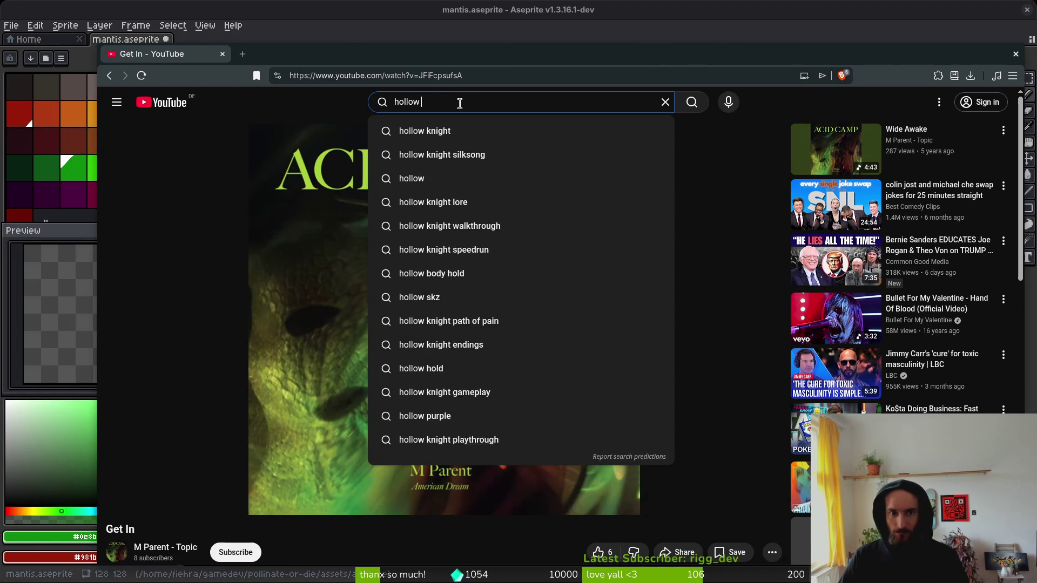
key("BackSpace")
key("BackSpace")
key("BackSpace")
type("knig")
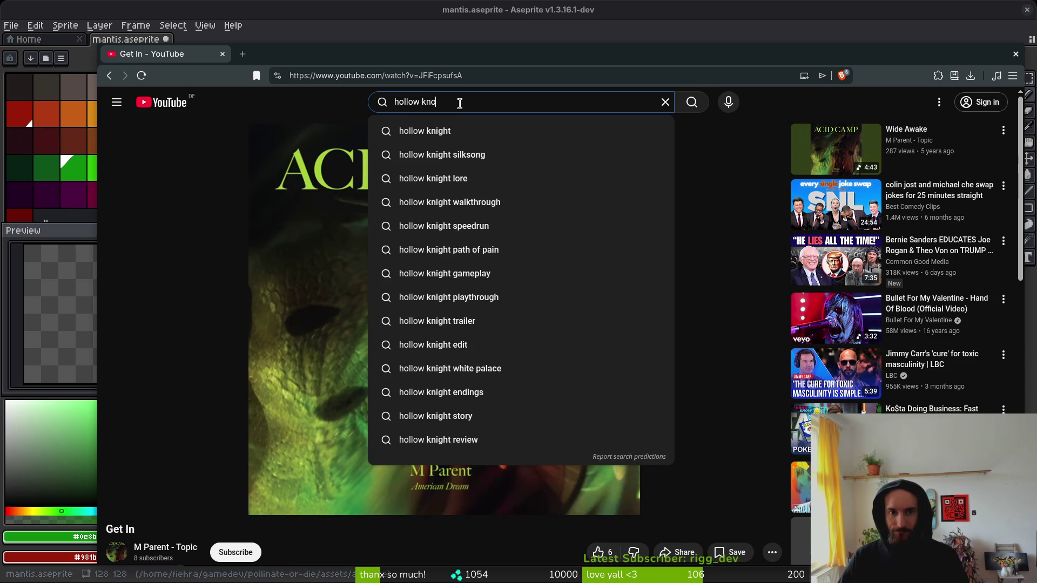
type("ht boss")
key("Return")
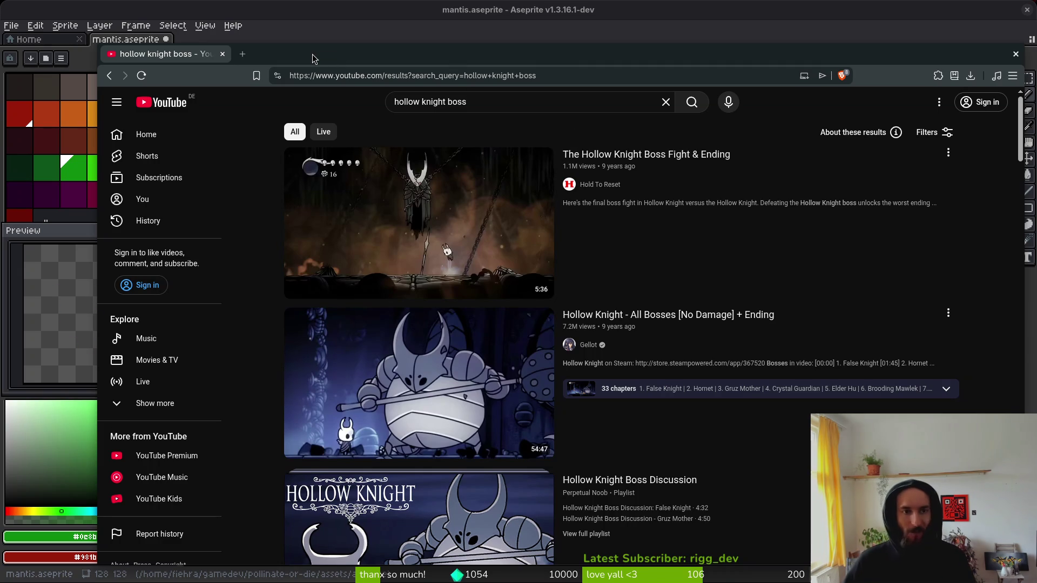
key("ctrl+t")
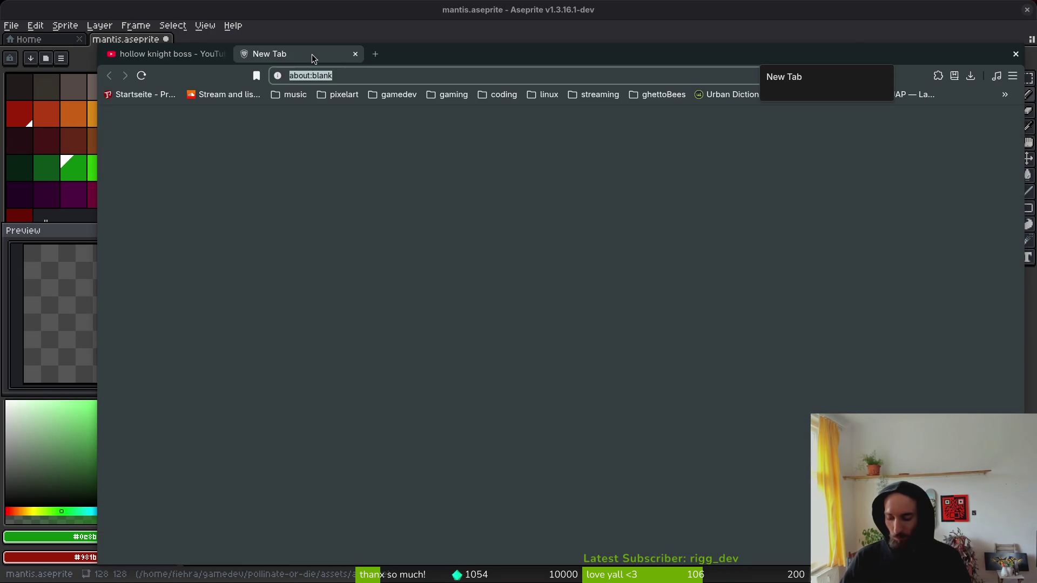
Step: Search Brave for 'anime action poses reference' and show only the image results
type("anima action po")
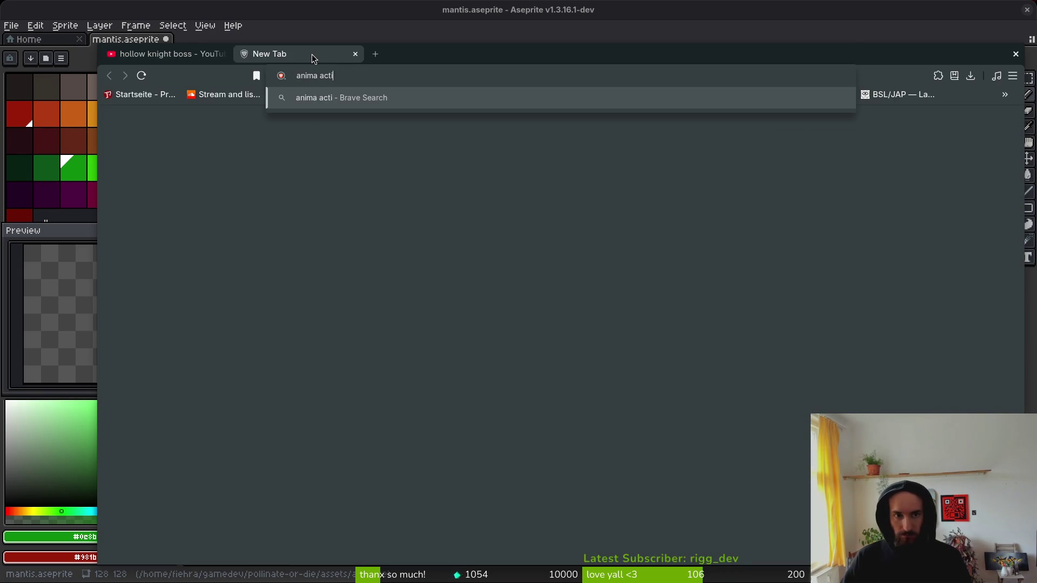
type("ses")
key("Return")
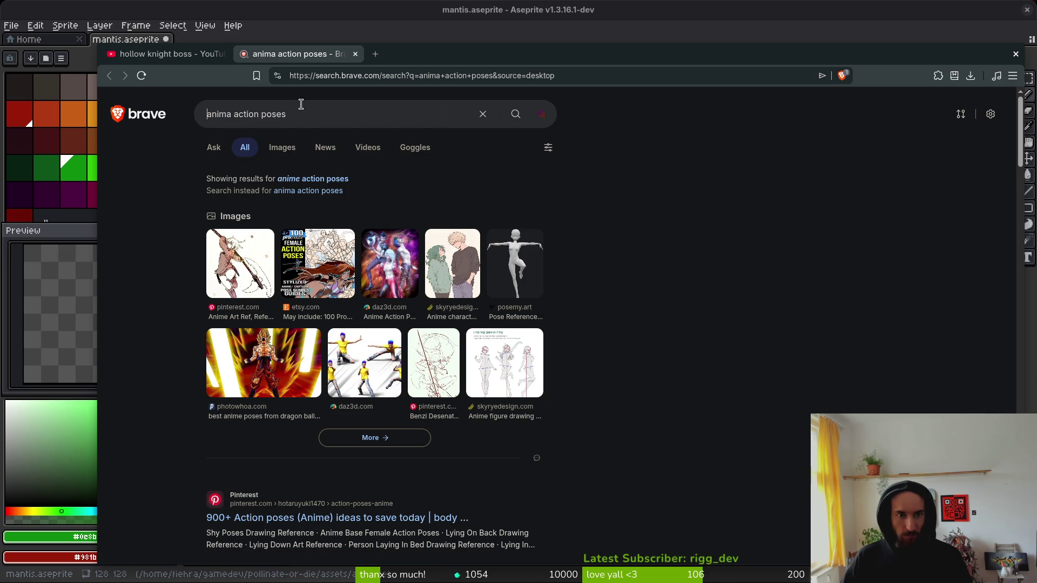
left_click(303, 108)
type("f")
left_click(378, 138)
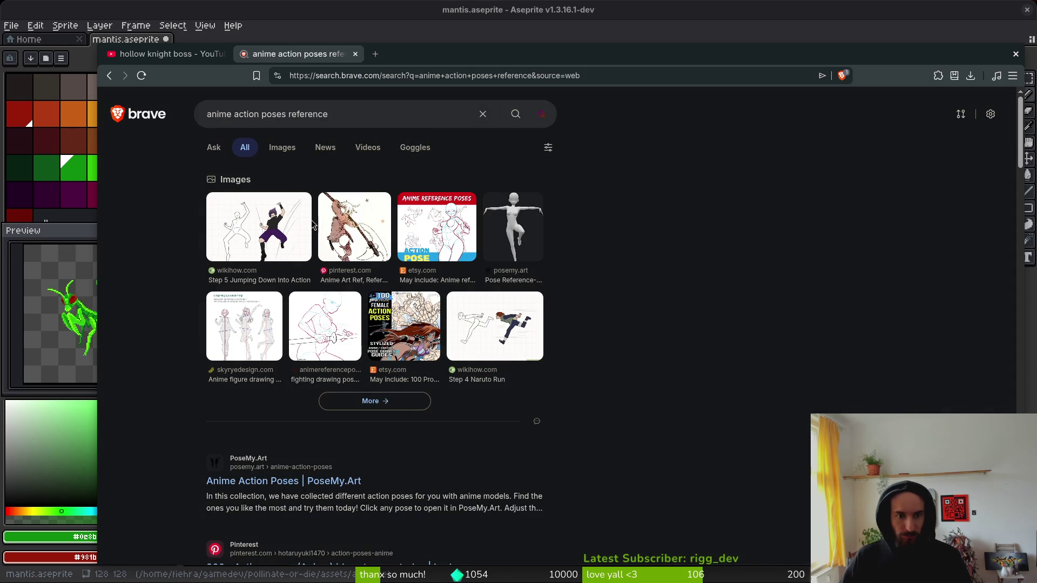
left_click(274, 148)
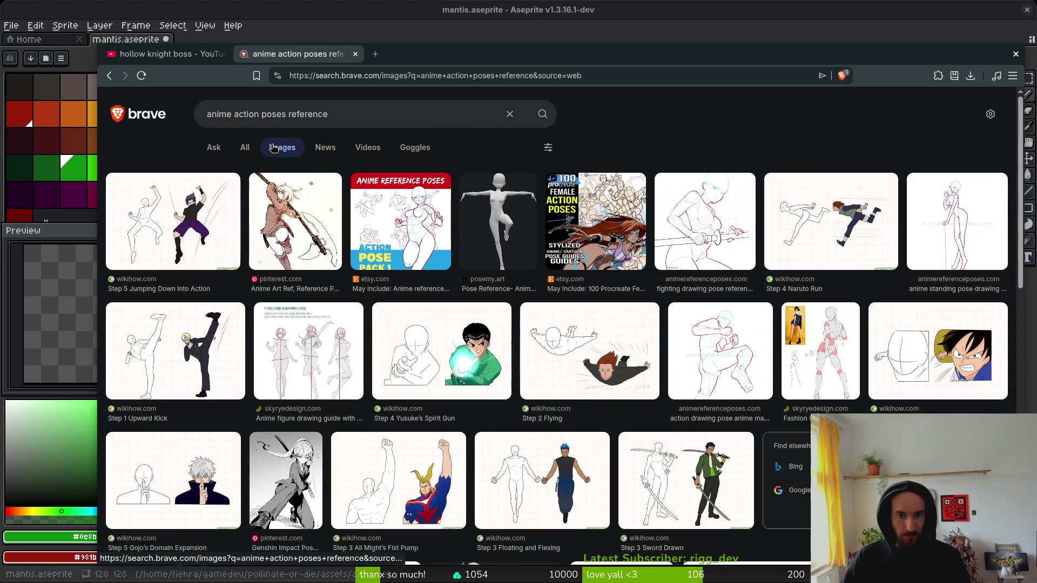
scroll(772, 382, "down", 5)
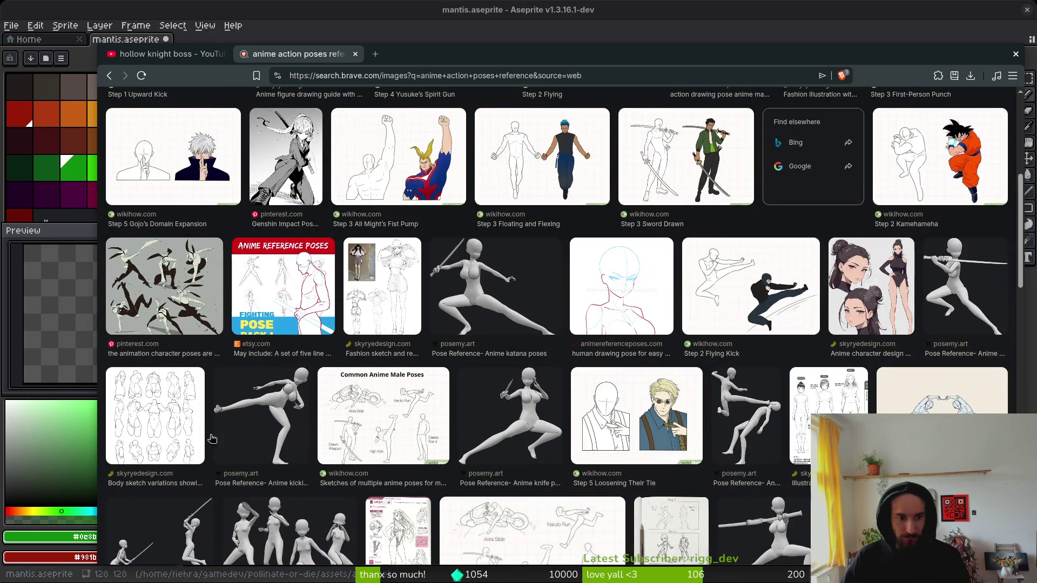
scroll(508, 435, "down", 5)
scroll(600, 328, "down", 6)
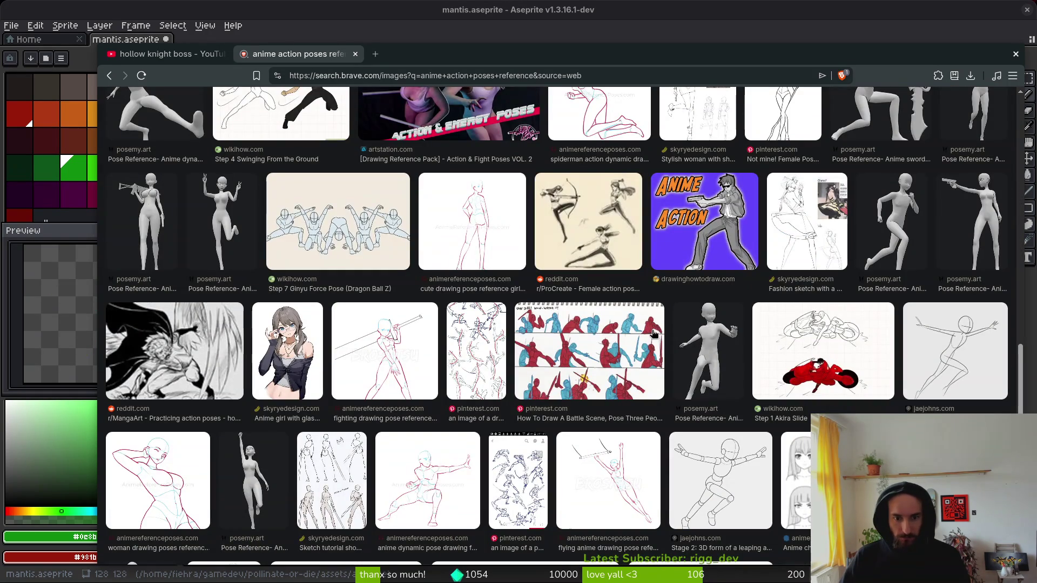
scroll(414, 270, "down", 6)
Step: Save the Pinterest various-poses reference sheet into Downloads as a .webp image
left_click(179, 350)
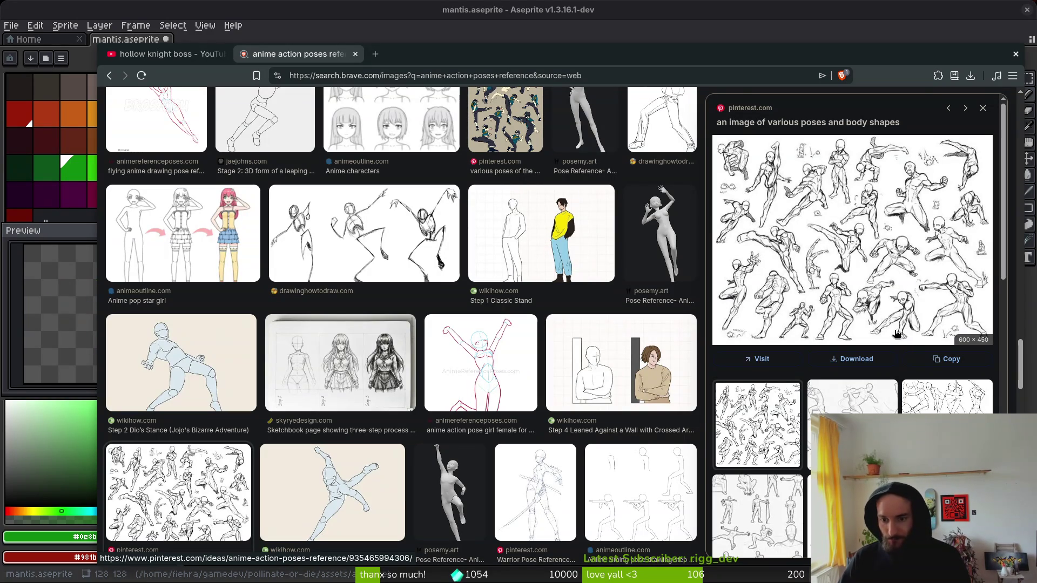
left_click(947, 397)
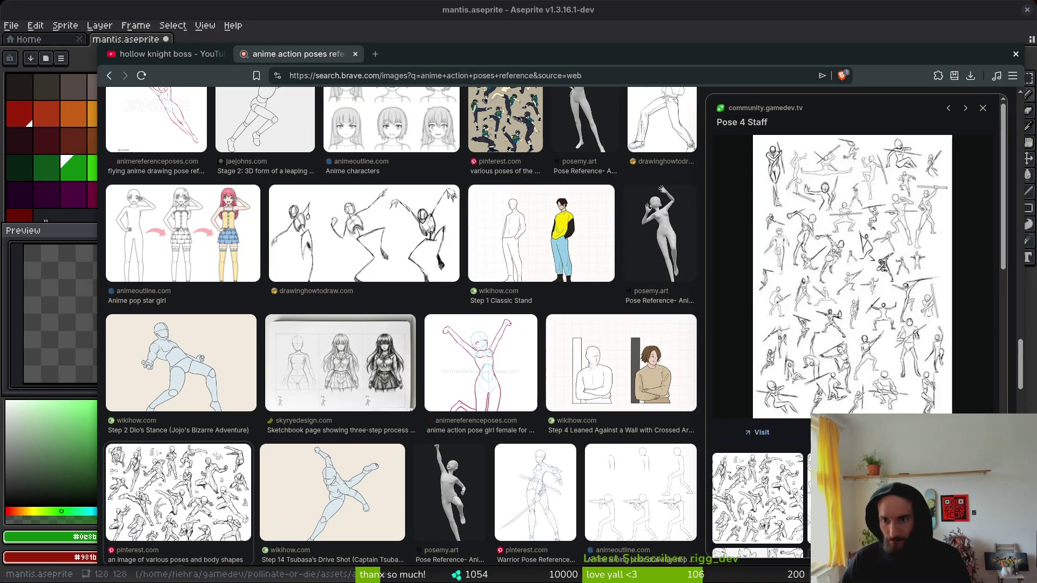
left_click(757, 497)
right_click(844, 192)
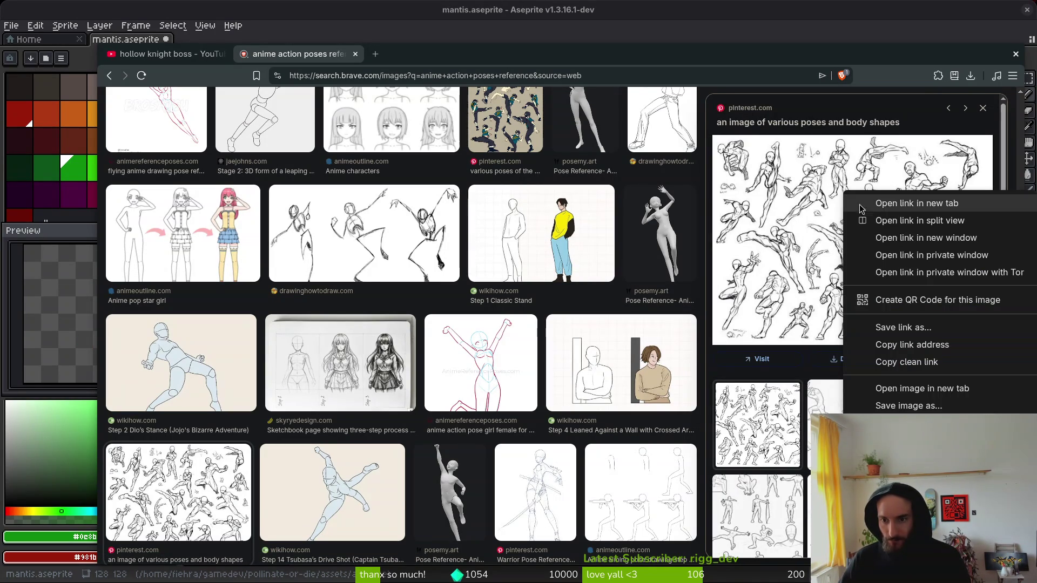
left_click(909, 406)
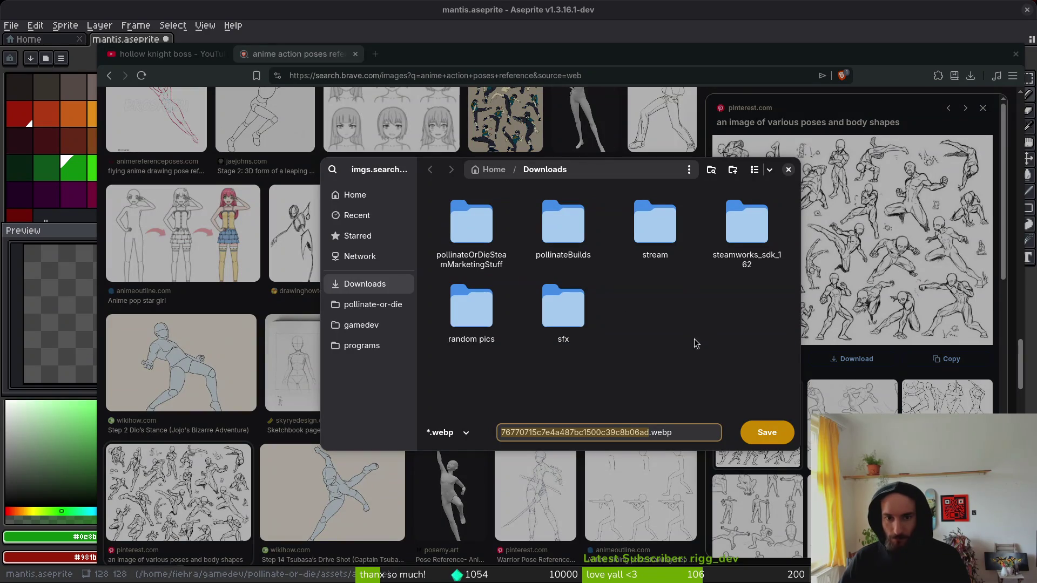
left_click(773, 438)
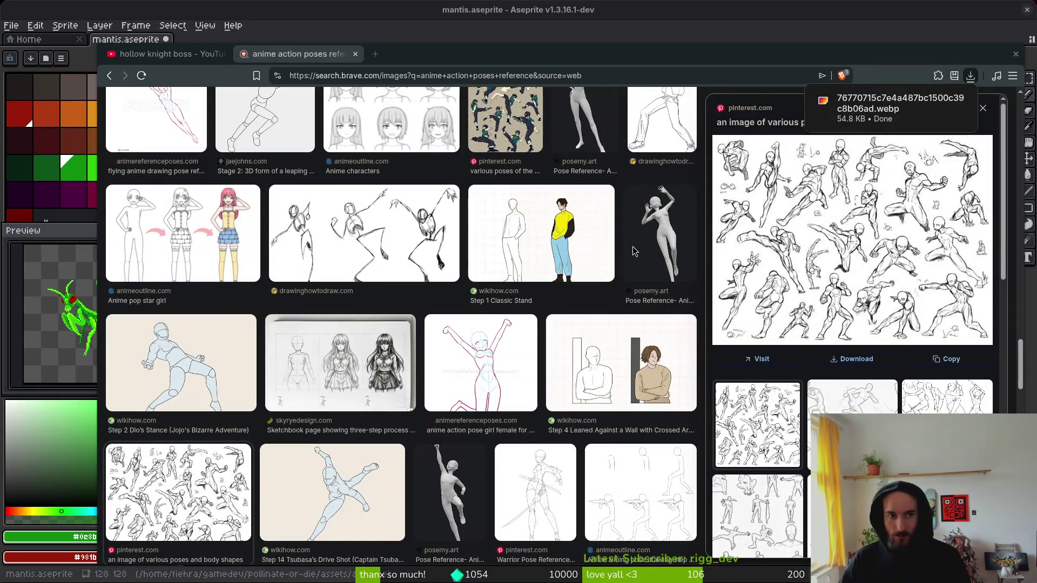
key("alt+Tab")
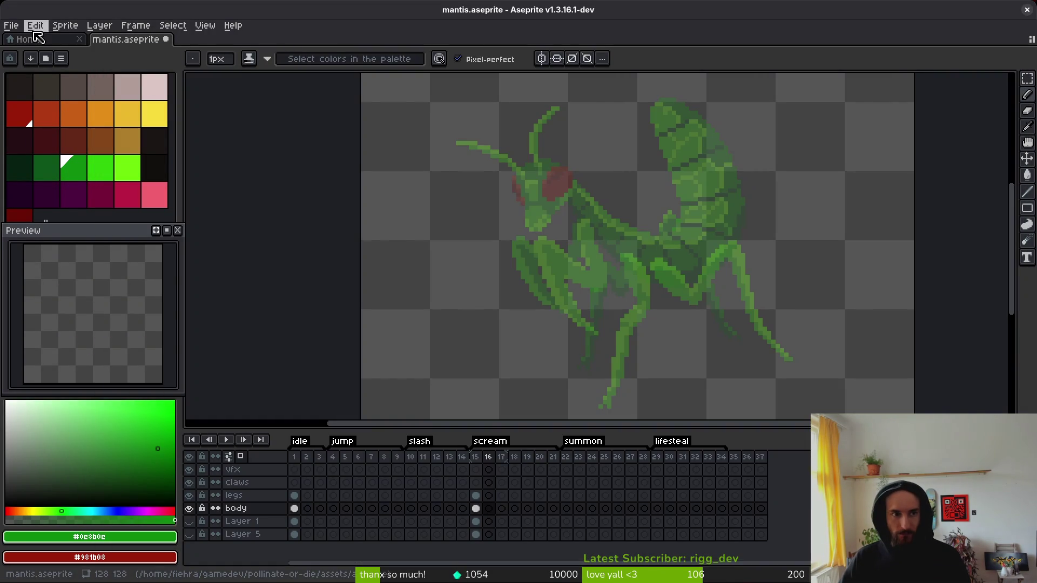
Step: Open the downloaded pose-reference .webp from the Downloads folder in Aseprite
left_click(14, 30)
left_click(26, 52)
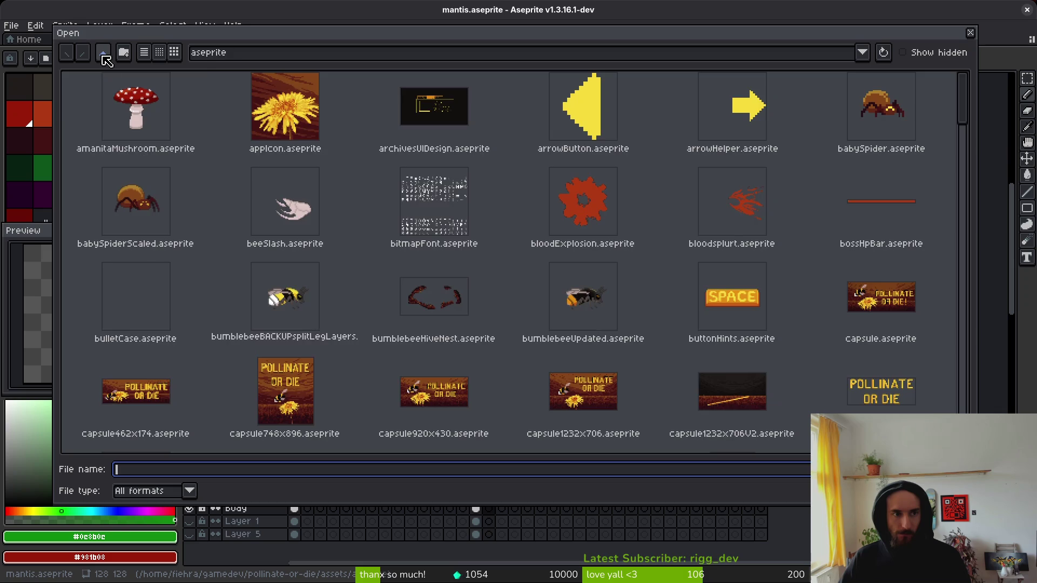
left_click(103, 54)
left_click(103, 54)
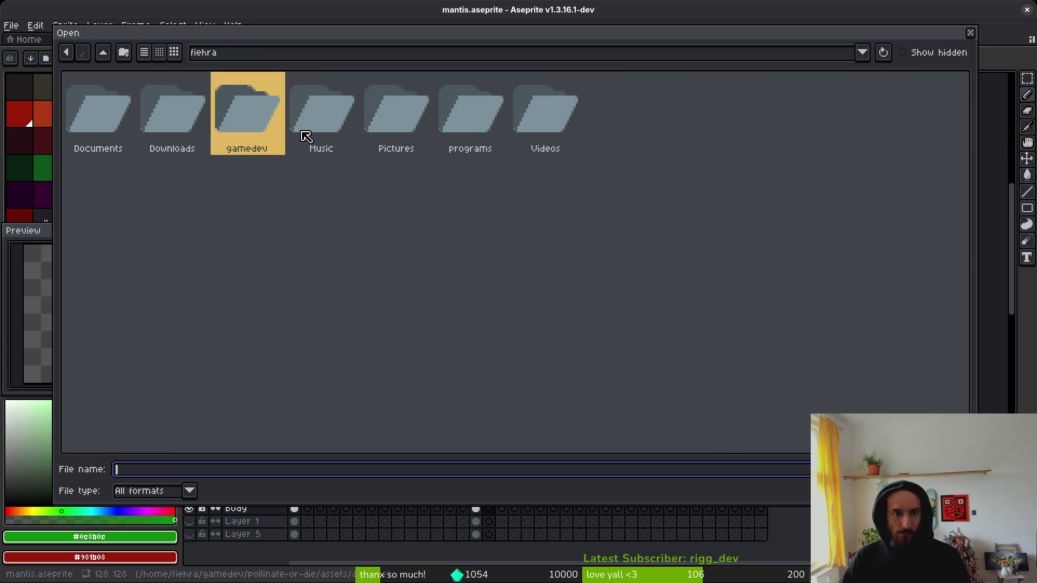
double_click(158, 119)
left_click(276, 238)
key("Return")
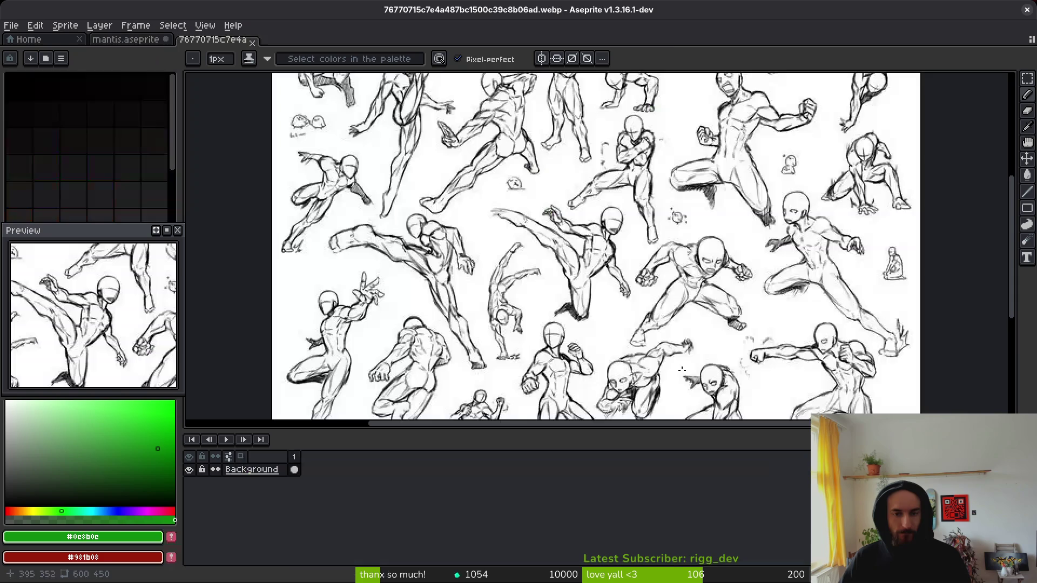
Step: Mark one crouching figure on the pose sheet with a rectangular marquee selection
scroll(590, 247, "down", 1)
scroll(591, 246, "up", 1)
left_click_drag(724, 242, 661, 135)
key("m")
left_click_drag(537, 164, 697, 299)
key("Delete")
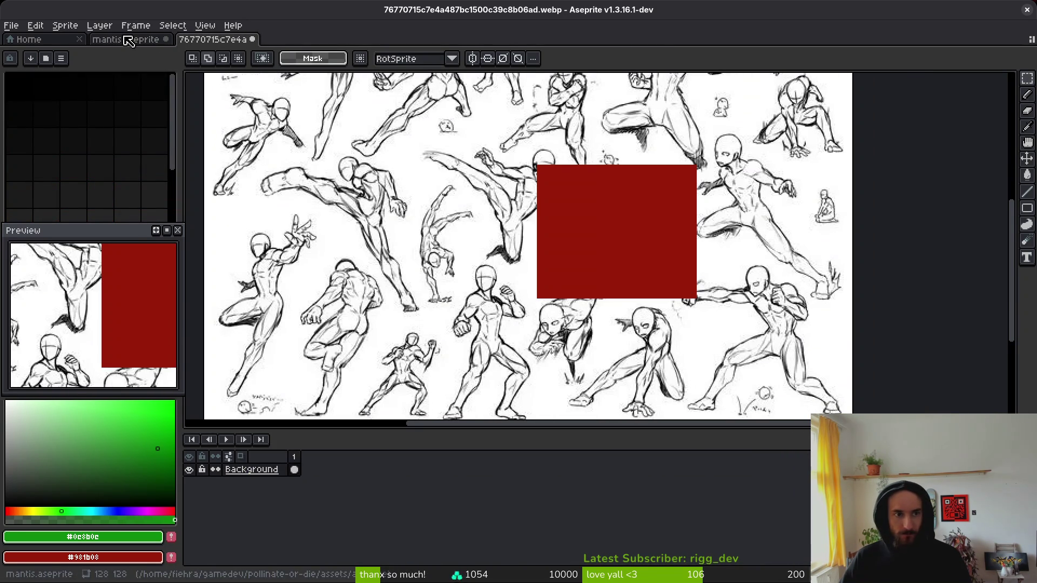
key("1")
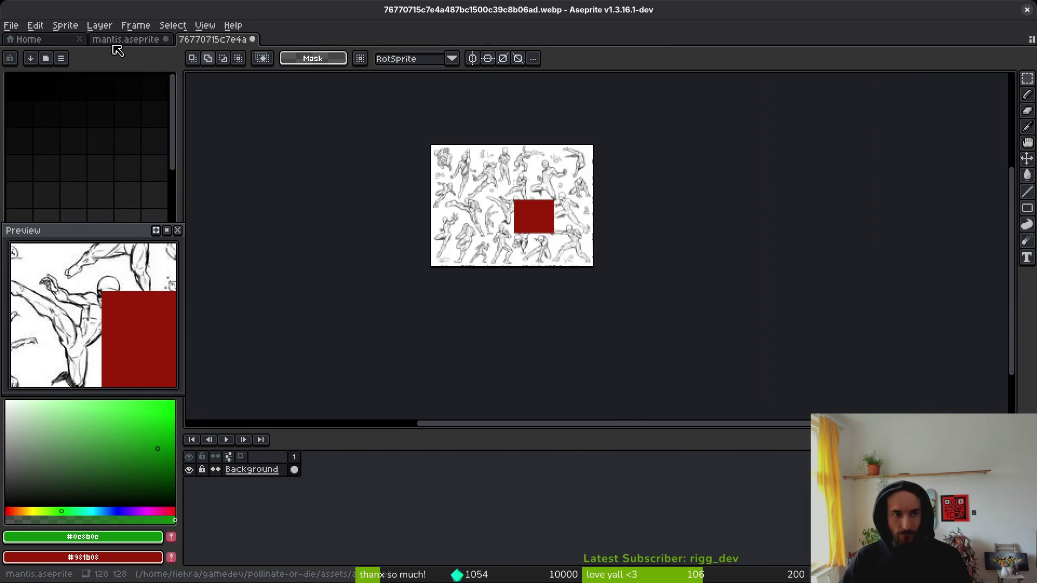
Step: Try pasting the figure into the mantis sprite, then cancel it and undo the cut
left_click(126, 40)
scroll(496, 216, "down", 2)
key("ctrl+v")
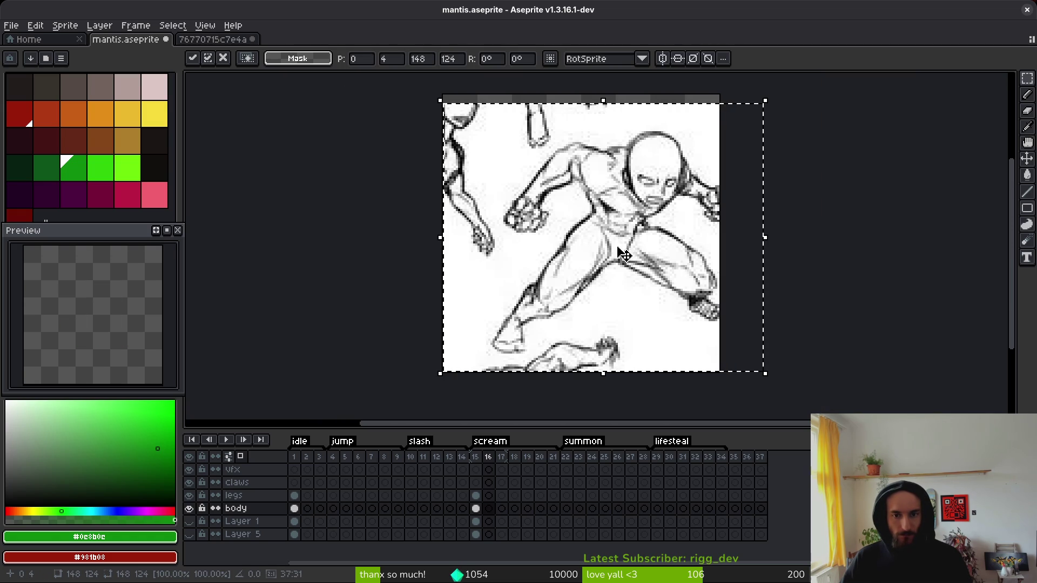
key("Escape")
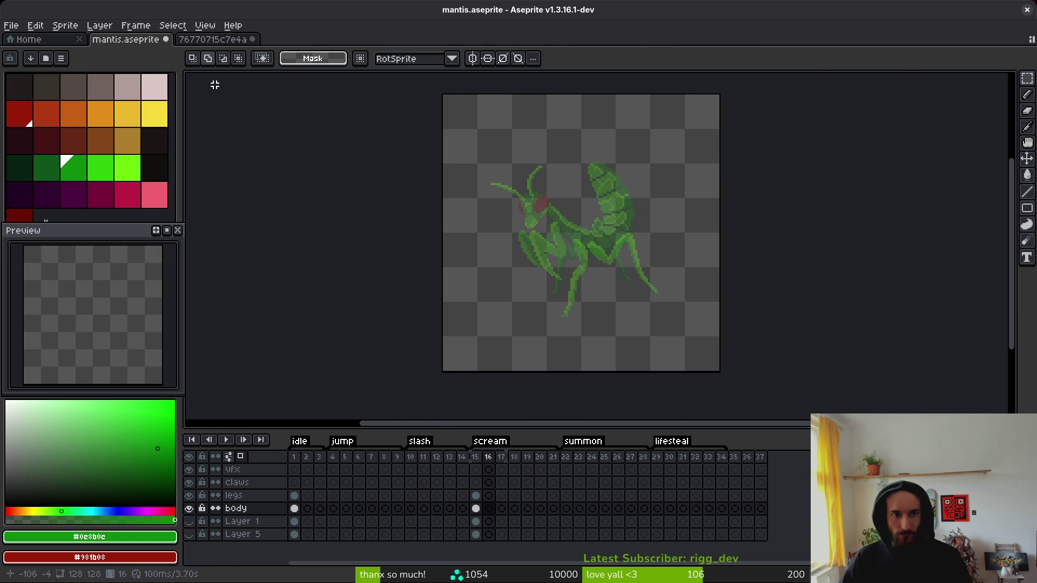
left_click(213, 40)
key("ctrl+z")
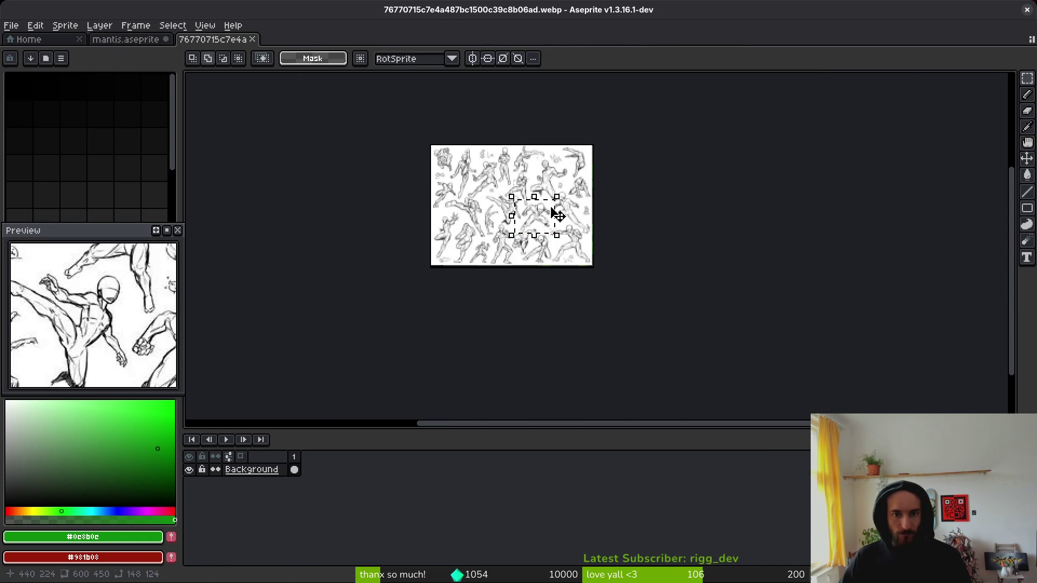
Step: Crop the pose sheet's canvas to the crouching figure at 143x128
key("ctrl+alt+c")
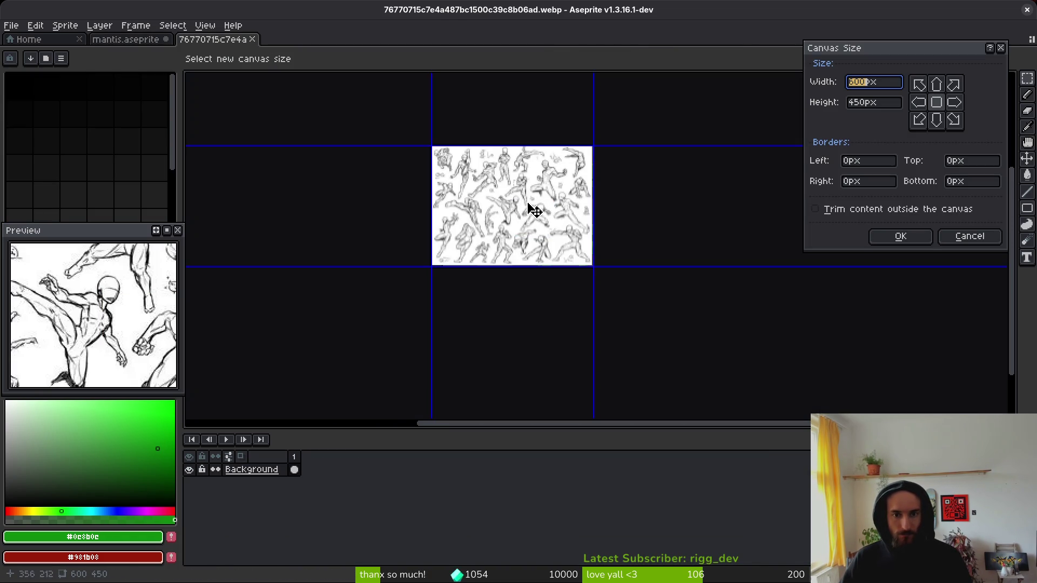
scroll(453, 179, "up", 1)
mouse_move(418, 131)
left_mouse_down()
mouse_move(529, 183)
mouse_move(534, 201)
left_mouse_up()
left_click_drag(638, 292, 586, 250)
left_click_drag(535, 200, 534, 203)
left_click(901, 236)
Step: Dock the pose reference beside mantis.aseprite in a split view and widen it
scroll(523, 281, "up", 5)
mouse_move(253, 40)
left_mouse_down()
mouse_move(257, 114)
mouse_move(186, 138)
left_mouse_up()
scroll(321, 269, "down", 4)
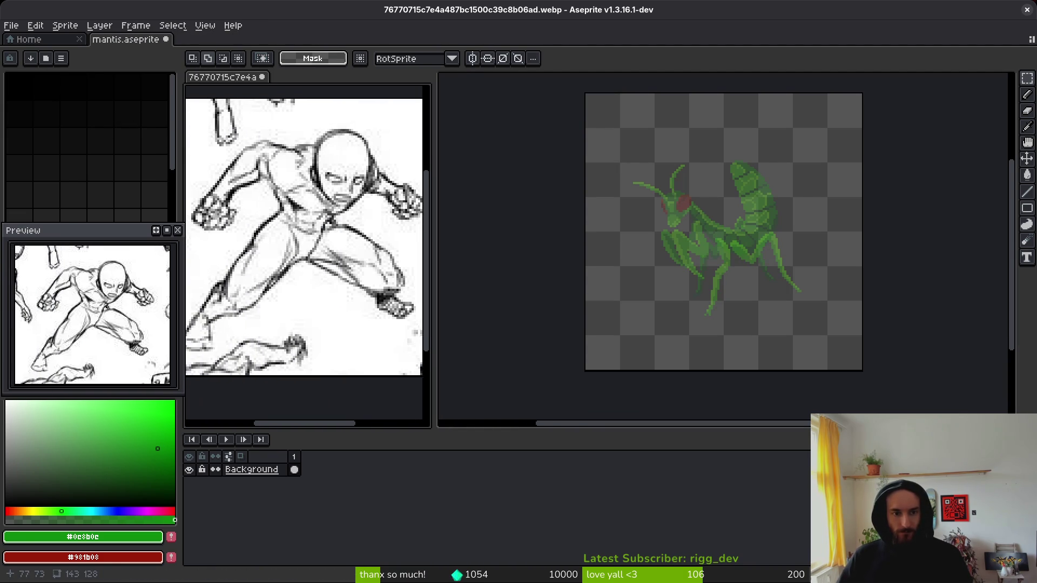
scroll(321, 269, "up", 2)
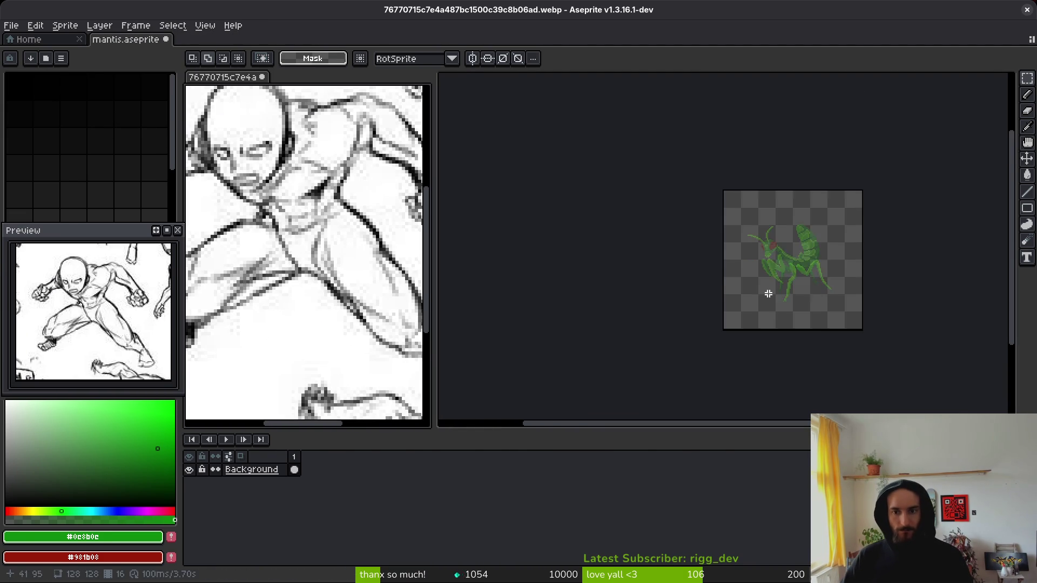
scroll(771, 294, "down", 2)
left_click(771, 294)
left_click_drag(442, 274, 475, 274)
scroll(321, 276, "down", 3)
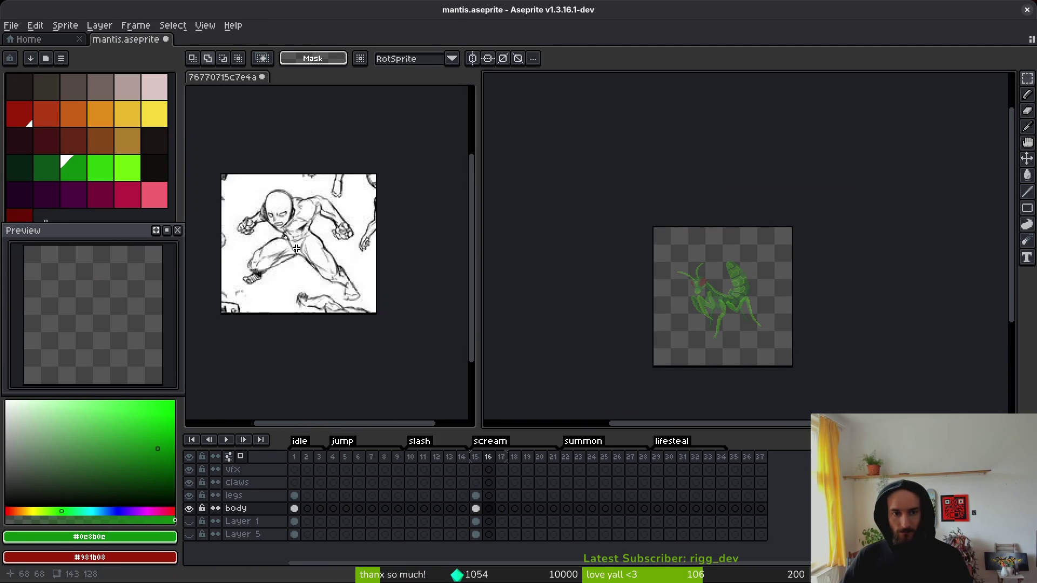
left_click(321, 275)
scroll(322, 276, "up", 3)
left_click(748, 333)
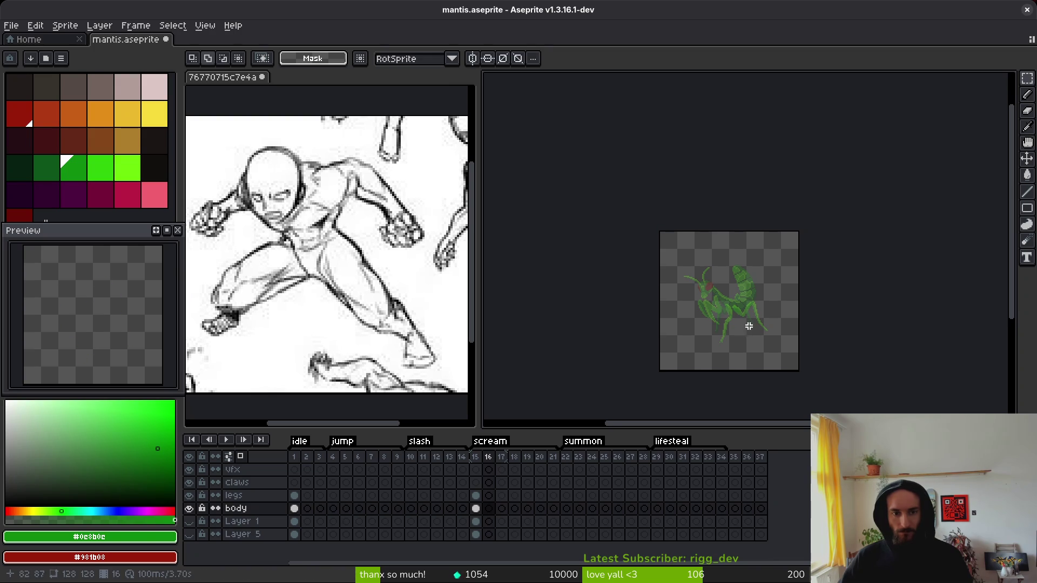
scroll(743, 323, "up", 3)
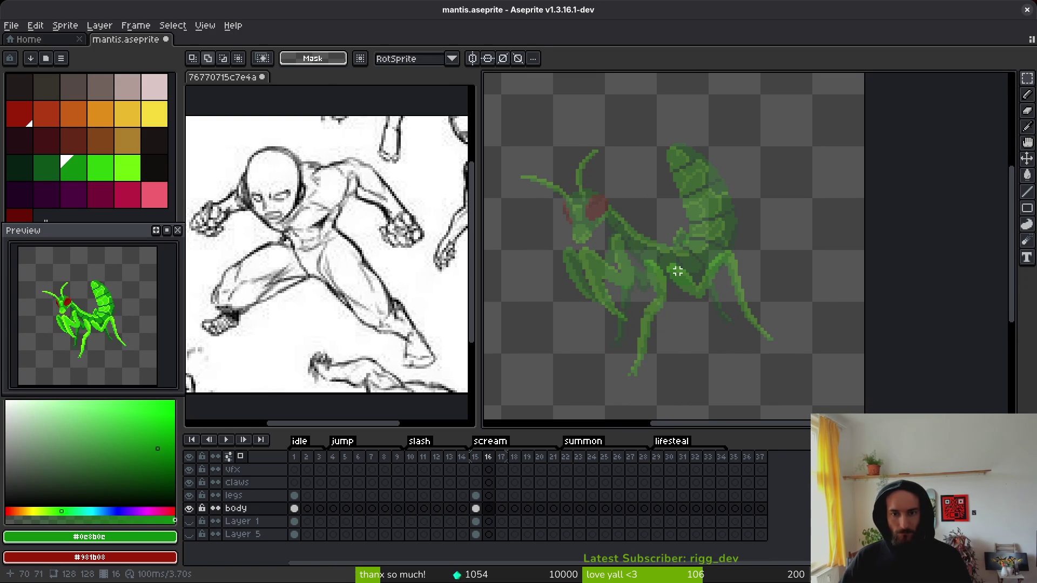
Step: Pencil a closed green outline of a large curved arm over the mantis's abdomen
key("f")
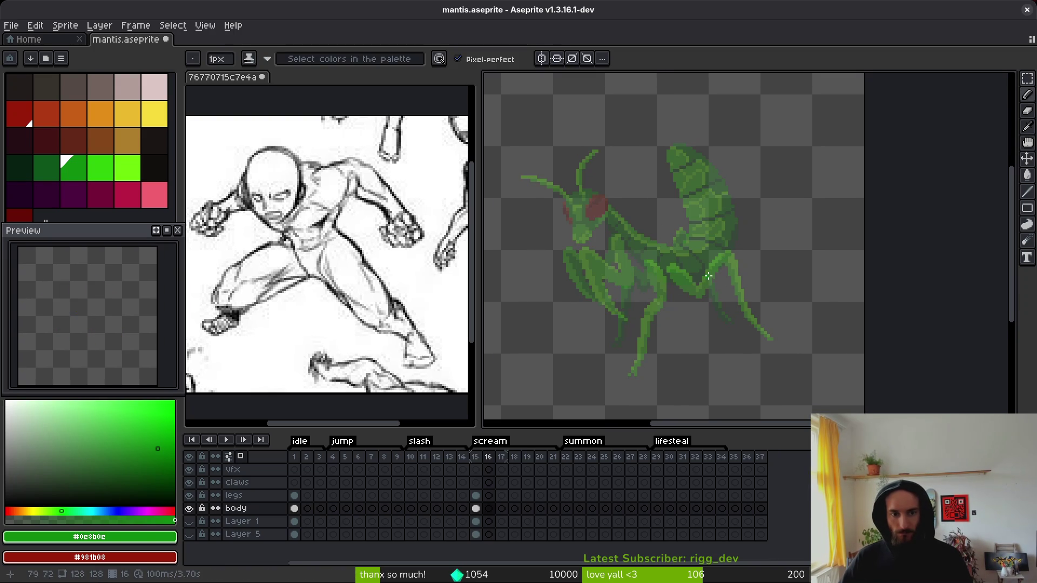
scroll(618, 237, "up", 1)
left_click_drag(616, 228, 631, 236)
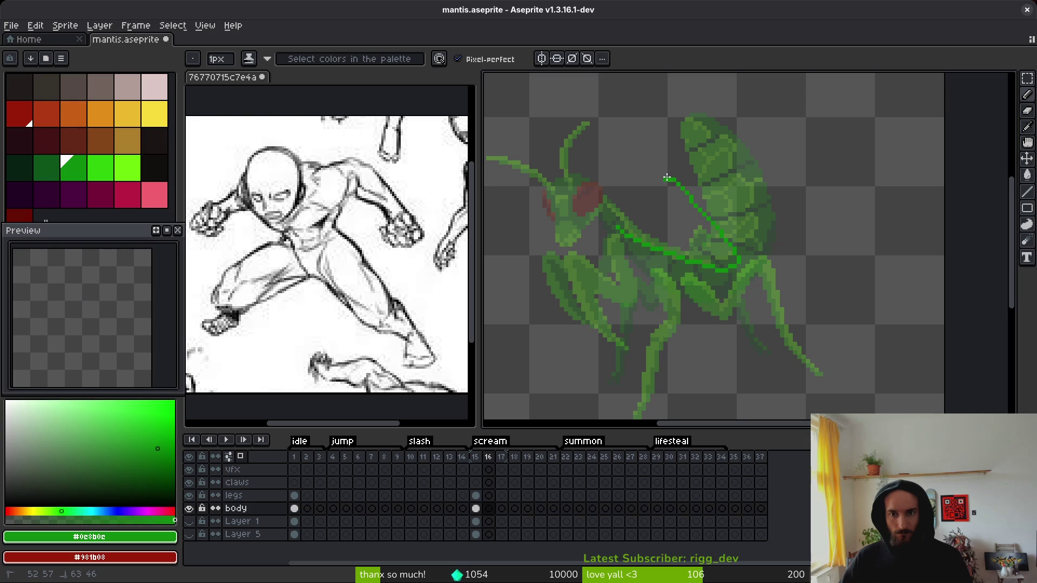
mouse_move(667, 166)
left_mouse_down()
mouse_move(685, 149)
mouse_move(748, 187)
left_mouse_up()
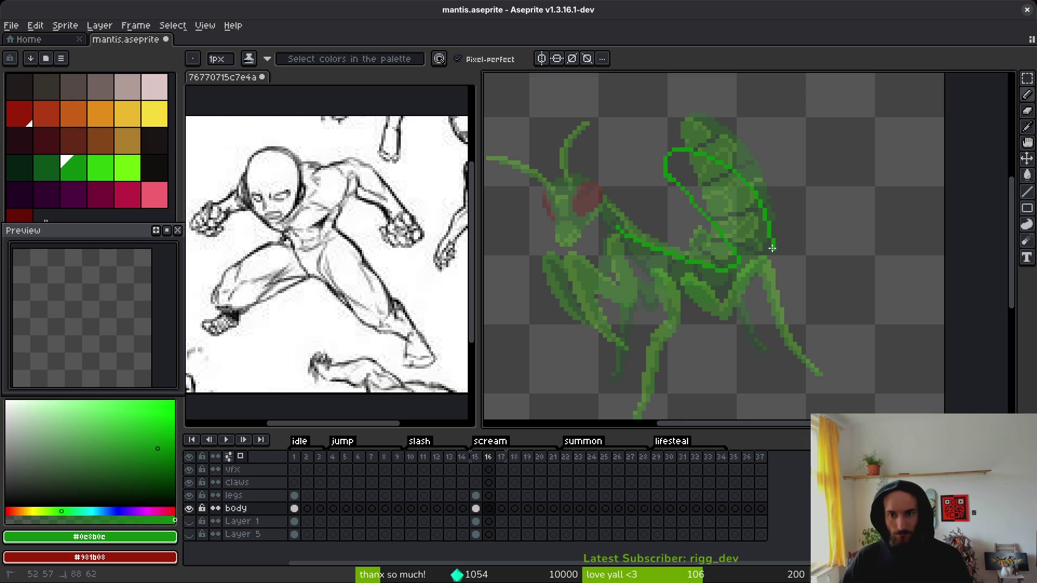
scroll(732, 243, "up", 1)
left_click_drag(728, 258, 748, 263)
left_click_drag(751, 318, 701, 325)
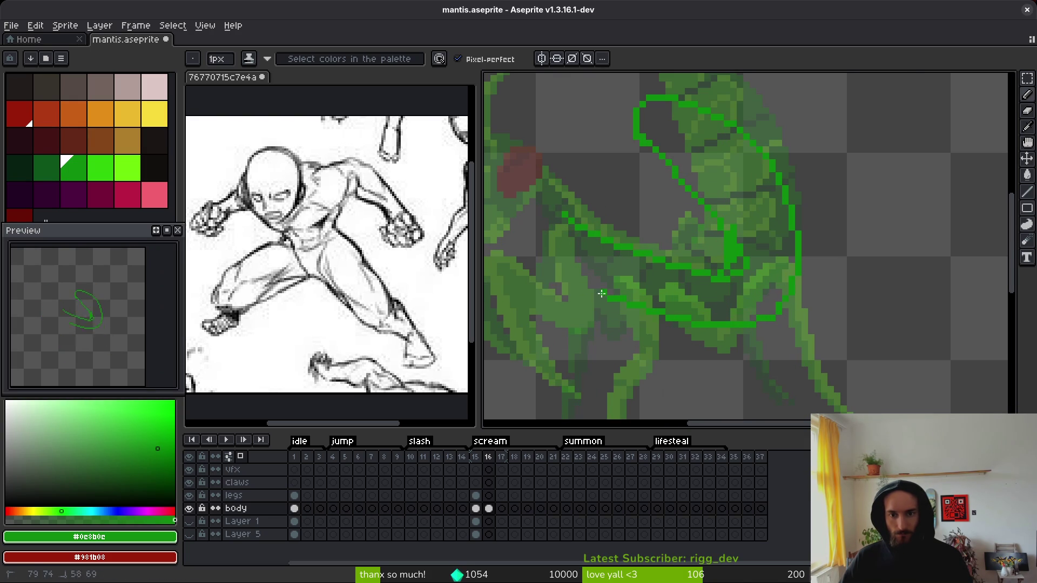
scroll(584, 239, "down", 1)
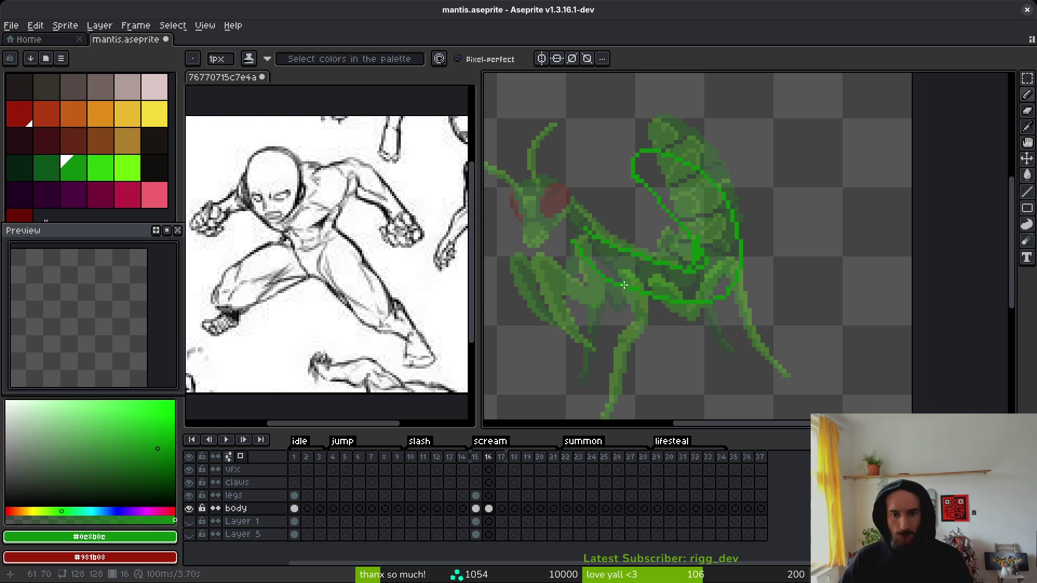
scroll(592, 260, "up", 1)
mouse_move(572, 234)
left_mouse_down()
mouse_move(571, 210)
mouse_move(568, 234)
left_mouse_up()
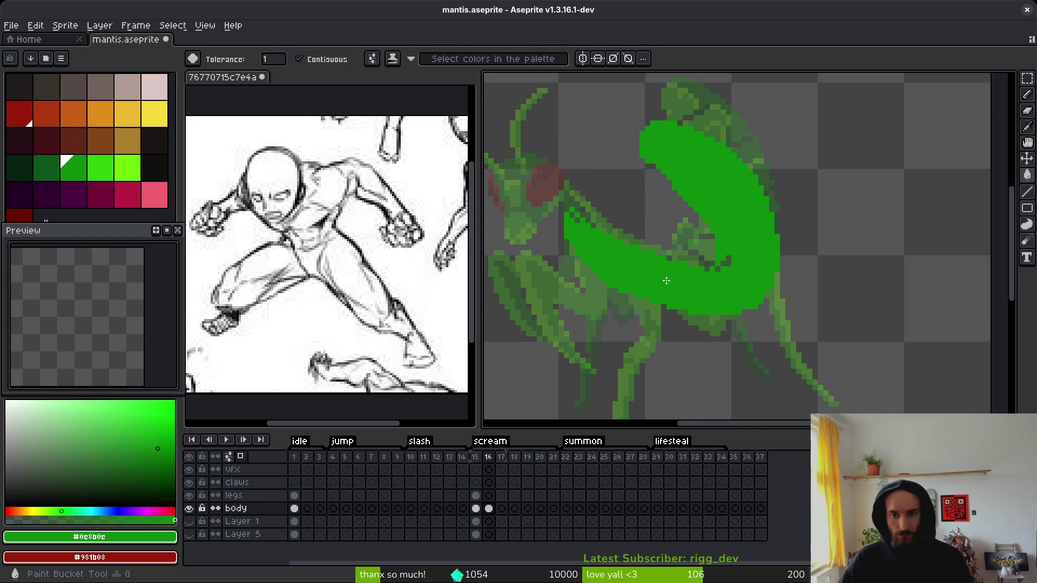
Step: Fill the grey gaps along the green crescent's diagonal edge with green pixels
scroll(703, 274, "down", 1)
scroll(703, 274, "up", 1)
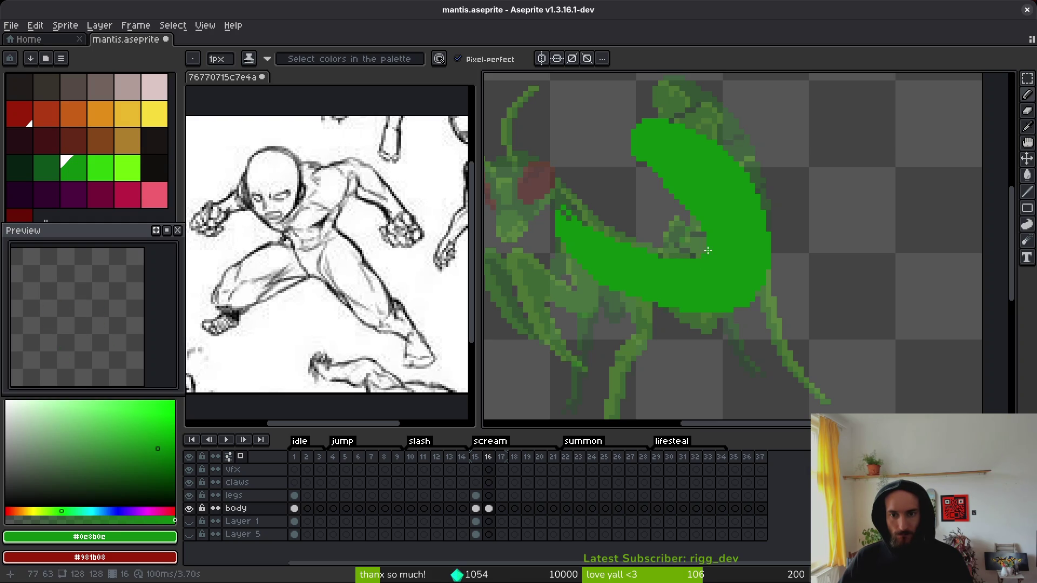
scroll(680, 261, "up", 2)
scroll(664, 280, "down", 1)
scroll(664, 280, "down", 1)
scroll(669, 308, "up", 1)
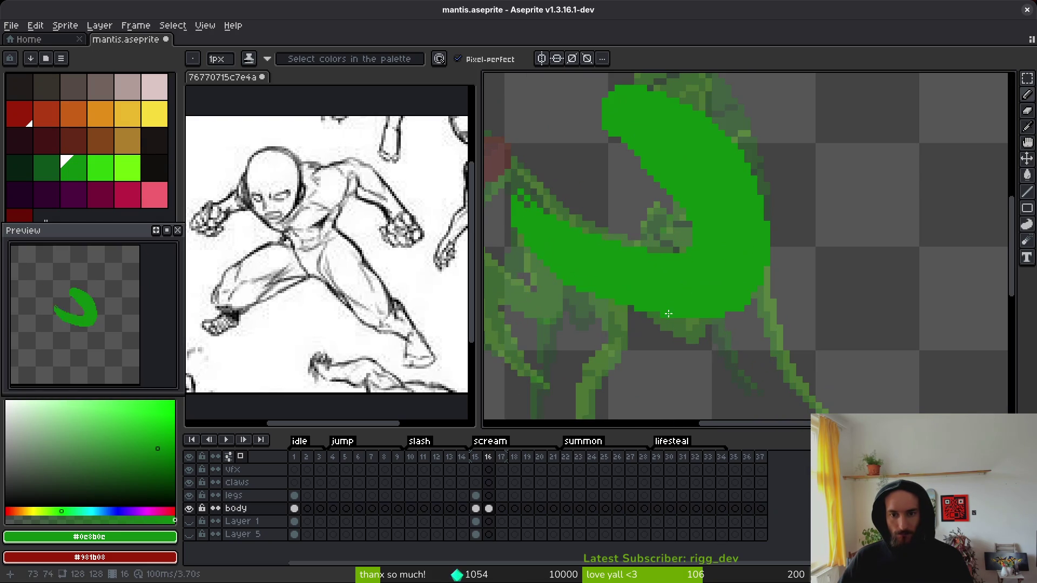
scroll(754, 295, "up", 3)
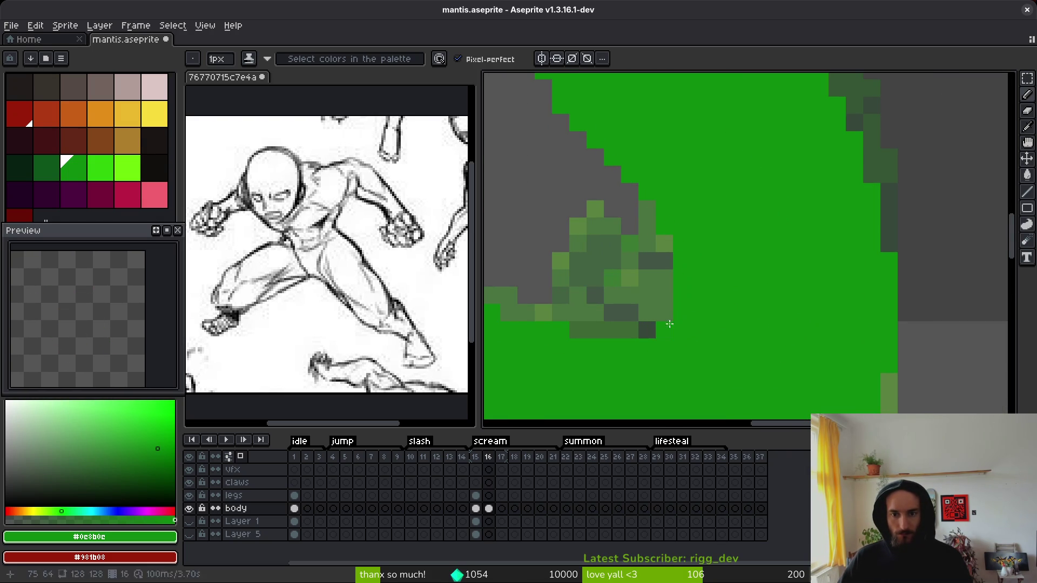
scroll(716, 326, "down", 2)
scroll(711, 320, "up", 2)
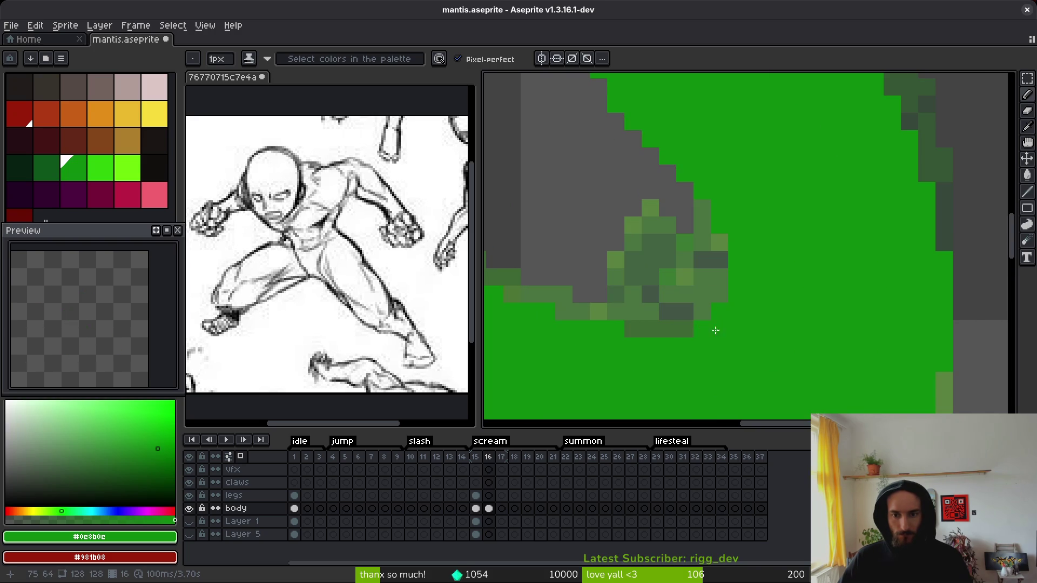
scroll(765, 317, "down", 4)
key("ctrl+z")
key("ctrl+y")
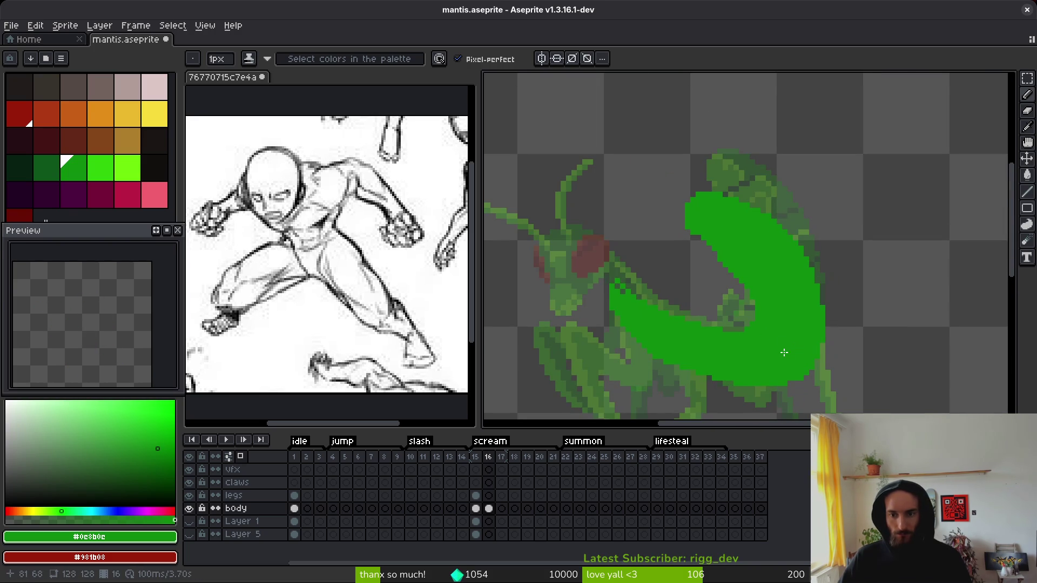
scroll(782, 351, "up", 3)
scroll(720, 276, "down", 1)
scroll(724, 286, "down", 3)
key("e")
scroll(642, 182, "up", 3)
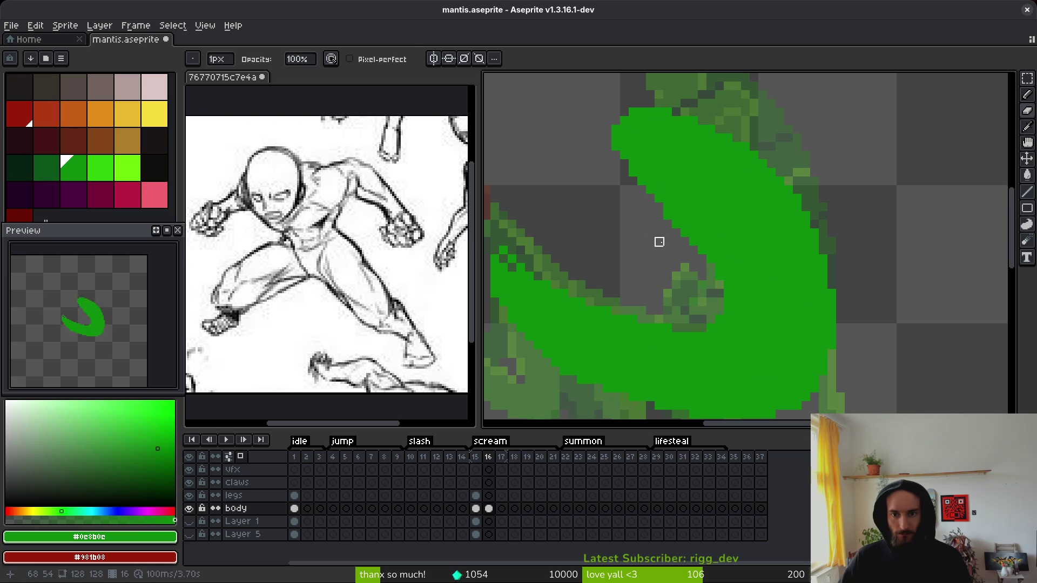
key("b")
key("e")
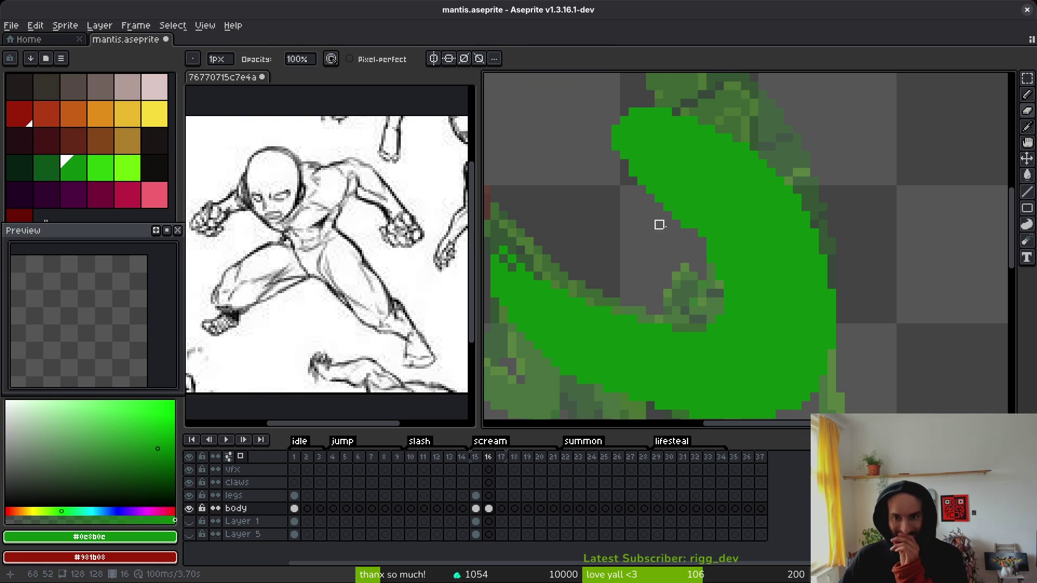
key("b")
scroll(712, 259, "up", 1)
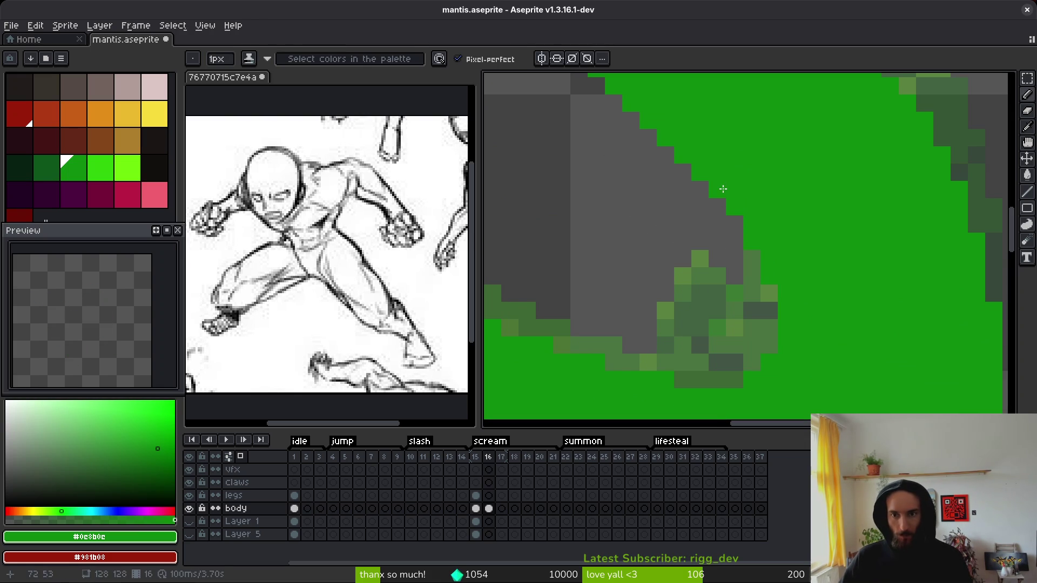
scroll(722, 185, "down", 3)
scroll(787, 251, "up", 3)
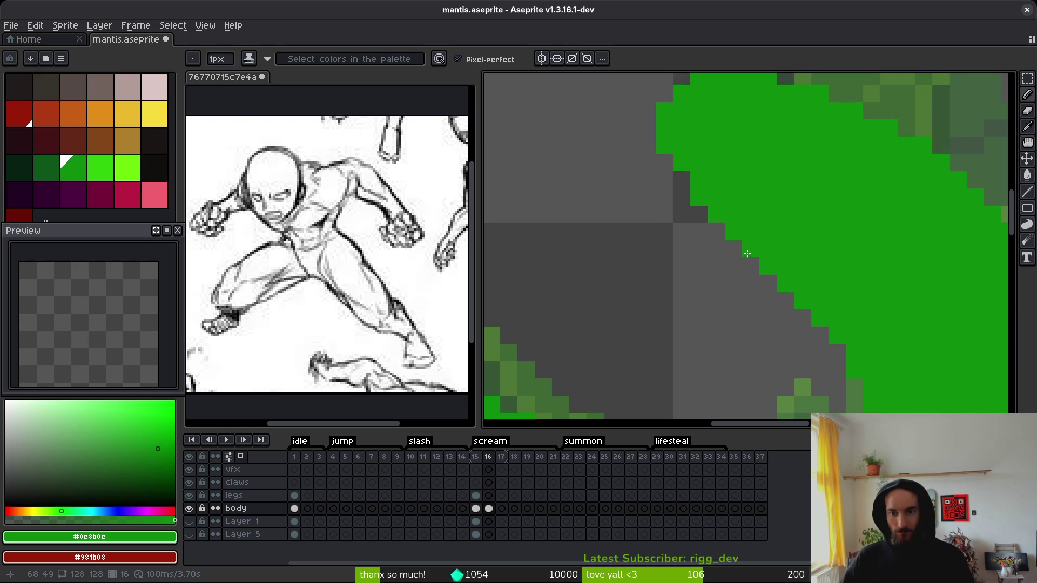
mouse_move(754, 264)
left_mouse_down()
mouse_move(707, 221)
mouse_move(704, 189)
left_mouse_up()
Step: Erase and redraw stray pixels along the crescent's outer edge
scroll(752, 241, "down", 5)
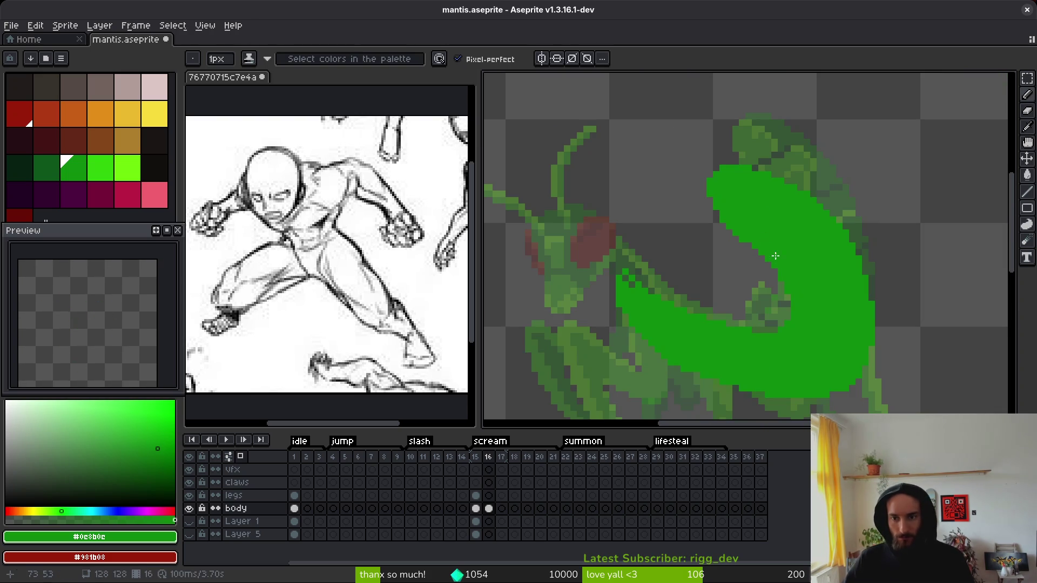
scroll(769, 280, "right", 2)
scroll(769, 280, "down", 2)
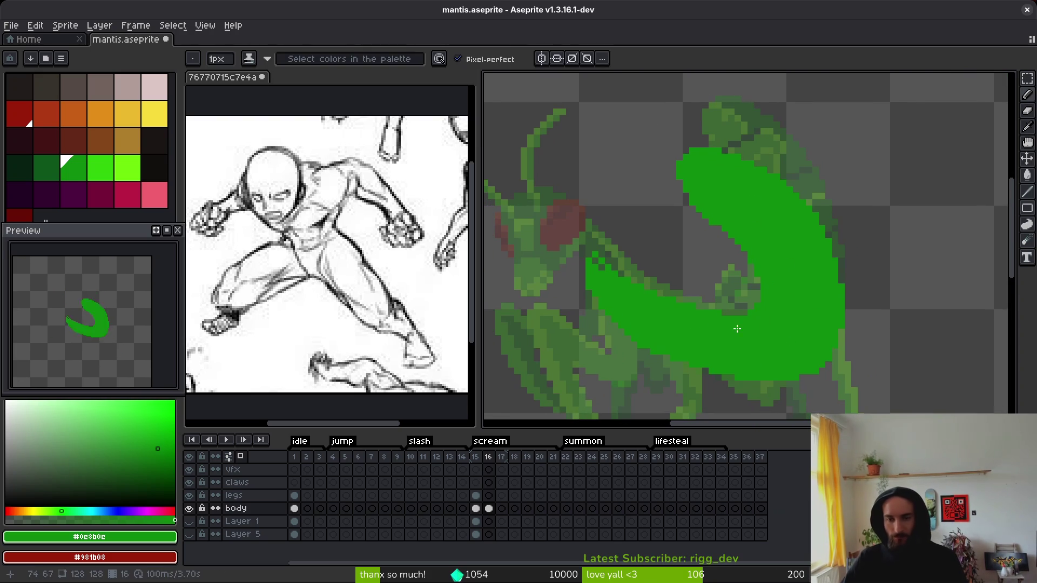
scroll(788, 341, "up", 1)
scroll(648, 286, "up", 6)
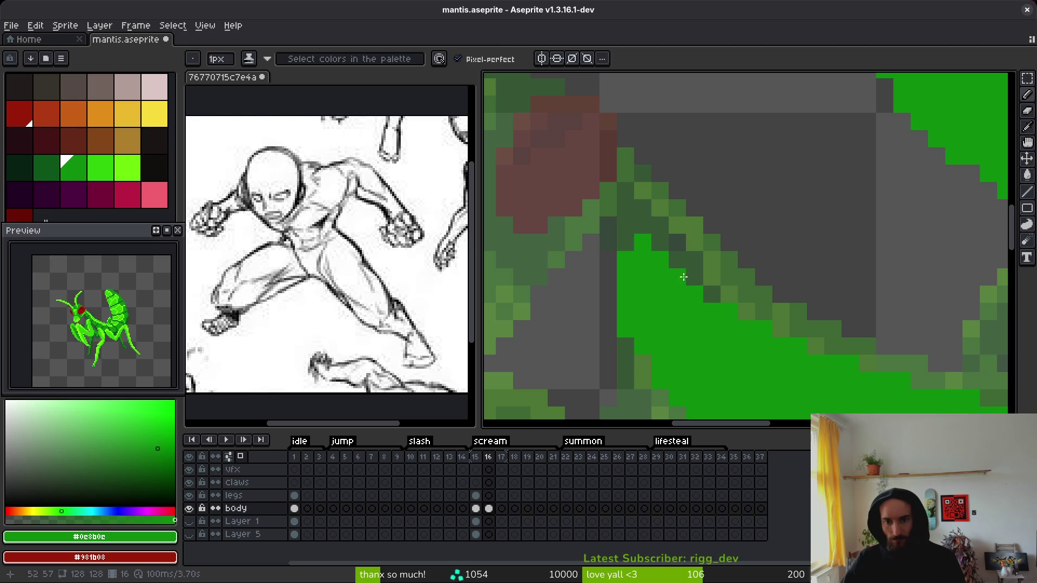
key("e")
key("b")
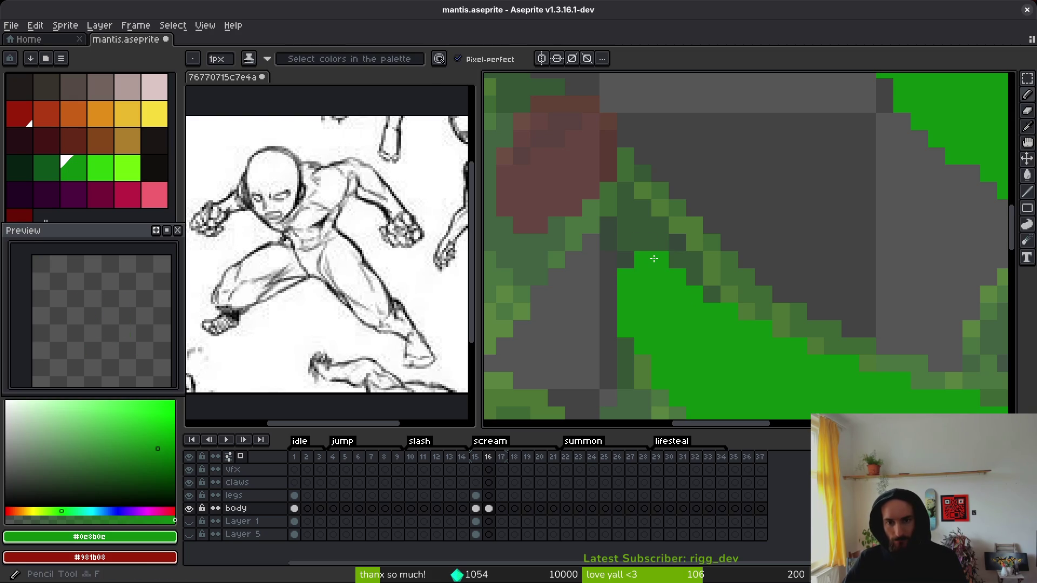
scroll(656, 285, "down", 3)
scroll(630, 248, "up", 3)
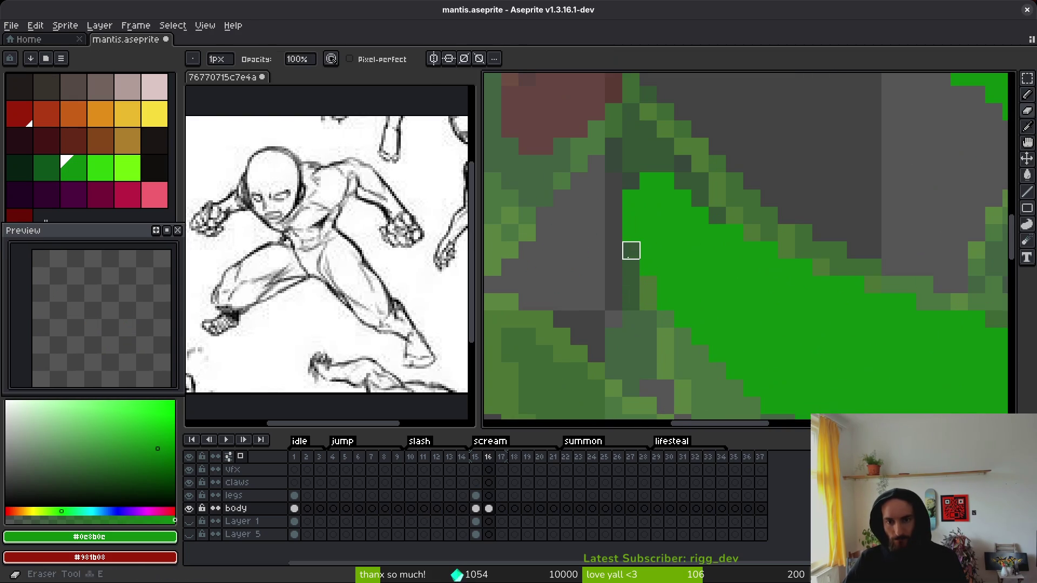
scroll(704, 282, "down", 3)
scroll(721, 303, "up", 3)
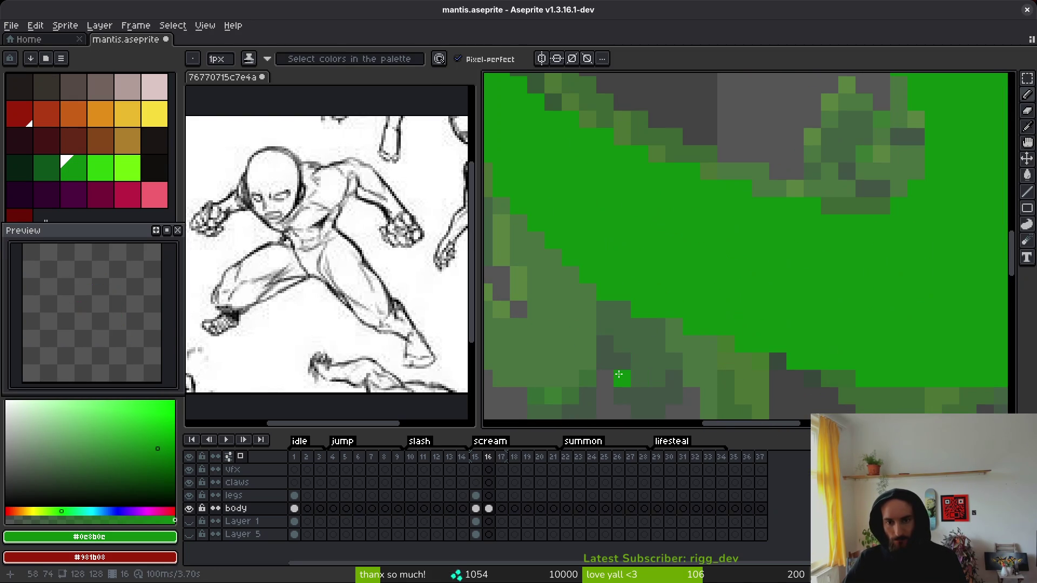
key("e")
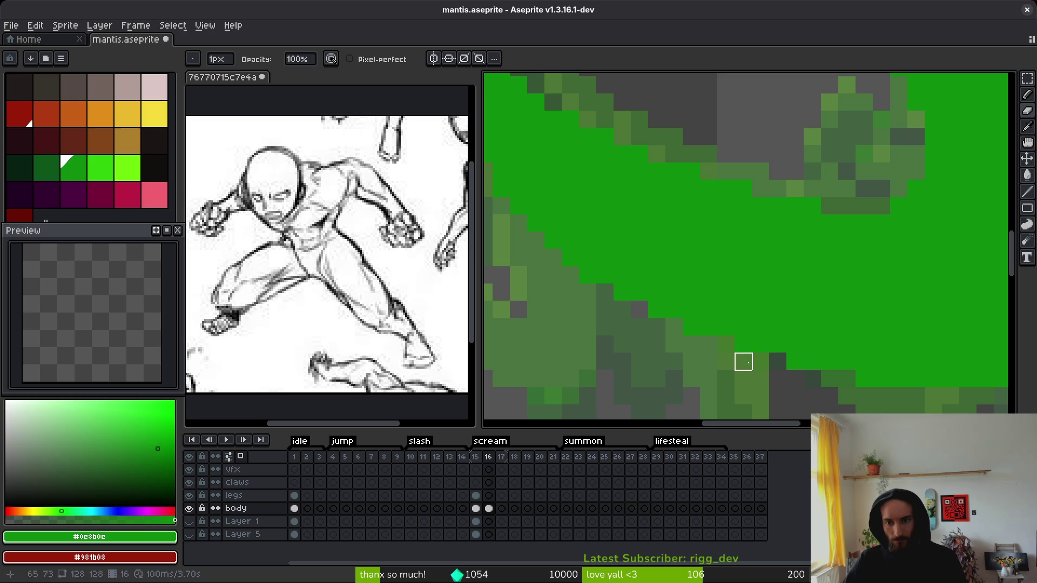
scroll(736, 306, "down", 2)
scroll(702, 291, "right", 4)
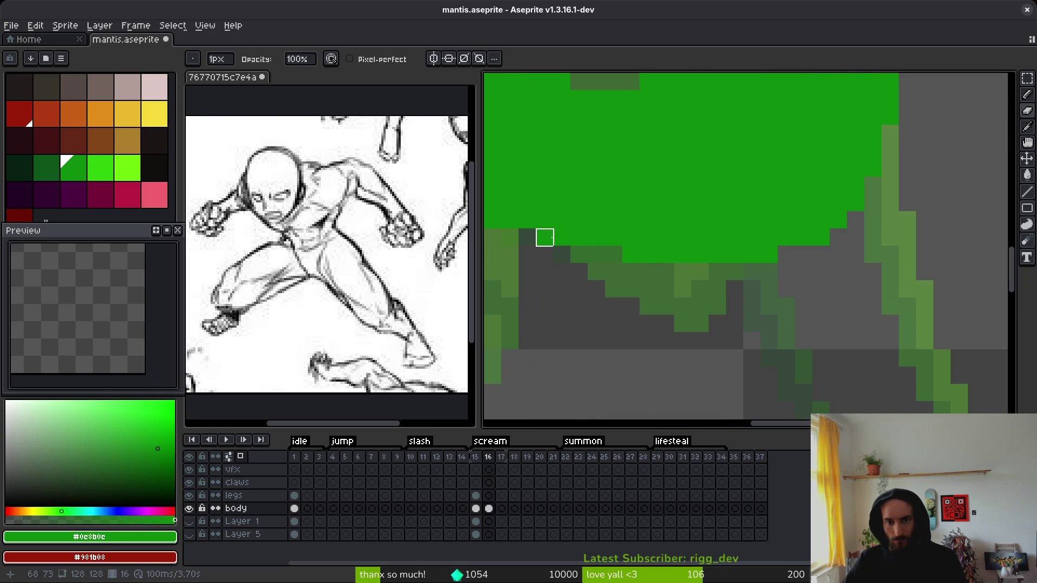
scroll(804, 300, "up", 2)
scroll(804, 301, "left", 1)
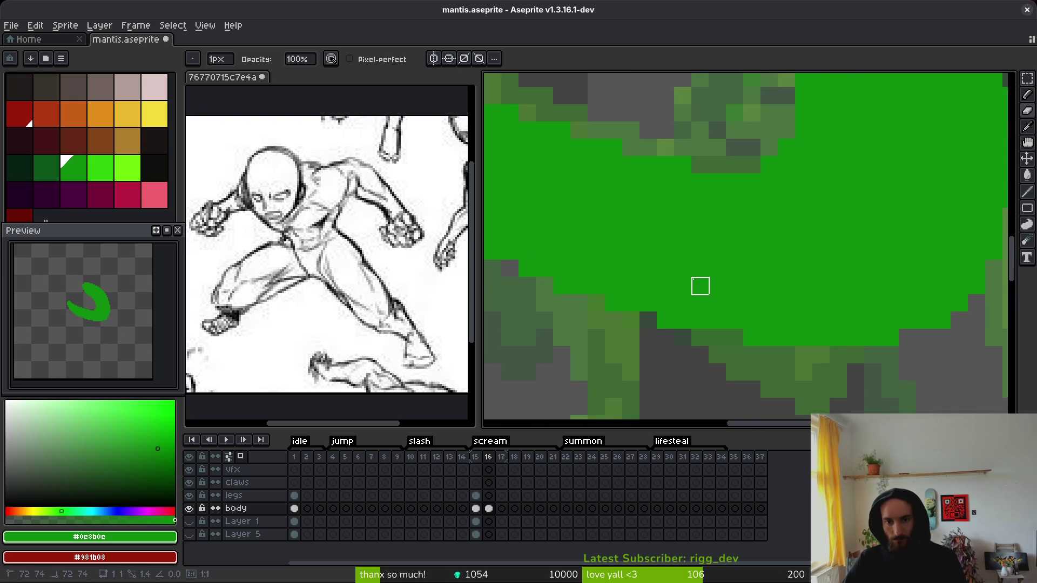
scroll(698, 266, "down", 1)
scroll(698, 266, "right", 1)
key("b")
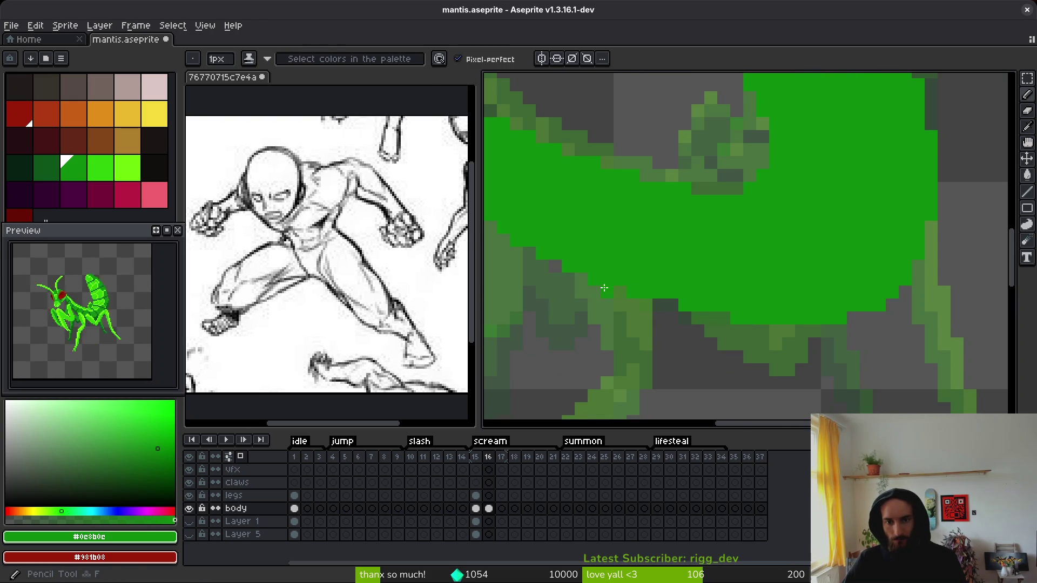
scroll(809, 310, "right", 1)
left_click(838, 324)
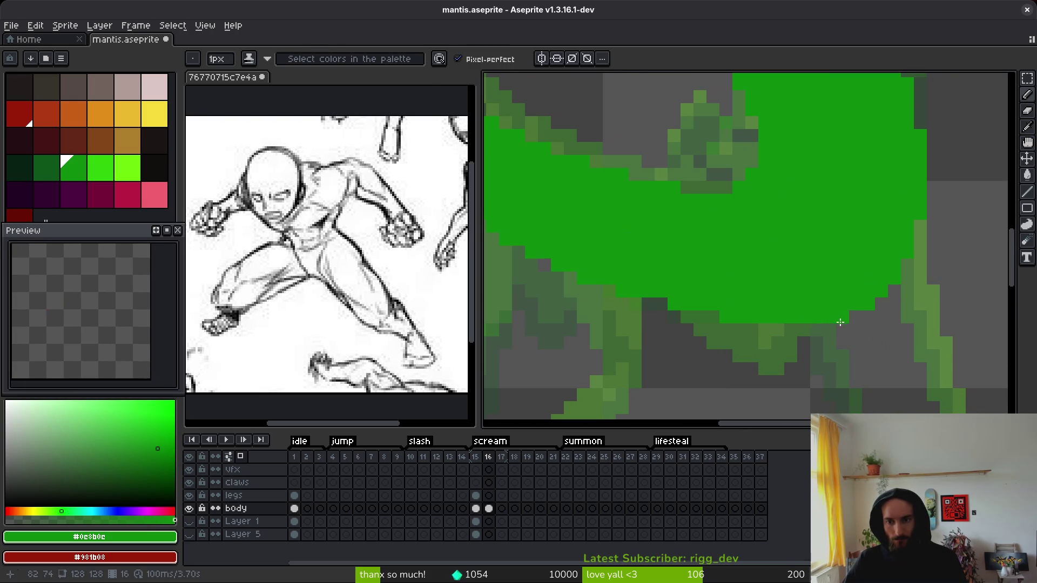
Step: Draw the top edge of a new green limb extending from the crescent
scroll(809, 302, "down", 2)
scroll(756, 256, "up", 2)
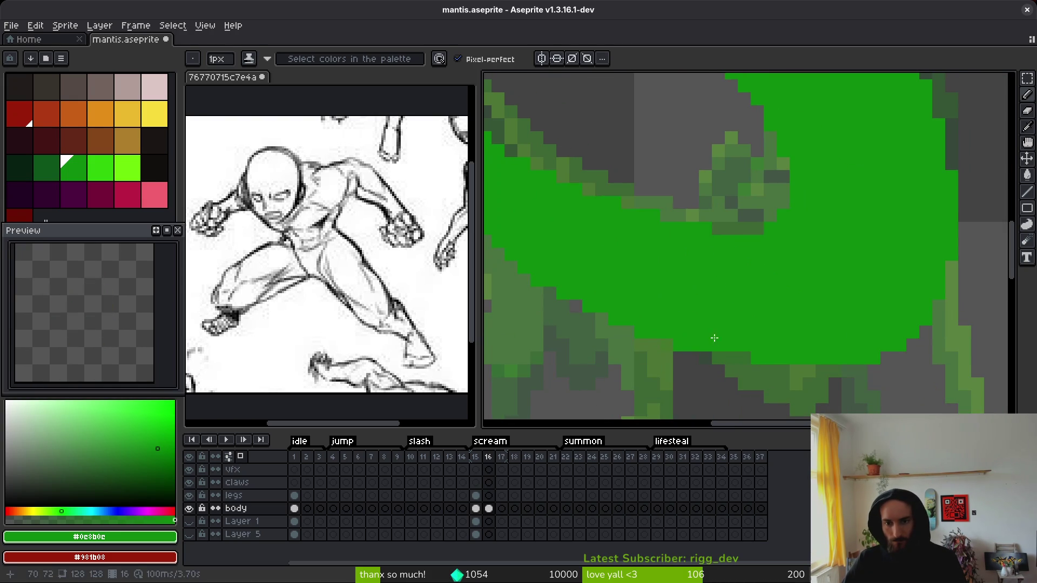
scroll(683, 345, "down", 2)
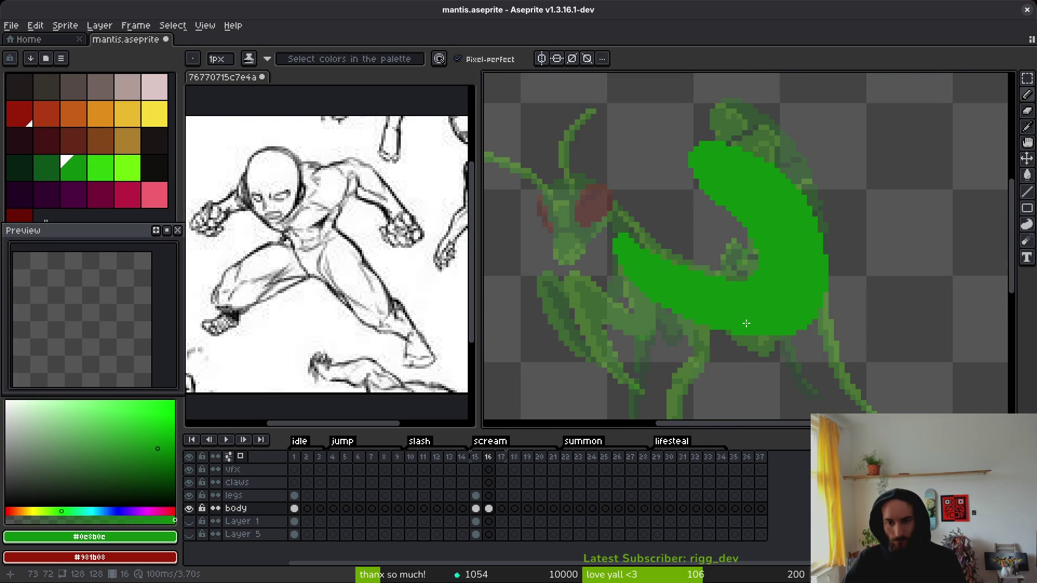
scroll(775, 331, "up", 2)
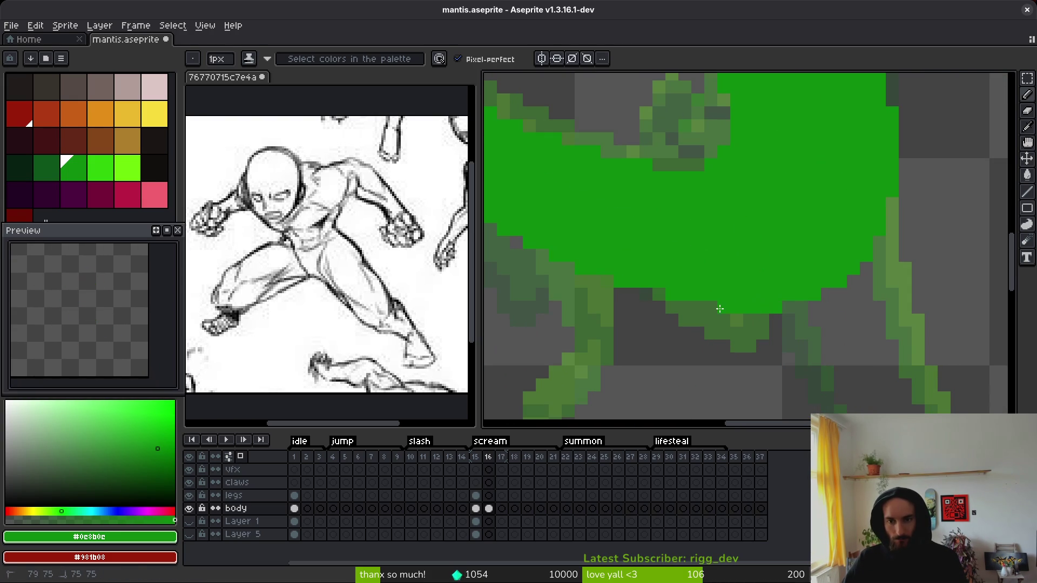
scroll(717, 297, "down", 1)
scroll(717, 294, "up", 1)
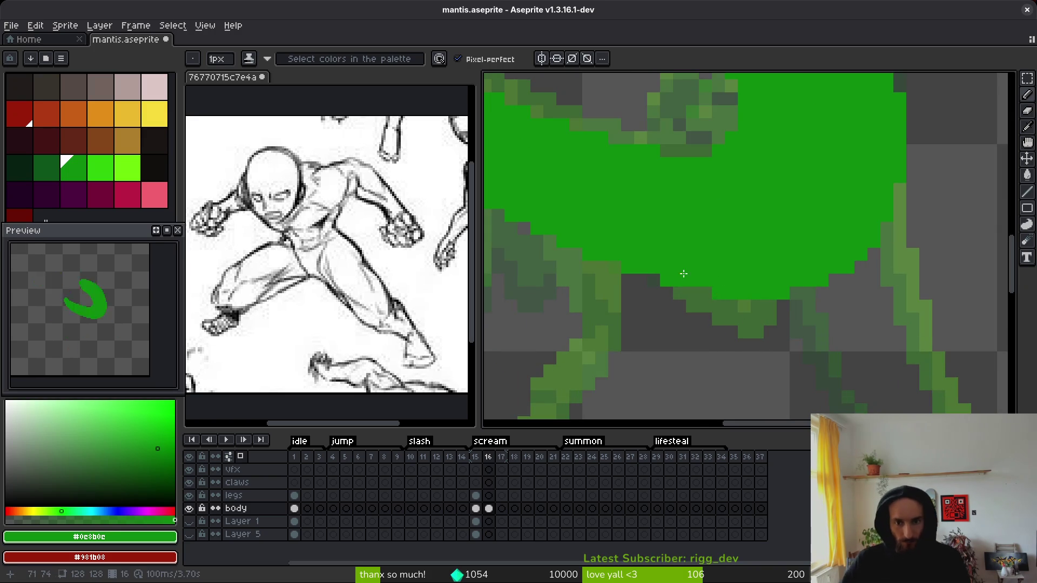
scroll(680, 279, "down", 2)
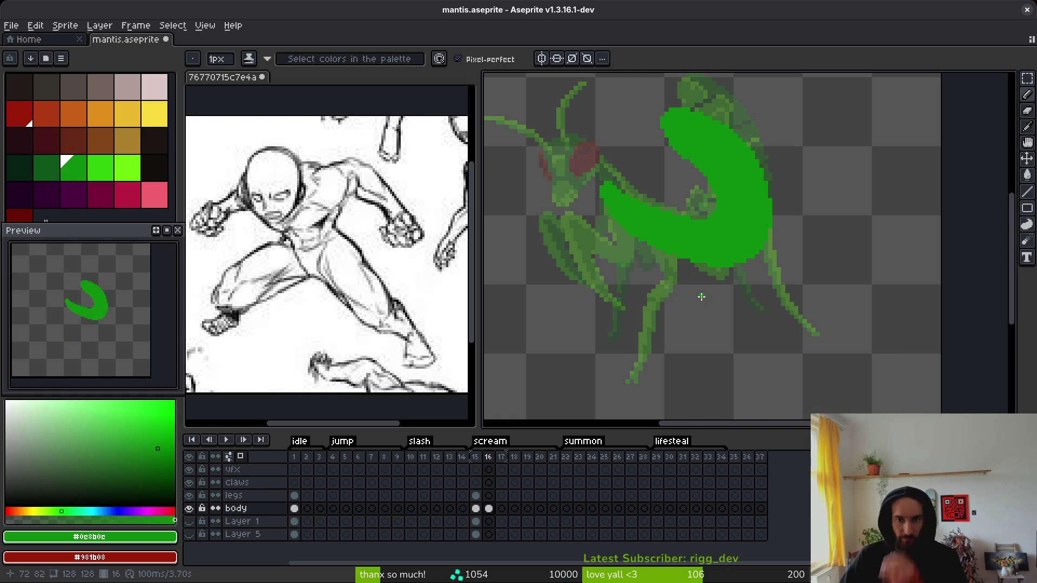
scroll(718, 284, "up", 2)
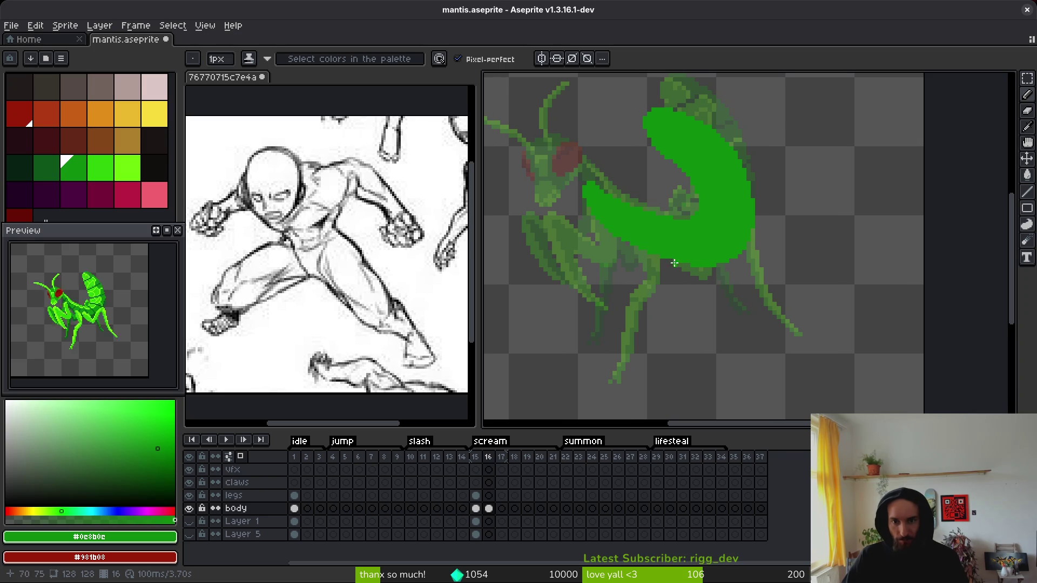
scroll(721, 307, "up", 3)
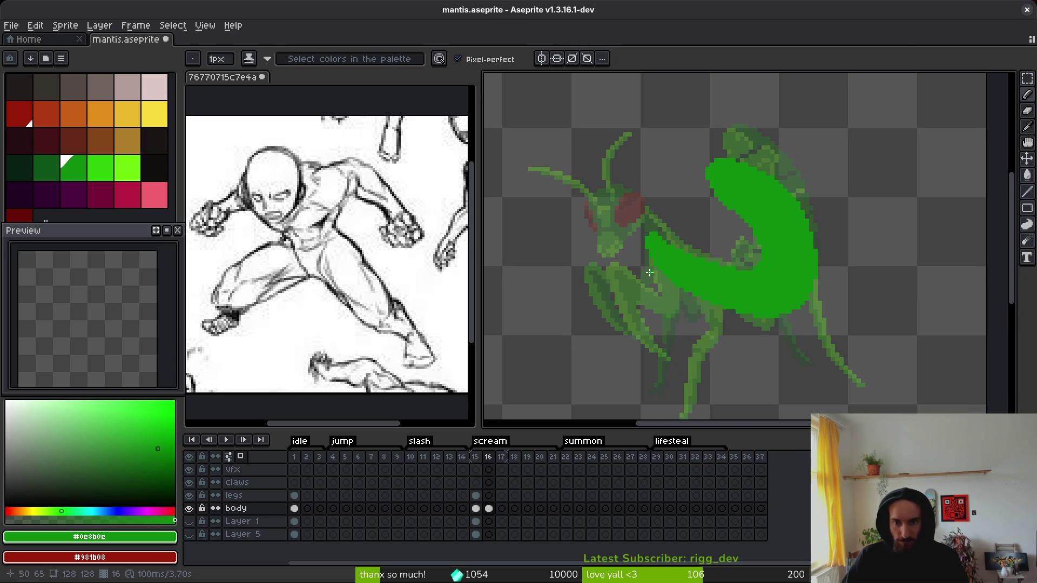
scroll(647, 260, "up", 1)
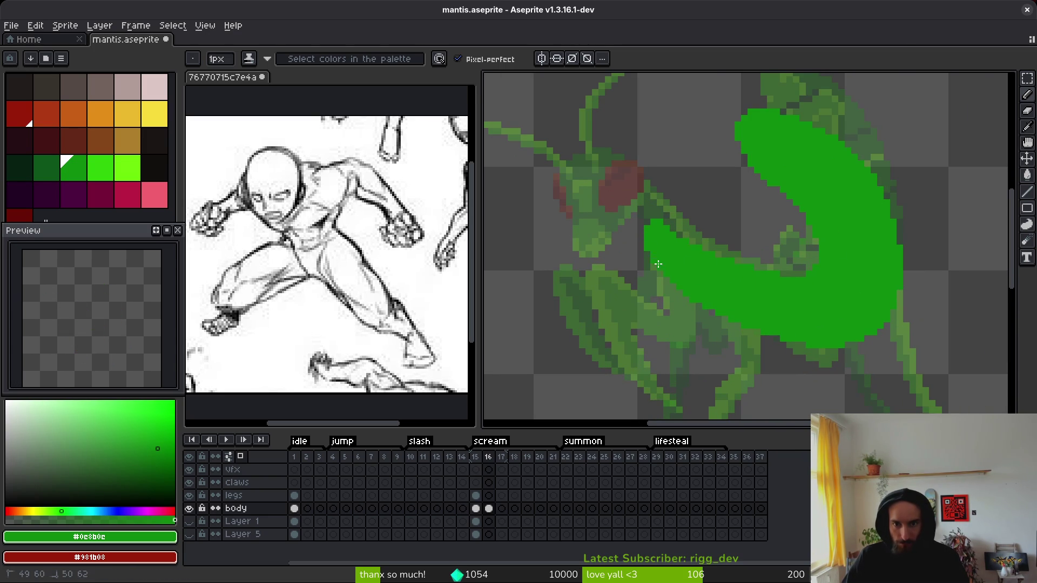
mouse_move(681, 318)
left_mouse_down()
mouse_move(558, 294)
mouse_move(538, 399)
mouse_move(589, 323)
mouse_move(711, 339)
mouse_move(634, 265)
mouse_move(827, 298)
left_mouse_up()
Step: Outline the limb running down-left from the crescent and bucket-fill it solid green
left_click_drag(811, 248, 837, 299)
mouse_move(714, 286)
left_mouse_down()
mouse_move(680, 392)
mouse_move(681, 366)
left_mouse_up()
key("g")
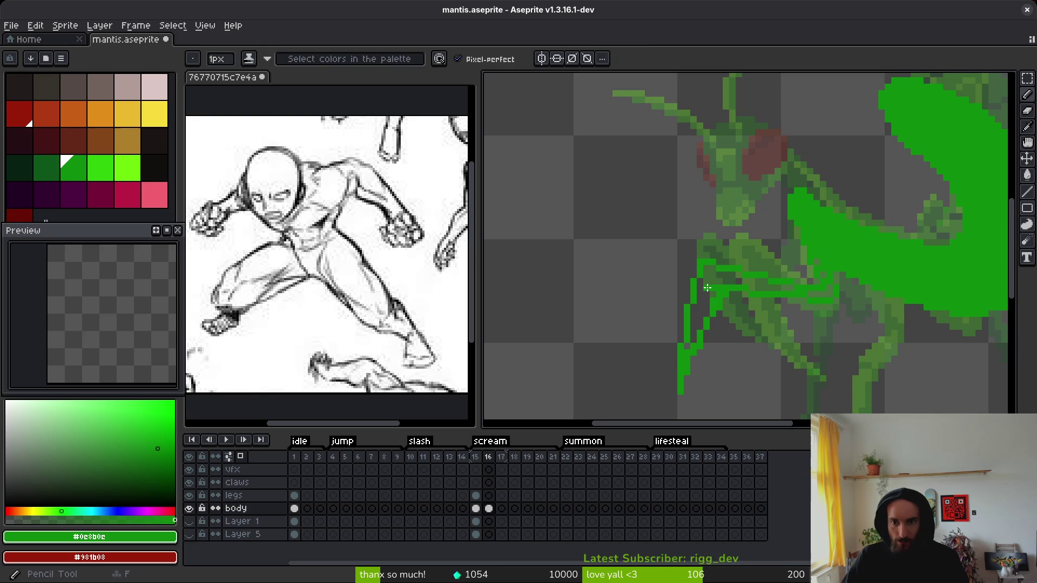
left_click(706, 286)
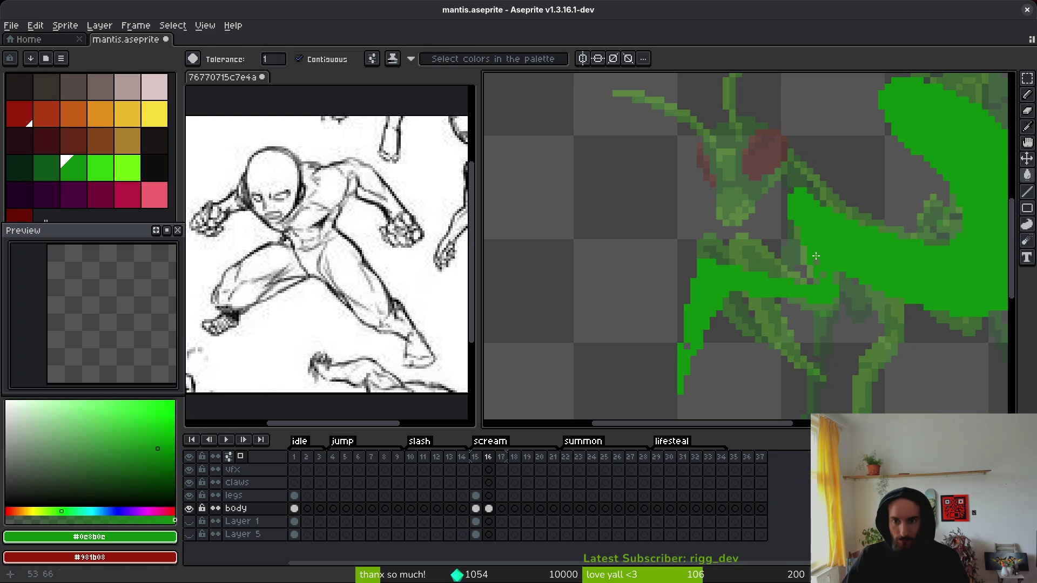
key("b")
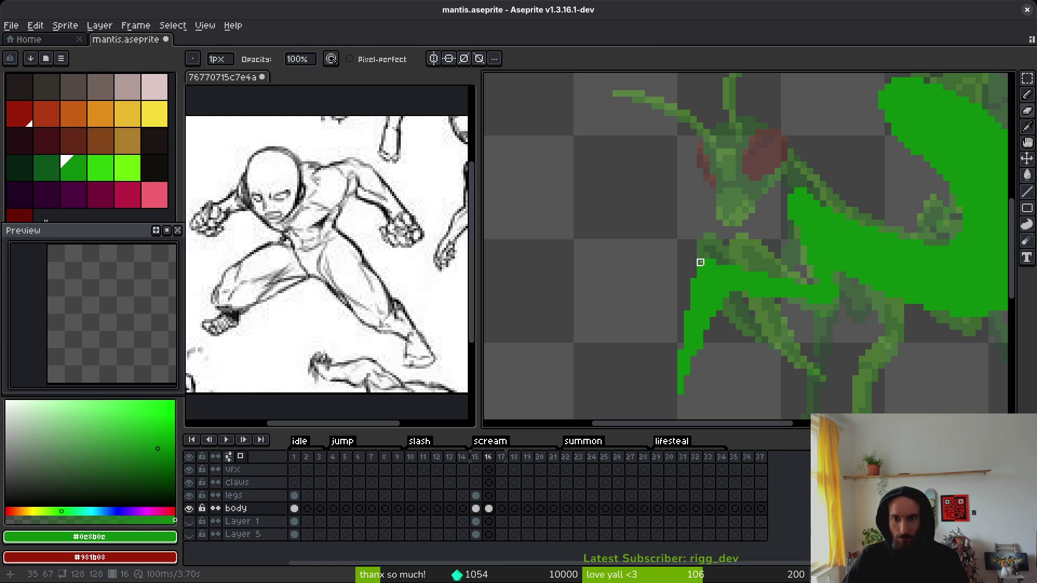
scroll(696, 259, "down", 3)
scroll(696, 259, "right", 3)
scroll(671, 258, "down", 3)
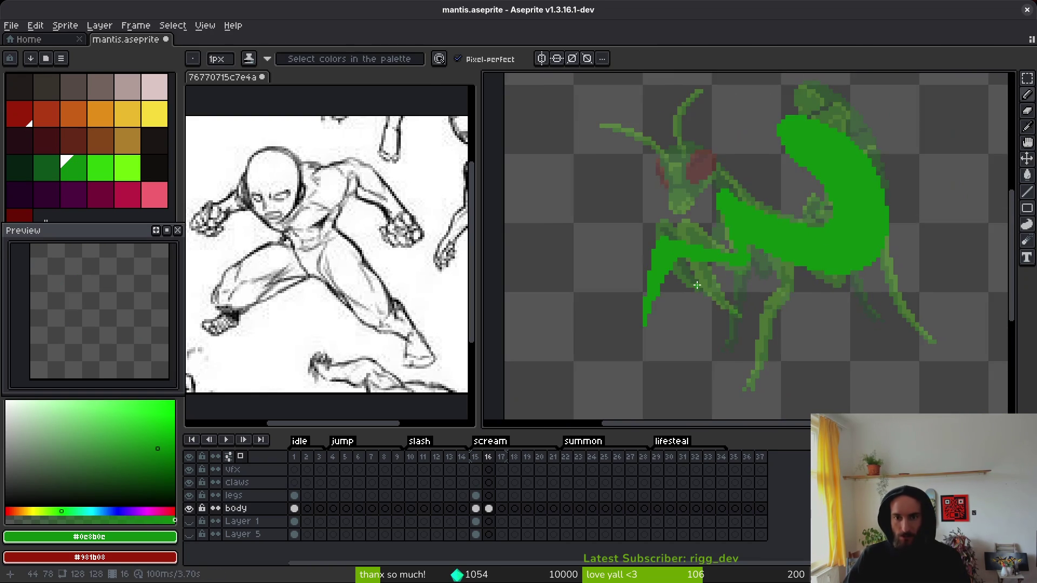
scroll(672, 259, "up", 5)
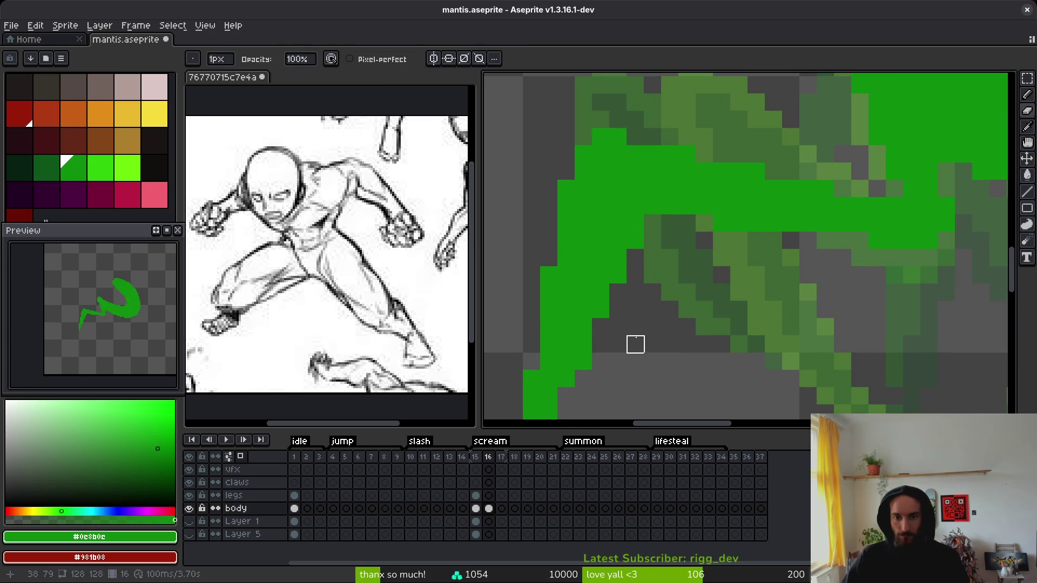
scroll(658, 340, "down", 4)
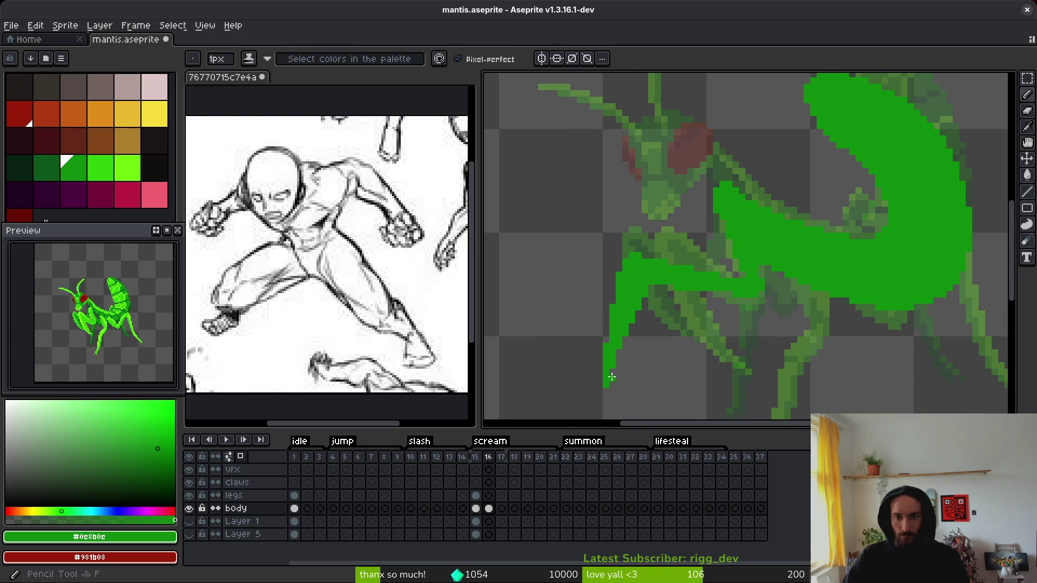
scroll(667, 332, "down", 2)
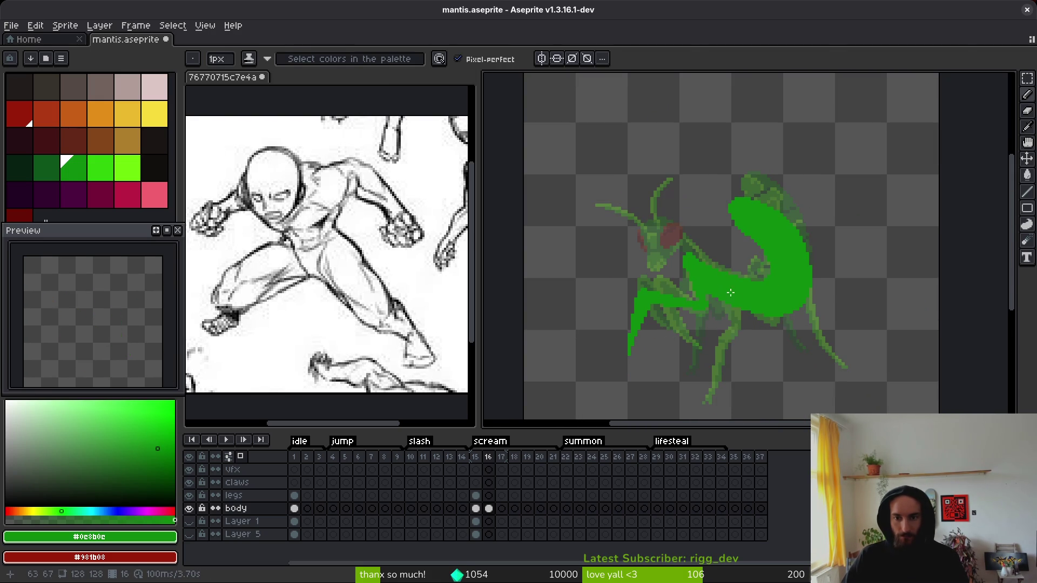
scroll(719, 283, "up", 2)
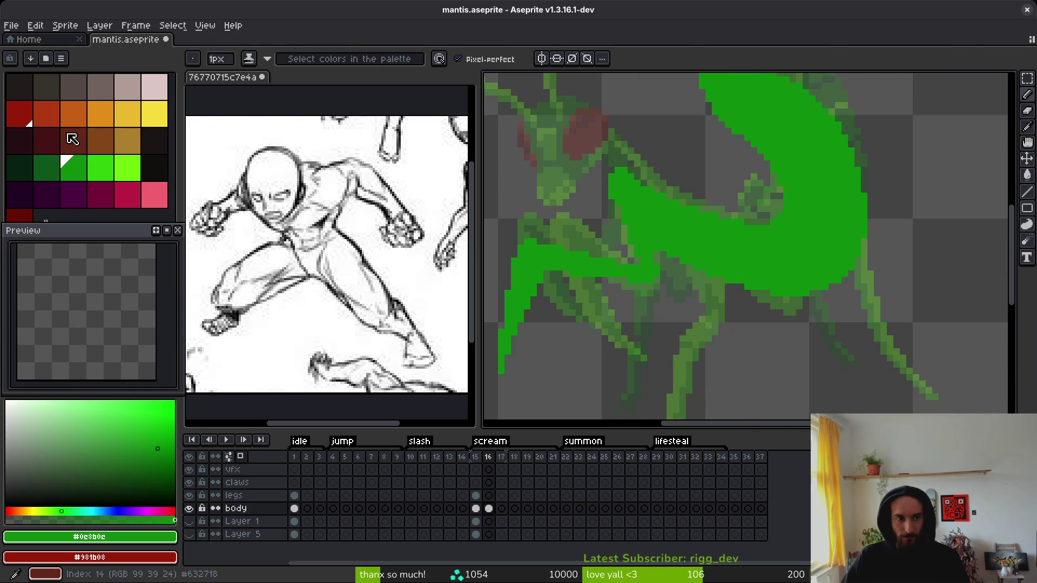
Step: Draw bright green highlights across the body, down-left along the leg and up the leg
left_click(47, 168)
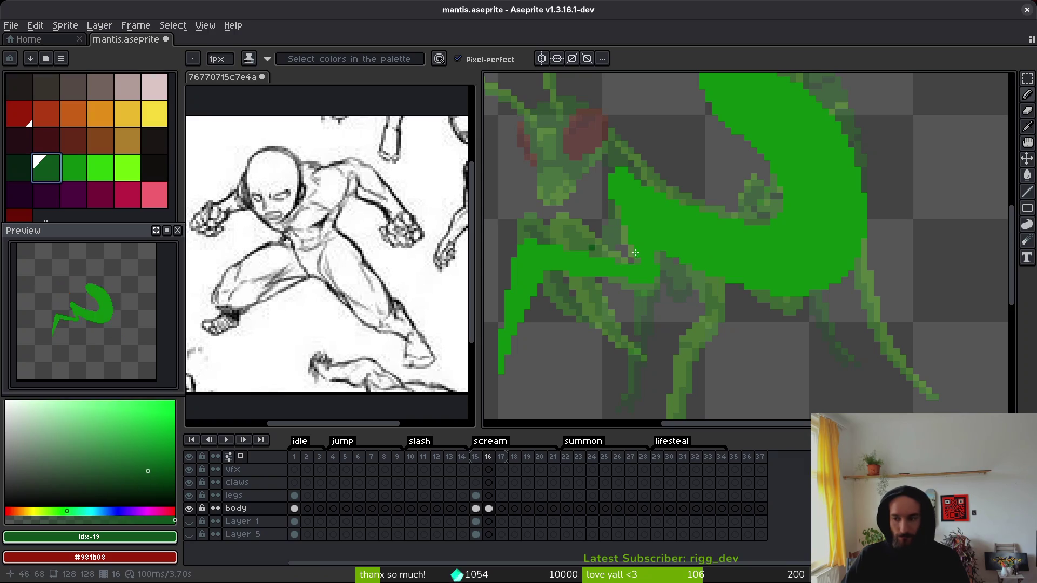
left_click(108, 174)
mouse_move(655, 223)
left_mouse_down()
mouse_move(724, 281)
mouse_move(663, 242)
left_mouse_up()
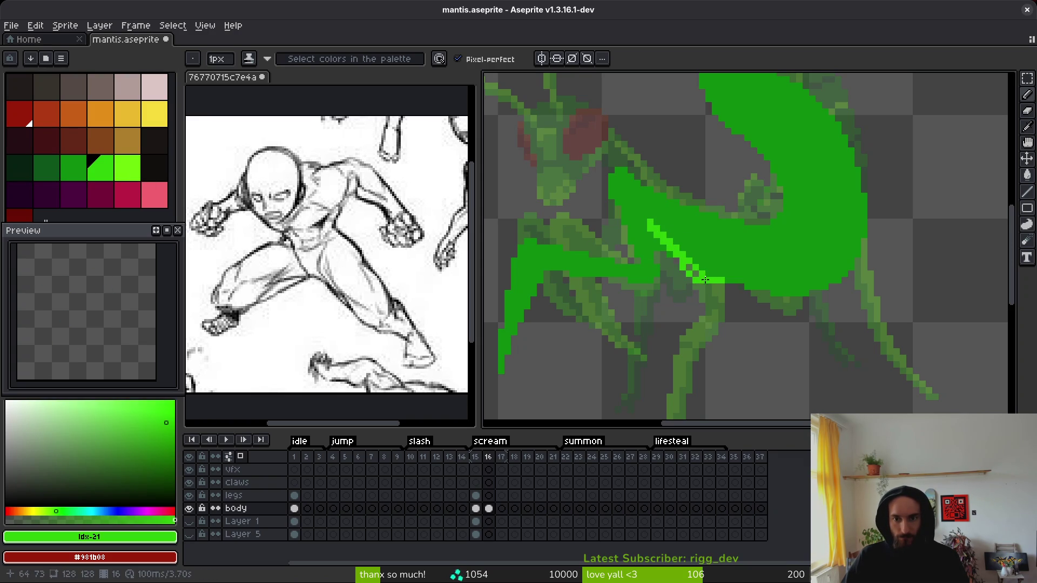
mouse_move(711, 280)
left_mouse_down()
mouse_move(705, 327)
mouse_move(740, 245)
mouse_move(731, 254)
mouse_move(821, 341)
left_mouse_up()
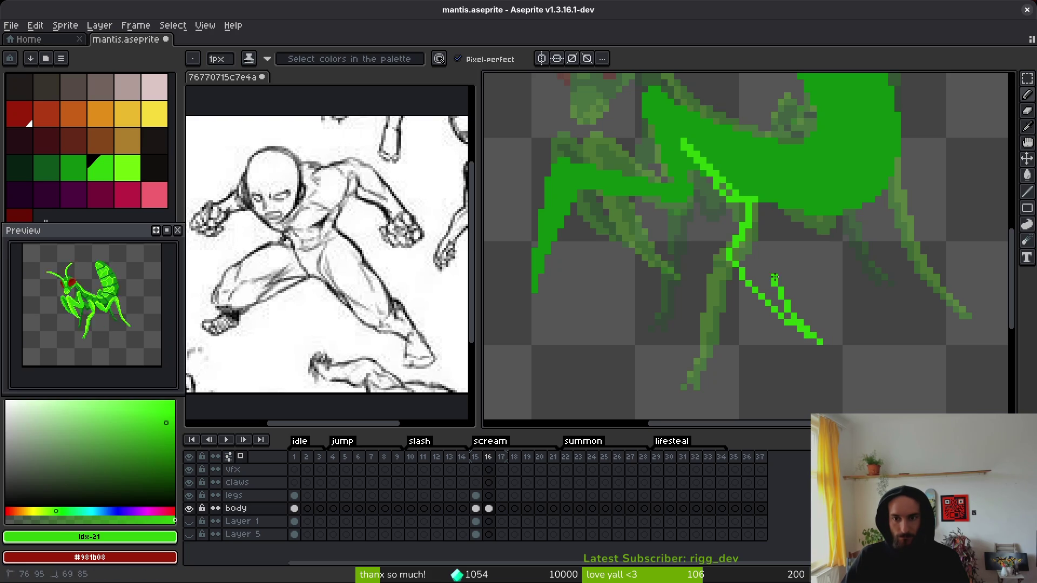
mouse_move(755, 254)
left_mouse_down()
mouse_move(772, 197)
mouse_move(752, 222)
left_mouse_up()
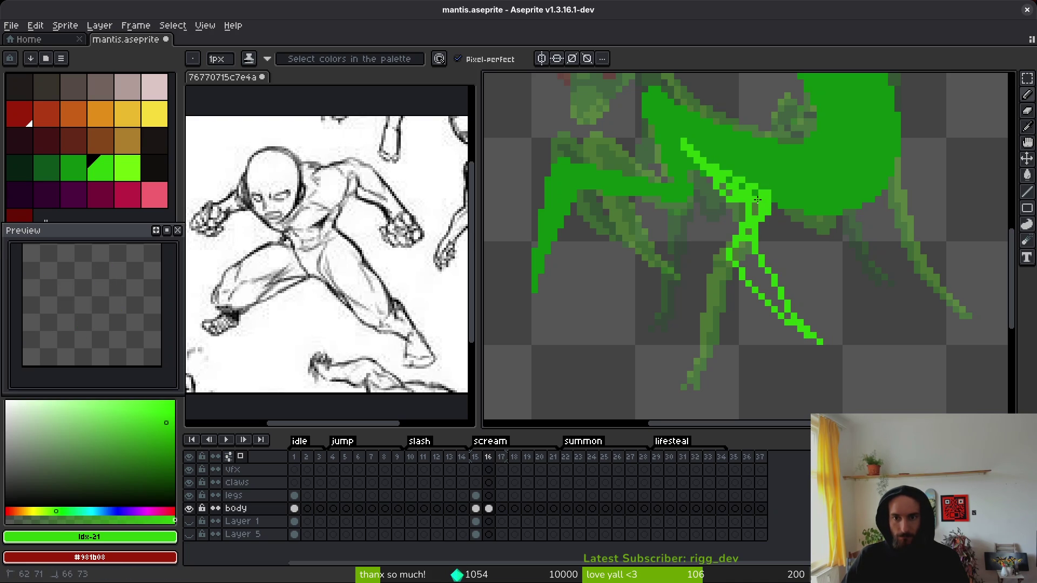
Step: Thicken the bright green highlight line and fill the dark gaps in the leg
scroll(725, 187, "up", 3)
mouse_move(664, 140)
left_mouse_down()
mouse_move(782, 234)
mouse_move(767, 241)
left_mouse_up()
left_click(784, 243)
key("e")
key("f")
left_click(801, 244)
left_click(800, 191)
left_click(765, 329)
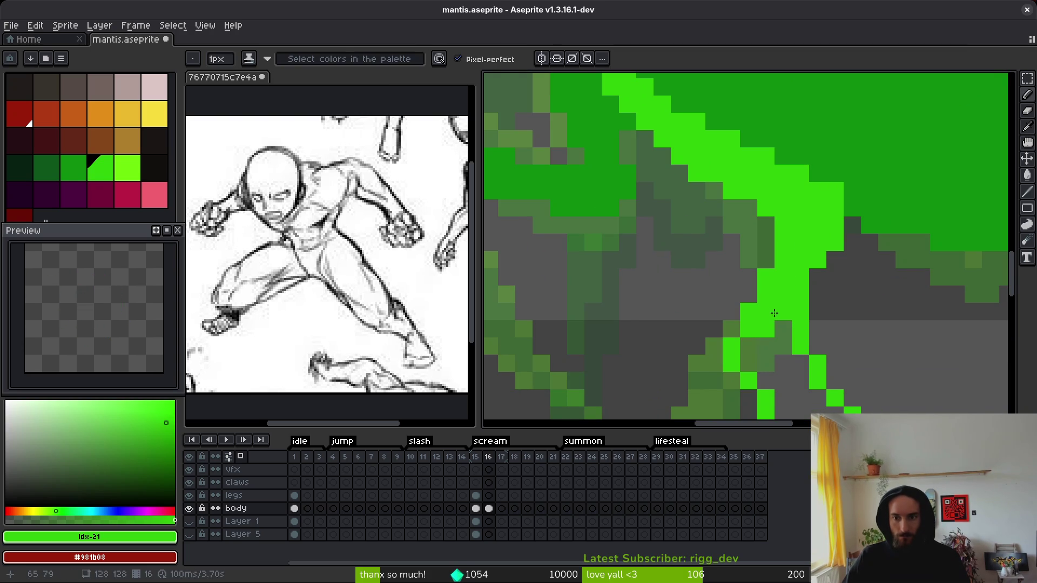
scroll(807, 317, "down", 2)
Step: Choose the darker green swatch idx-19 and return to frame 15
key("w")
key("b")
scroll(807, 317, "down", 4)
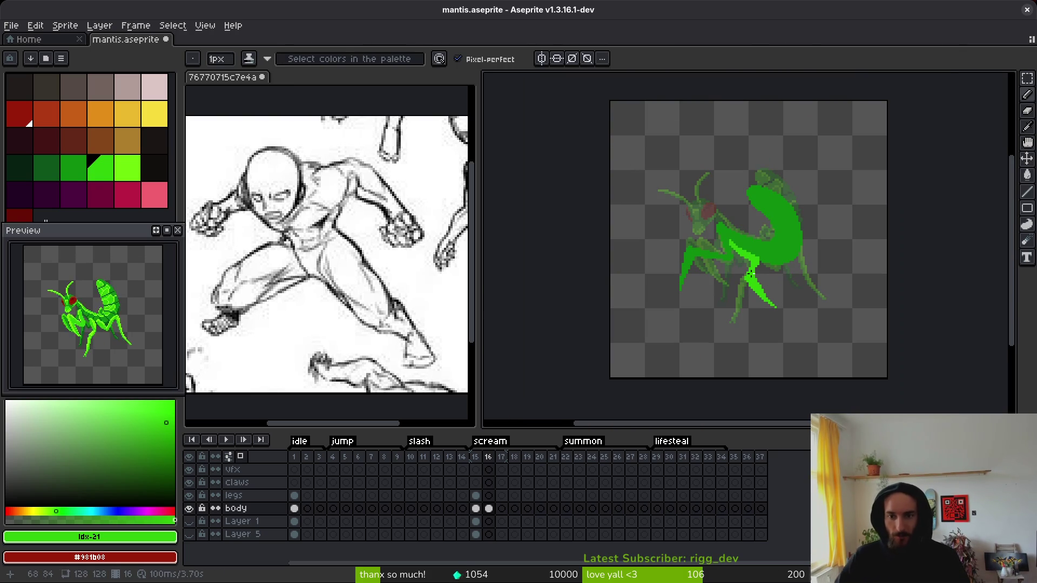
scroll(773, 273, "down", 1)
scroll(767, 267, "up", 1)
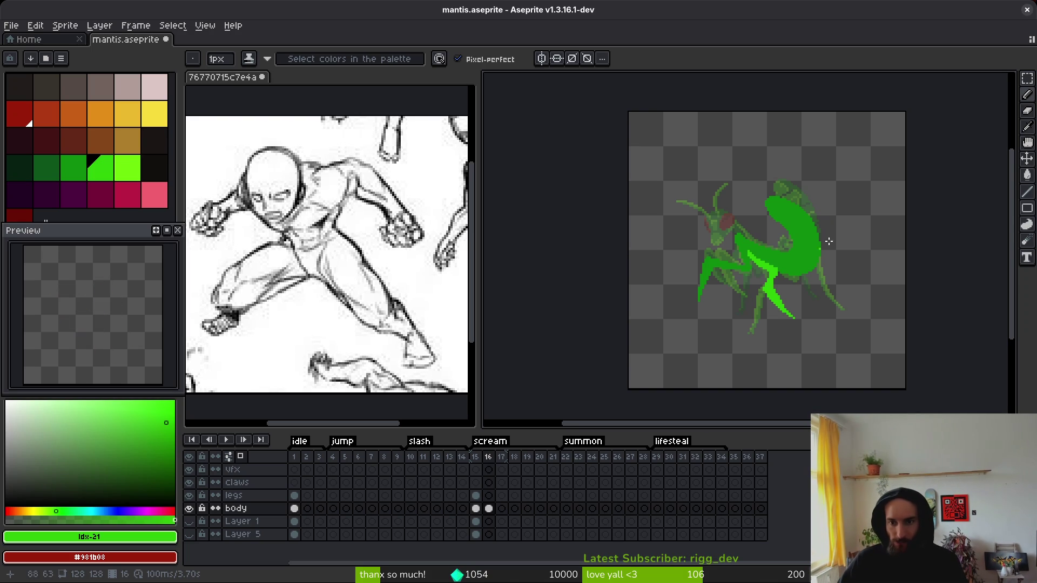
scroll(757, 239, "up", 3)
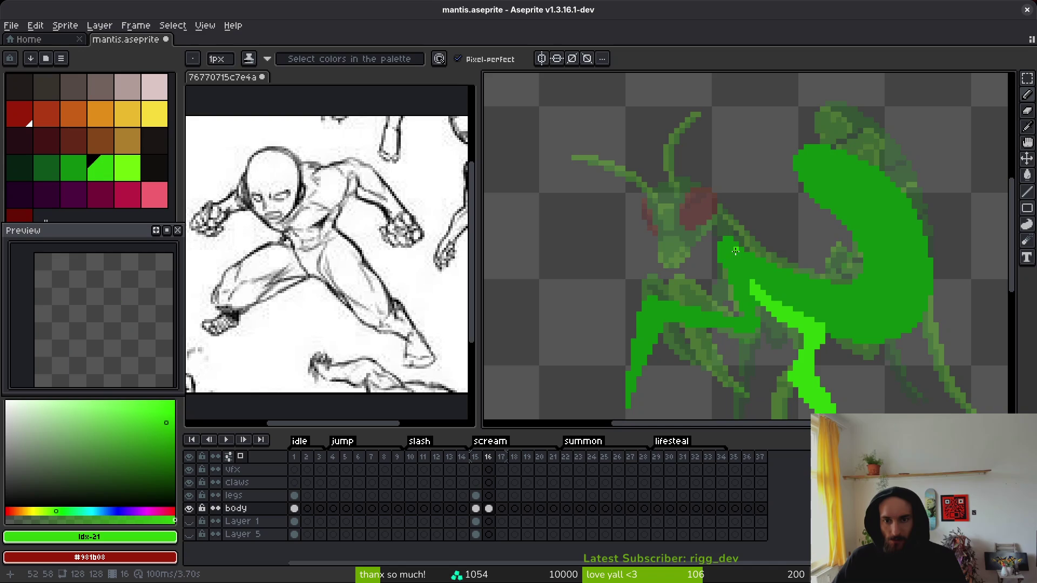
scroll(748, 262, "down", 1)
scroll(748, 267, "up", 2)
left_click(741, 266, "alt")
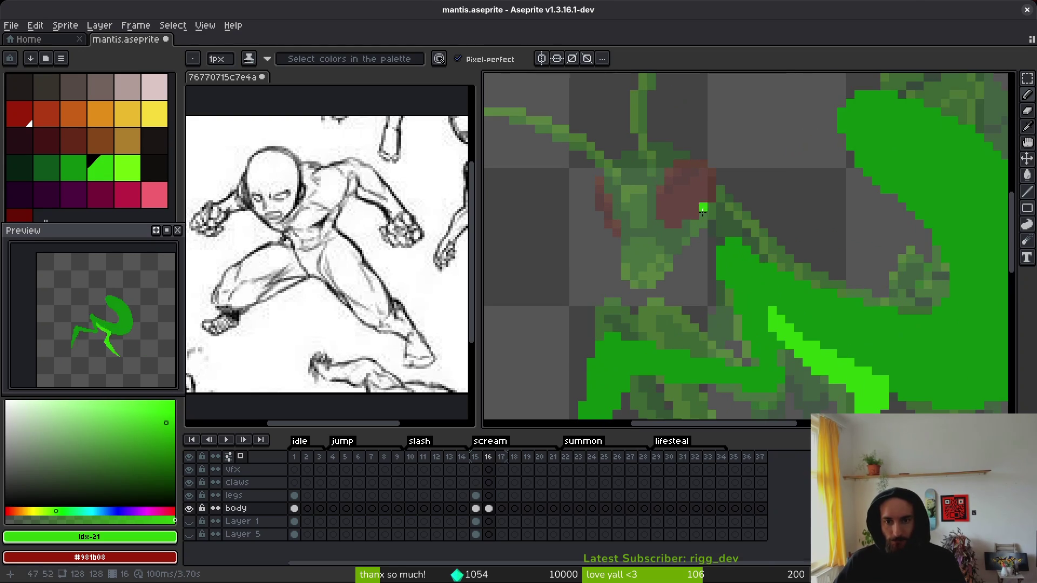
left_click(52, 171)
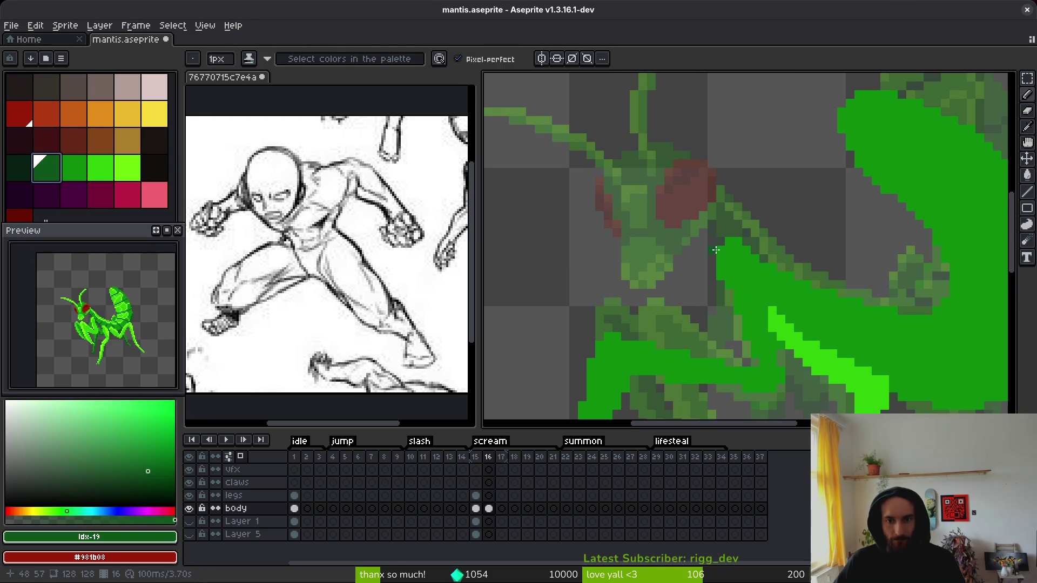
key("Left")
key("q")
scroll(722, 221, "down", 1)
Step: Copy the mantis head from frame 15 and paste it onto frame 16's body, lower-right
mouse_move(752, 173)
left_mouse_down()
mouse_move(649, 171)
mouse_move(664, 268)
mouse_move(729, 238)
mouse_move(752, 178)
left_mouse_up()
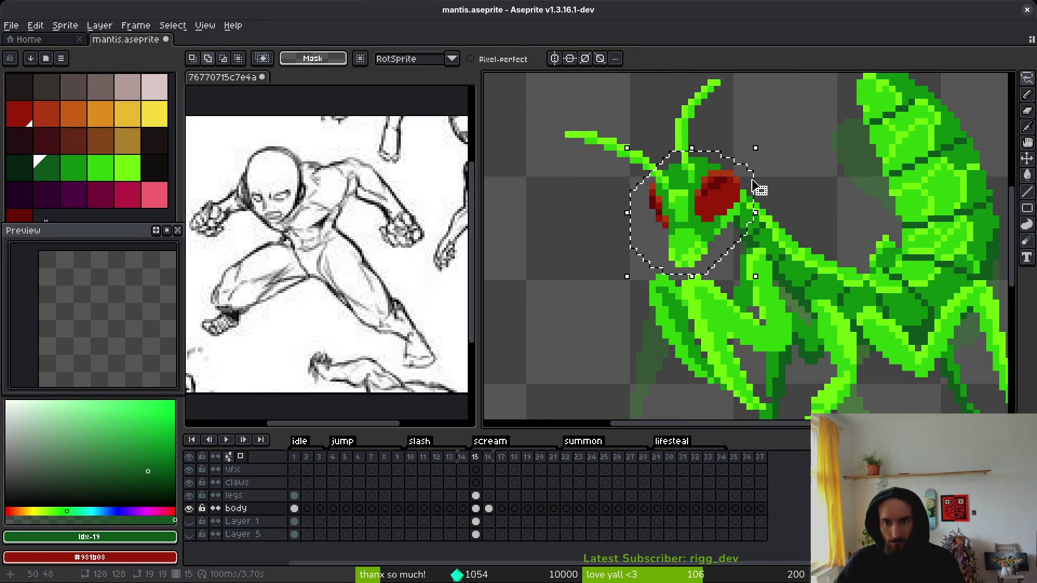
key("ctrl+c")
key("Right")
key("ctrl+v")
left_click_drag(702, 208, 719, 245)
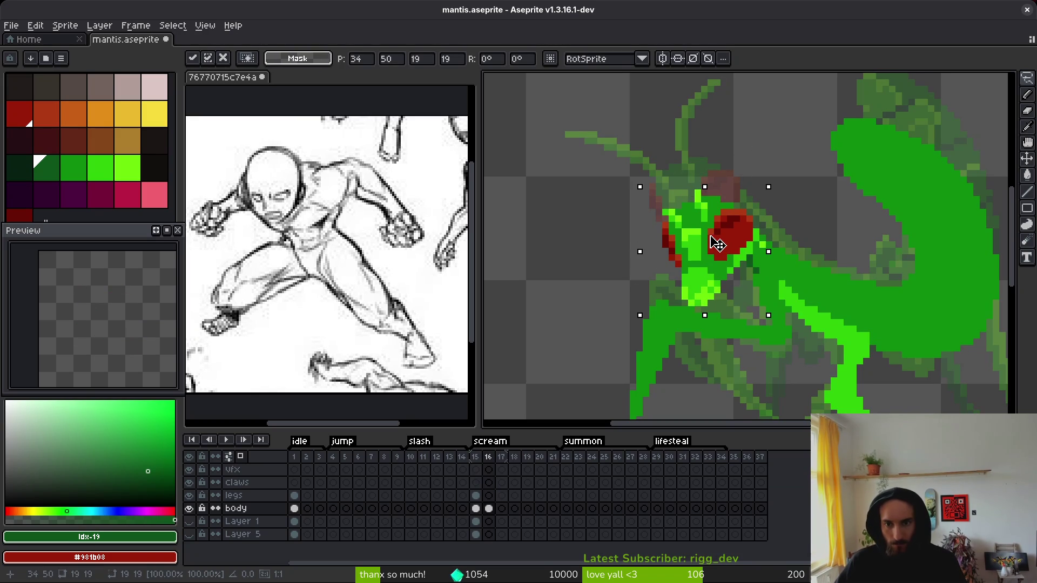
key("Return")
Step: Sample the head's bright green and draw two antennae from the pasted head
scroll(702, 227, "up", 2)
key("b")
left_click(697, 229, "alt")
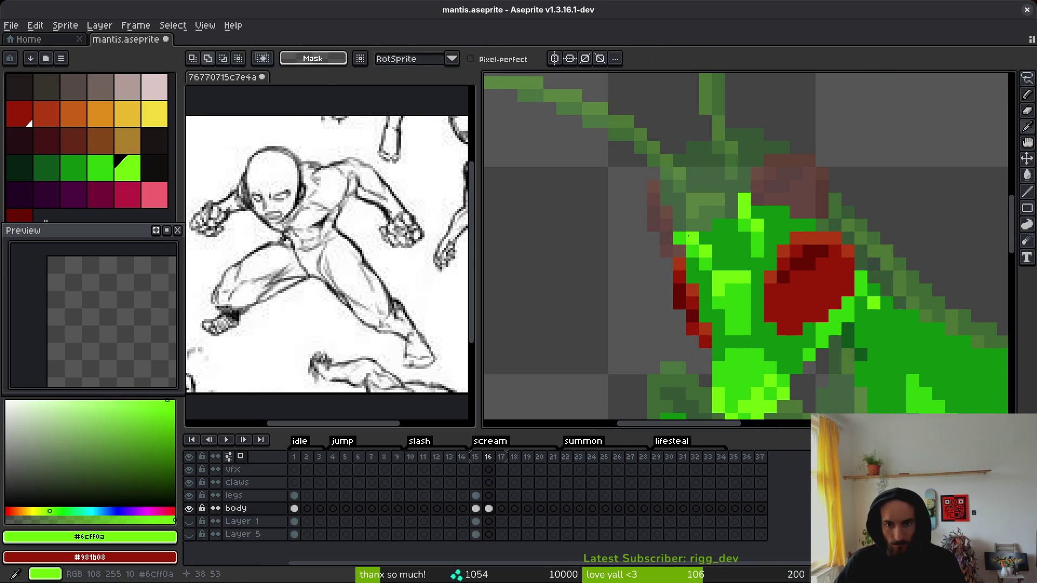
scroll(778, 206, "up", 1)
mouse_move(779, 205)
left_mouse_down()
mouse_move(738, 208)
mouse_move(627, 269)
left_mouse_up()
scroll(702, 270, "down", 1)
left_click_drag(748, 275, 810, 275)
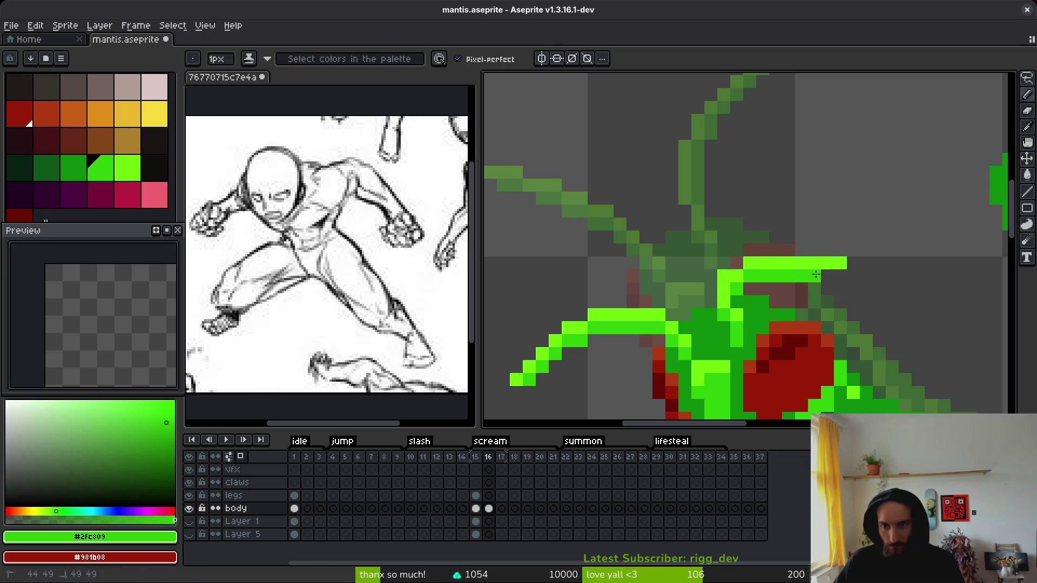
scroll(823, 274, "down", 10)
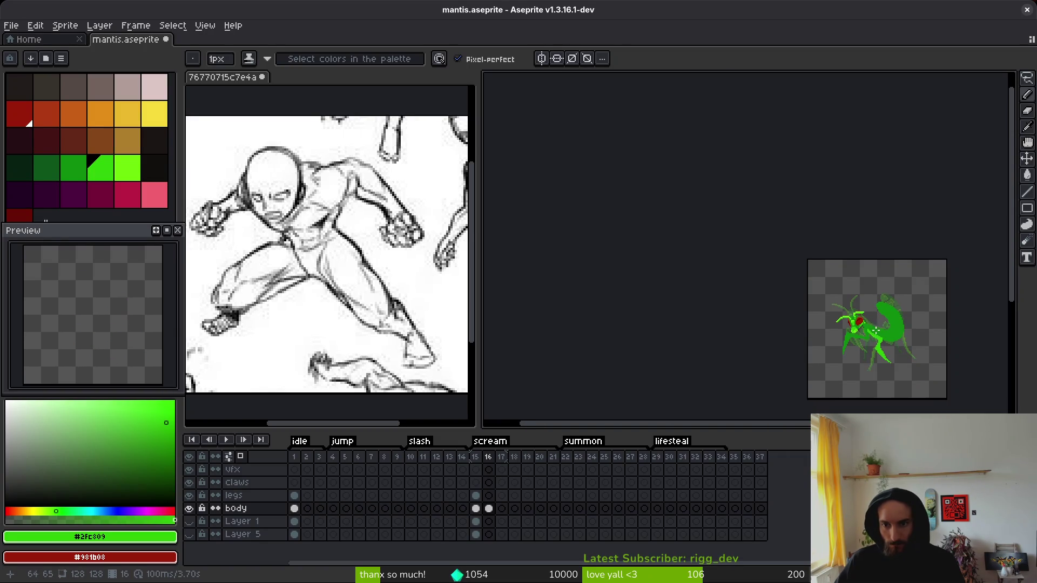
key("i")
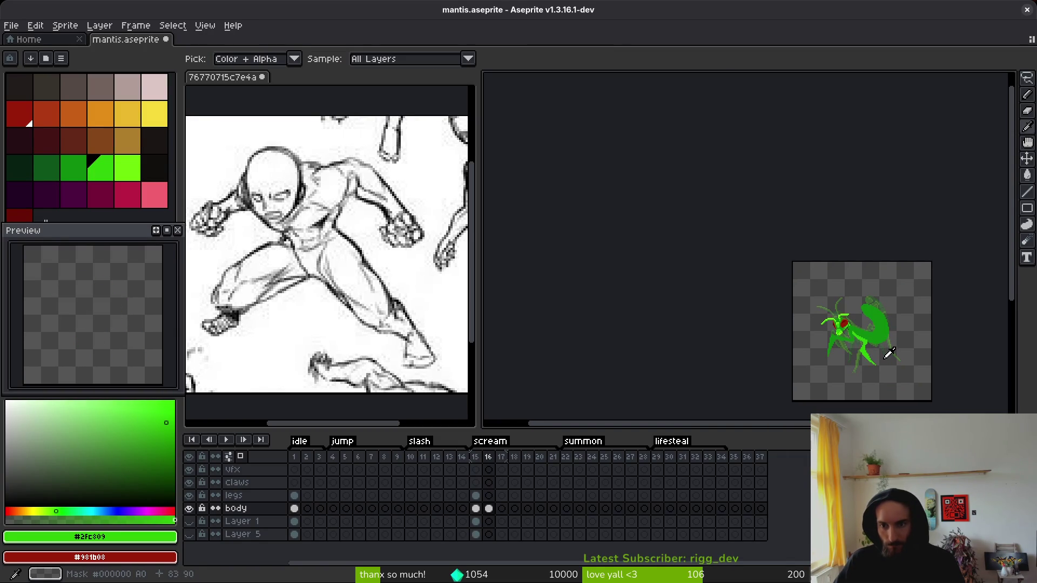
Step: Bring the mantis's upper body into view and compare frame 15 with scream frame 16
key("b")
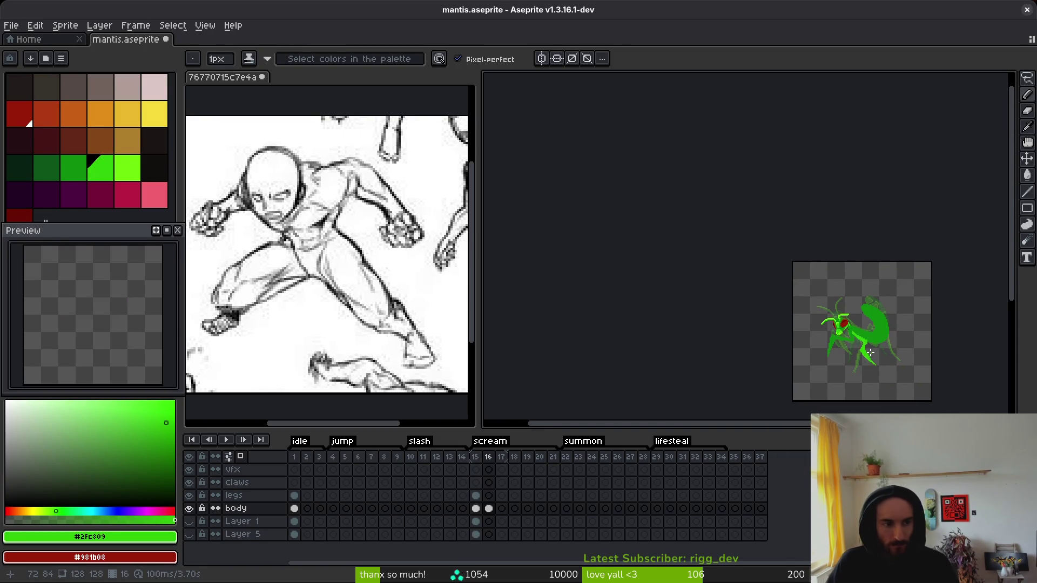
scroll(864, 346, "up", 5)
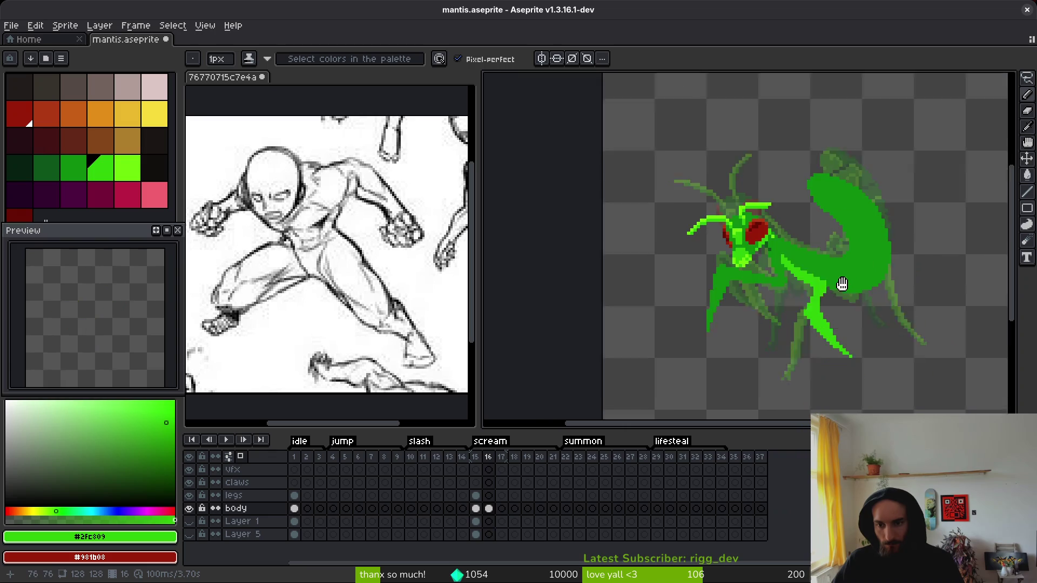
left_click_drag(803, 257, 744, 203)
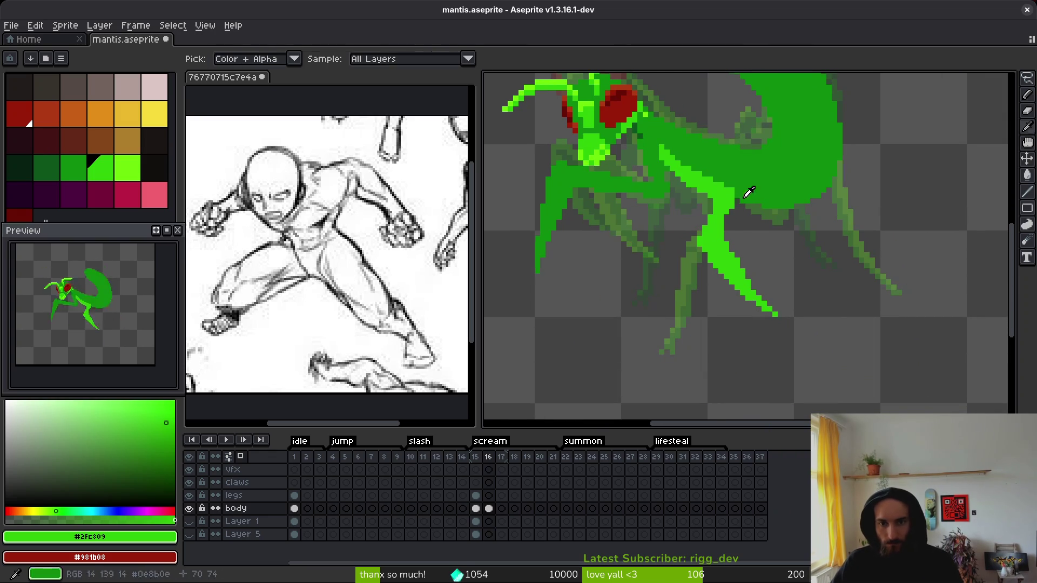
key("Left")
key("i")
scroll(743, 202, "down", 3)
key("Right")
key("b")
scroll(740, 210, "up", 5)
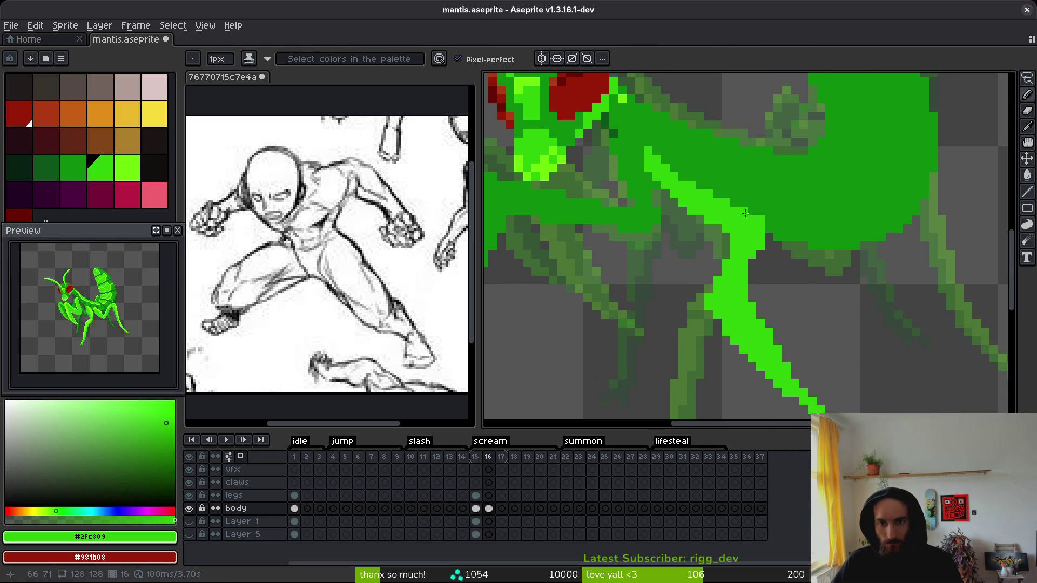
left_click_drag(679, 180, 684, 184)
Step: Draw a bright-green leg down-left from the body, then undo its last pixels
left_click_drag(790, 215, 760, 295)
key("ctrl+z")
key("ctrl+y")
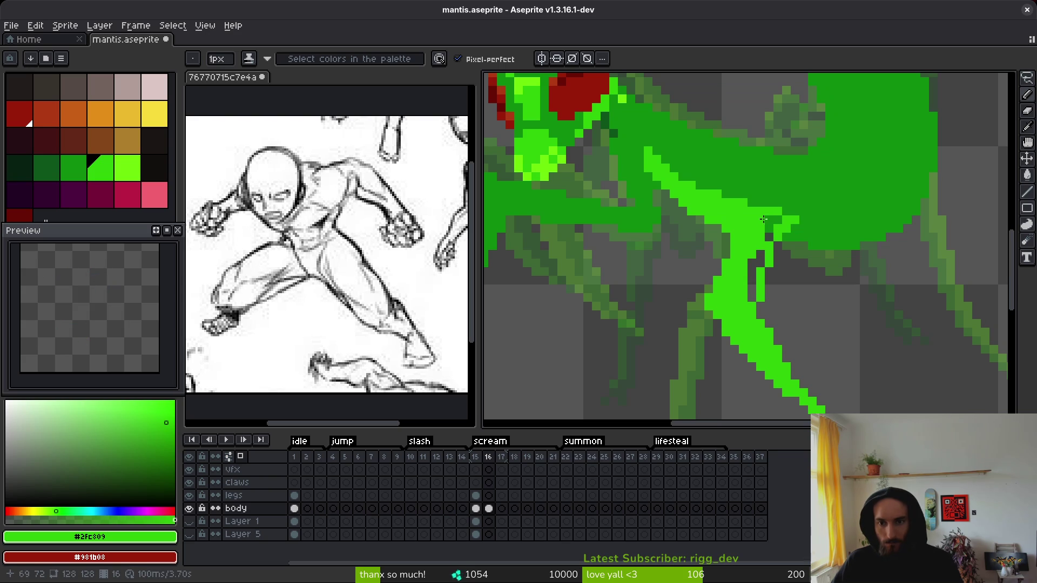
key("ctrl+z")
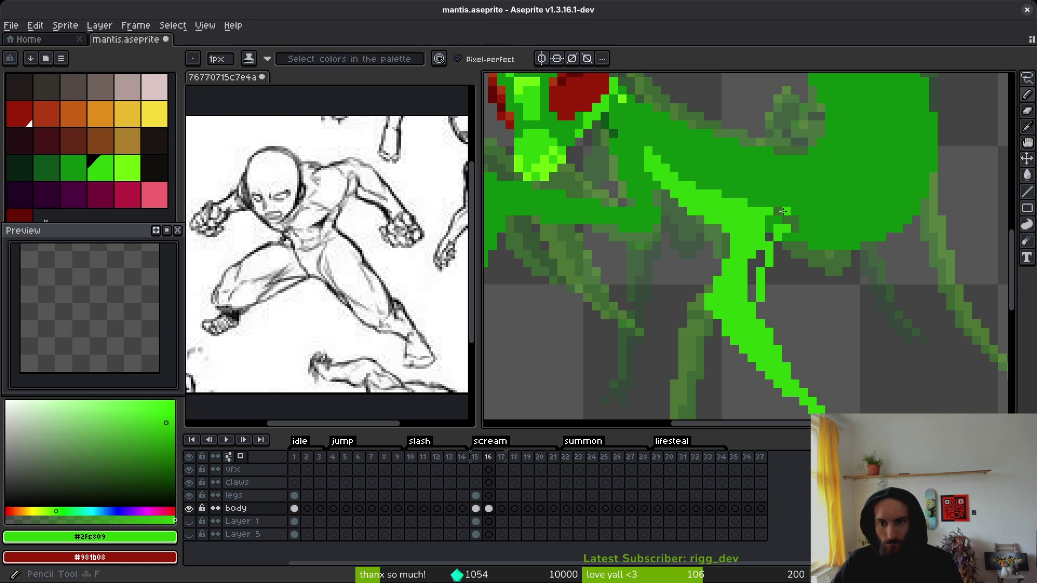
Step: Paint the dark body green where the leg meets the body
left_click(777, 210, "alt")
scroll(791, 215, "up", 3)
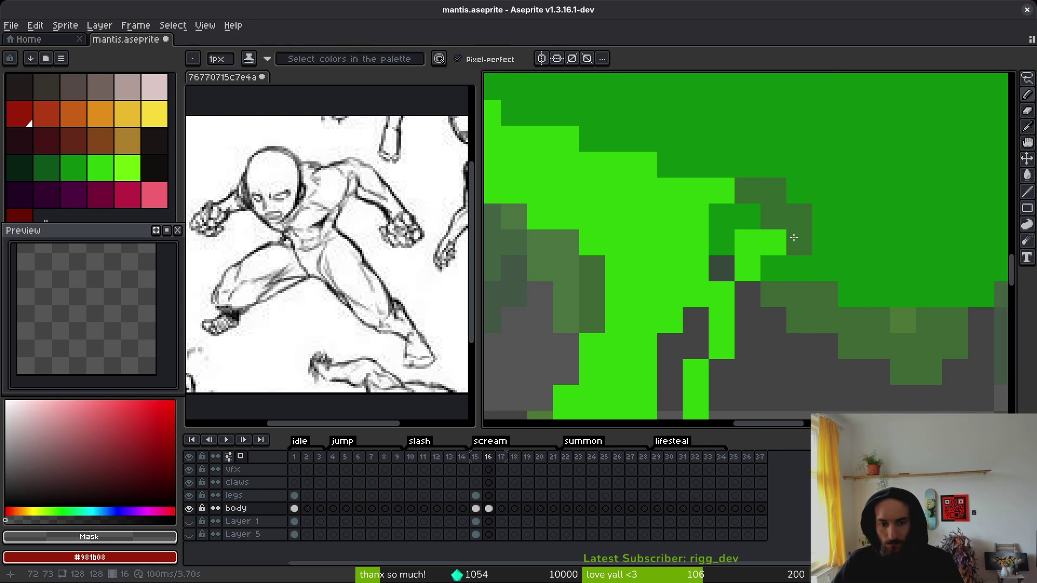
left_click(778, 214, "alt")
mouse_move(773, 191)
left_mouse_down()
mouse_move(788, 217)
mouse_move(778, 211)
mouse_move(778, 248)
mouse_move(745, 243)
left_mouse_up()
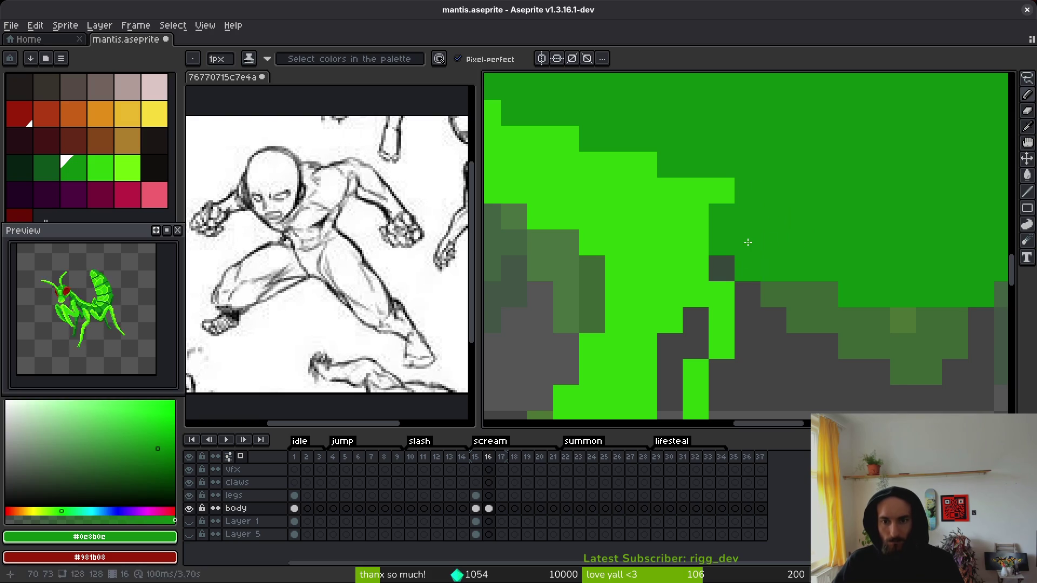
scroll(776, 263, "down", 1)
Step: Fill in the leg with bright green, including a diagonal stroke along it
left_click(776, 264, "alt")
scroll(757, 216, "down", 2)
scroll(750, 169, "up", 2)
mouse_move(765, 205)
left_mouse_down()
mouse_move(735, 269)
mouse_move(739, 335)
left_mouse_up()
scroll(739, 335, "down", 2)
scroll(773, 233, "up", 1)
mouse_move(783, 267)
left_mouse_down()
mouse_move(952, 332)
mouse_move(908, 317)
mouse_move(762, 312)
mouse_move(695, 288)
left_mouse_up()
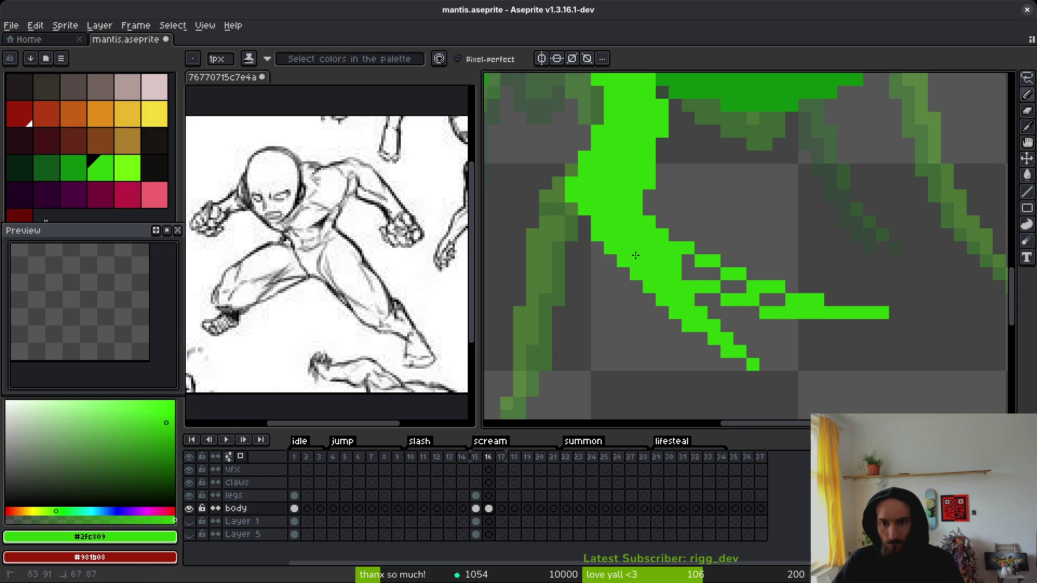
Step: Erase stray pixels along the leg's lower edge and add a dark green pixel at the joint
key("e")
mouse_move(597, 261)
left_mouse_down()
mouse_move(739, 327)
mouse_move(778, 364)
mouse_move(789, 310)
mouse_move(753, 313)
mouse_move(757, 298)
mouse_move(710, 275)
left_mouse_up()
key("b")
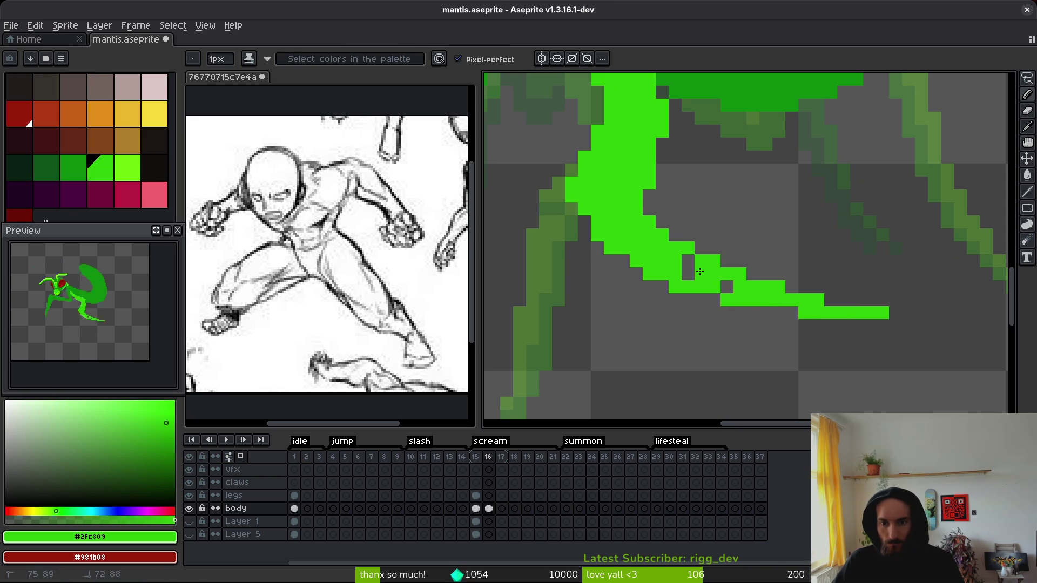
left_click_drag(605, 215, 661, 298)
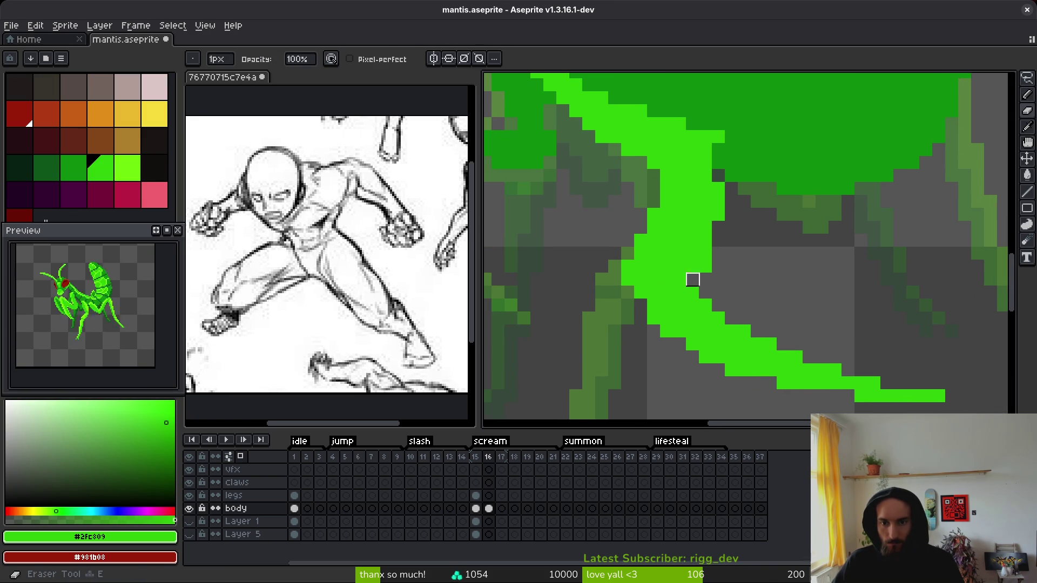
left_click(718, 157, "alt")
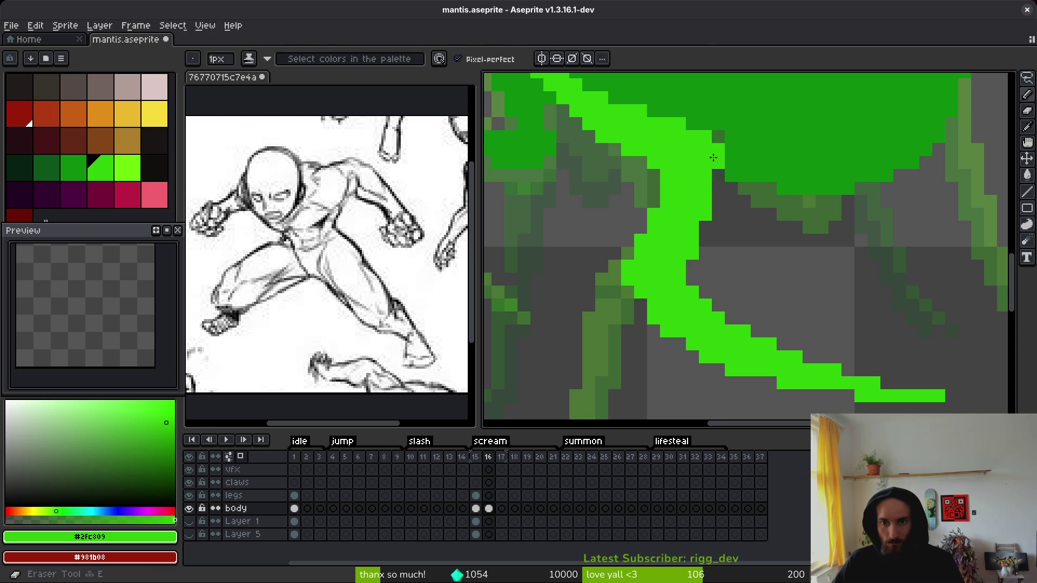
left_click(718, 136)
Step: Erase pixels beside the leg and fill a few bright green pixels to its left
key("e")
left_click_drag(664, 173, 666, 189)
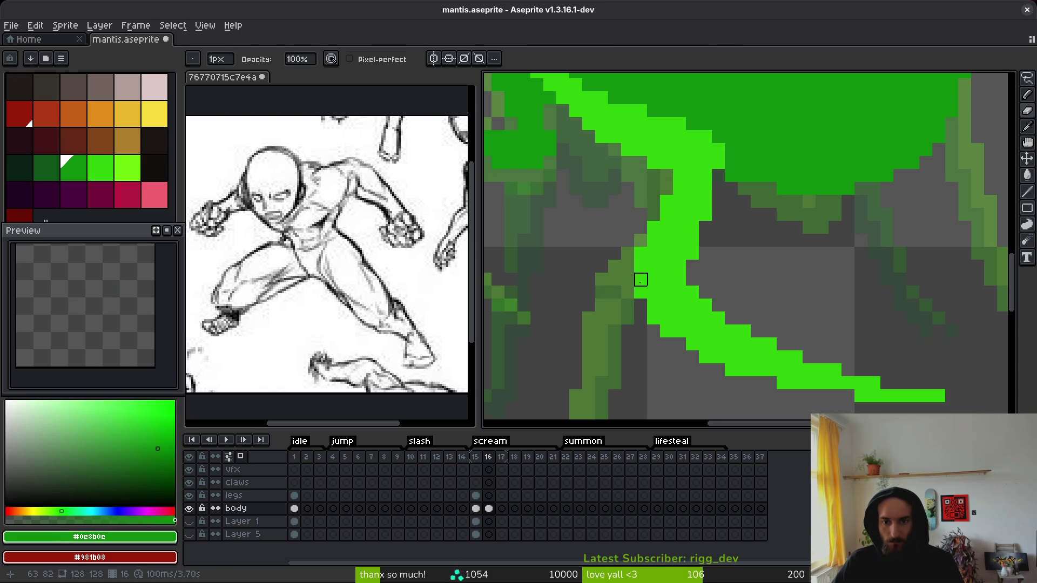
left_click(630, 293, "alt")
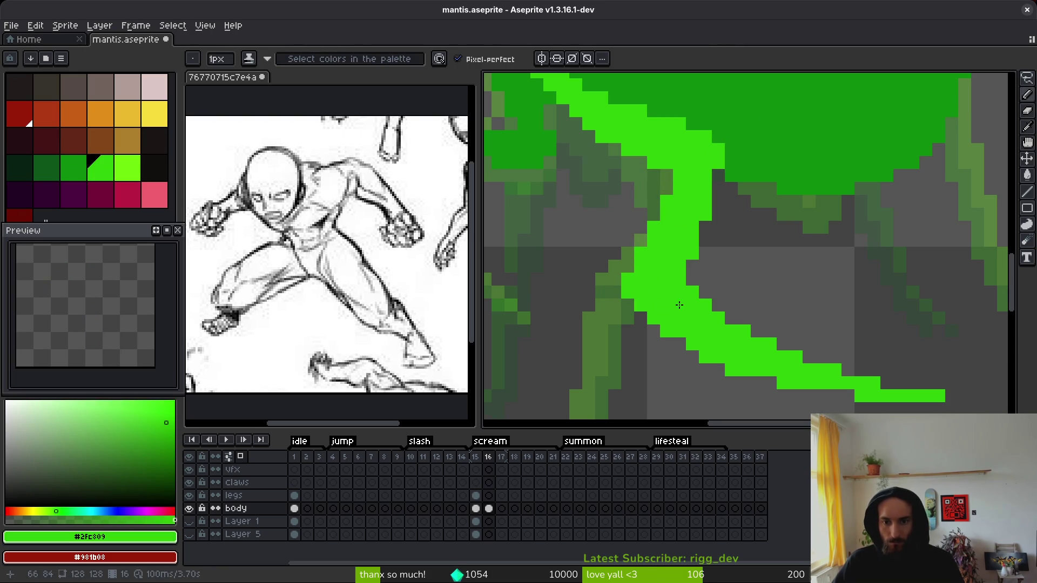
left_click(628, 306)
scroll(686, 300, "down", 5)
scroll(730, 324, "up", 2)
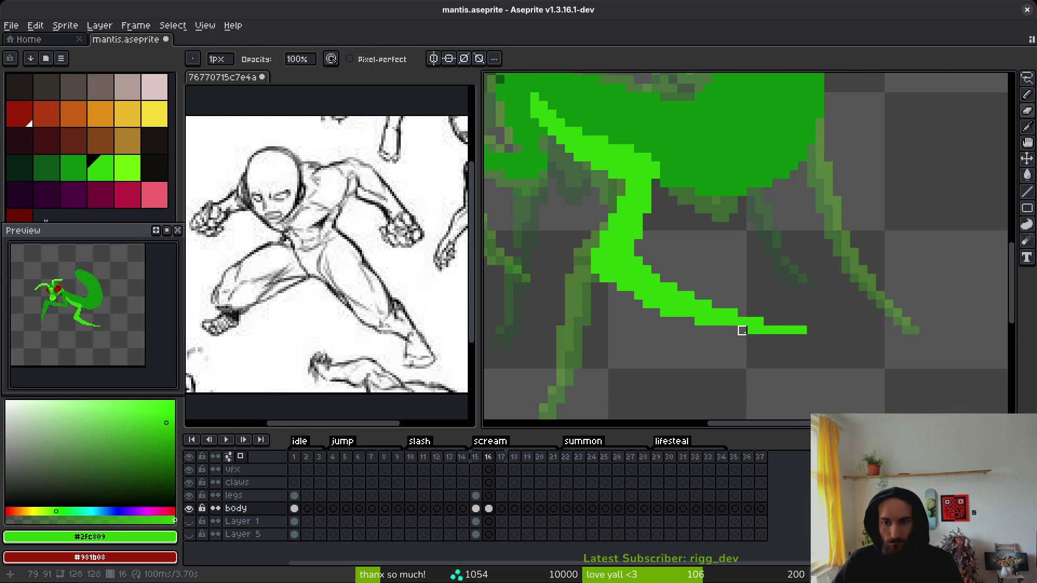
Step: Trim the leg to a thin pointed tip and save mantis.aseprite
key("f")
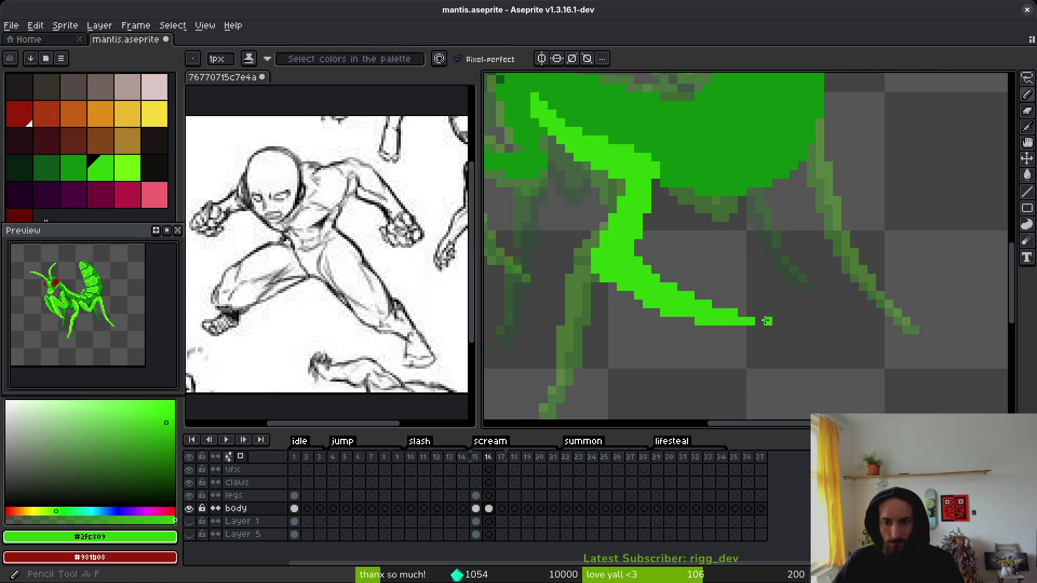
left_click(760, 321)
scroll(745, 324, "down", 3)
scroll(734, 308, "up", 3)
key("e")
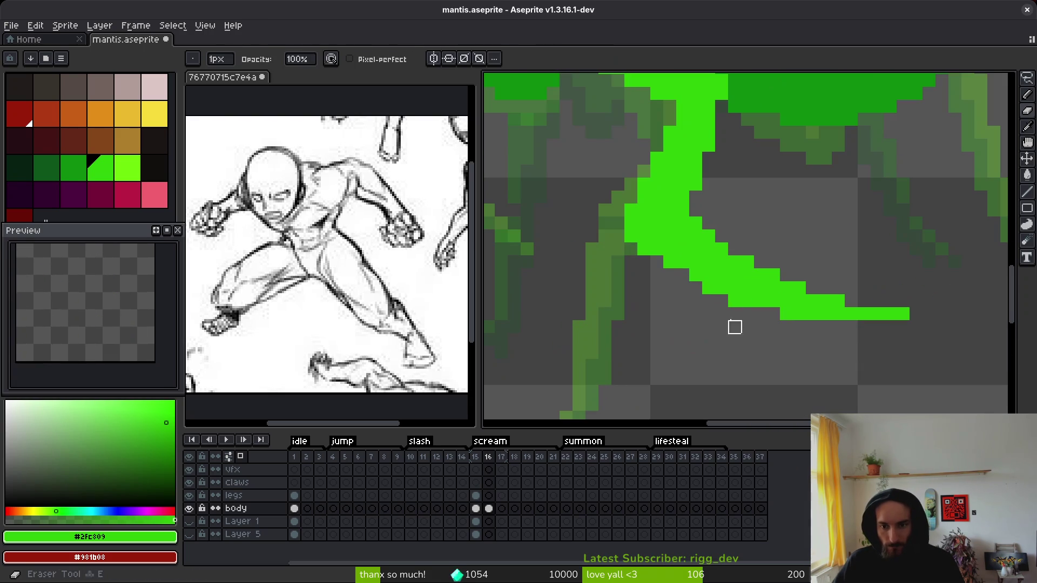
key("f")
left_click(682, 274)
key("e")
left_click(787, 314)
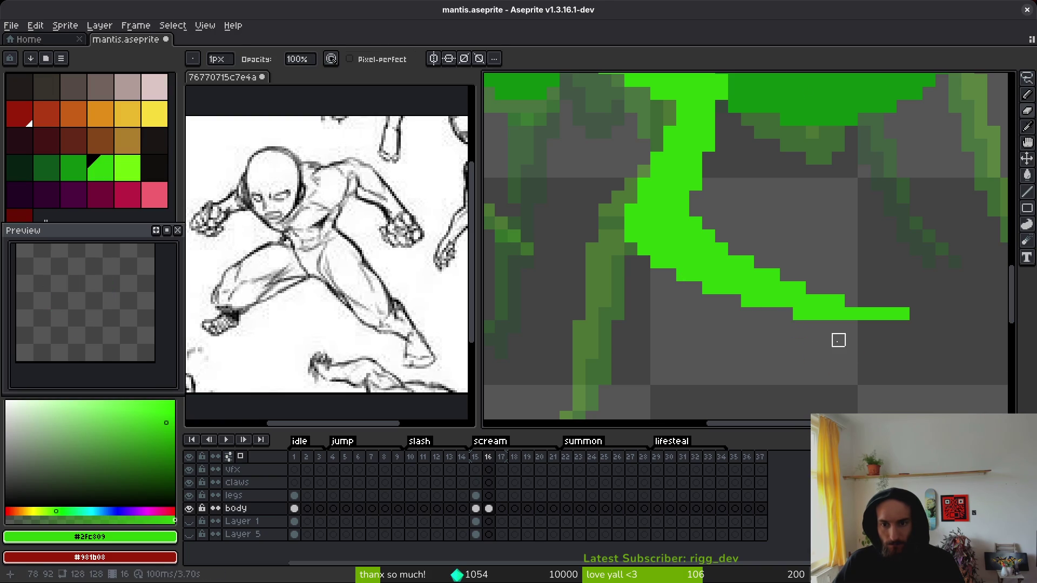
scroll(838, 341, "down", 3)
key("ctrl+s")
Step: Paint dark body-green pixels on the mantis's upper body
scroll(796, 254, "up", 3)
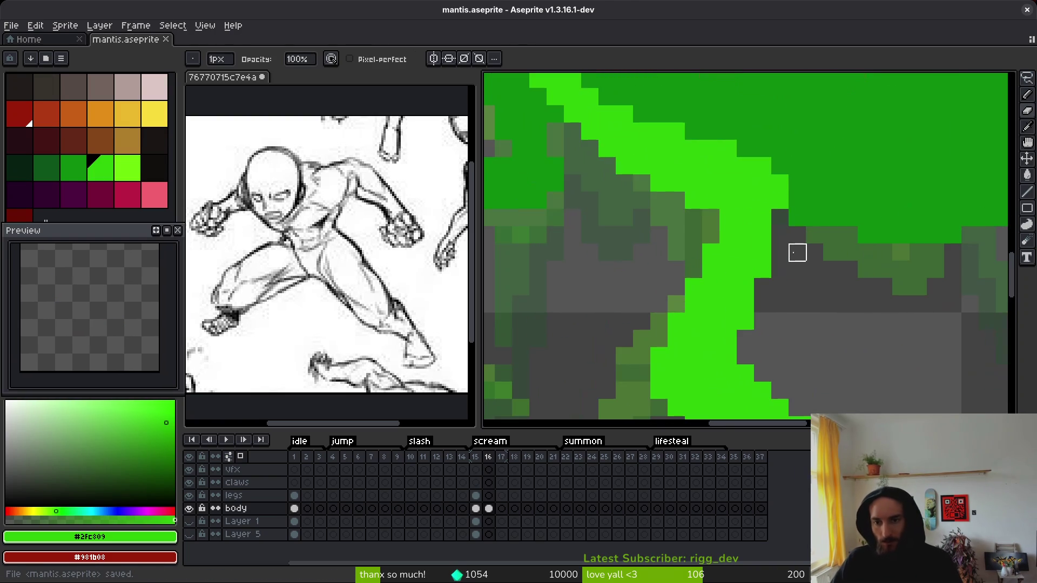
scroll(778, 232, "down", 3)
scroll(751, 216, "up", 3)
scroll(735, 214, "up", 1)
left_click(735, 214, "alt")
key("b")
left_click_drag(695, 201, 681, 197)
scroll(685, 207, "down", 3)
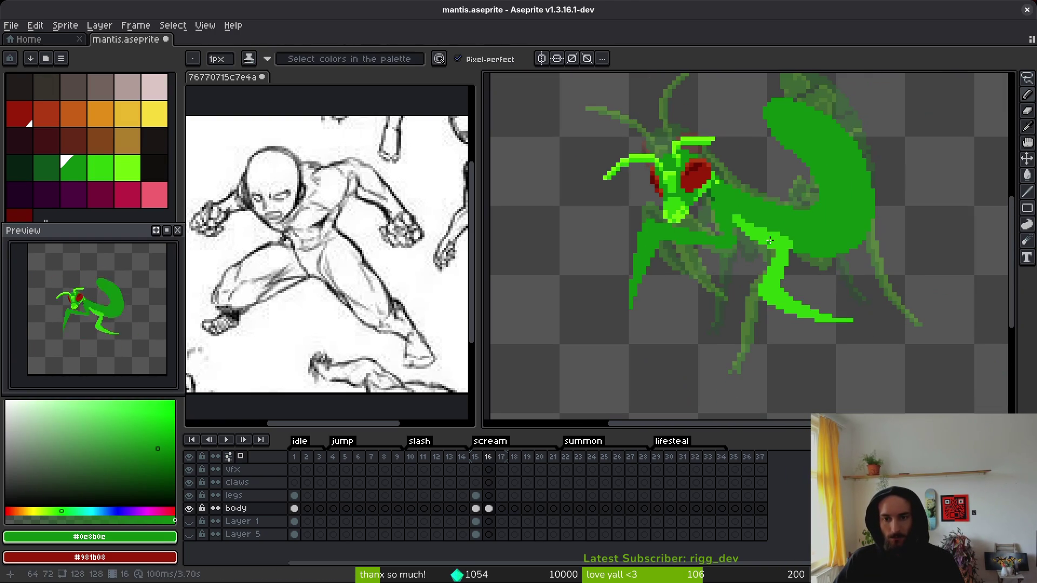
key("alt")
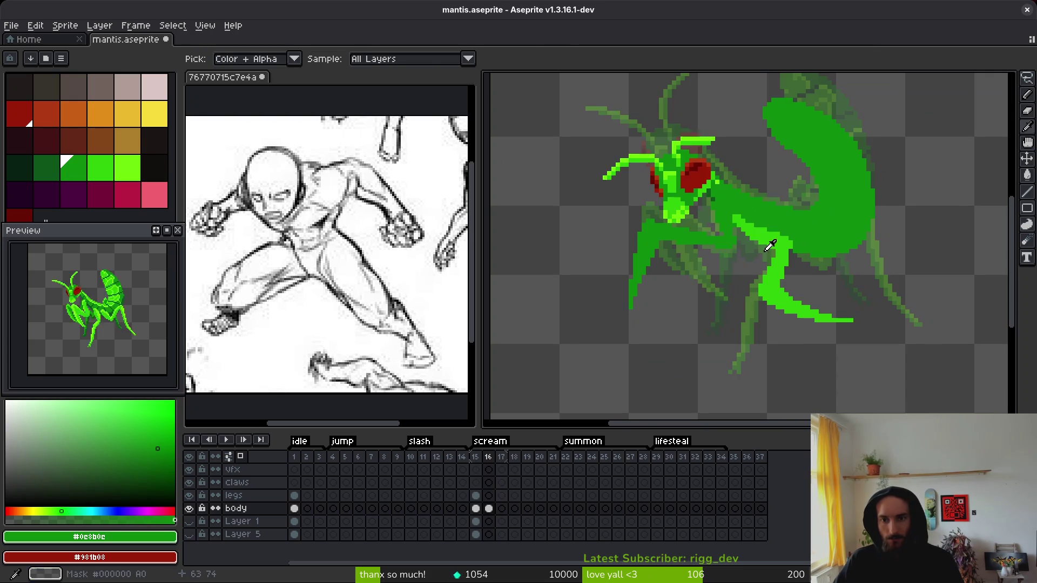
Step: Zoom in and out to inspect the mantis, then select frame 16's legs layer
scroll(801, 255, "up", 2)
scroll(801, 254, "down", 1)
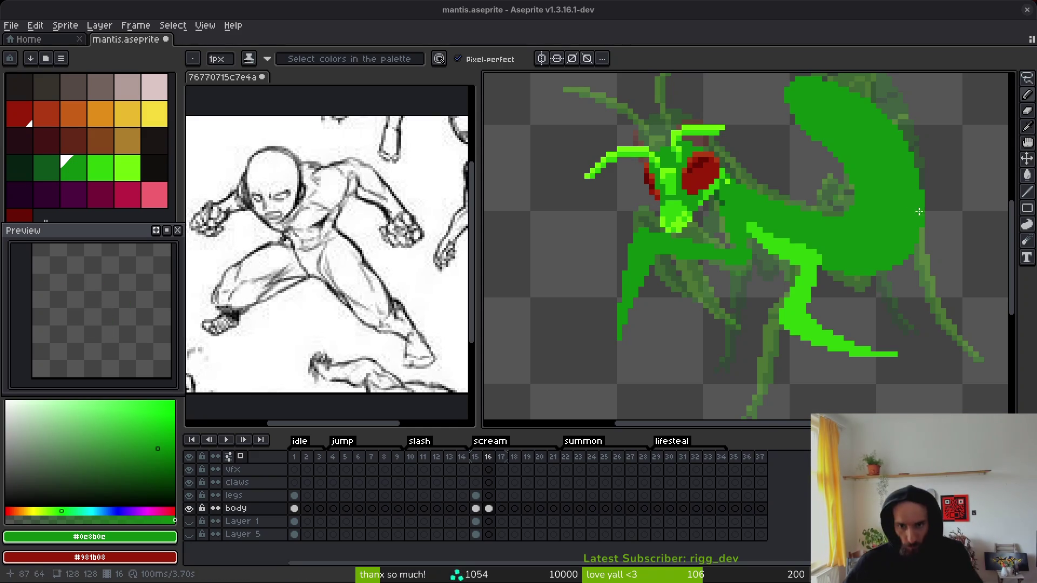
scroll(734, 215, "up", 4)
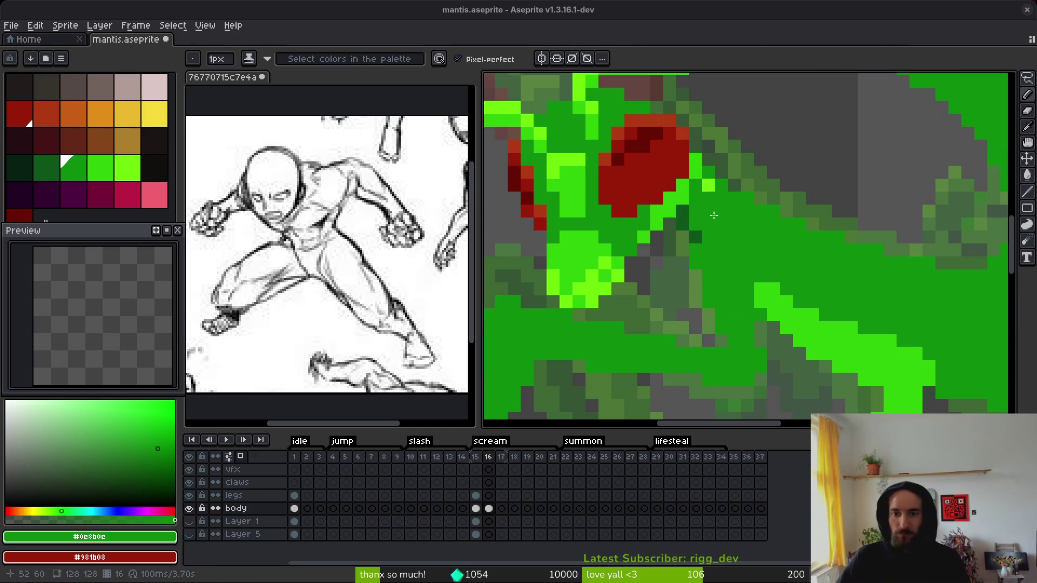
scroll(750, 229, "down", 4)
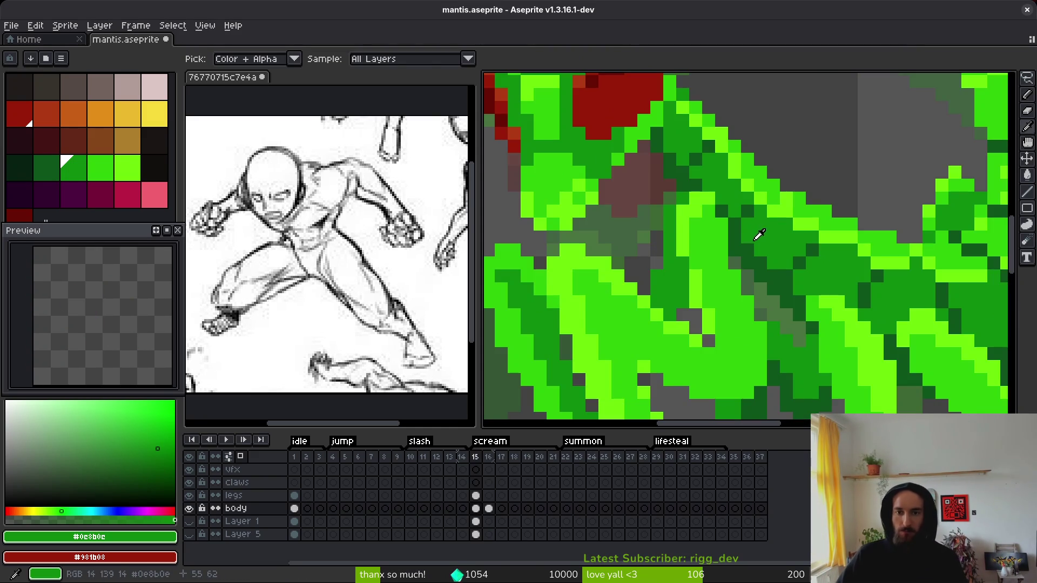
scroll(746, 248, "down", 1)
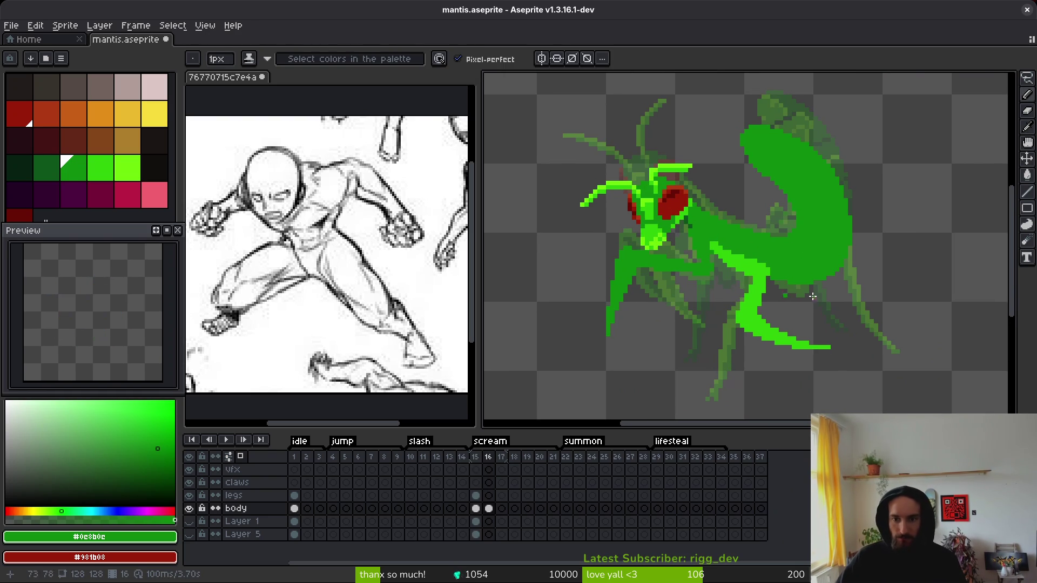
left_click(476, 495)
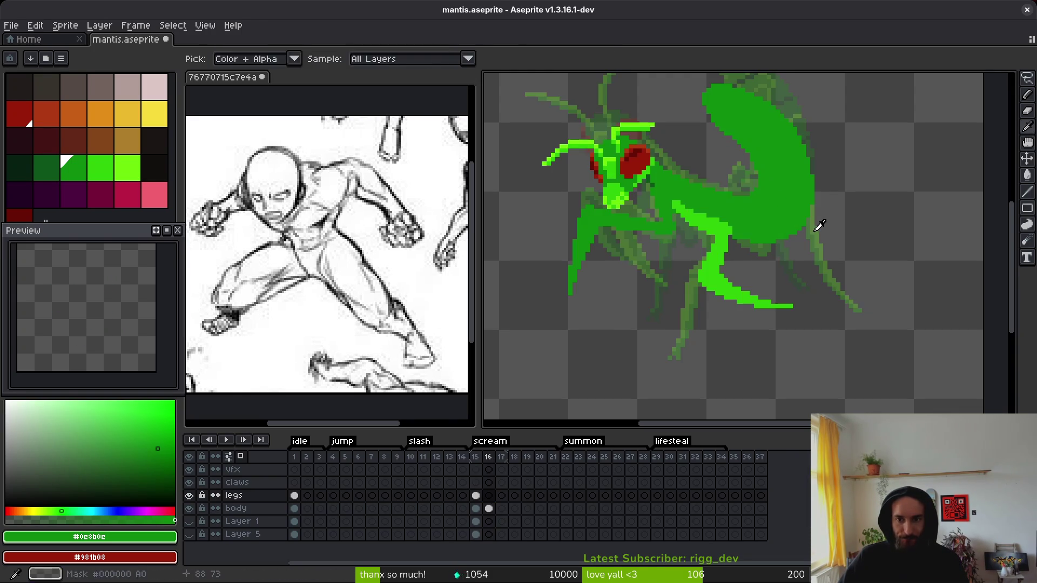
Step: Copy the hind legs from frame 15 into frame 16, nudged right and down
key("q")
mouse_move(797, 185)
left_mouse_down()
mouse_move(730, 203)
mouse_move(876, 347)
mouse_move(772, 143)
left_mouse_up()
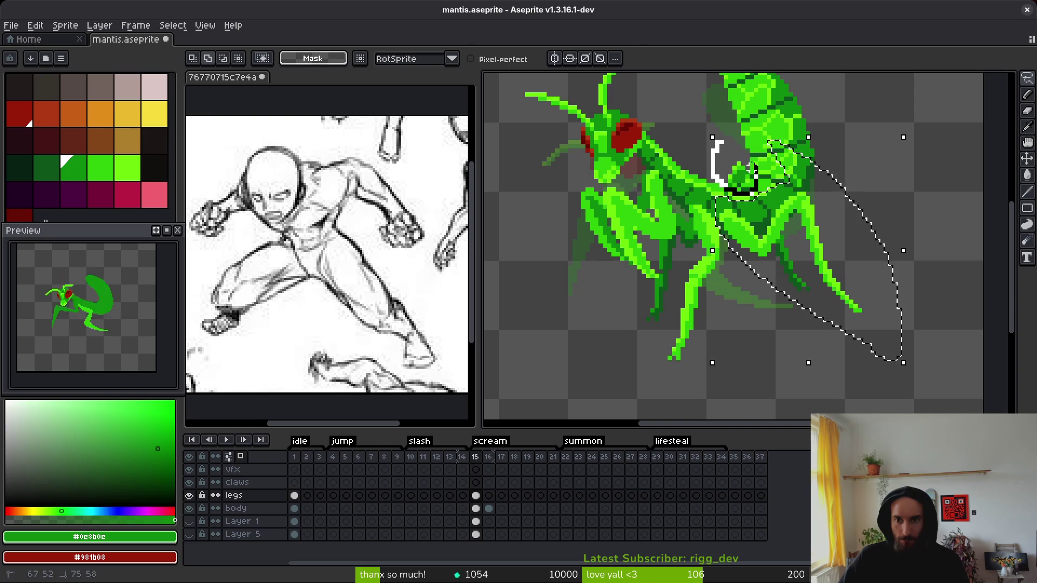
key("period")
left_click(808, 237)
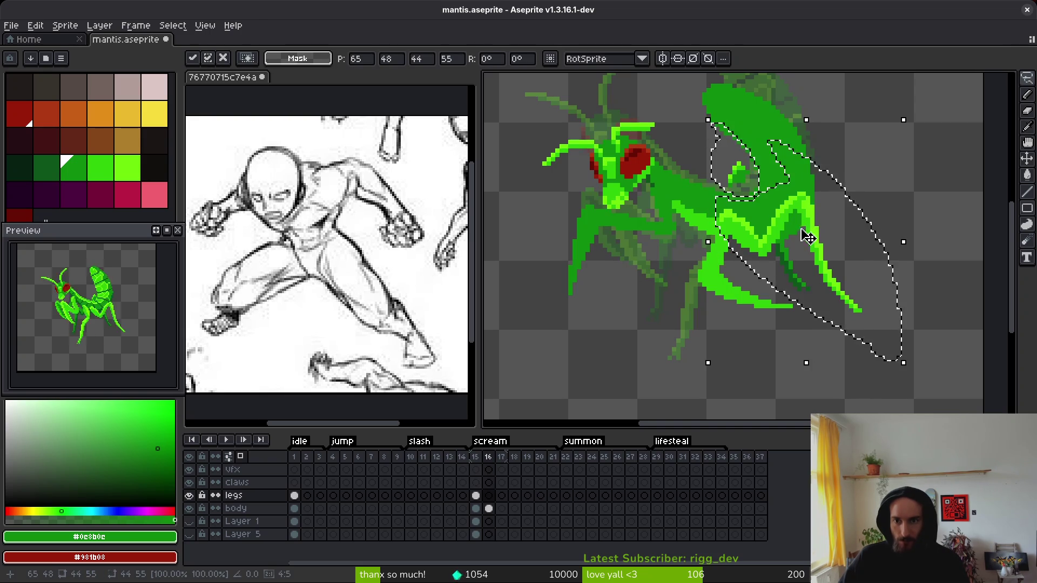
key("Right")
key("Right")
key("Right")
key("Down")
key("Down")
key("Return")
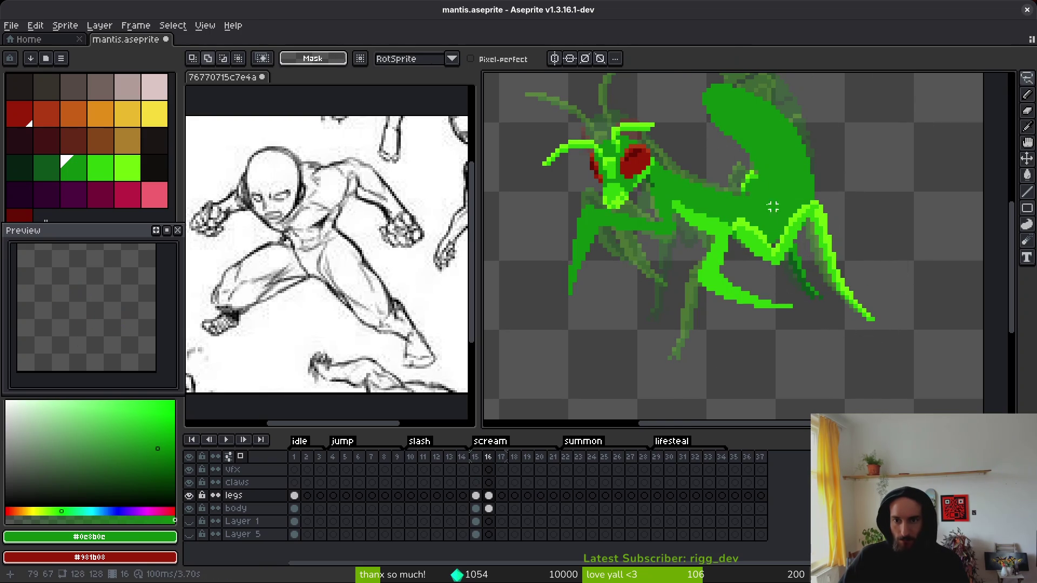
Step: Move the small stray leg fragment up and to the left
scroll(816, 200, "up", 5)
left_click_drag(756, 154, 624, 302)
mouse_move(735, 227)
left_mouse_down()
mouse_move(624, 191)
mouse_move(731, 225)
left_mouse_up()
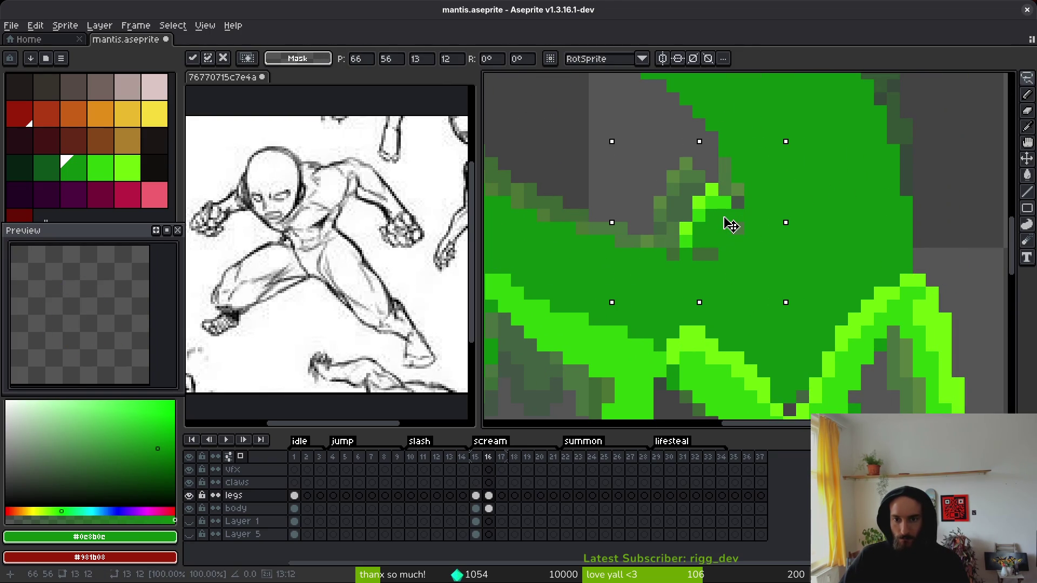
key("Return")
scroll(821, 240, "down", 5)
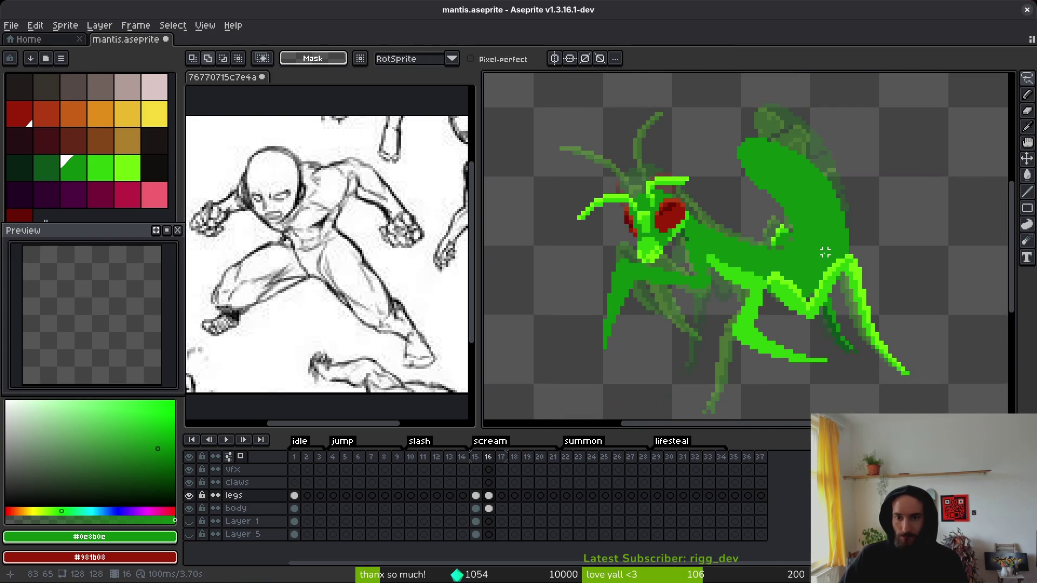
Step: Compare with frame 15, then raise the hind leg's tip one pixel
key("Left")
key("i")
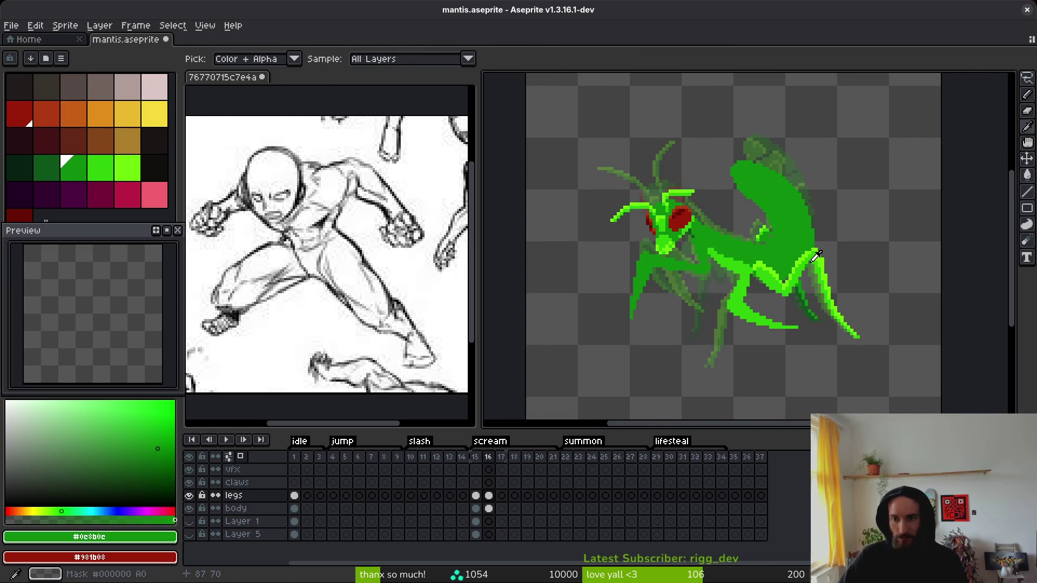
key("Right")
key("m")
scroll(755, 229, "up", 3)
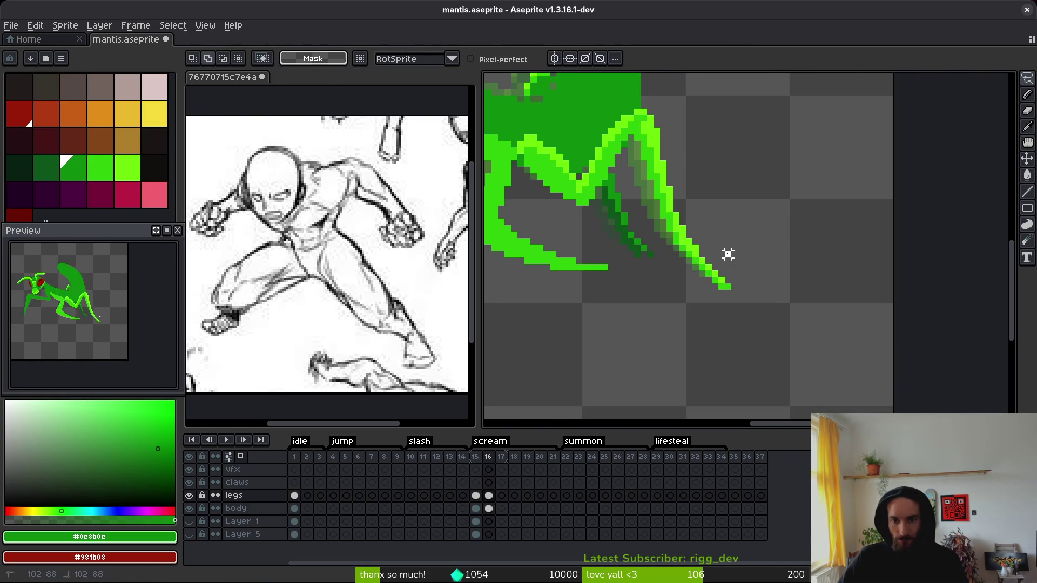
scroll(728, 254, "up", 3)
left_click_drag(671, 255, 788, 366)
left_click_drag(718, 287, 720, 278)
Step: Raise a smaller tip piece and the leg's very end one pixel each
mouse_move(766, 313)
left_mouse_down()
mouse_move(752, 301)
mouse_move(702, 297)
mouse_move(696, 256)
left_mouse_up()
left_click_drag(729, 313, 729, 300)
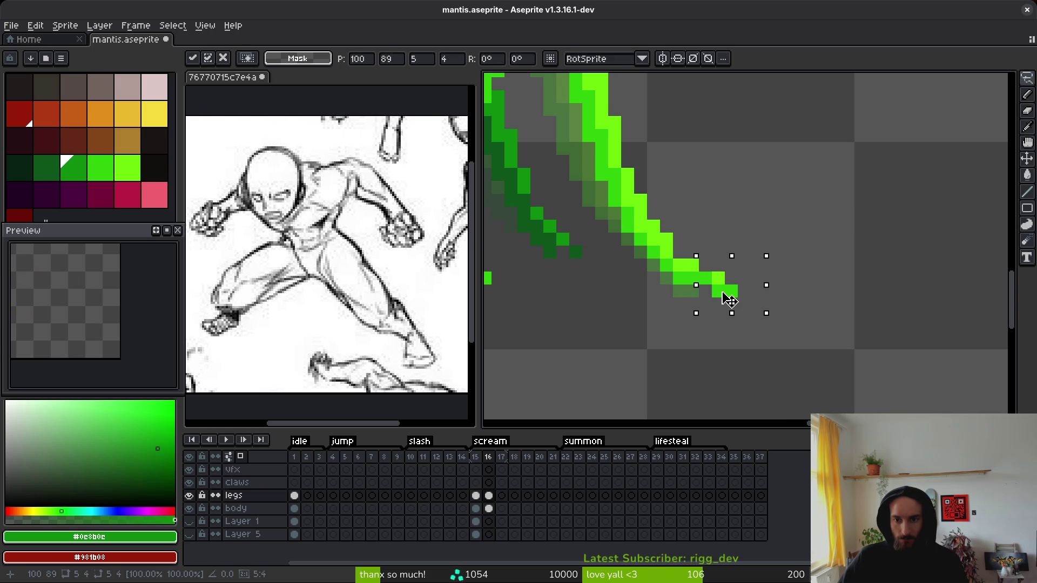
key("Return")
mouse_move(713, 261)
left_mouse_down()
mouse_move(748, 309)
mouse_move(730, 293)
left_mouse_up()
key("Return")
scroll(730, 292, "down", 2)
scroll(698, 275, "up", 3)
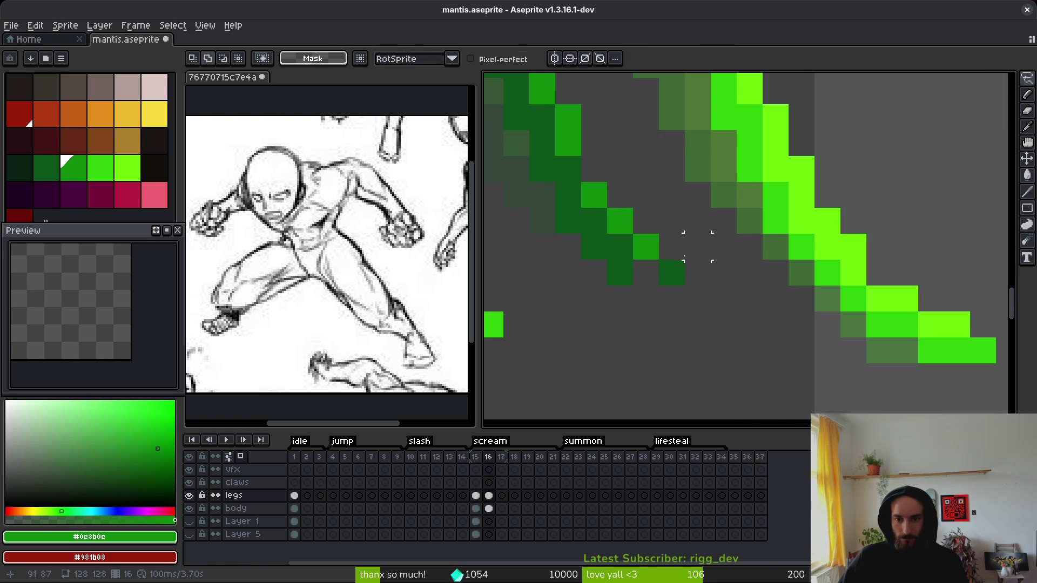
scroll(745, 251, "down", 4)
key("i")
key("Return")
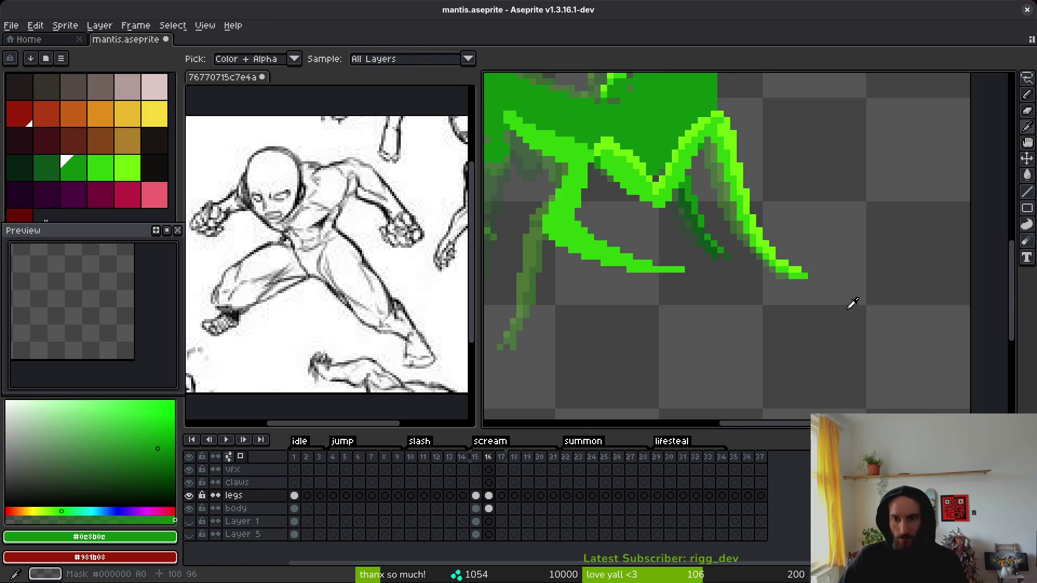
key("m")
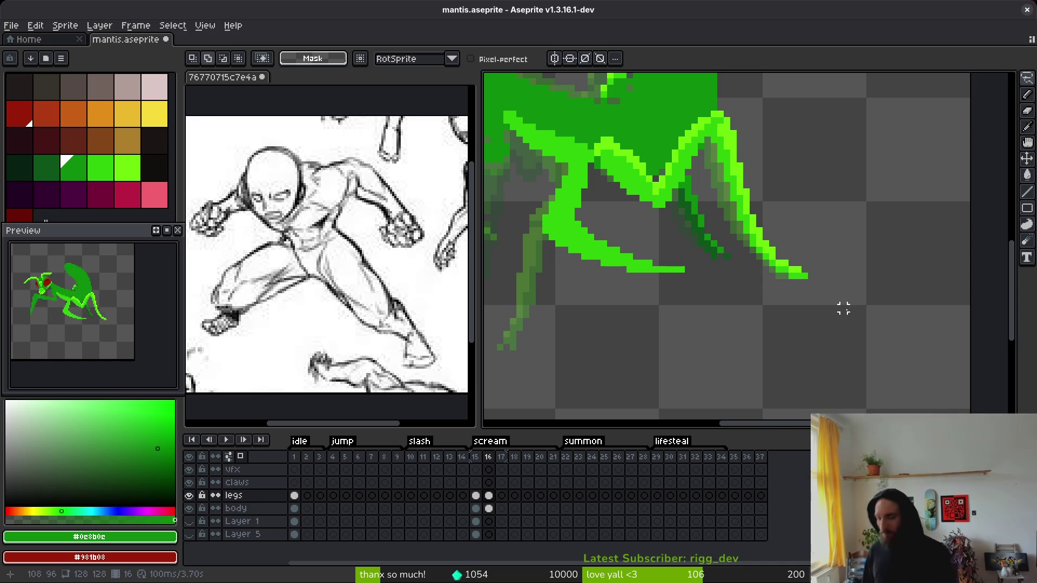
key("alt+Tab")
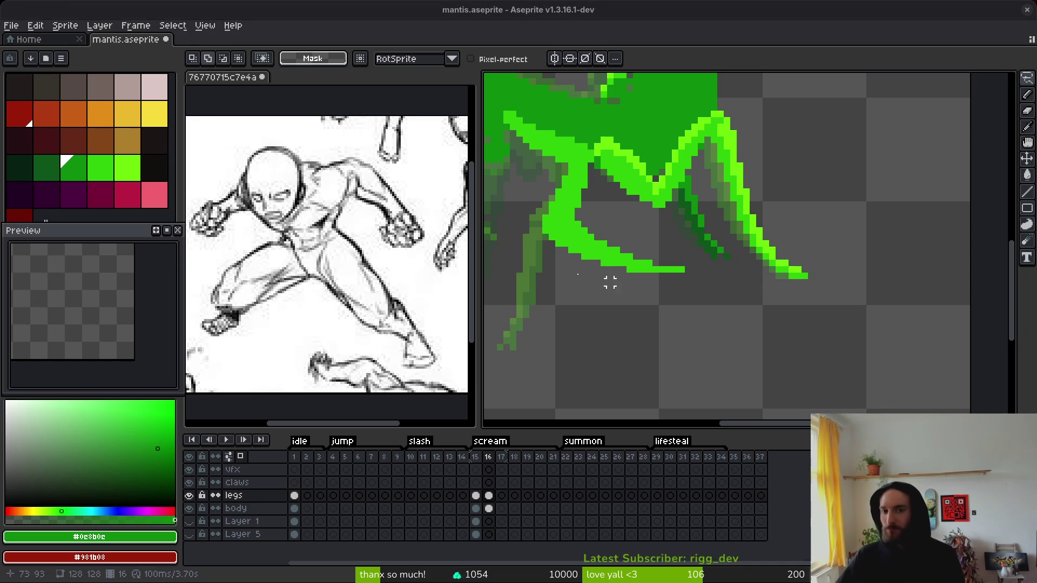
key("alt+Tab")
scroll(737, 262, "down", 3)
scroll(764, 144, "up", 4)
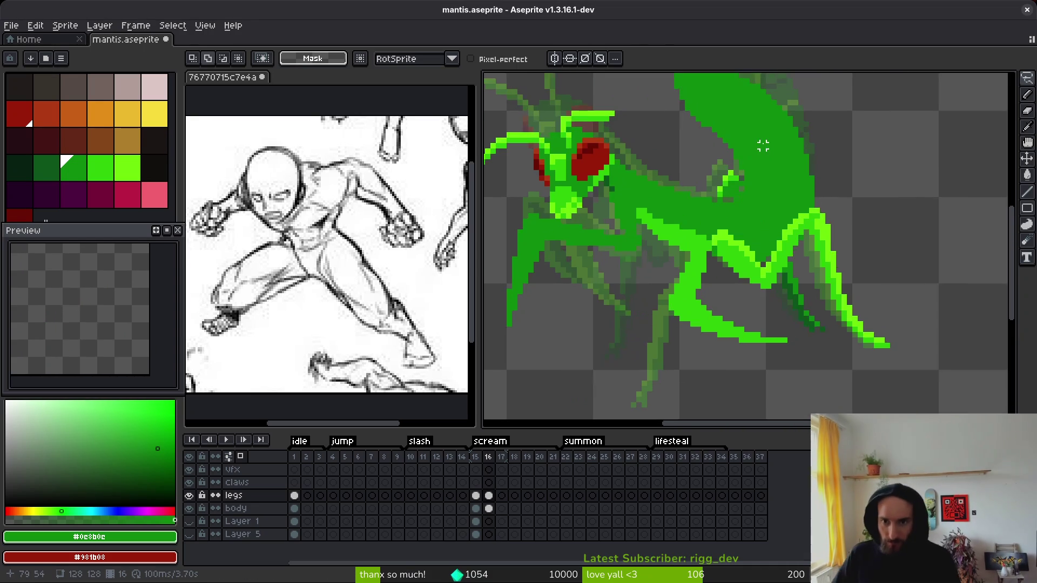
key("alt")
scroll(744, 223, "down", 3)
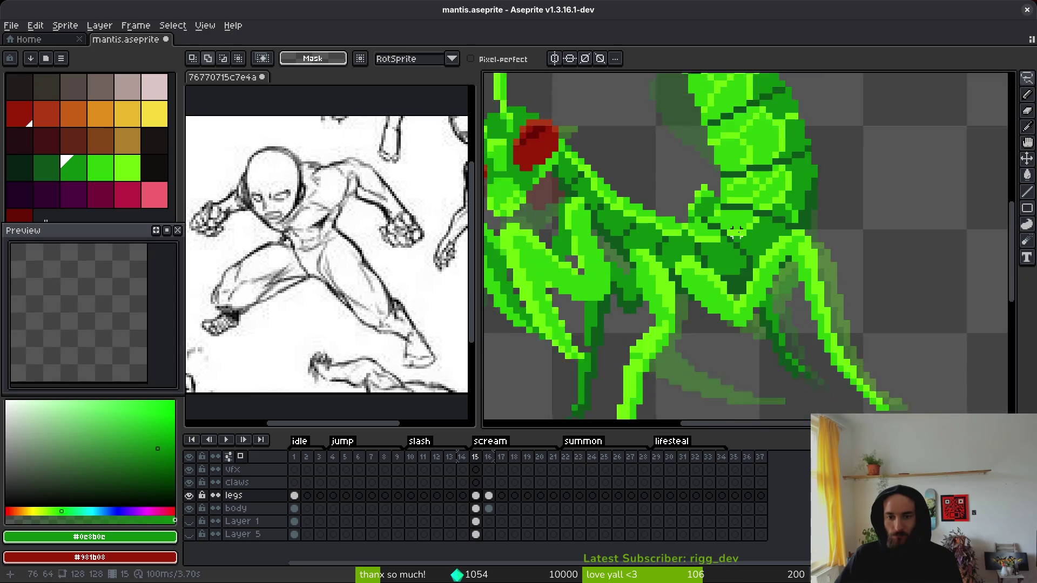
key("ctrl")
scroll(795, 259, "up", 3)
scroll(814, 212, "down", 3)
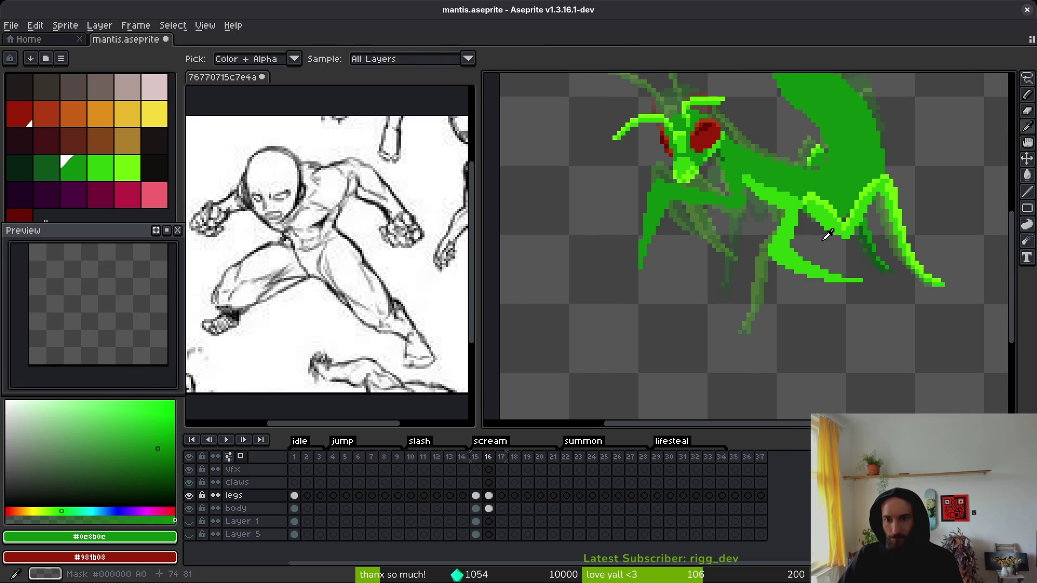
Step: Lasso and copy the lower front leg on frame 15
key("Left")
mouse_move(790, 202)
left_mouse_down()
mouse_move(753, 229)
mouse_move(770, 274)
left_mouse_up()
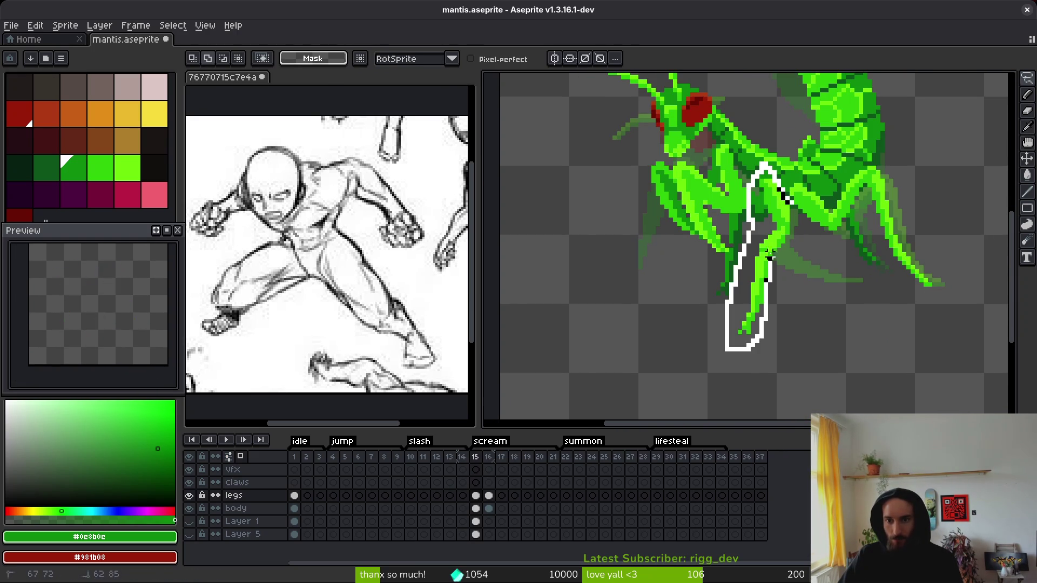
mouse_move(792, 216)
left_mouse_down()
mouse_move(775, 262)
mouse_move(804, 271)
left_mouse_up()
key("alt")
Step: Paste the leg into frame 16, sample its bright green, and select the body layer
key("Right")
key("ctrl+v")
scroll(806, 212, "up", 2)
key("b")
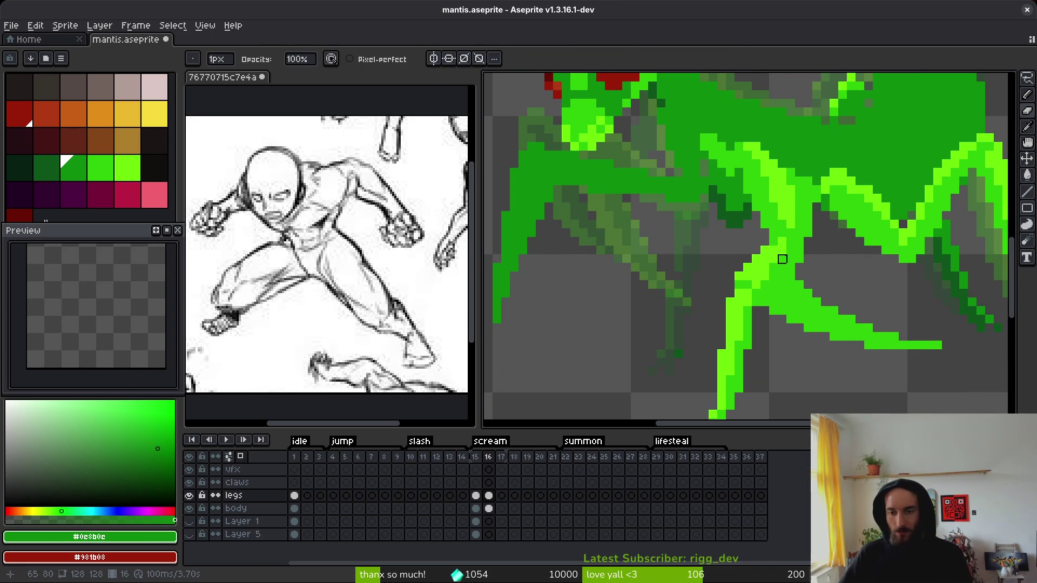
left_click(799, 302, "alt")
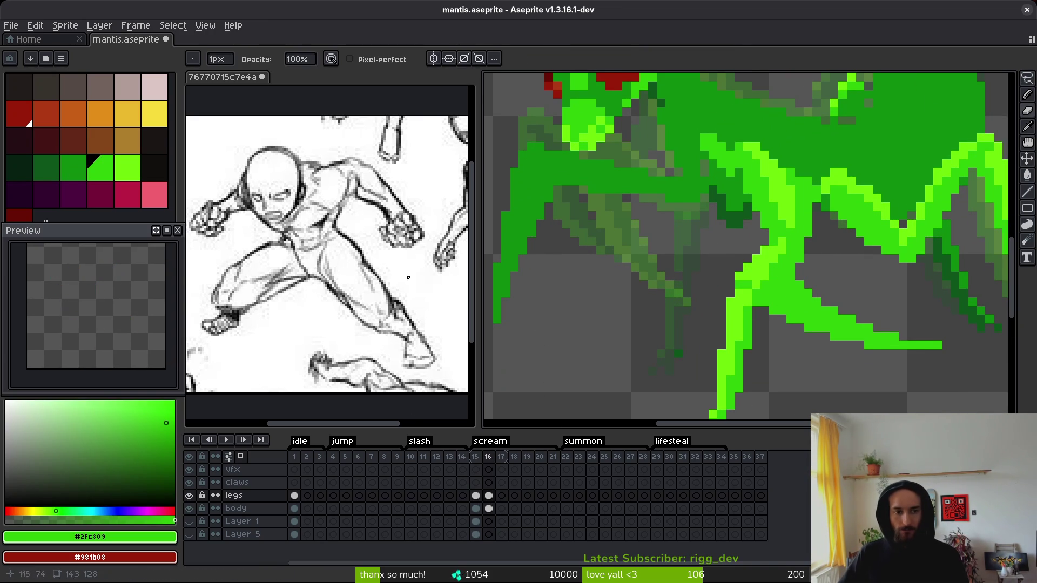
left_click(489, 508)
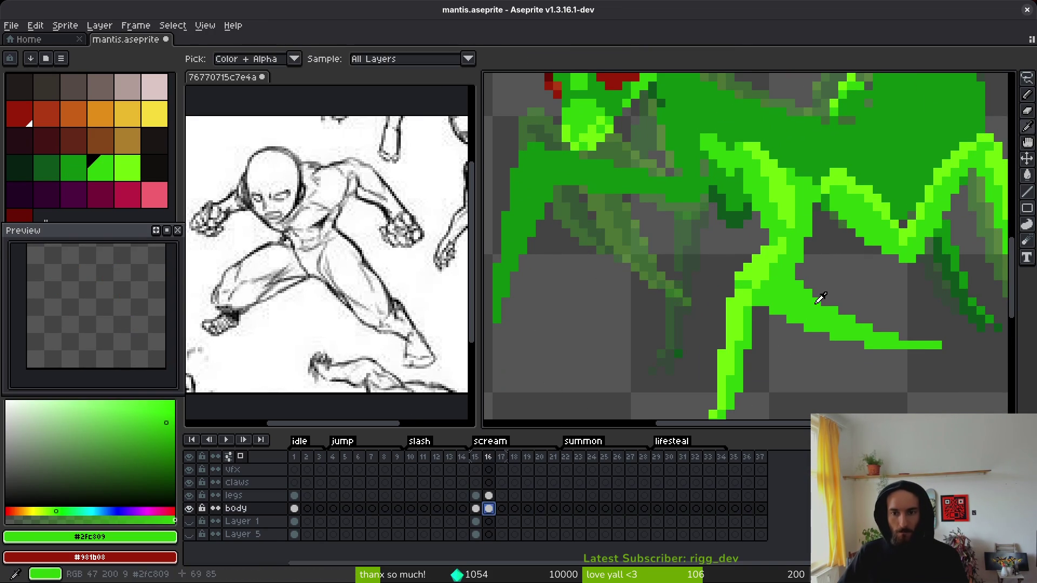
Step: Fill the arm shape on the body layer with dark red
left_click(20, 113)
key("g")
left_click(813, 304)
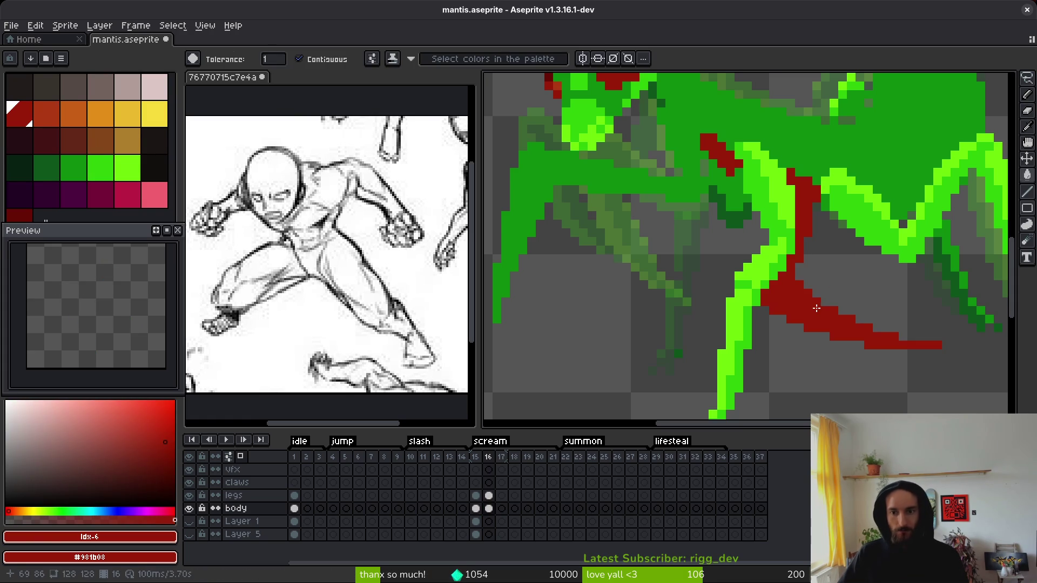
scroll(779, 211, "up", 2)
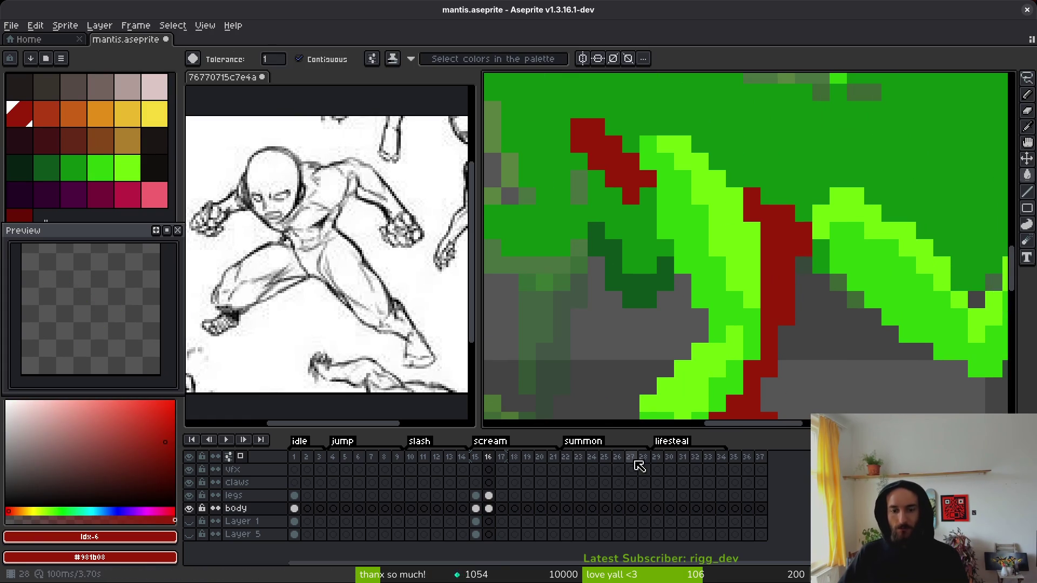
key("b")
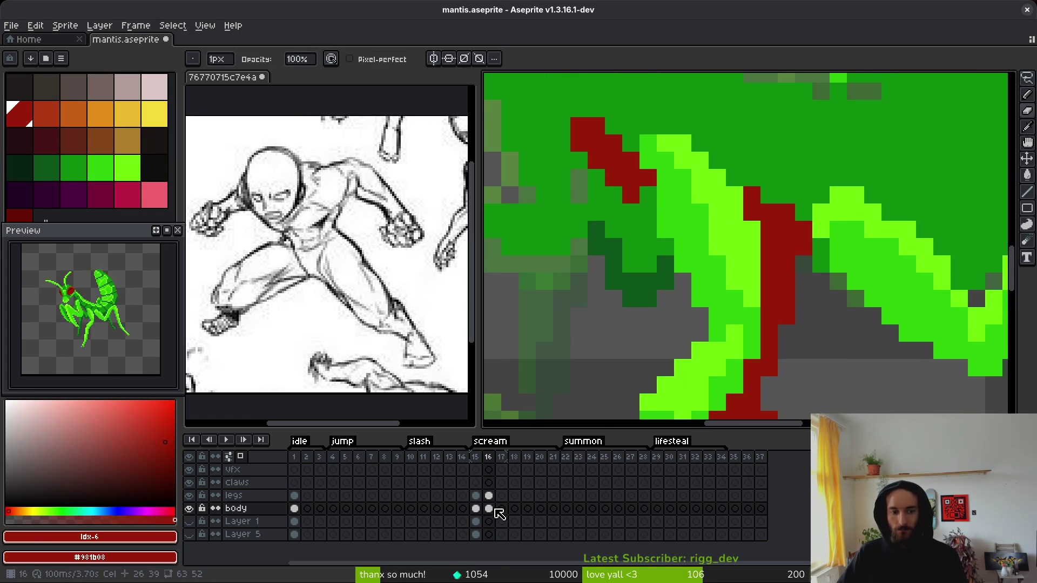
Step: Select the legs layer and compare scream frame 16 against frame 15
left_click(489, 496)
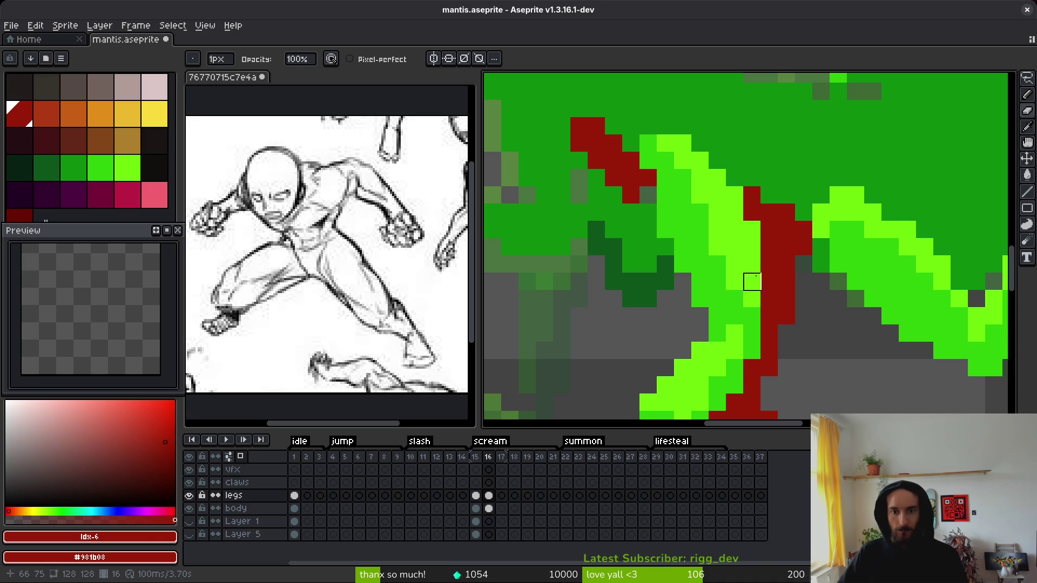
scroll(701, 231, "down", 3)
key("i")
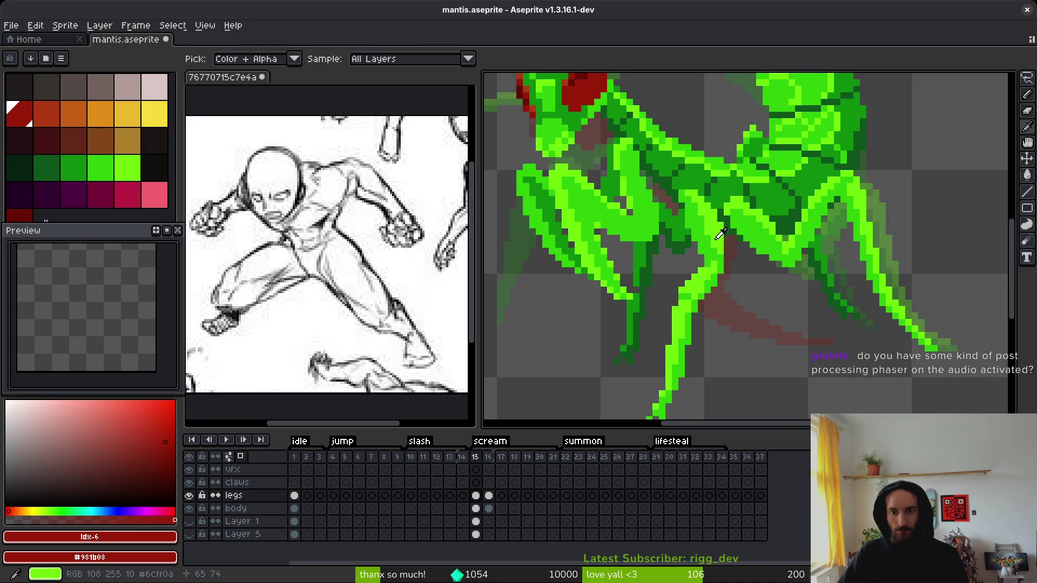
key("b")
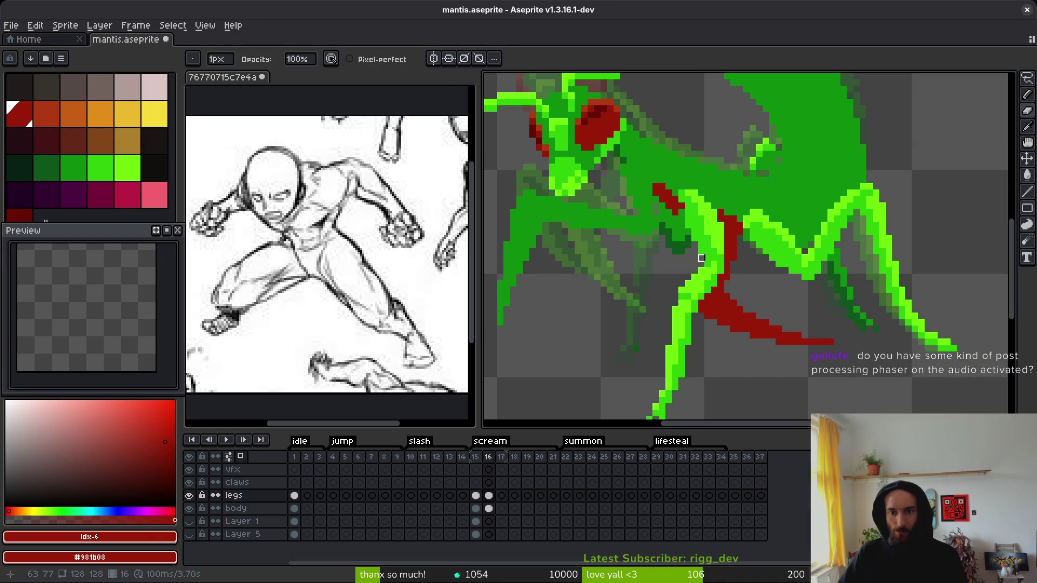
scroll(707, 251, "down", 3)
key("i")
key("Left")
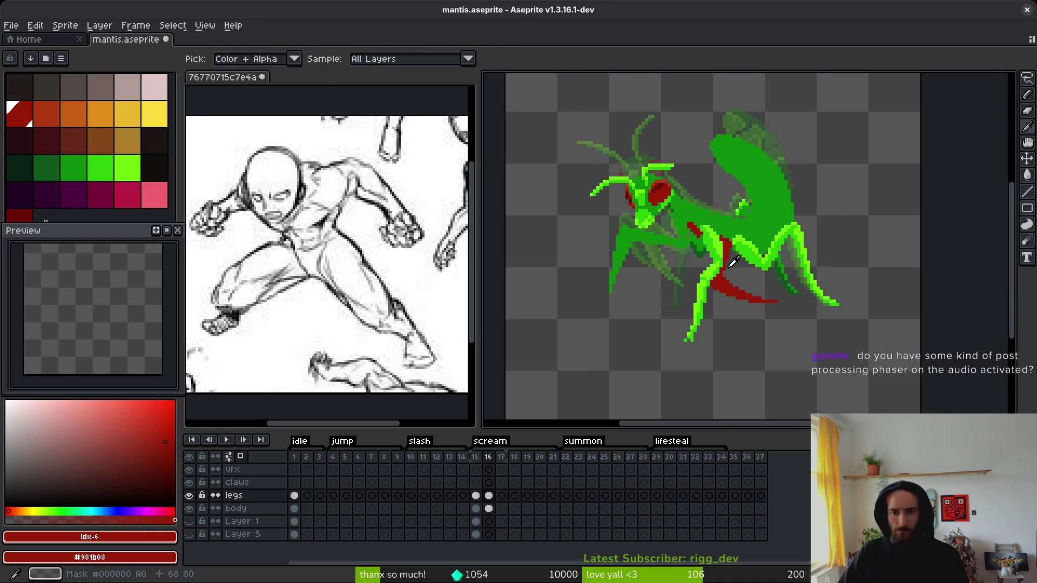
key("Right")
key("Left")
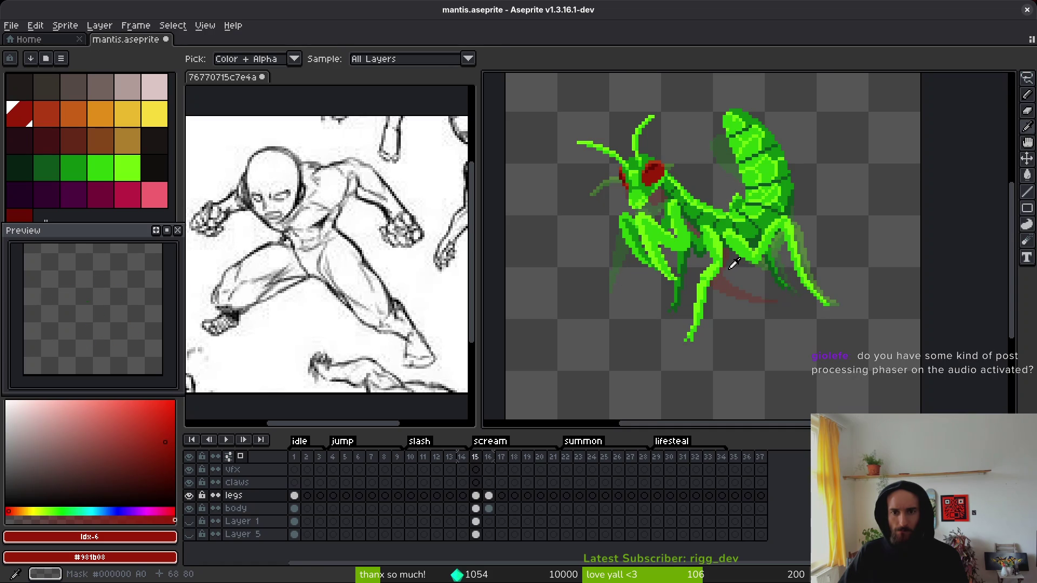
key("Right")
key("b")
Step: Hide the legs layer, pick the arm's dark red, and make the body layer active
left_click(189, 496)
left_click(189, 496)
left_click(190, 496)
scroll(586, 273, "up", 4)
key("i")
left_click(880, 273)
key("b")
left_click(486, 509)
scroll(671, 283, "down", 3)
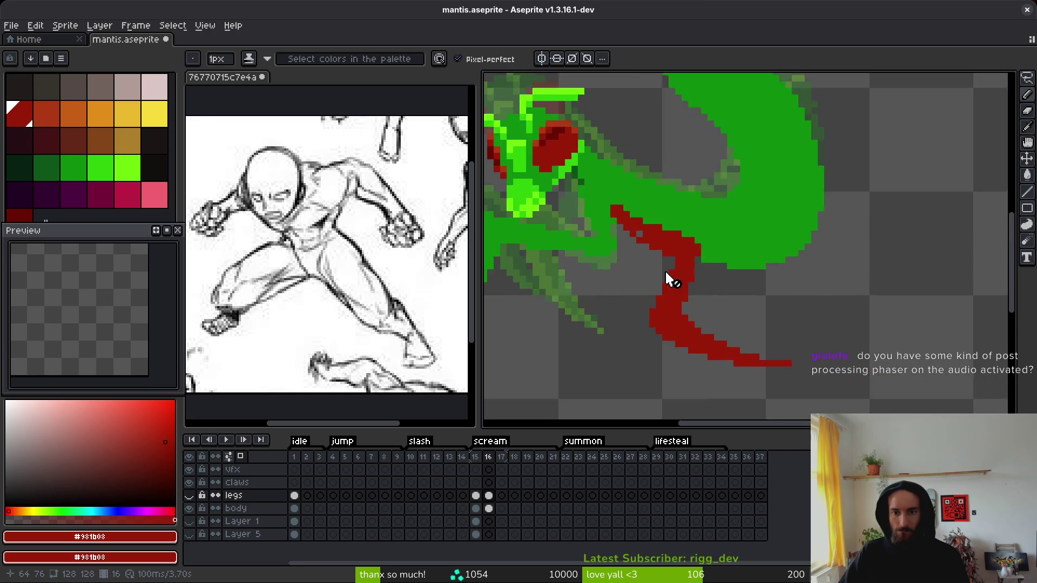
scroll(716, 282, "up", 3)
left_click(488, 509)
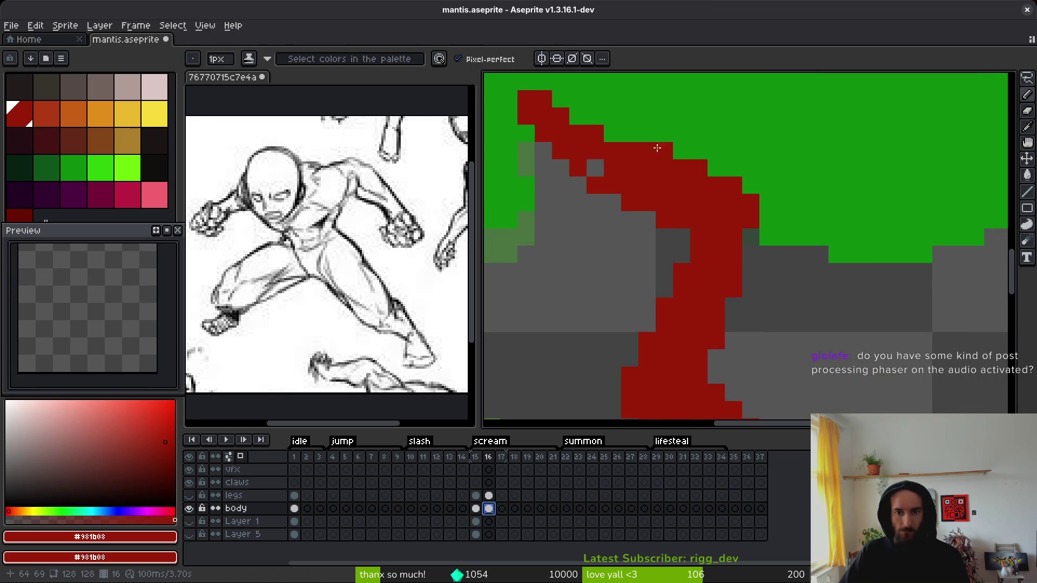
Step: Save mantis.aseprite
key("ctrl+s")
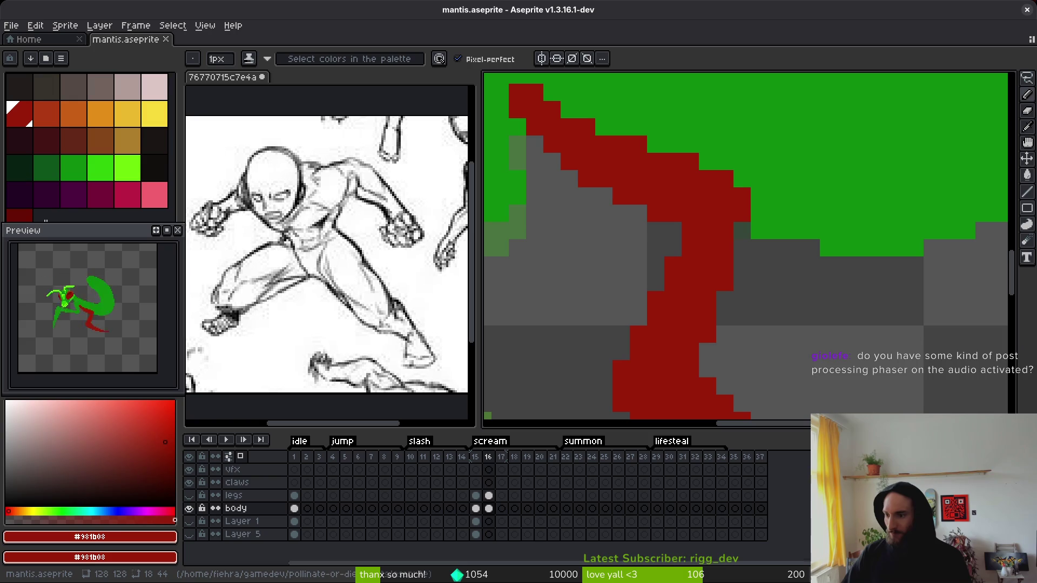
key("alt+Tab")
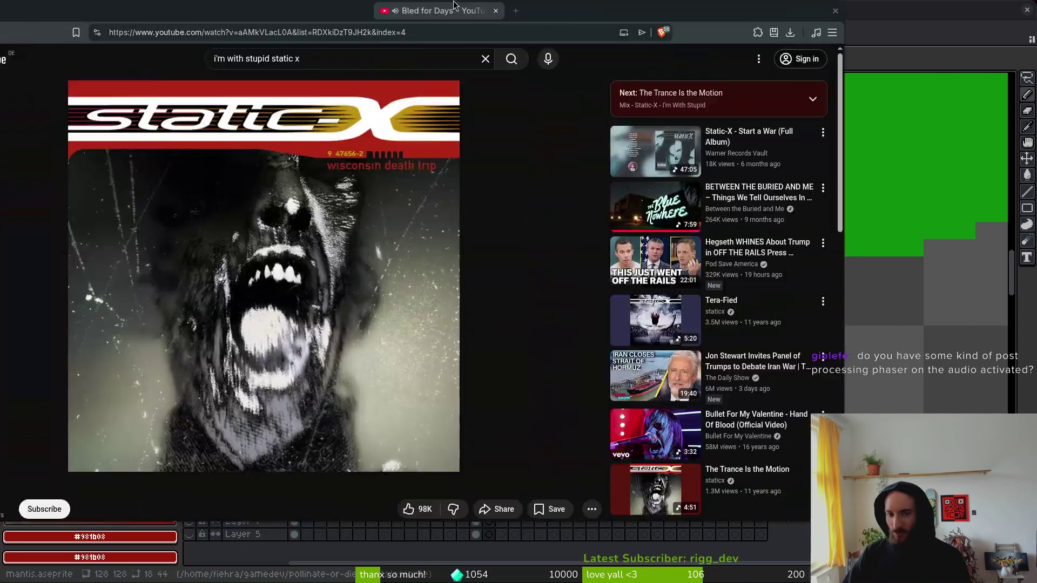
key("alt+Tab")
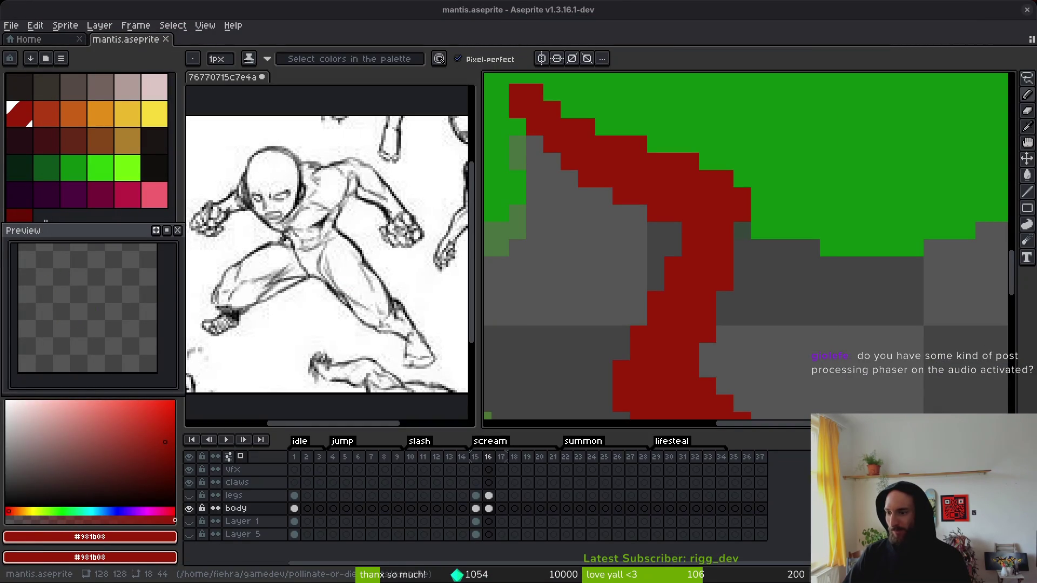
Step: Sample the body's darker green and save the sprite
scroll(754, 244, "down", 4)
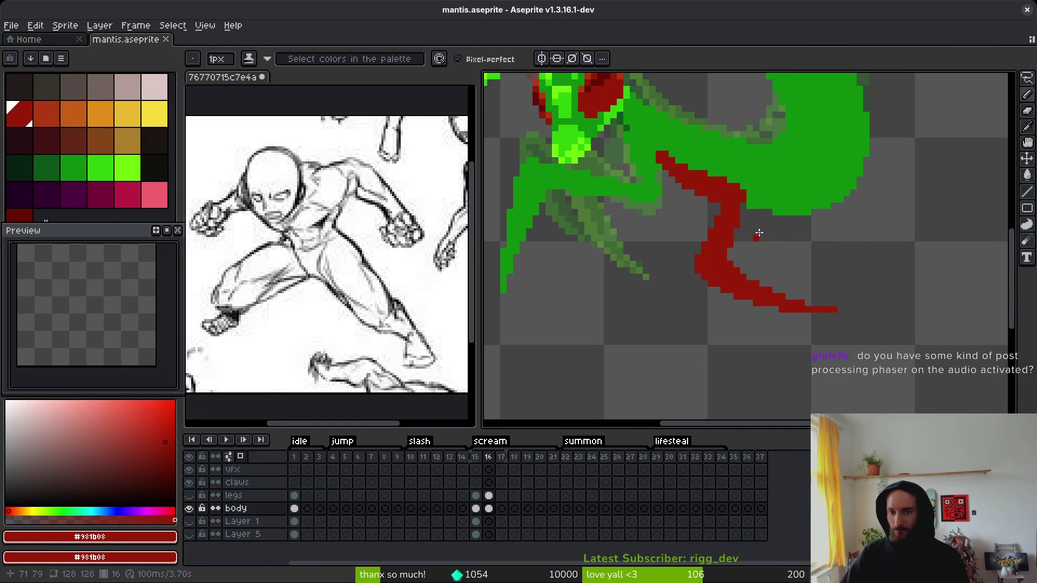
scroll(757, 212, "up", 5)
key("i")
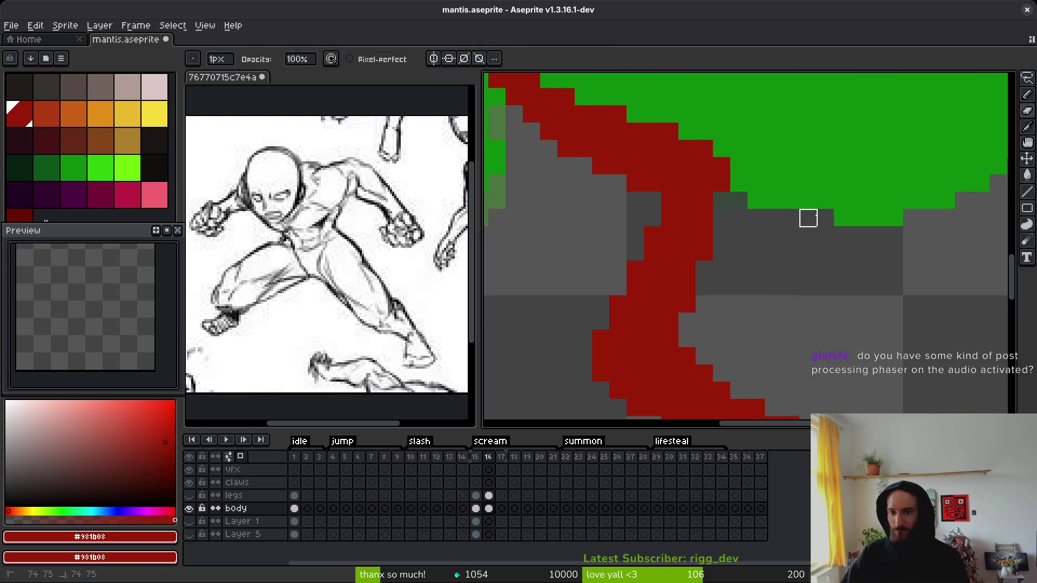
left_click(856, 199)
key("b")
scroll(854, 197, "down", 3)
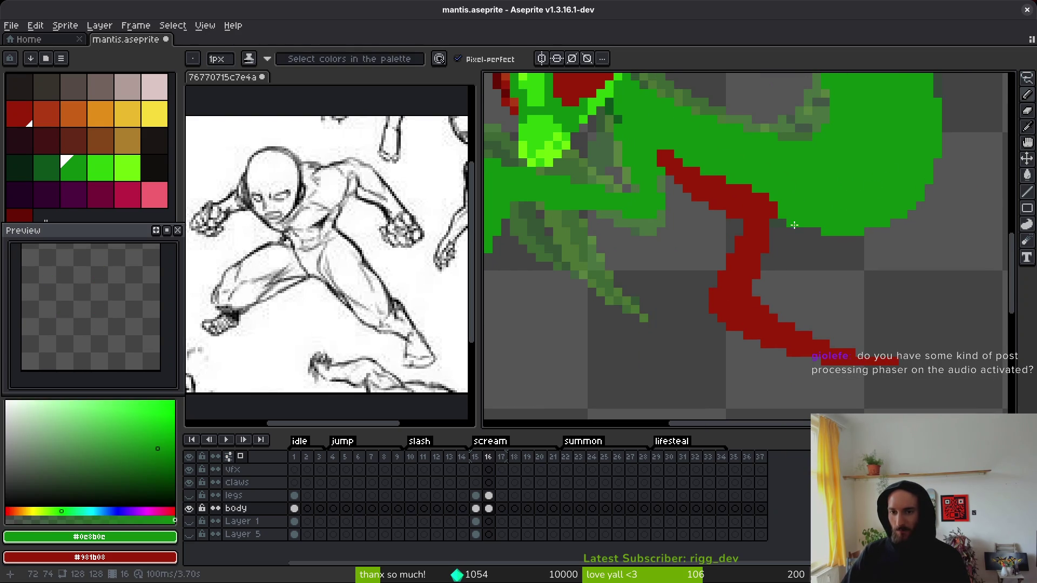
key("alt")
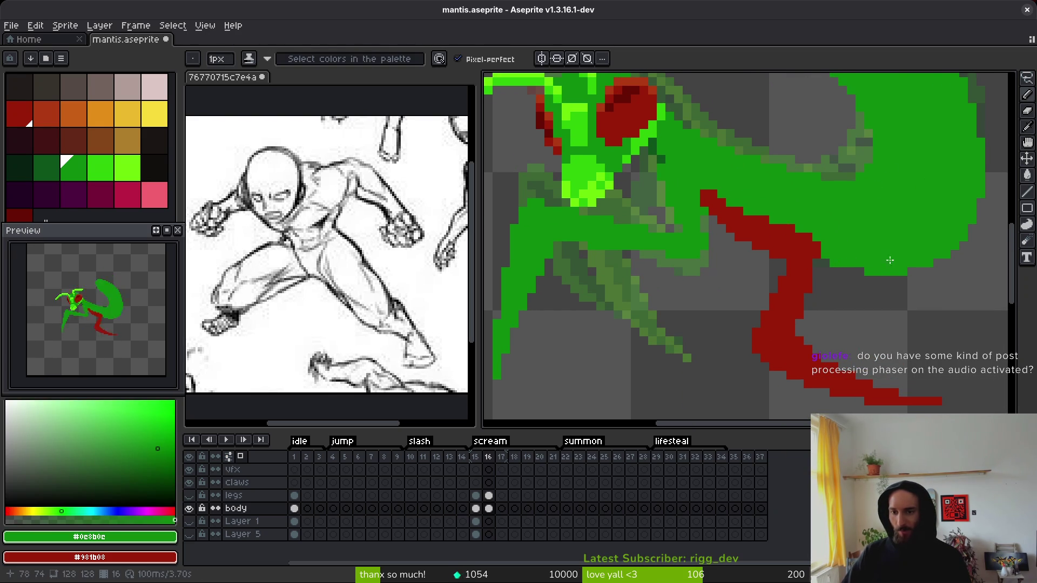
key("ctrl+s")
key("alt")
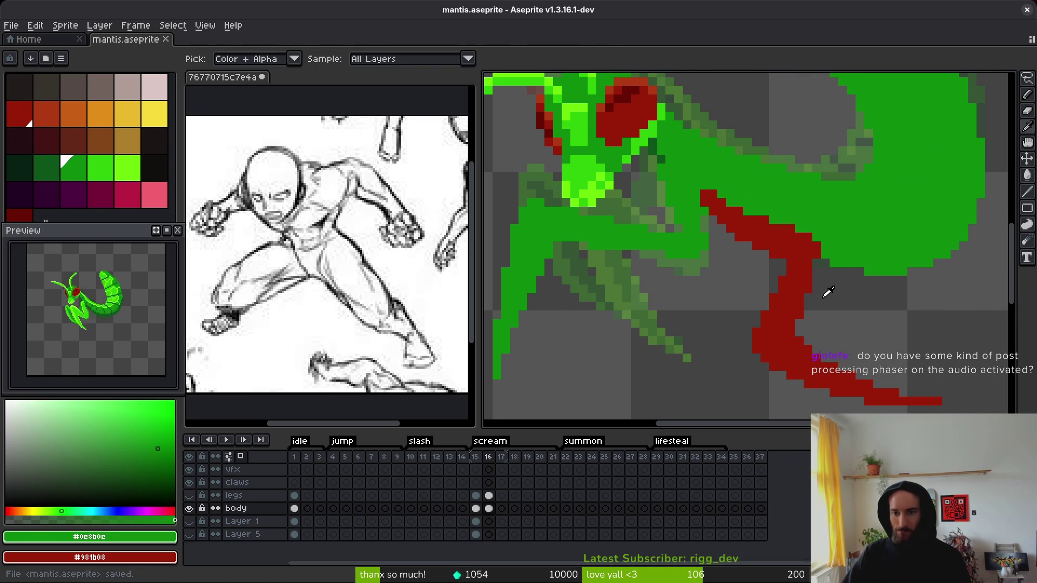
Step: Preview the animation, then show the legs layer again and select its frame 16 cel
left_click(790, 238)
scroll(832, 241, "down", 2)
key("Return")
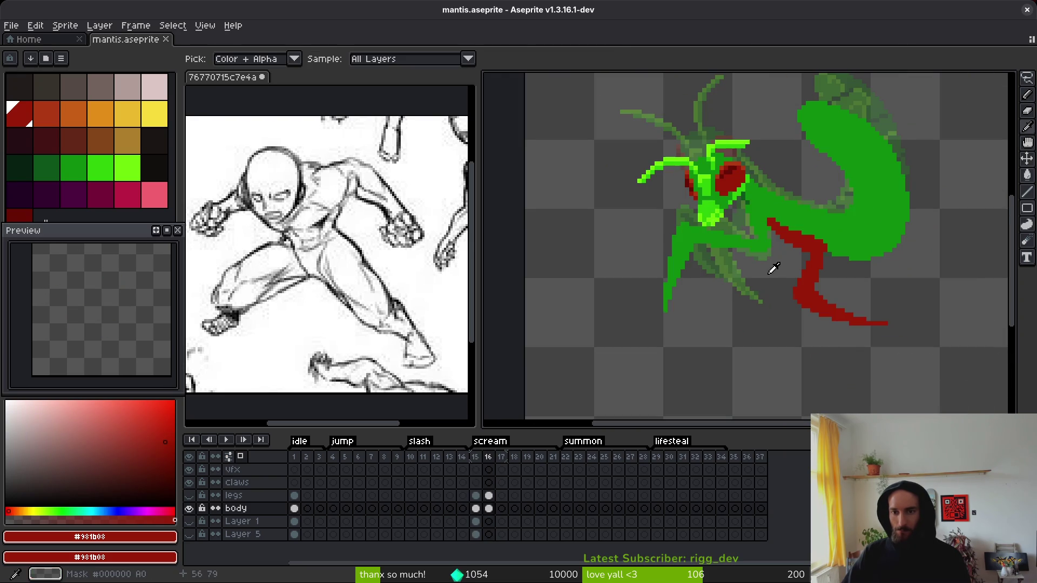
left_click(189, 496)
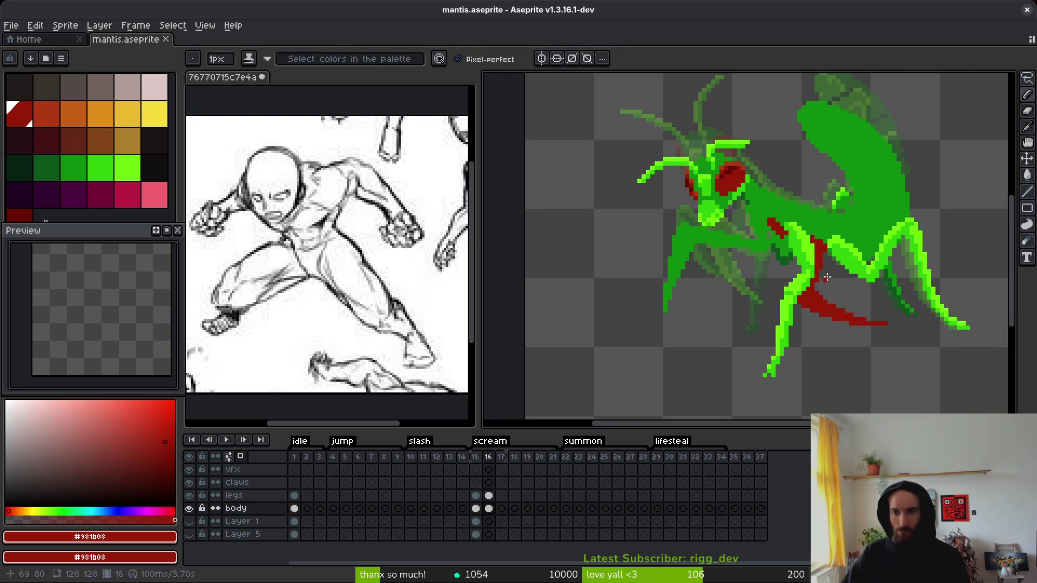
scroll(801, 246, "up", 2)
key("e")
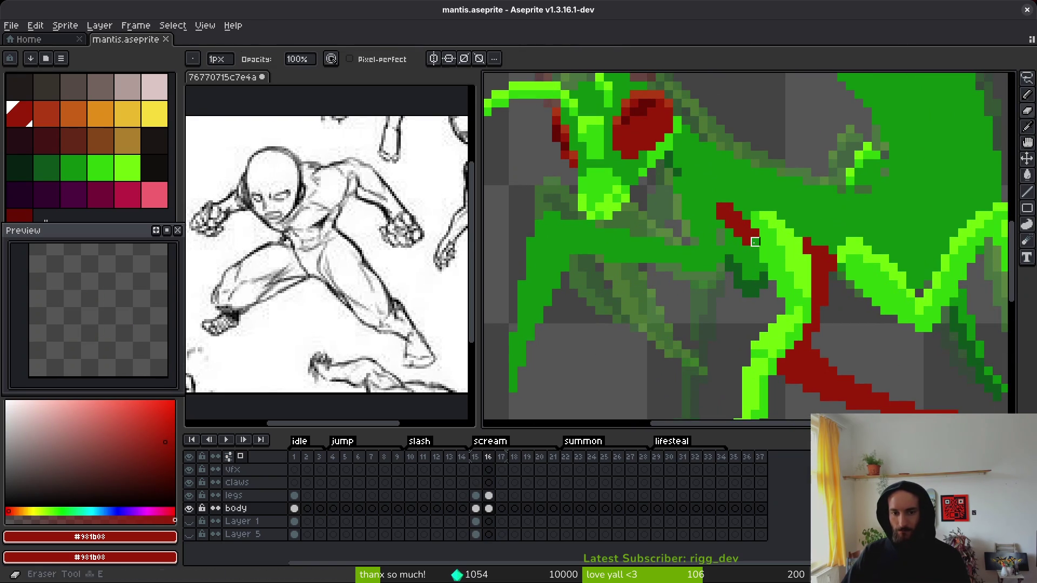
left_click(489, 496)
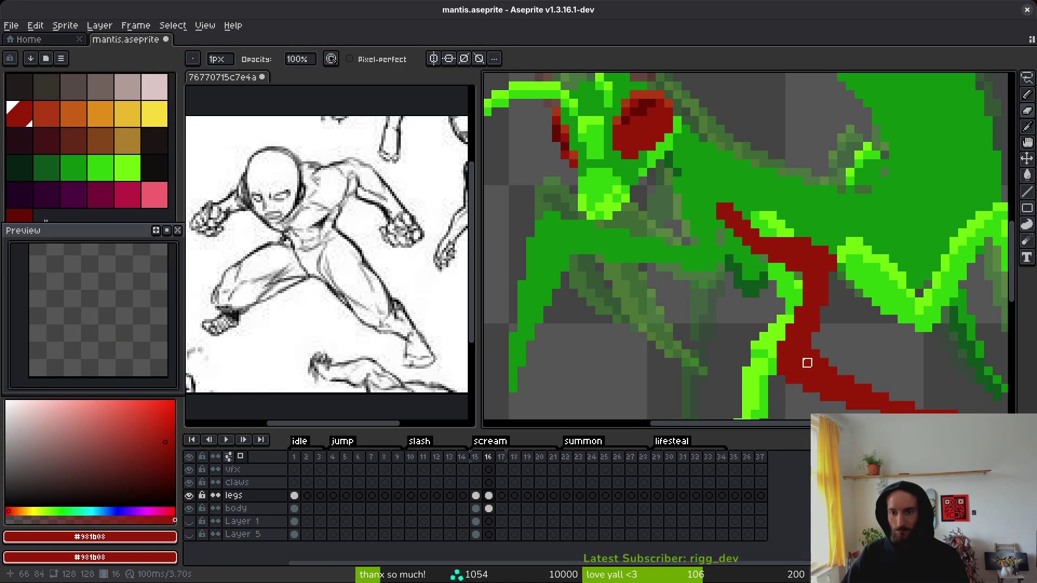
Step: Paint a few leg pixels dark red and place a bright green pixel over the arm
left_click_drag(798, 337, 771, 258)
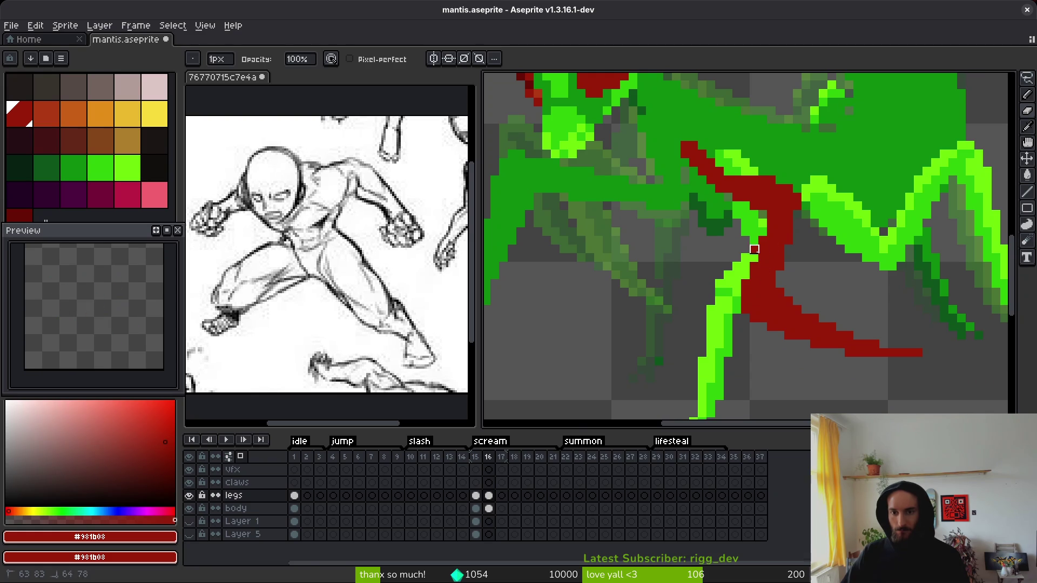
left_click_drag(746, 275, 737, 286)
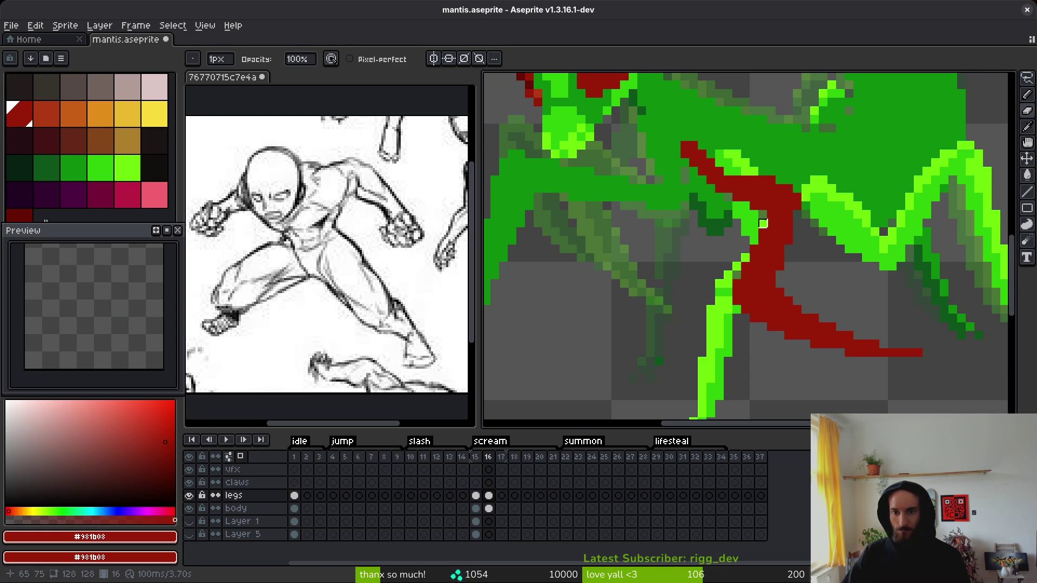
left_click(735, 265, "alt")
left_click(762, 295)
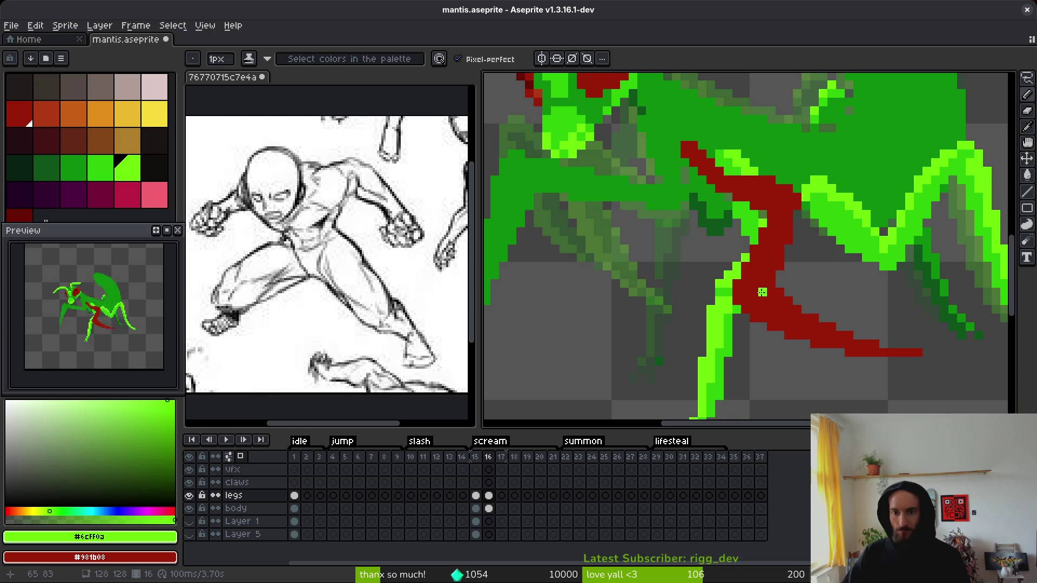
scroll(762, 294, "down", 3)
scroll(764, 294, "up", 5)
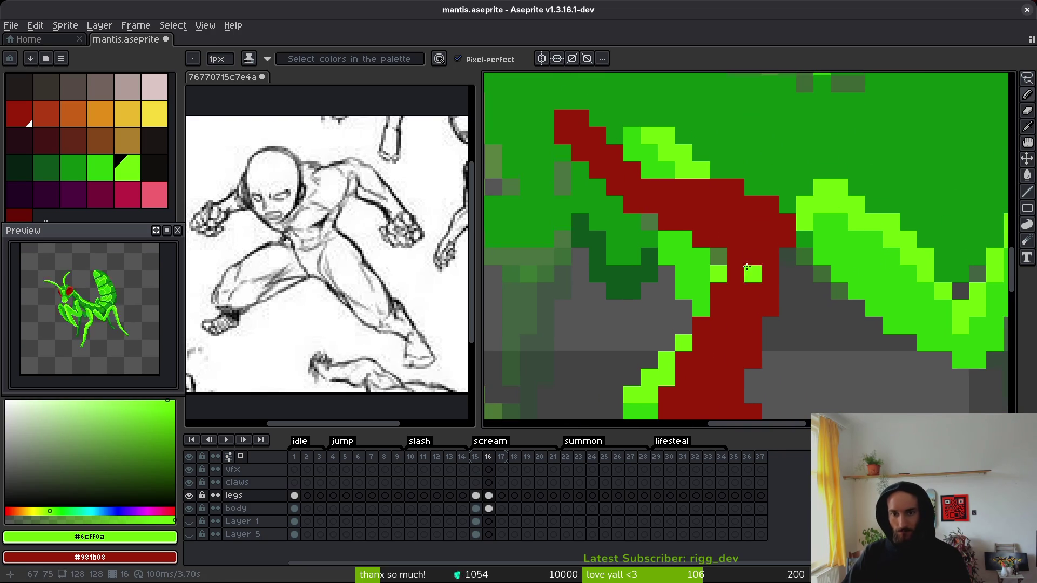
Step: Redraw bright #6cff0a leg pixels where the leg crosses the arm and save
left_click_drag(718, 273, 739, 270)
scroll(739, 270, "down", 5)
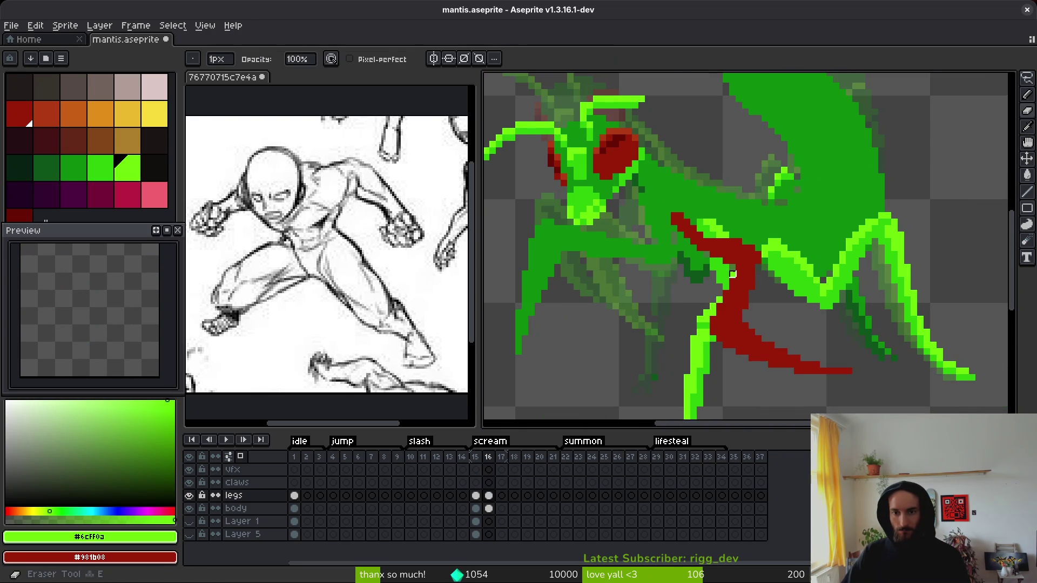
scroll(727, 267, "up", 5)
left_click(727, 267)
key("ctrl+s")
scroll(727, 267, "down", 5)
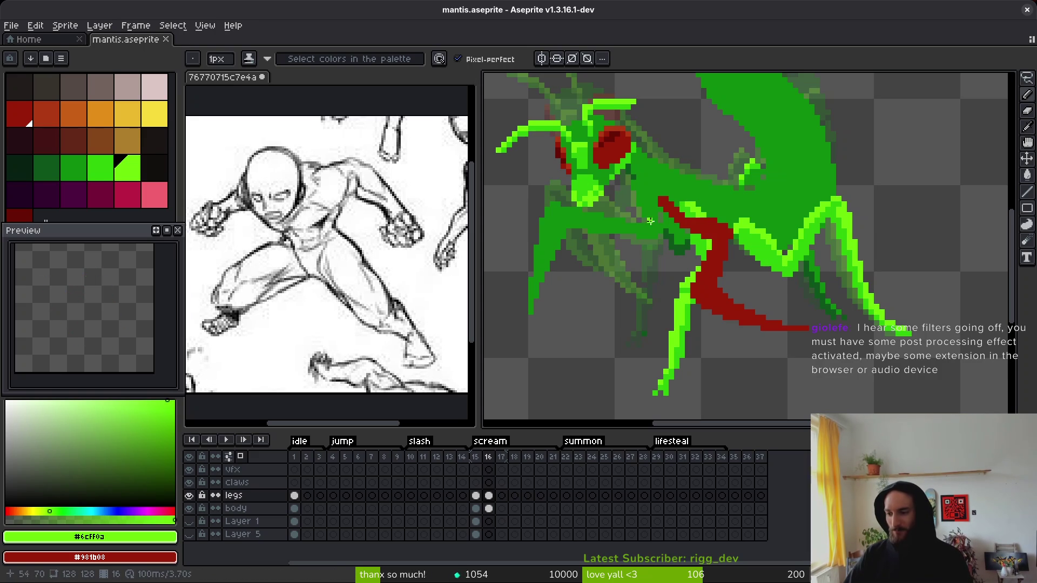
left_click_drag(658, 237, 637, 236)
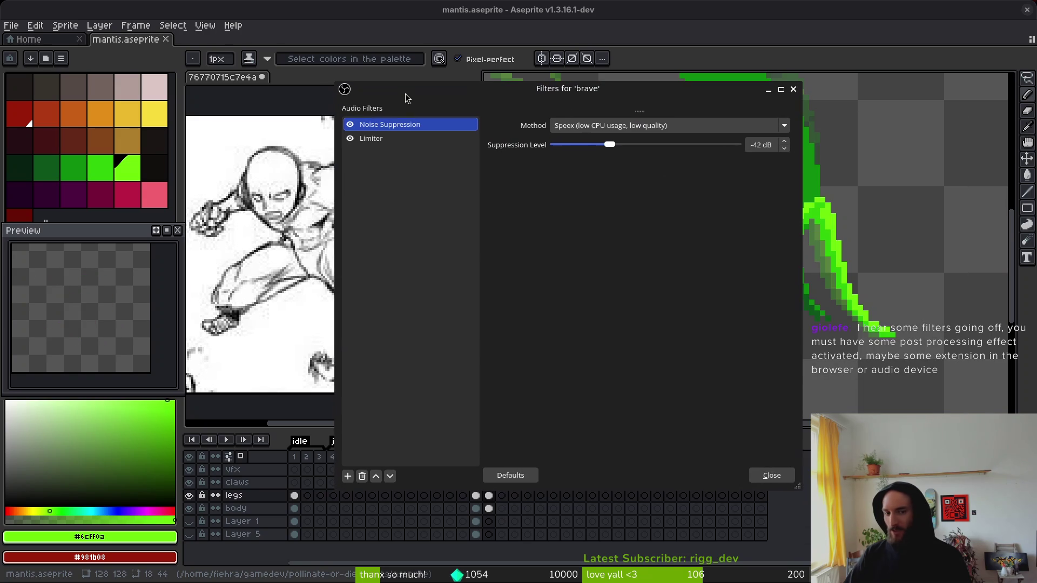
left_click(387, 139)
key("Up")
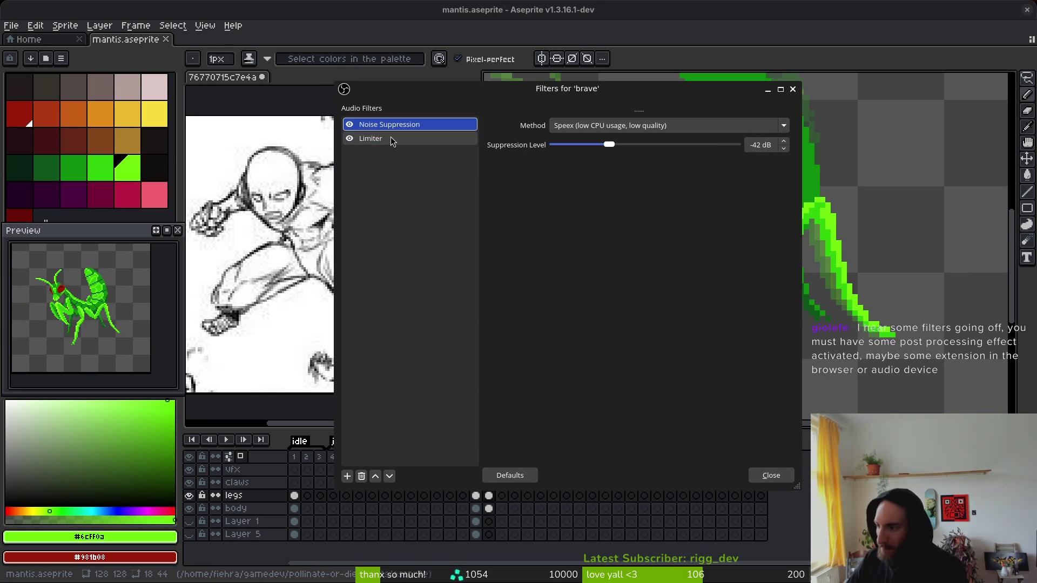
left_click(394, 141)
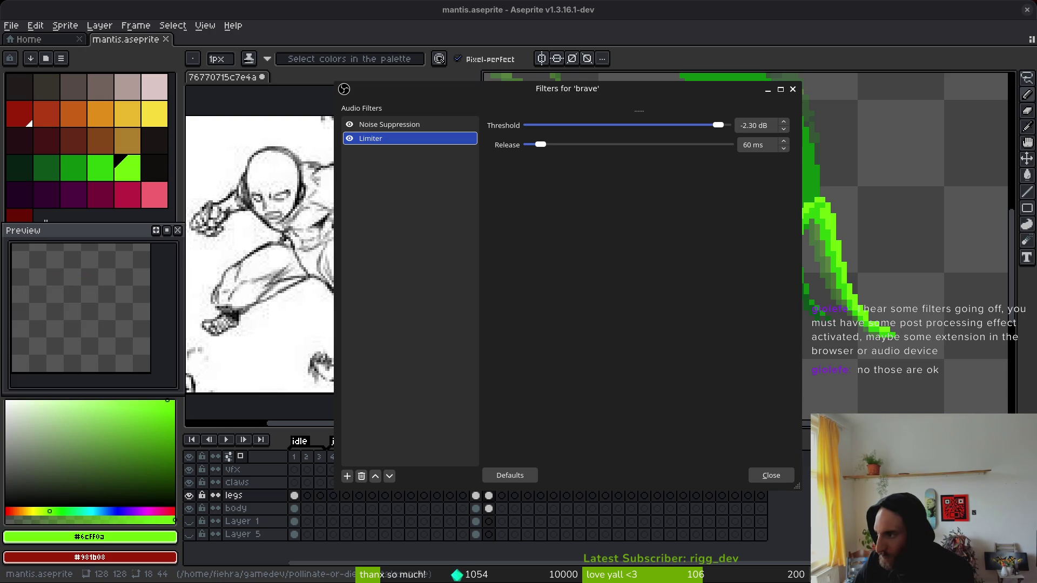
left_click(792, 89)
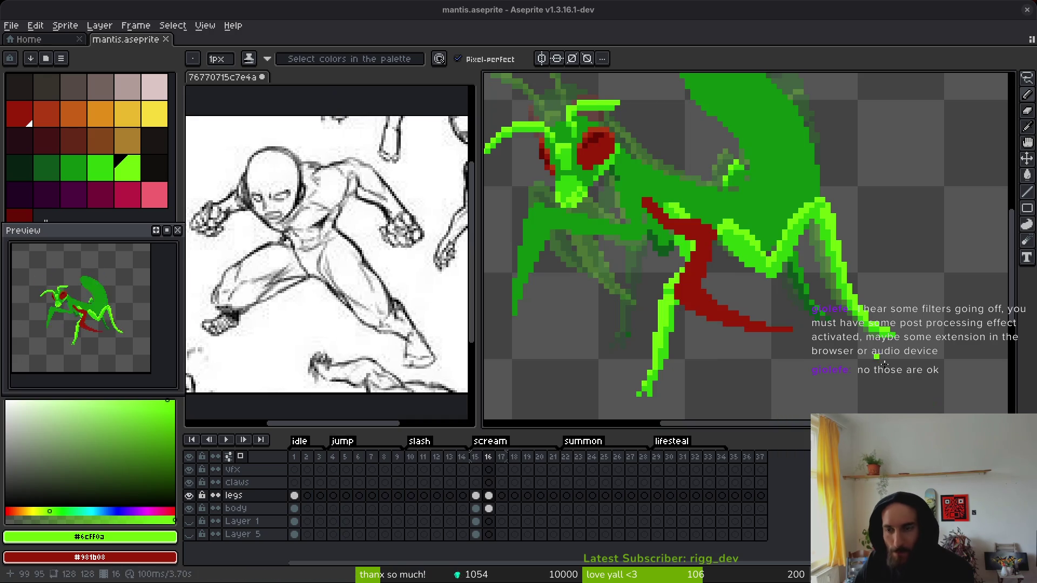
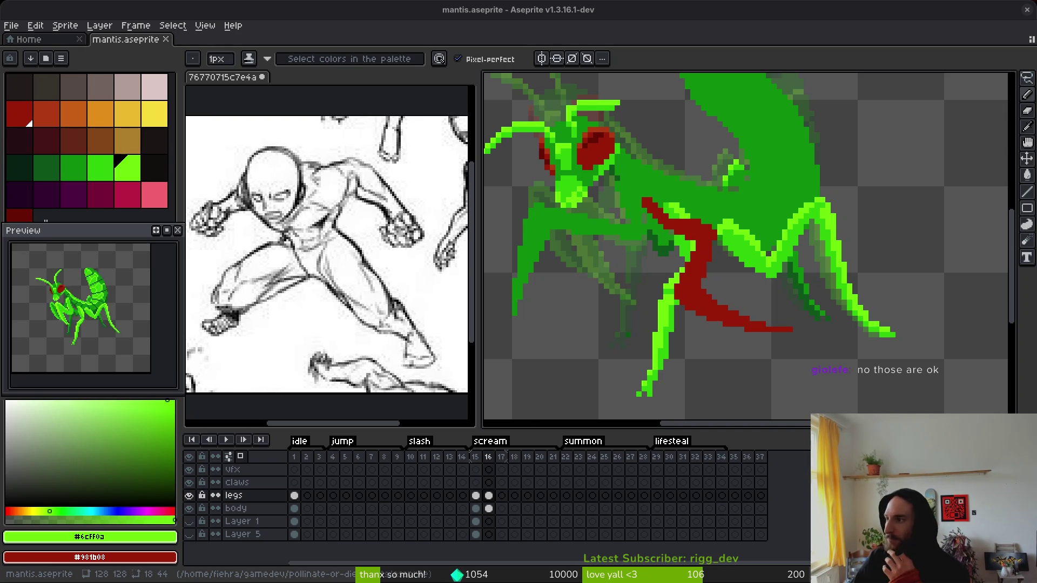
Step: Bring up Brave's settings, view the System settings page, then close it to return to the sprite
key("alt+Tab")
left_click_drag(711, 43, 668, 34)
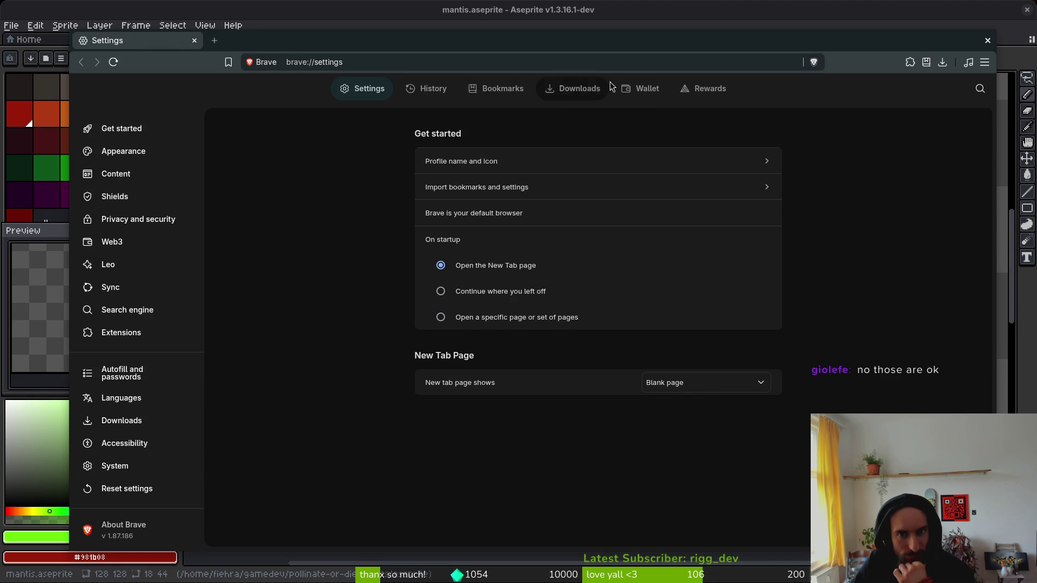
left_click(119, 469)
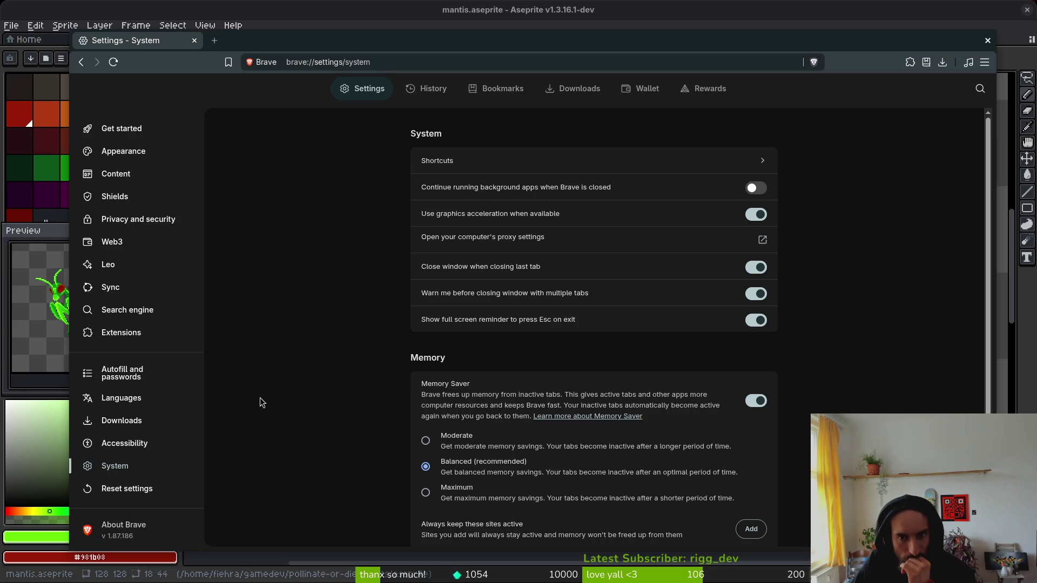
scroll(306, 356, "down", 1)
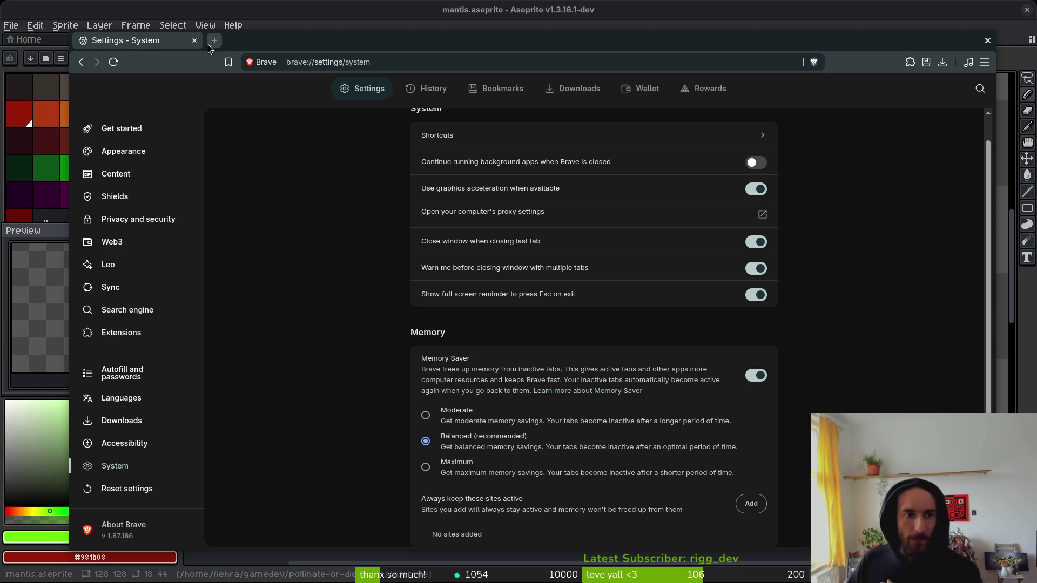
left_click(194, 41)
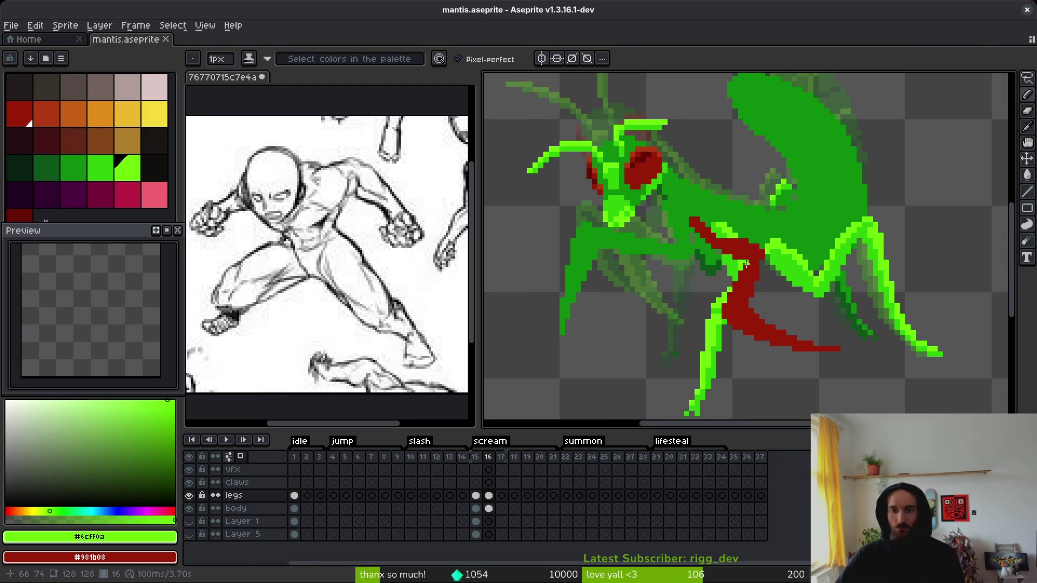
Step: Paint one leg pixel in the red background colour and save the sprite
scroll(680, 220, "up", 3)
key("e")
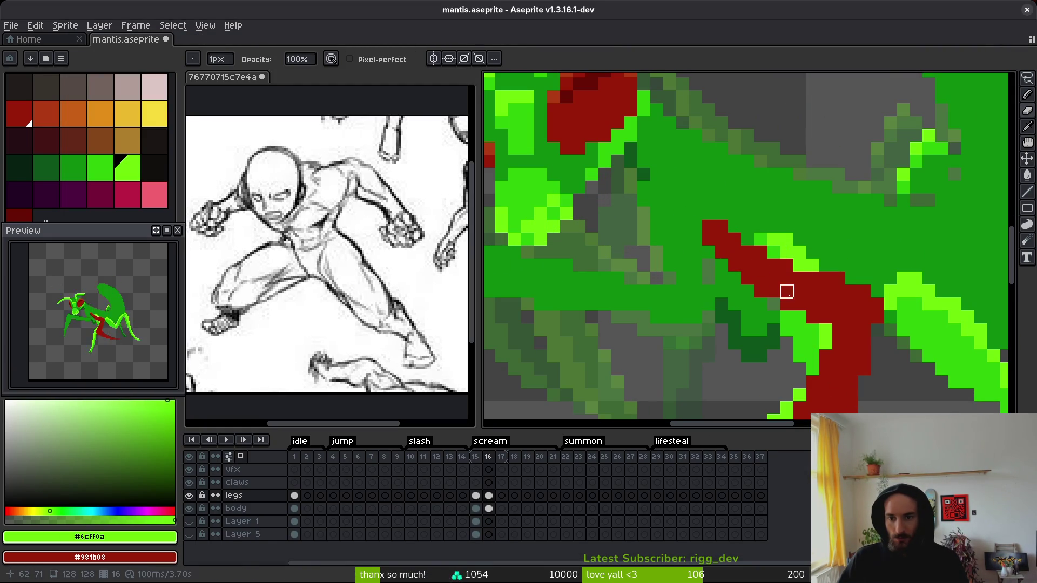
right_click(800, 265)
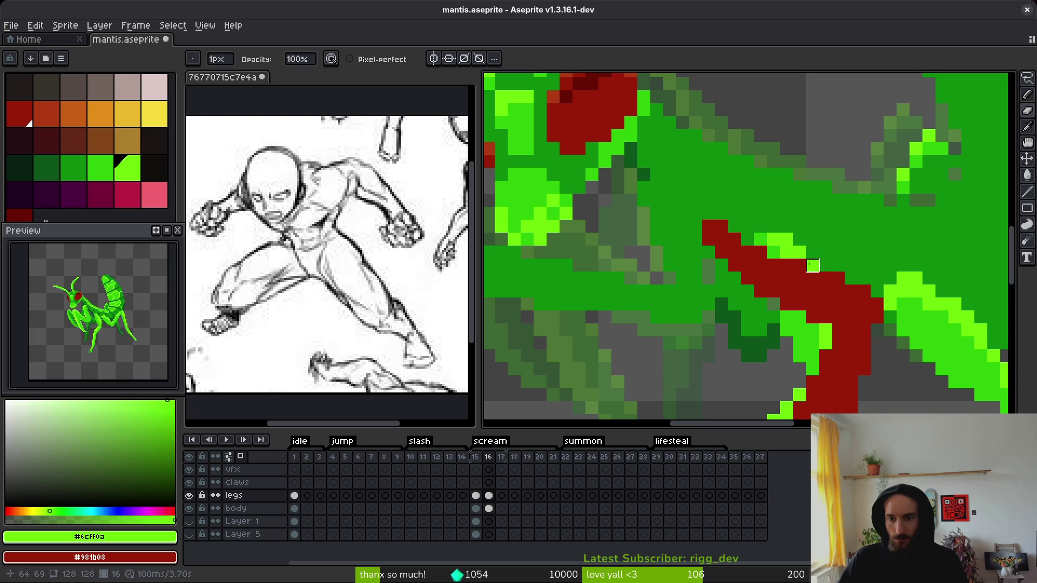
scroll(838, 317, "down", 3)
key("ctrl+s")
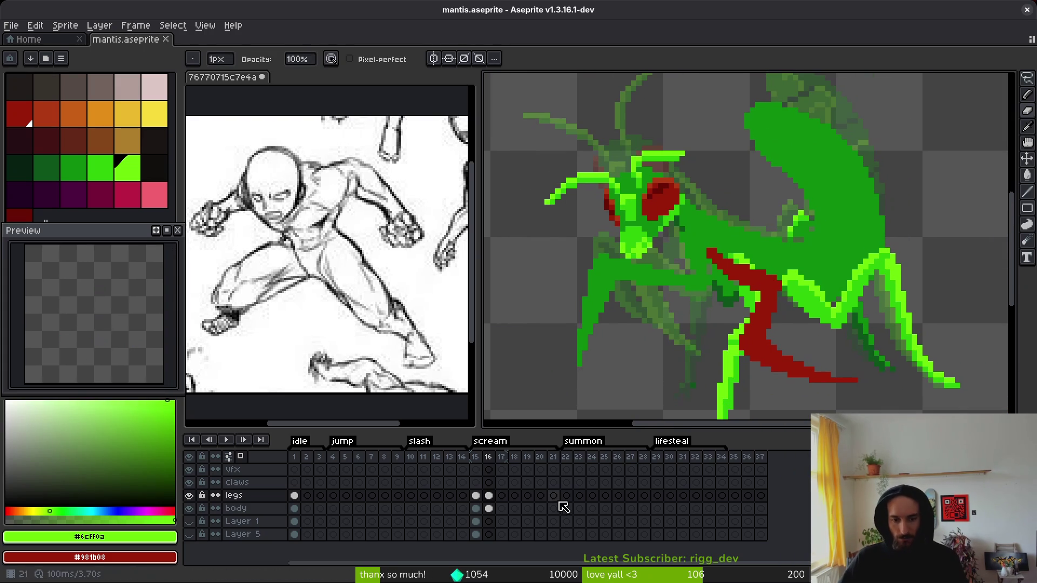
Step: Select the body layer's frame 16 cel and compare it against frame 15
left_click(491, 510)
scroll(751, 359, "down", 2)
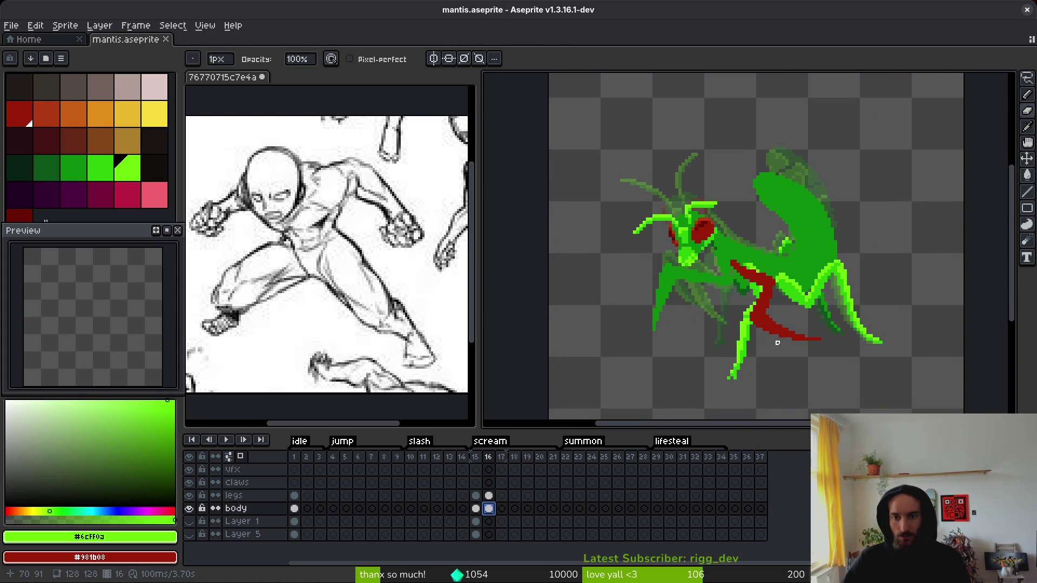
key("i")
key("Left")
key("Right")
key("Left")
key("Right")
key("Left")
key("Right")
key("b")
scroll(749, 267, "up", 4)
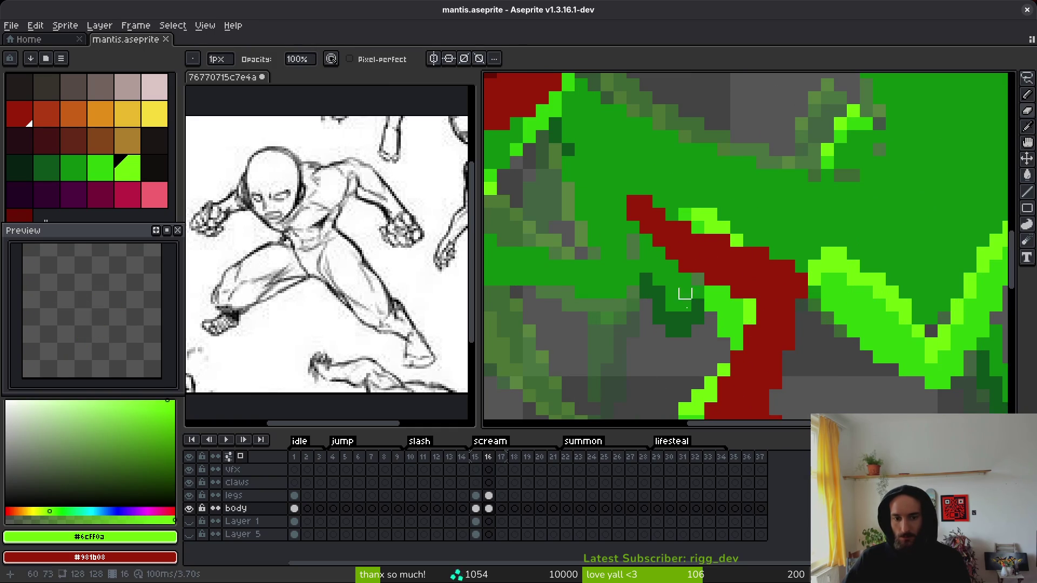
Step: Check beneath the body layer, then lasso and shift a patch of body pixels
left_click(190, 510)
left_click(190, 509)
key("i")
key("b")
key("q")
mouse_move(750, 228)
left_mouse_down()
mouse_move(703, 232)
mouse_move(713, 249)
mouse_move(667, 216)
mouse_move(756, 262)
mouse_move(741, 241)
mouse_move(682, 235)
mouse_move(722, 258)
mouse_move(747, 238)
left_mouse_up()
key("ctrl+d")
Step: On the legs layer, nudge leg pixels up and right and reshape the red foreleg stripe
left_click(489, 496)
key("ctrl+d")
key("b")
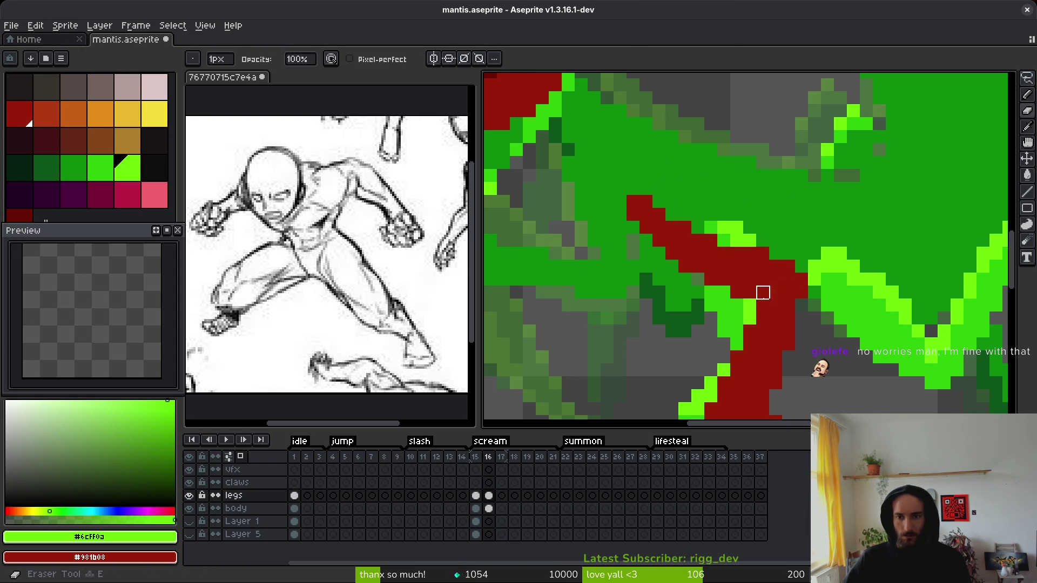
scroll(751, 270, "down", 1)
scroll(749, 280, "down", 3)
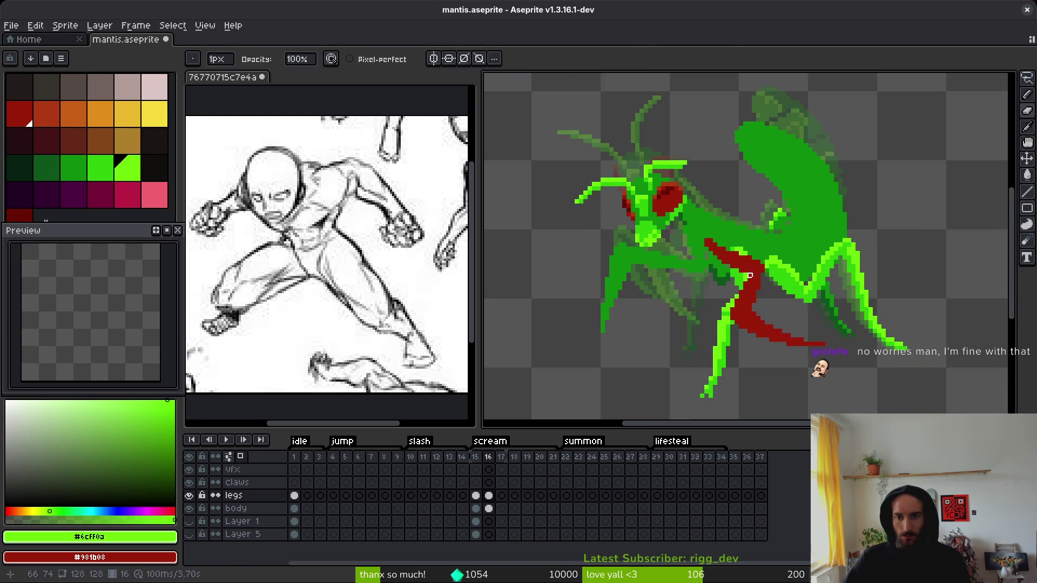
scroll(749, 280, "up", 3)
key("q")
mouse_move(755, 270)
left_mouse_down()
mouse_move(724, 252)
mouse_move(756, 275)
mouse_move(752, 296)
left_mouse_up()
key("ctrl+d")
Step: Repaint the lower green leg on frame 16 in darker greens
key("e")
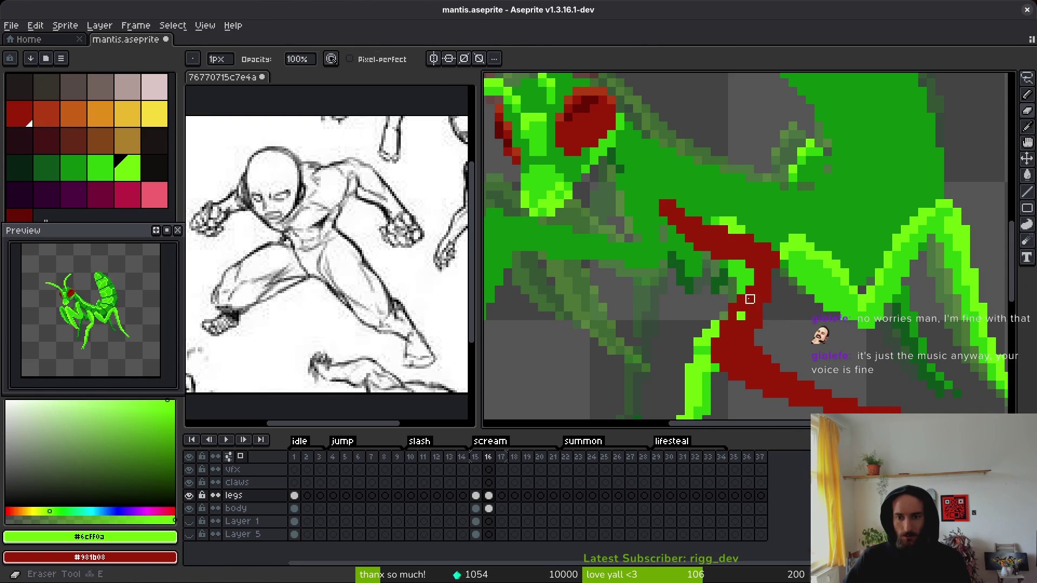
scroll(741, 325, "down", 2)
scroll(736, 285, "up", 4)
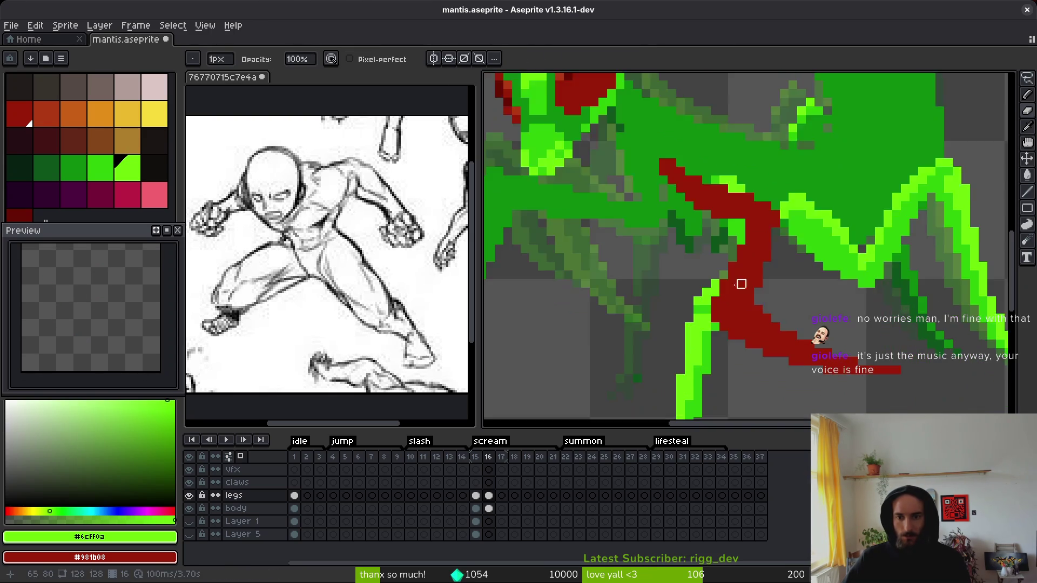
key("i")
scroll(767, 325, "down", 5)
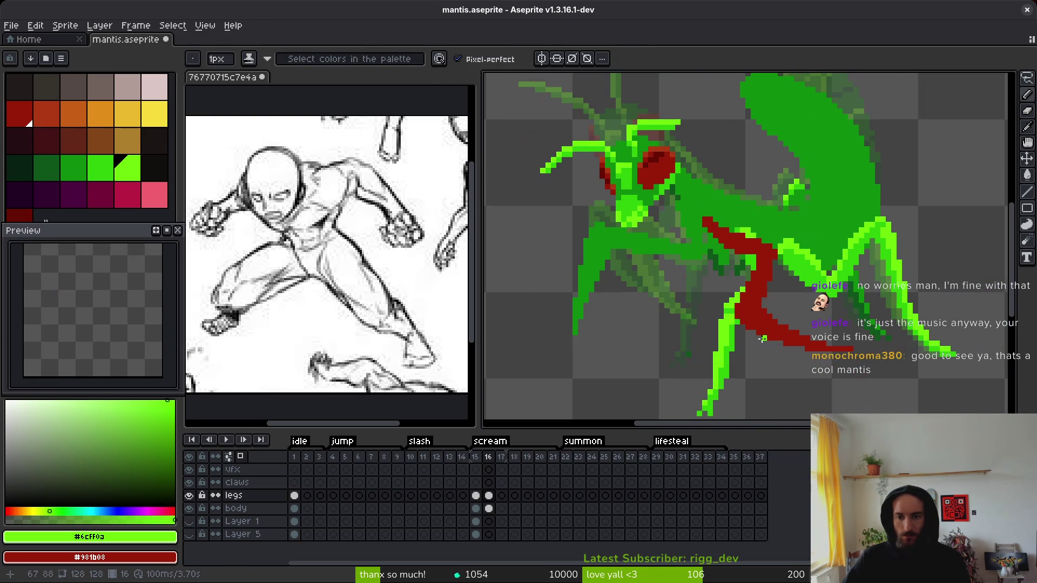
key("b")
scroll(816, 296, "up", 6)
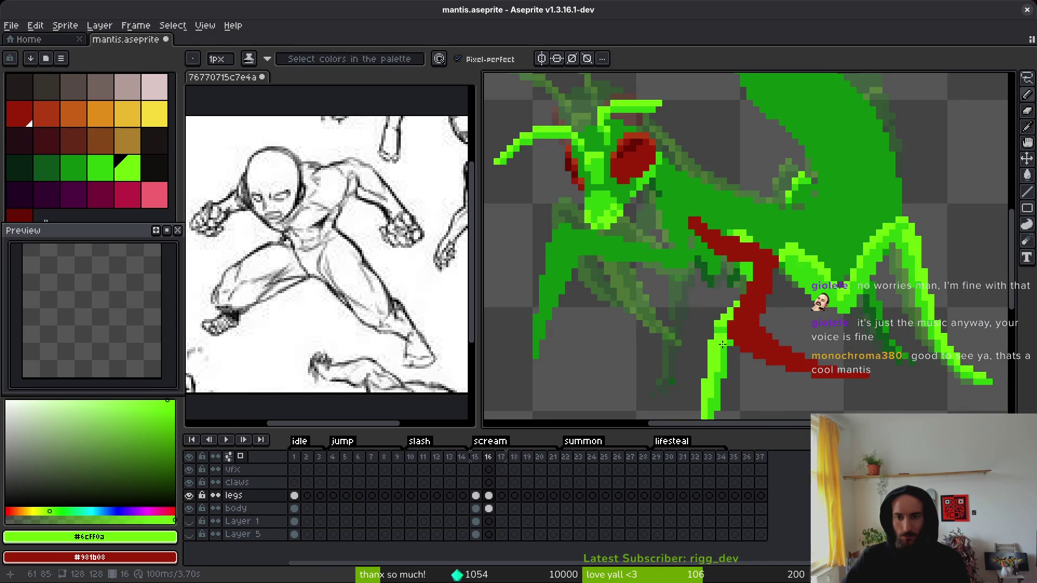
mouse_move(711, 302)
left_mouse_down()
mouse_move(677, 319)
mouse_move(693, 336)
mouse_move(724, 336)
mouse_move(697, 337)
left_mouse_up()
Step: Add a few green foreleg pixels and play frames 15–16 to check the motion
key("i")
left_click(686, 338)
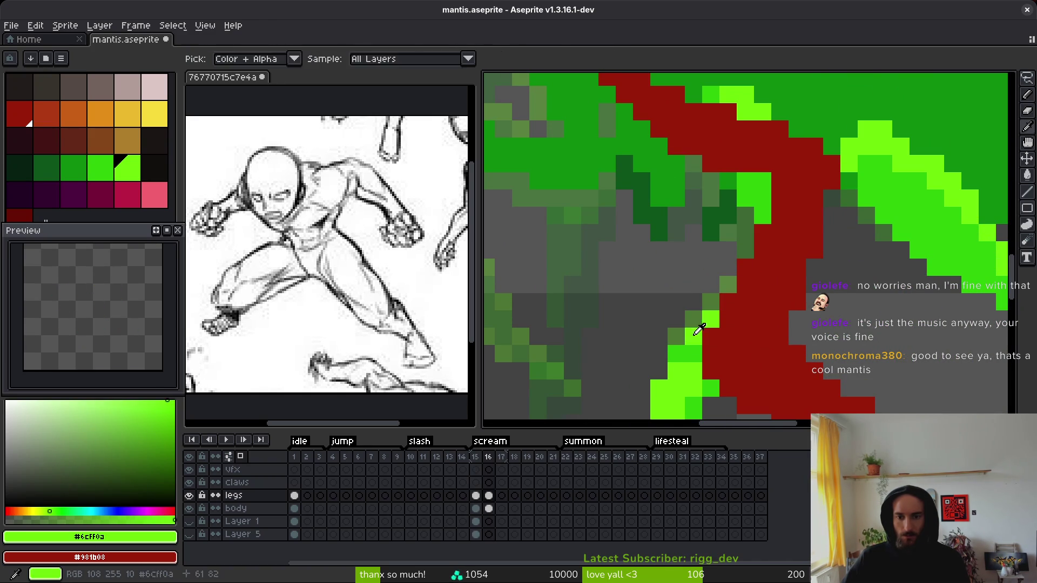
left_click(697, 333)
scroll(751, 339, "down", 3)
key("i")
key("Return")
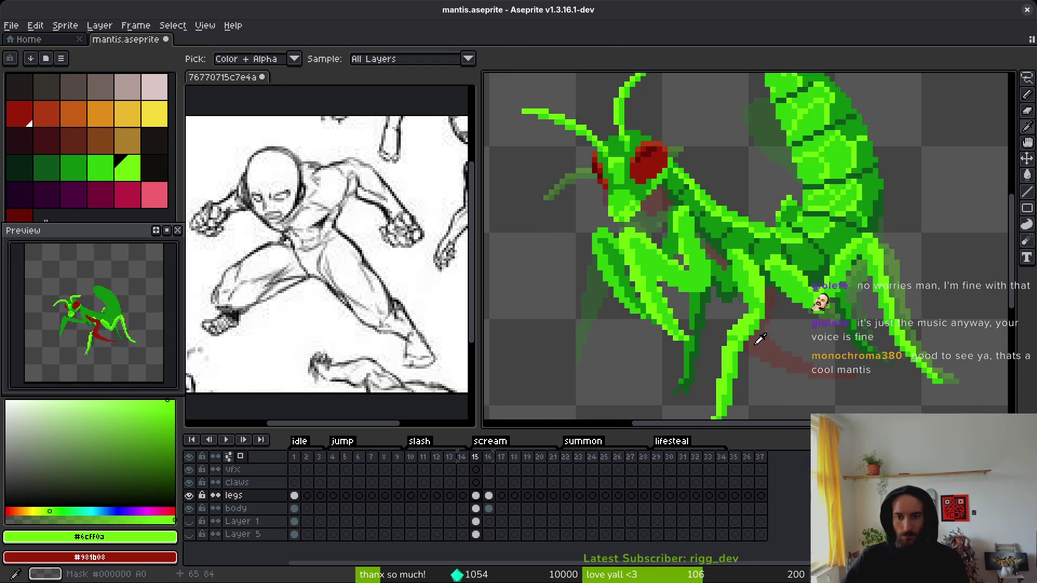
key("Return")
Step: Touch up the leg and replay the animation to review the pose
key("e")
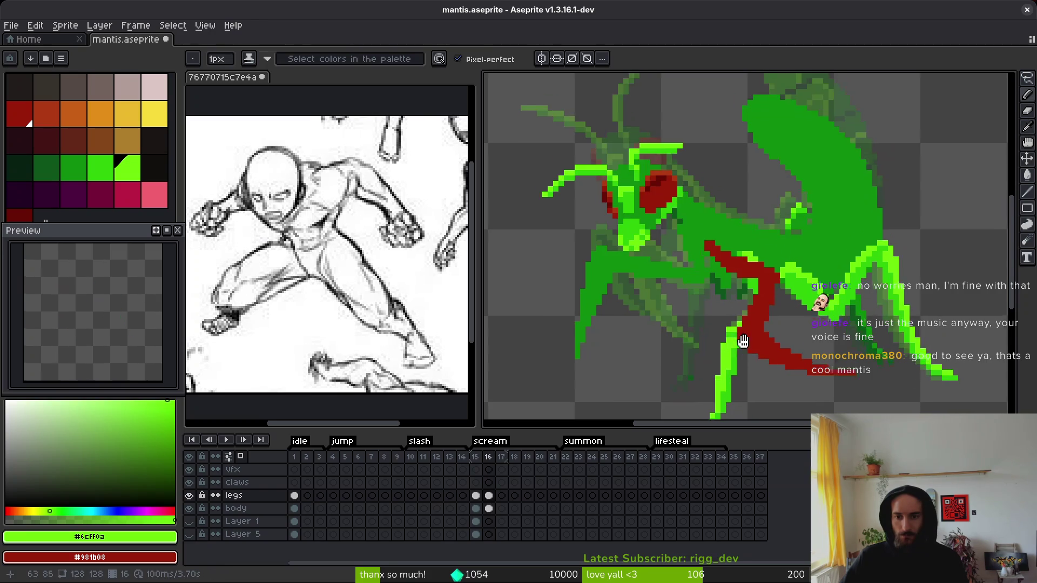
scroll(762, 340, "up", 4)
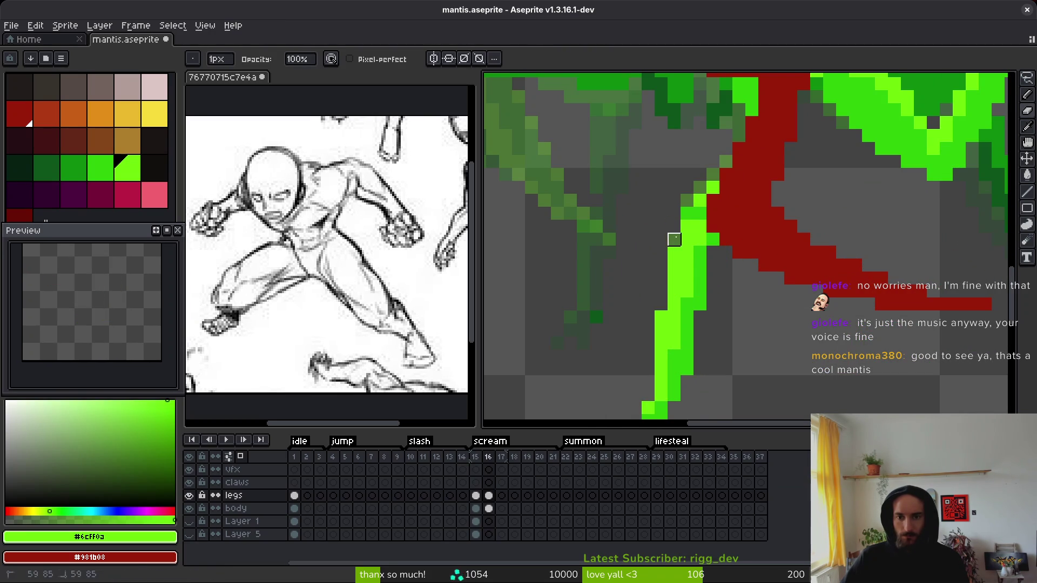
scroll(751, 291, "down", 4)
key("i")
key("Return")
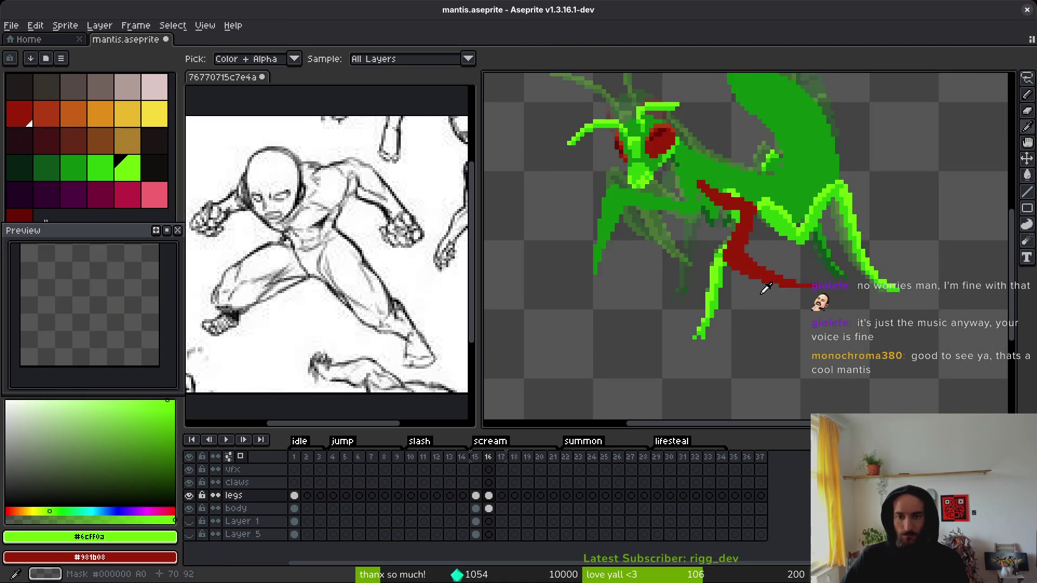
key("Return")
key("b")
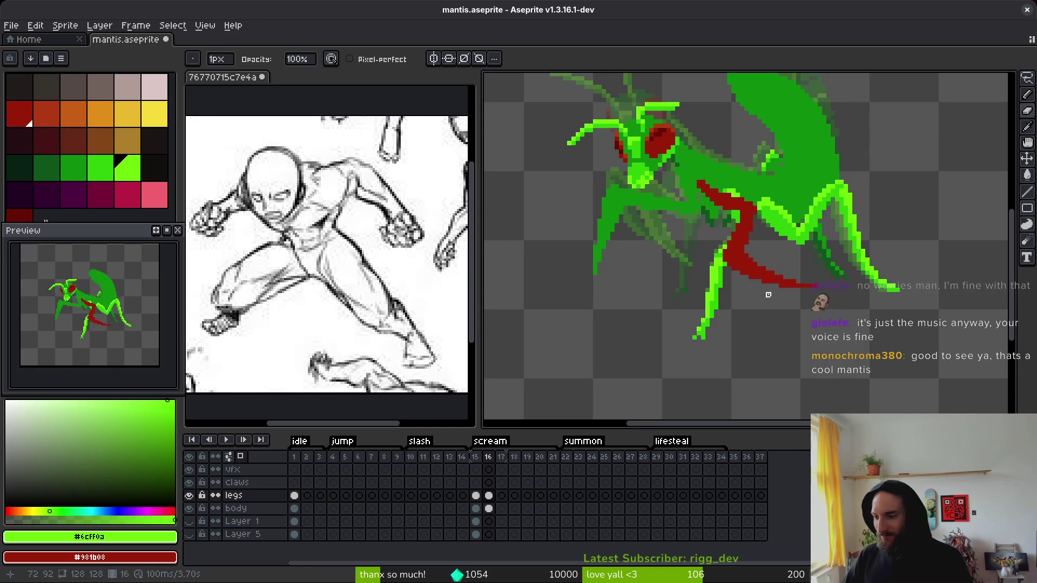
scroll(762, 292, "up", 3)
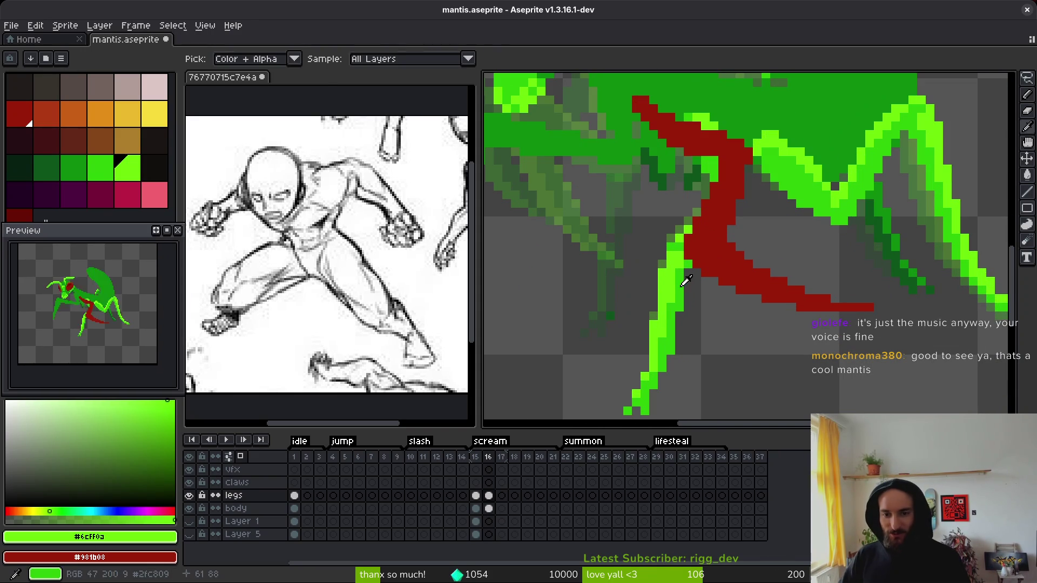
Step: Pick the leg's darker green #2fc809, compare frames 15 and 16, then activate the reference sketch
left_click(684, 273, "alt")
scroll(783, 294, "down", 3)
key("Left")
key("i")
key("Right")
key("Left")
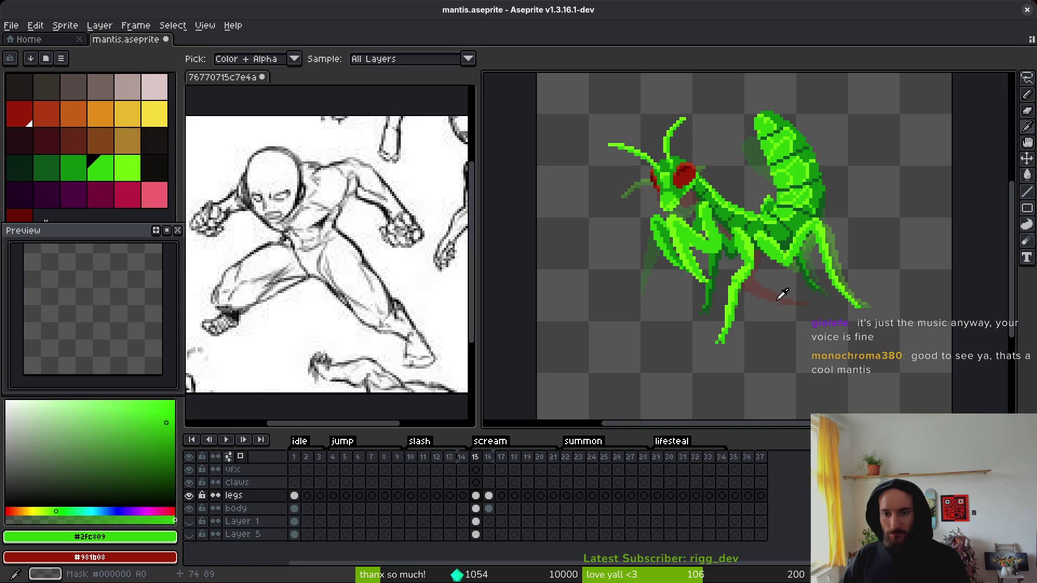
key("Right")
key("b")
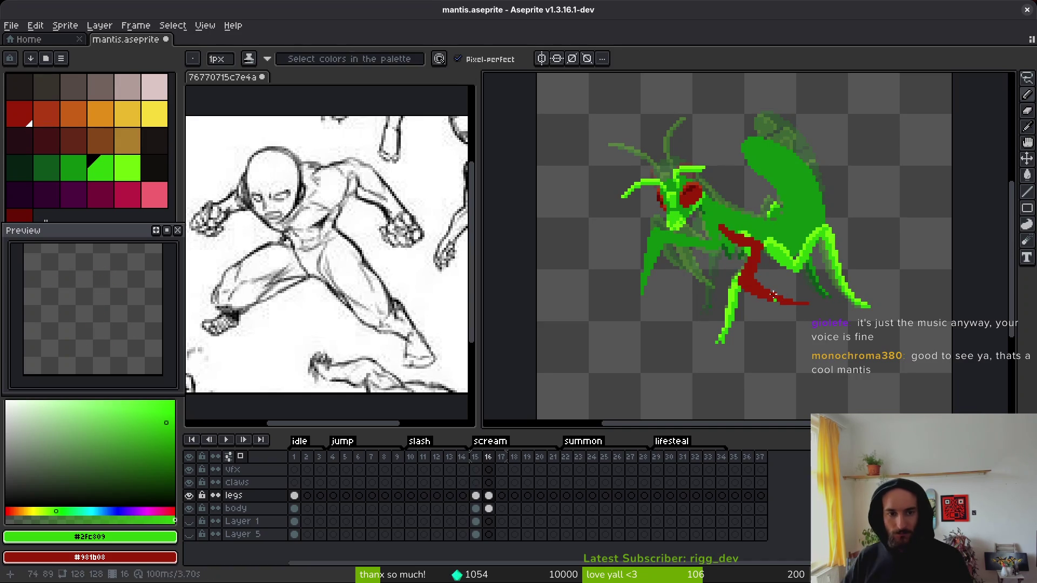
left_click(407, 287)
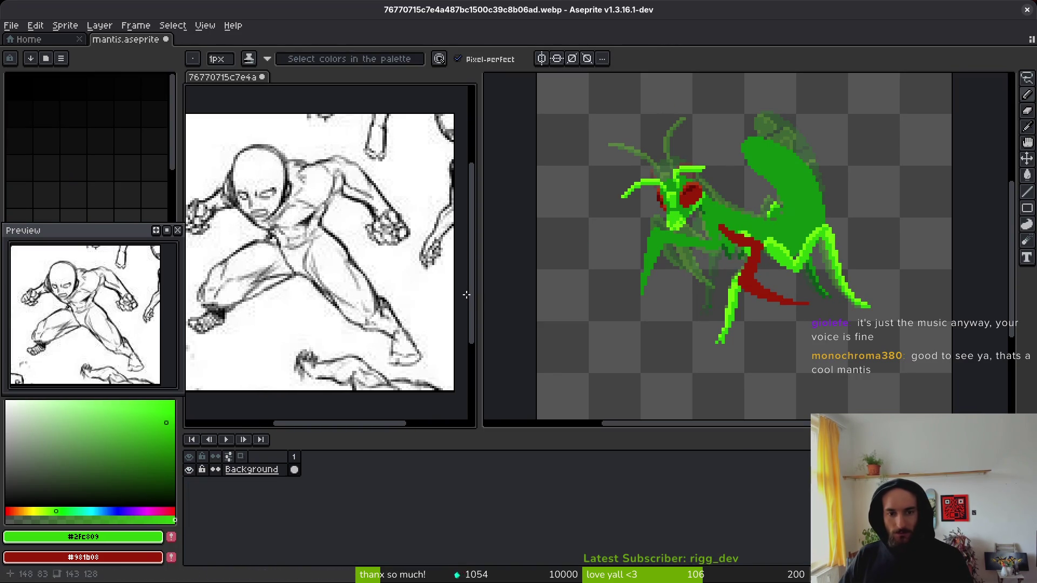
Step: Narrow the reference sketch panel and widen the mantis sprite editor beside it
left_click_drag(475, 292, 455, 290)
scroll(323, 270, "down", 3)
scroll(322, 270, "up", 3)
scroll(331, 205, "down", 2)
scroll(274, 126, "up", 1)
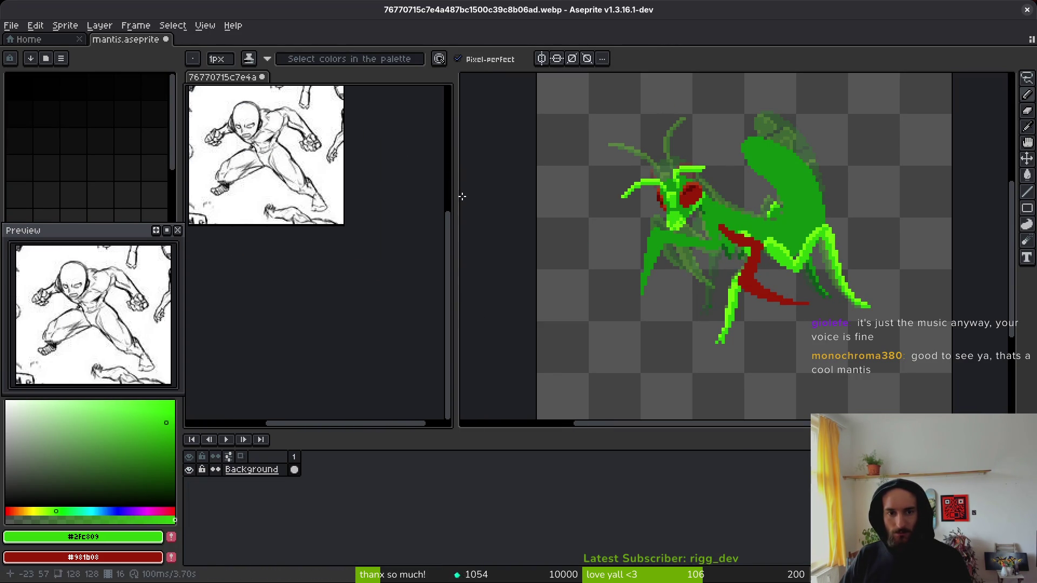
left_click_drag(456, 193, 352, 193)
left_click(378, 216)
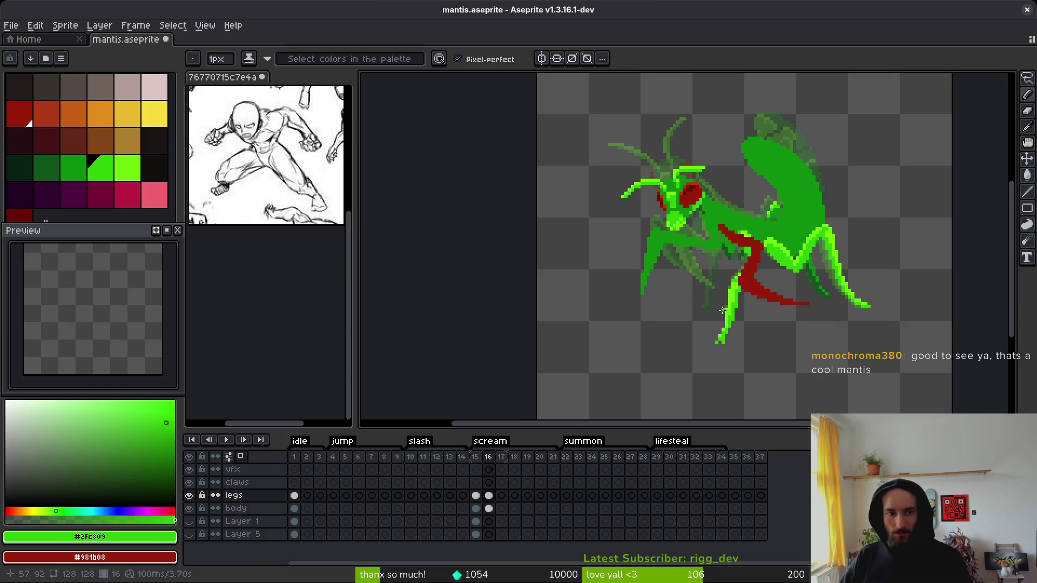
left_click_drag(130, 324, 109, 307)
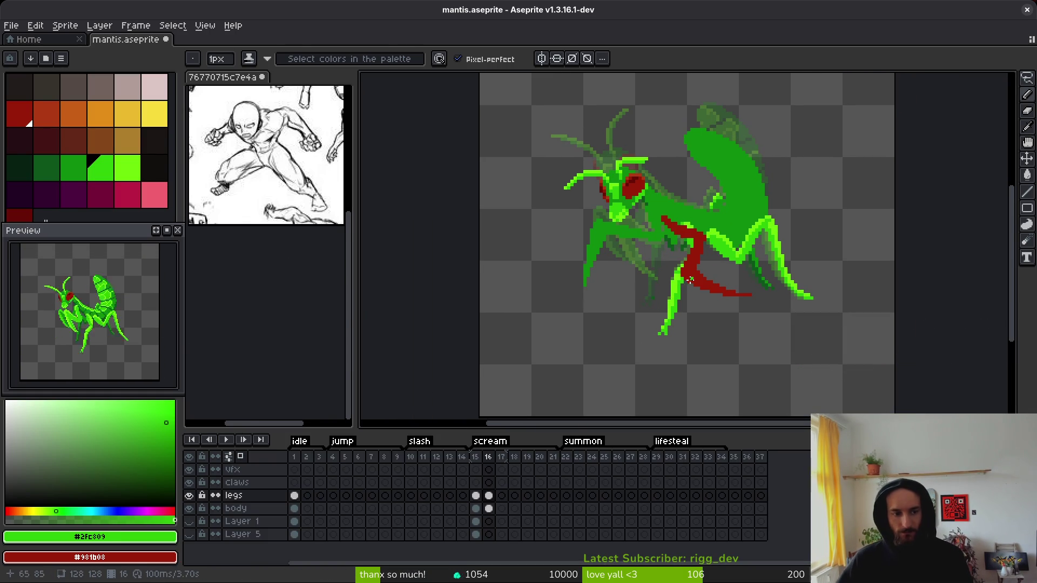
Step: Step through frames 14 to 16, settling on frame 16 for drawing
key("Left")
key("i")
key("Left")
key("Right")
key("Left")
key("Right")
key("b")
scroll(789, 278, "up", 2)
scroll(783, 280, "up", 1)
key("Right")
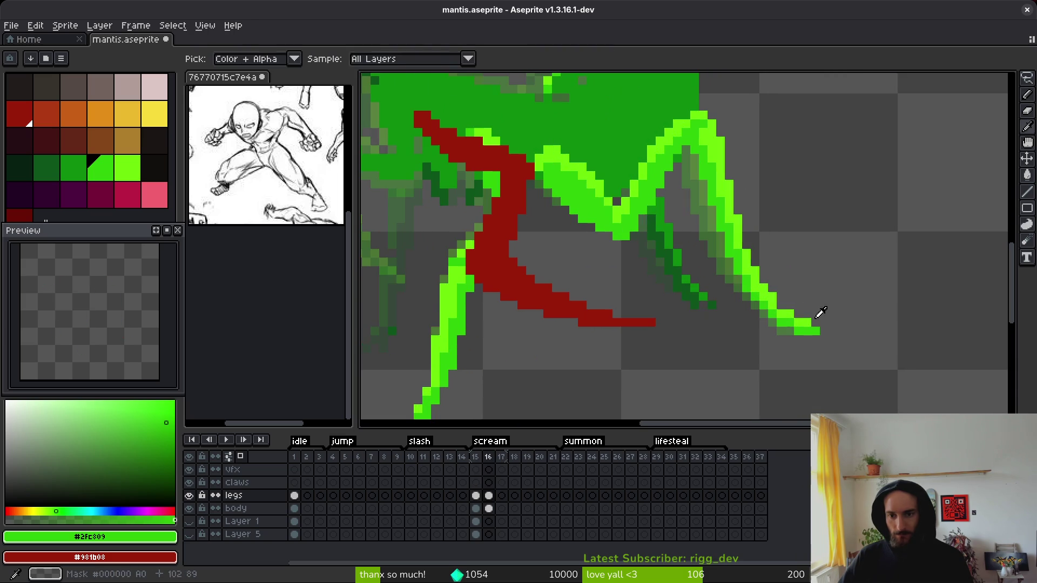
Step: Erase the rightmost leg's bright-green tip and place a new bright-green pixel there
key("e")
left_click_drag(813, 327, 789, 311)
scroll(790, 331, "up", 2)
key("b")
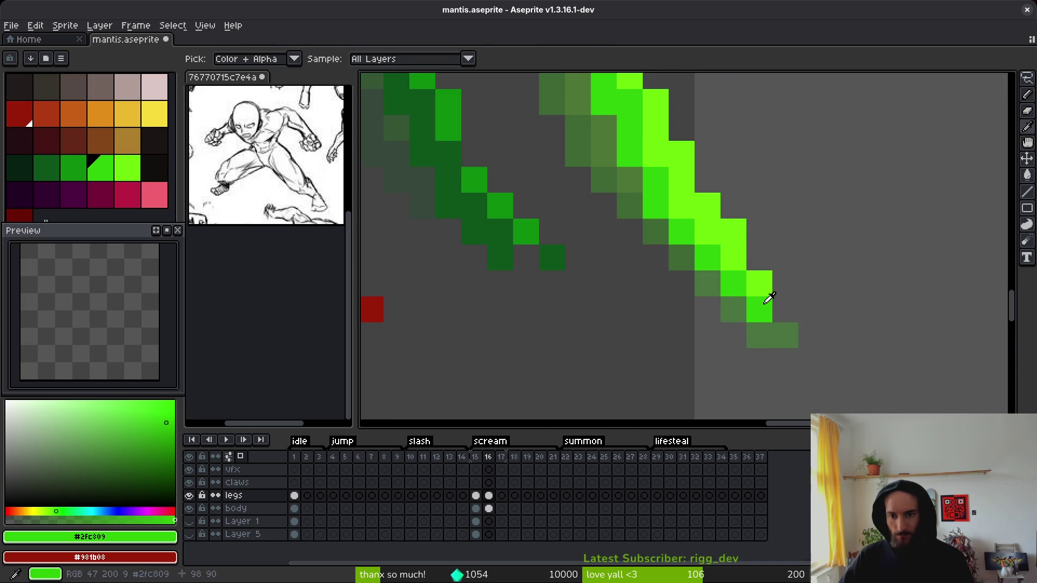
key("0")
left_click(778, 316)
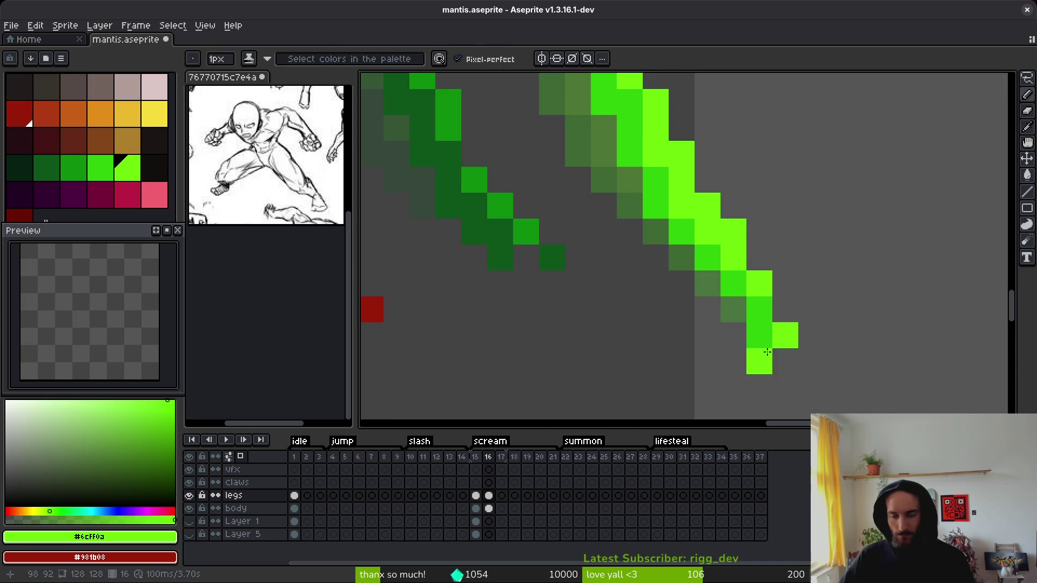
Step: Flip between frames 15 and 16 to compare the leg pose
scroll(734, 319, "down", 3)
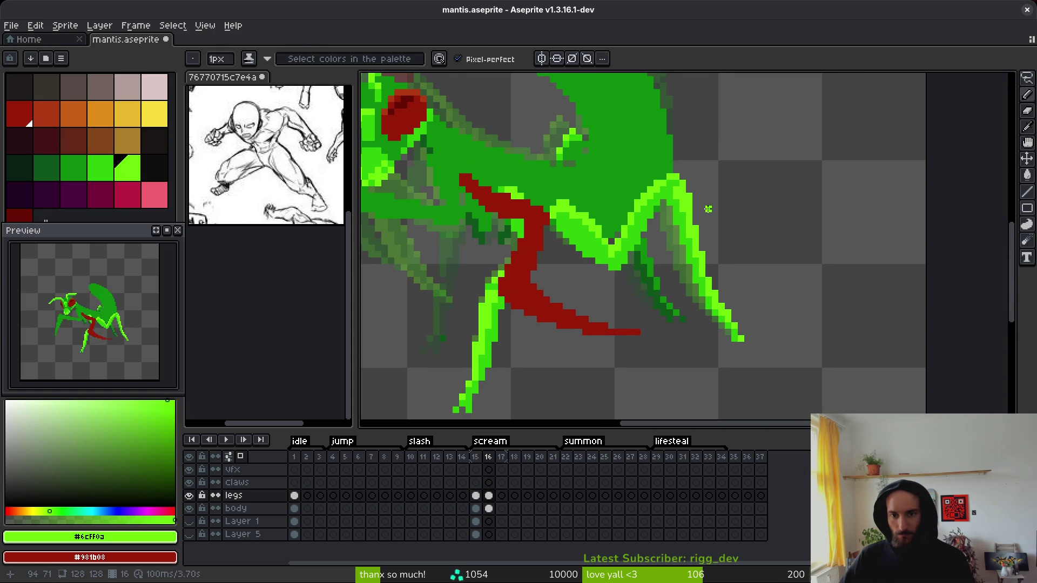
key("alt")
key("Left")
key("Right")
key("Left")
key("Right")
key("Left")
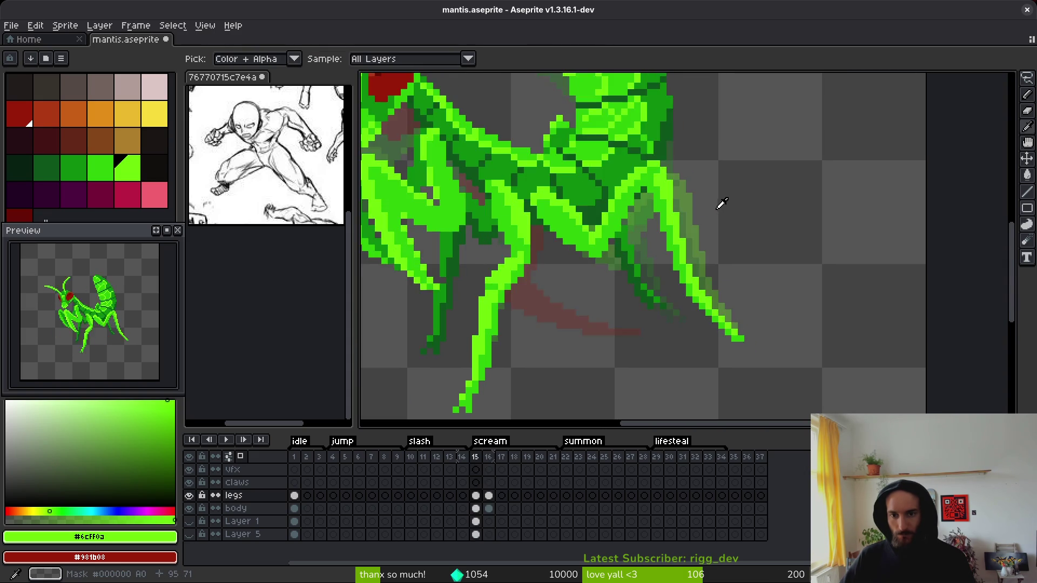
key("Right")
key("Left")
key("Right")
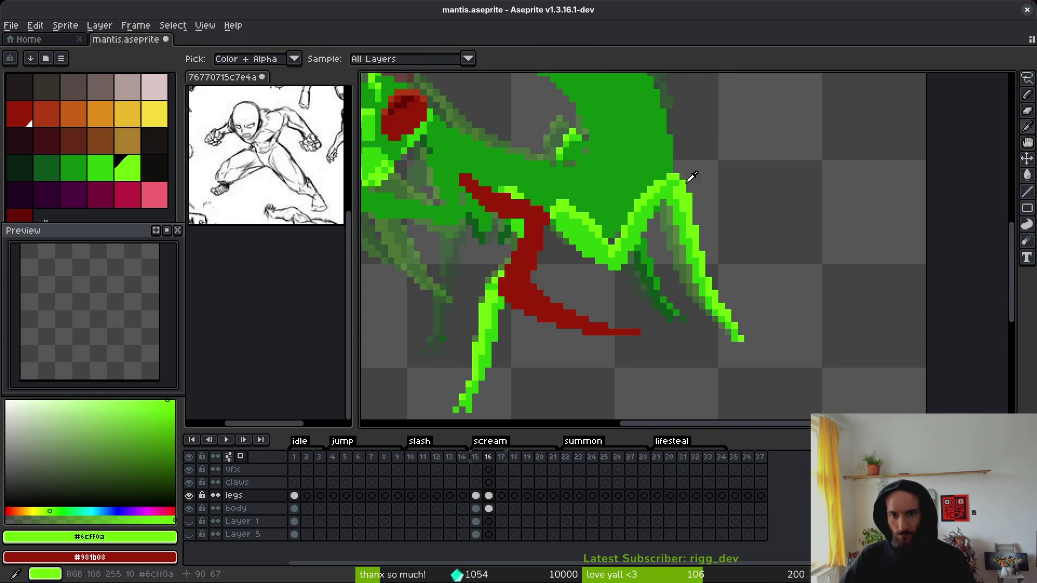
scroll(690, 180, "up", 3)
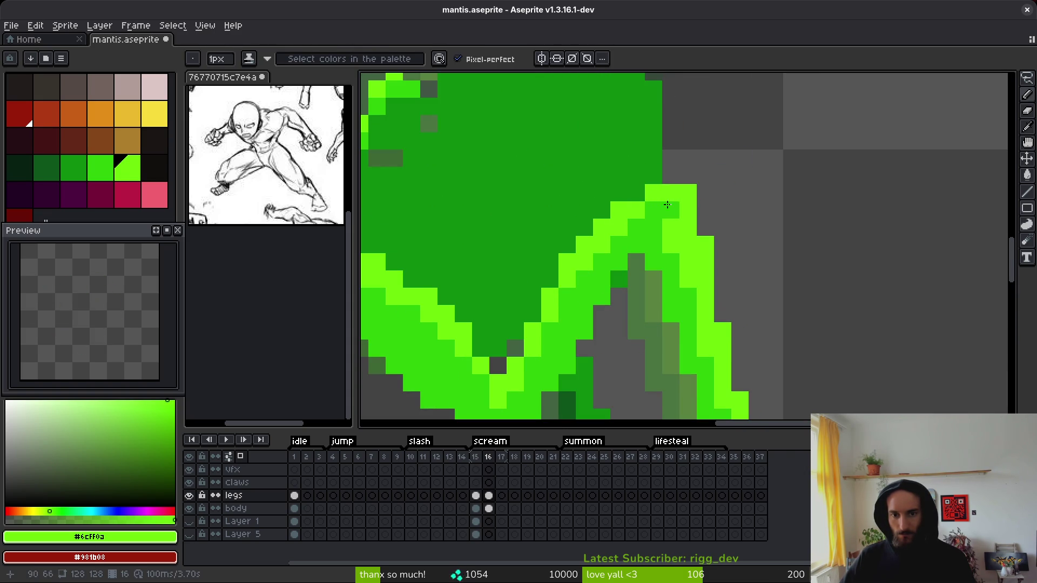
Step: Extend the leg tip with light-green and mid-green pixels picked from the mantis
mouse_move(584, 227)
left_mouse_down()
mouse_move(661, 175)
mouse_move(687, 193)
mouse_move(615, 117)
left_mouse_up()
key("alt")
left_click(615, 117, "alt")
left_click(631, 108)
left_click(637, 144, "alt")
left_click(641, 125)
key("i")
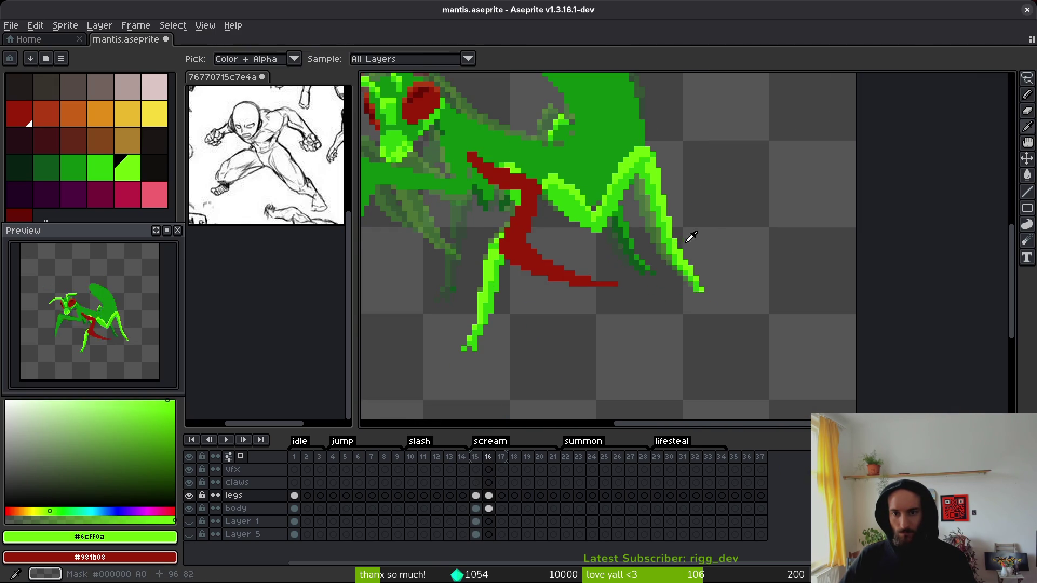
key("b")
scroll(703, 248, "up", 5)
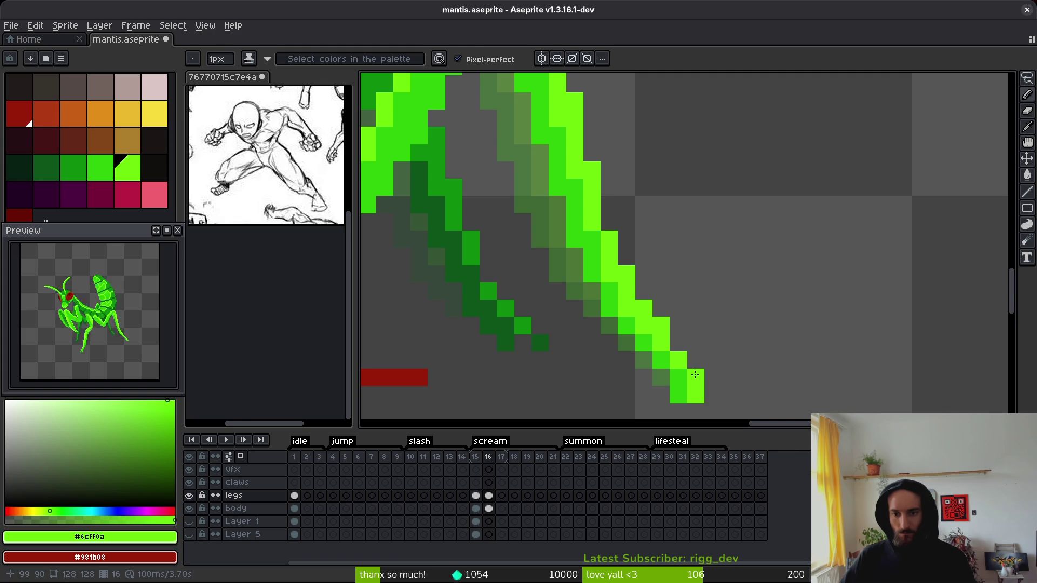
left_click(664, 362, "alt")
Step: Compare with frame 15, then darken two pixels near the back leg's tip on frame 16
scroll(719, 324, "down", 5)
key("Left")
key("Right")
scroll(715, 318, "up", 5)
key("e")
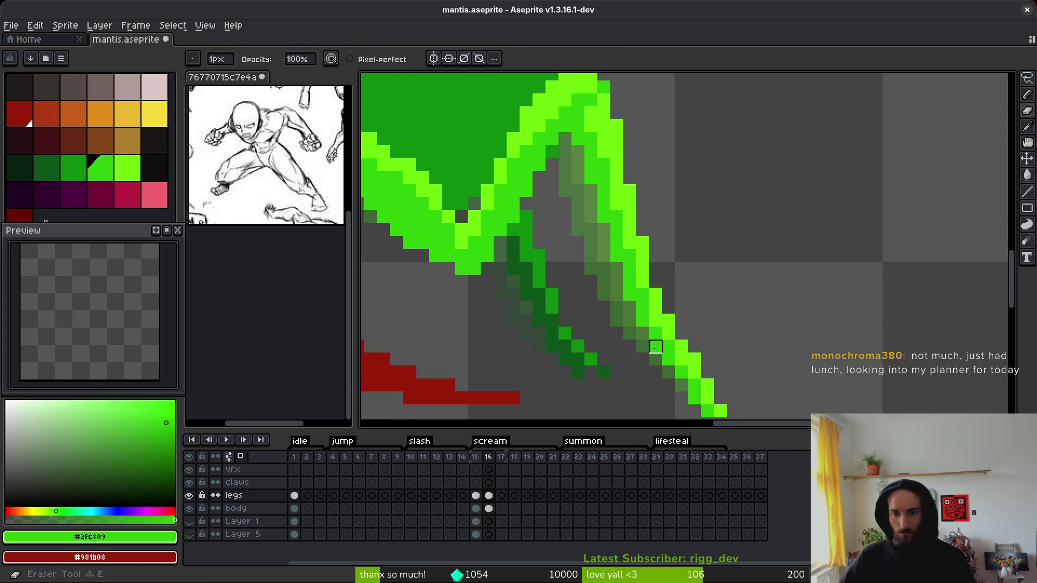
key("b")
left_click(656, 321)
left_click(656, 308)
Step: Pick the lime green from the leg, check frame 15 again, and save mantis.aseprite
key("i")
left_click(666, 318)
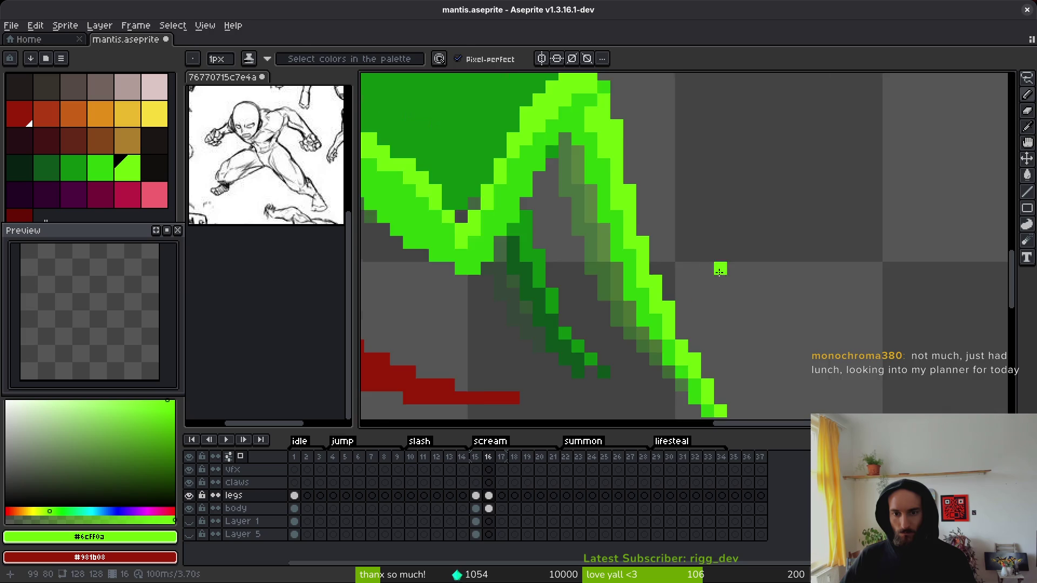
key("Left")
scroll(749, 287, "down", 2)
key("Right")
key("b")
key("ctrl+s")
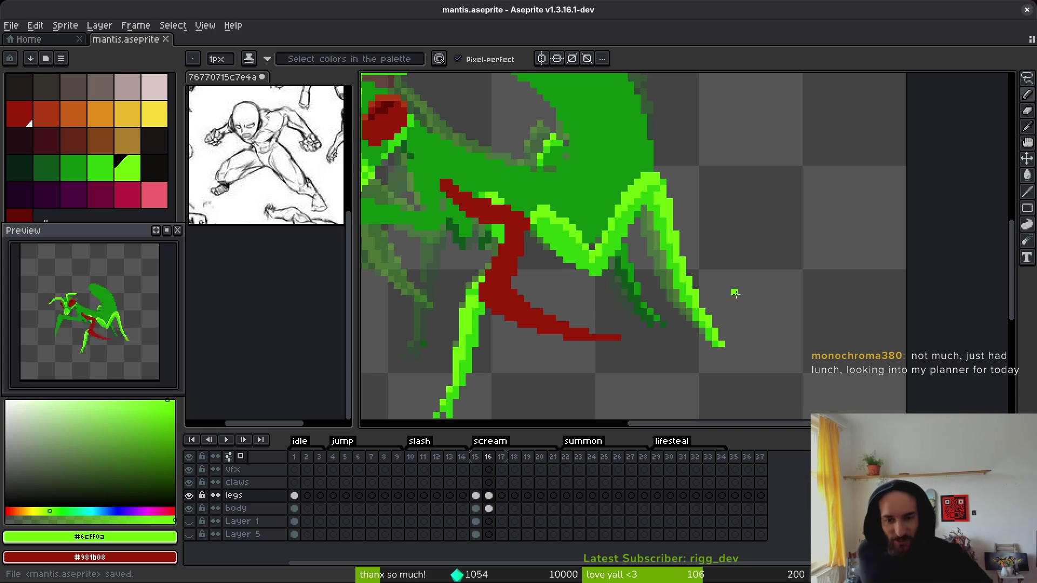
Step: Erase the stray green pixels at the rear leg's end
key("i")
scroll(713, 188, "up", 3)
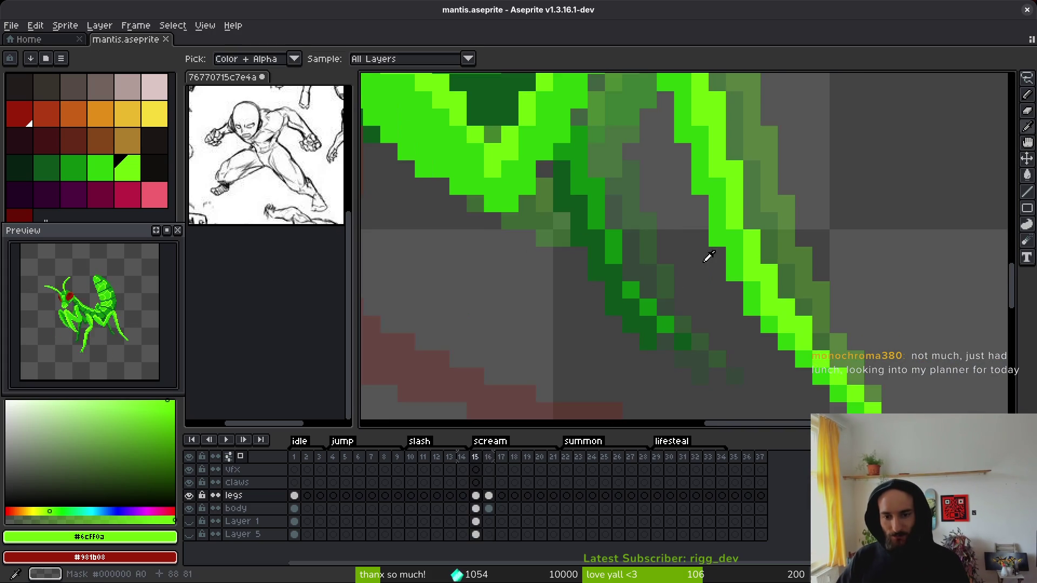
key("e")
left_click(718, 360)
mouse_move(718, 359)
left_mouse_down()
mouse_move(700, 343)
mouse_move(700, 359)
left_mouse_up()
key("f")
Step: Sample the dark green and a mid-green from the mantis, comparing the rear leg across frames 15 and 16
left_click(675, 331, "alt")
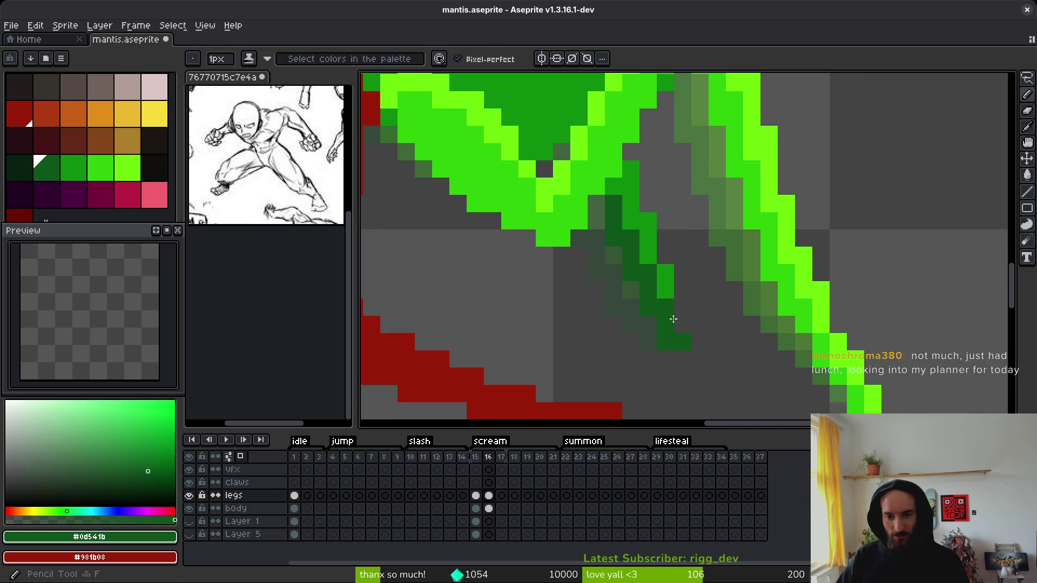
left_click(669, 278, "alt")
scroll(729, 344, "down", 3)
scroll(729, 345, "up", 1)
scroll(732, 311, "down", 3)
key("Left")
key("Right")
key("Left")
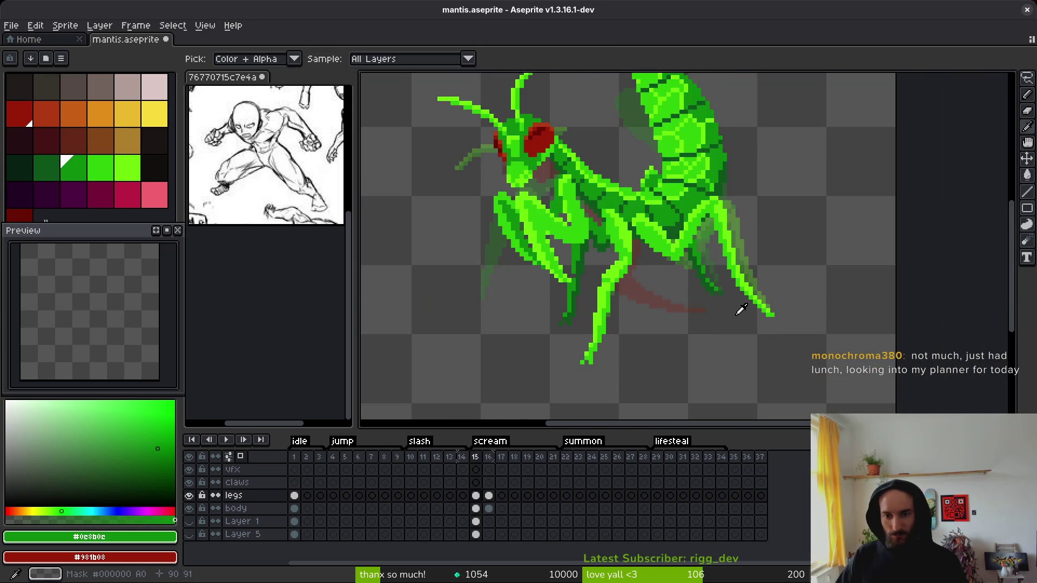
key("Right")
Step: Re-pick the rear leg's dark green #0d541b and recheck it against frame 15
scroll(741, 309, "up", 3)
left_click(716, 269, "alt")
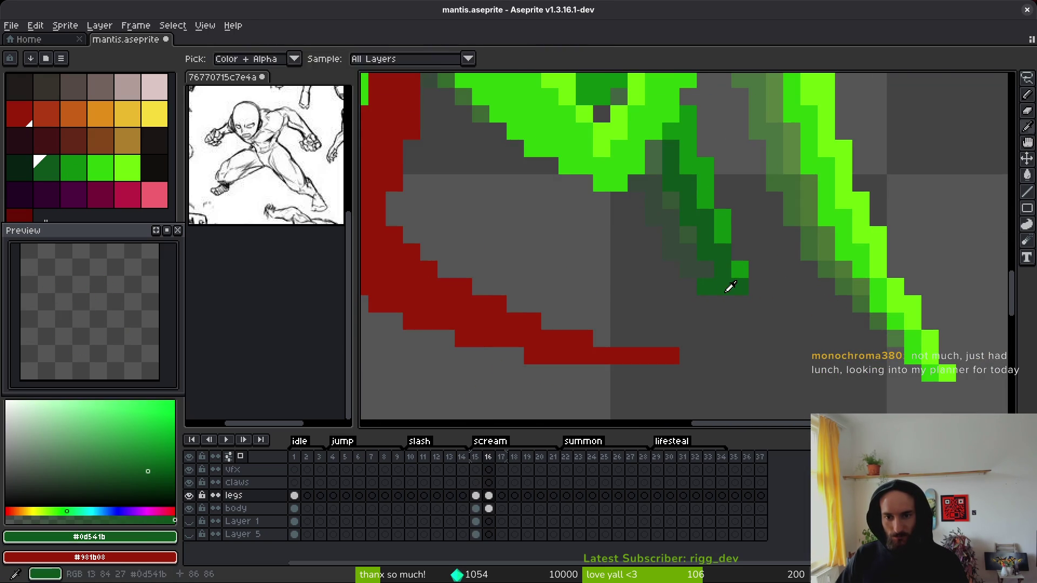
scroll(757, 338, "down", 3)
key("Left")
key("Right")
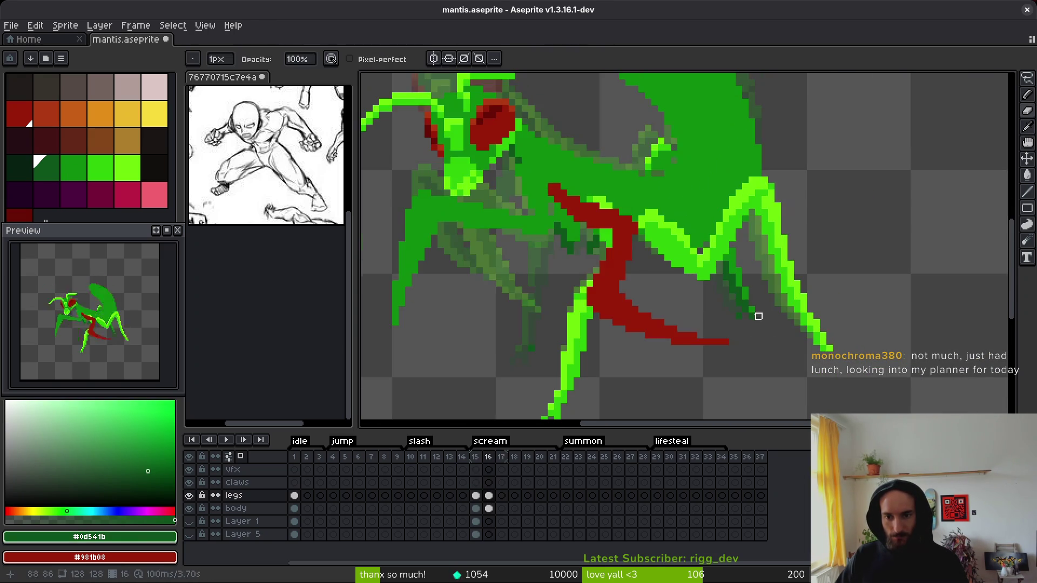
scroll(756, 329, "up", 3)
scroll(794, 324, "down", 3)
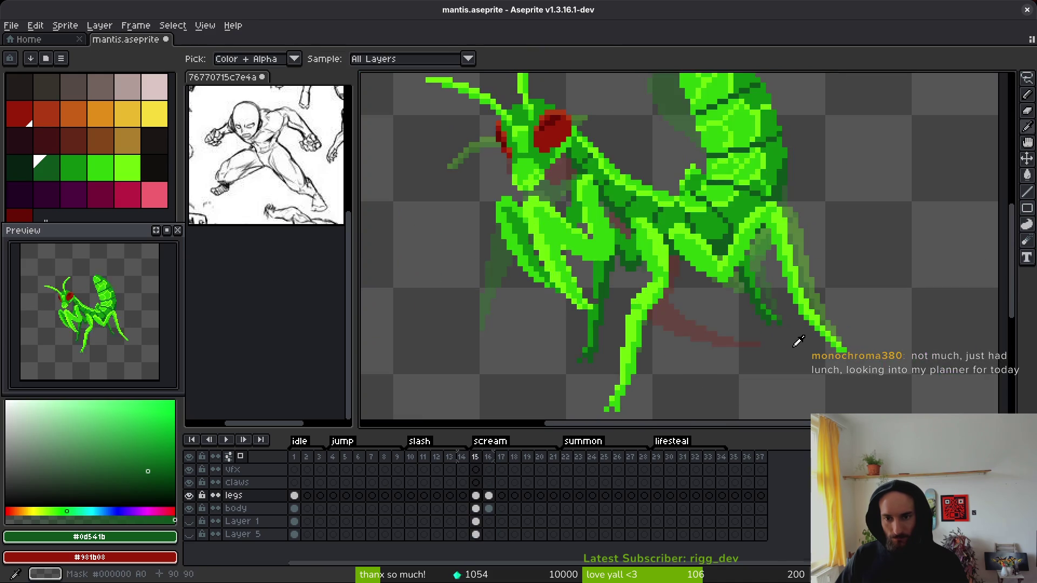
scroll(798, 348, "up", 3)
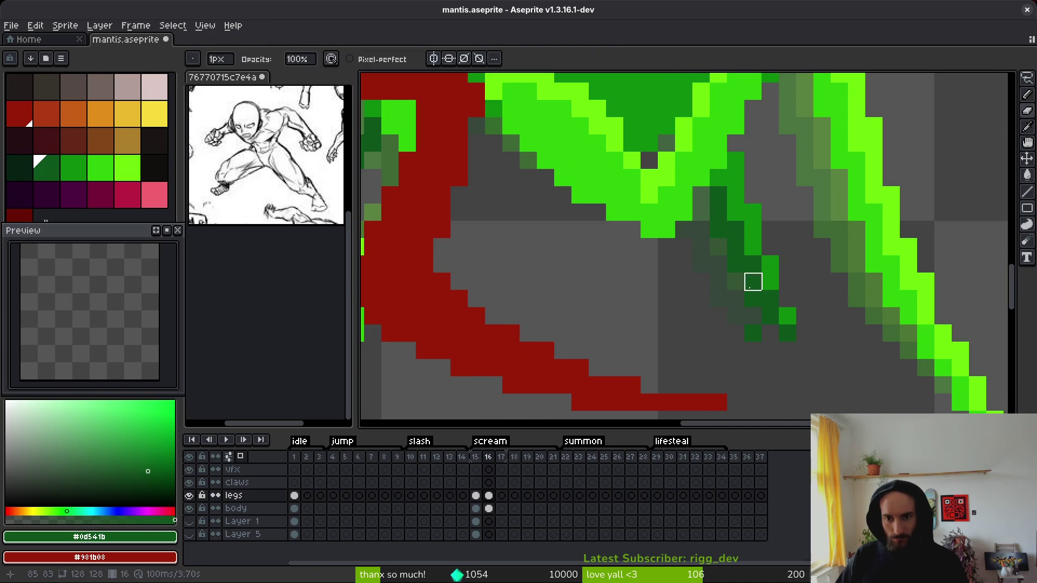
Step: Switch between shading and single-pixel Pencil modes while inspecting the rear leg
key("b")
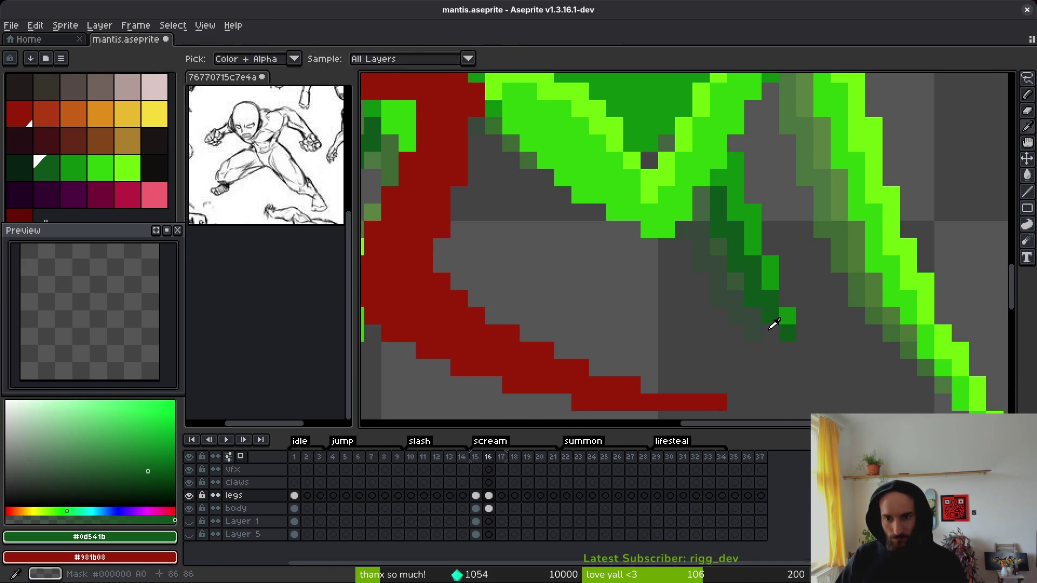
scroll(811, 373, "down", 3)
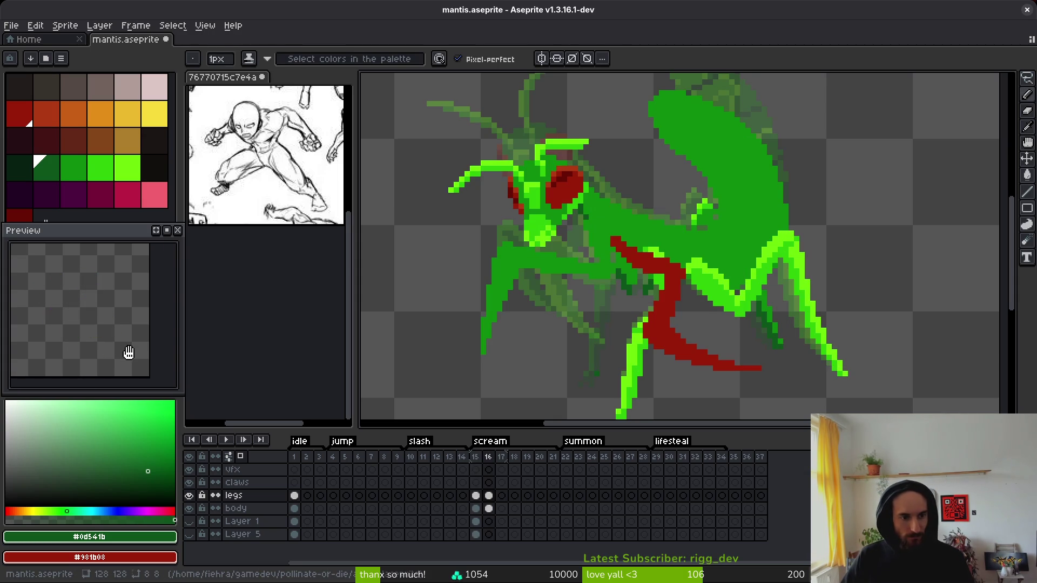
scroll(679, 229, "down", 3)
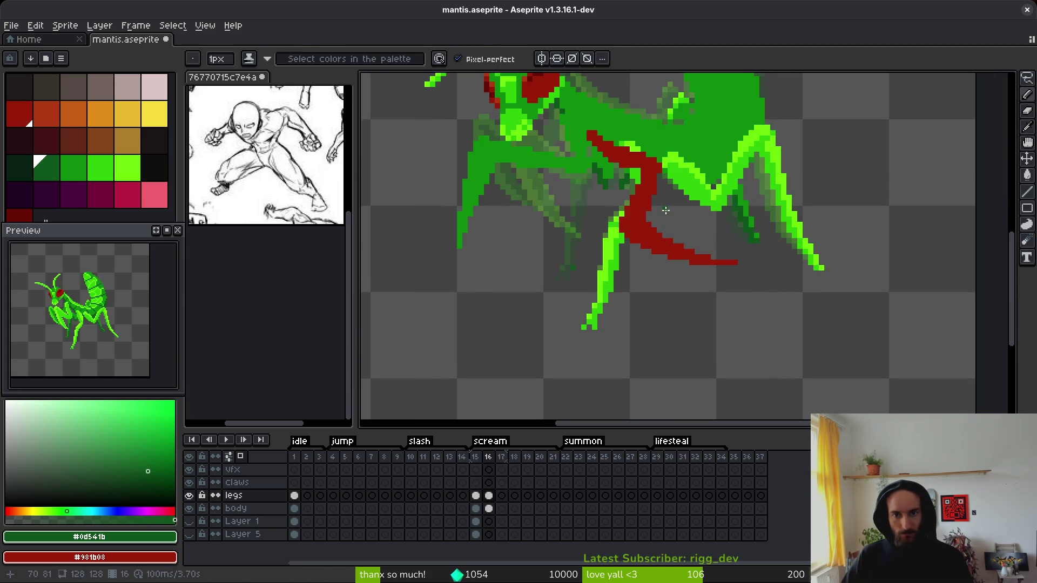
scroll(657, 284, "up", 2)
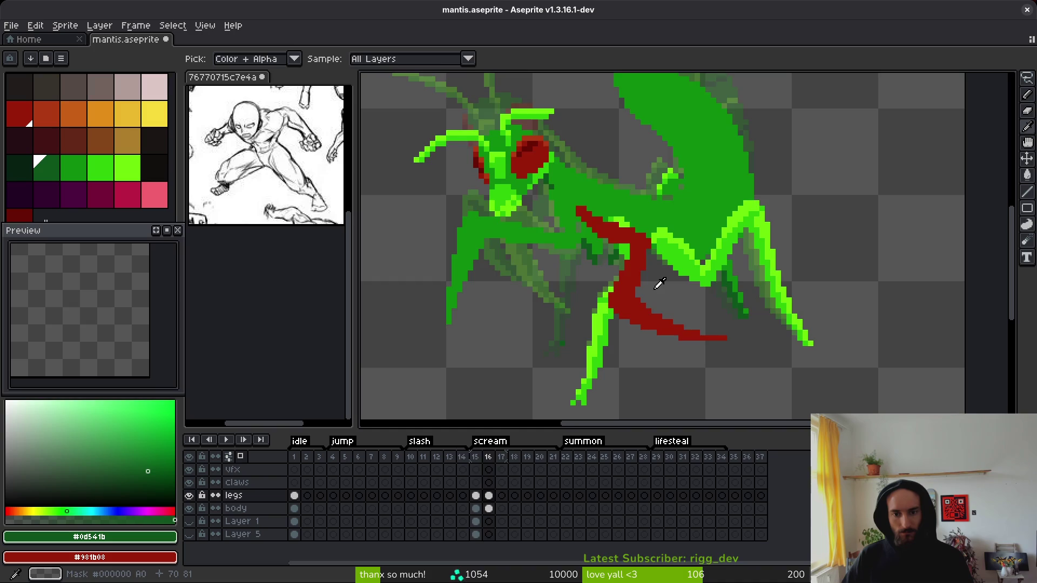
key("b")
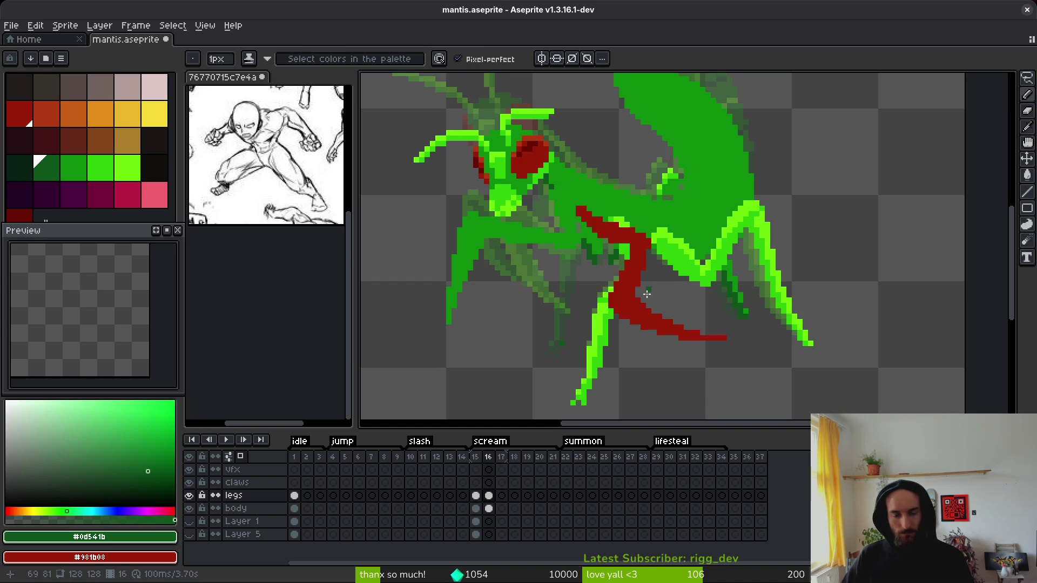
scroll(648, 290, "up", 2)
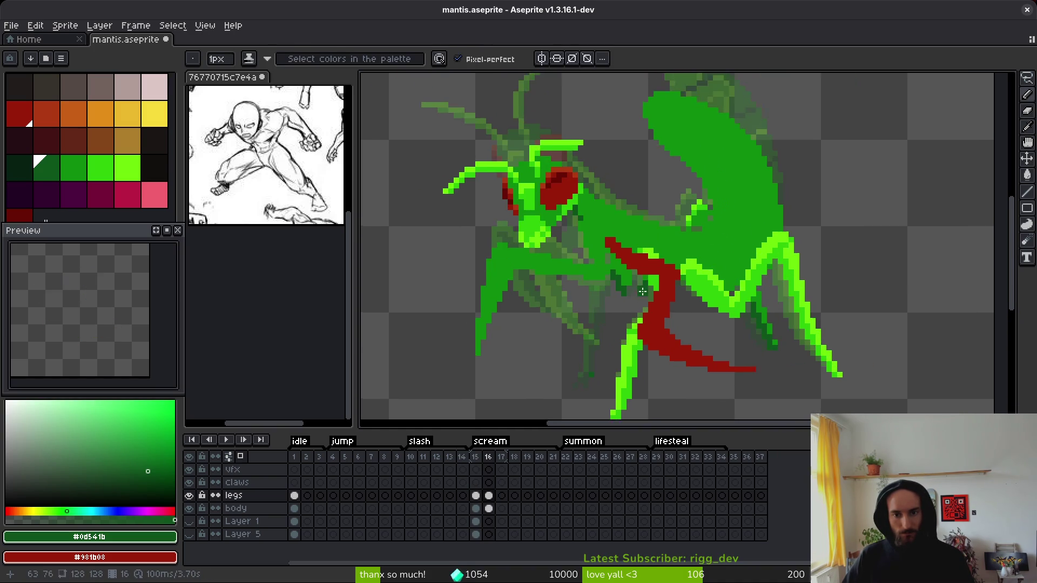
scroll(642, 292, "up", 4)
Step: Flip between frames 15 and 16 to compare, ending on frame 16 with the Pencil
key("e")
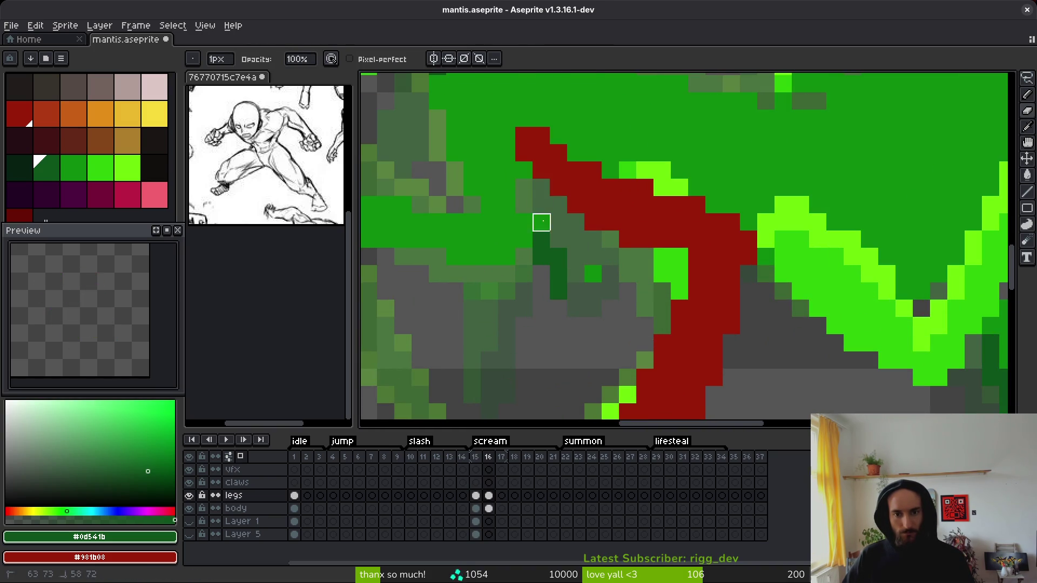
scroll(649, 223, "down", 4)
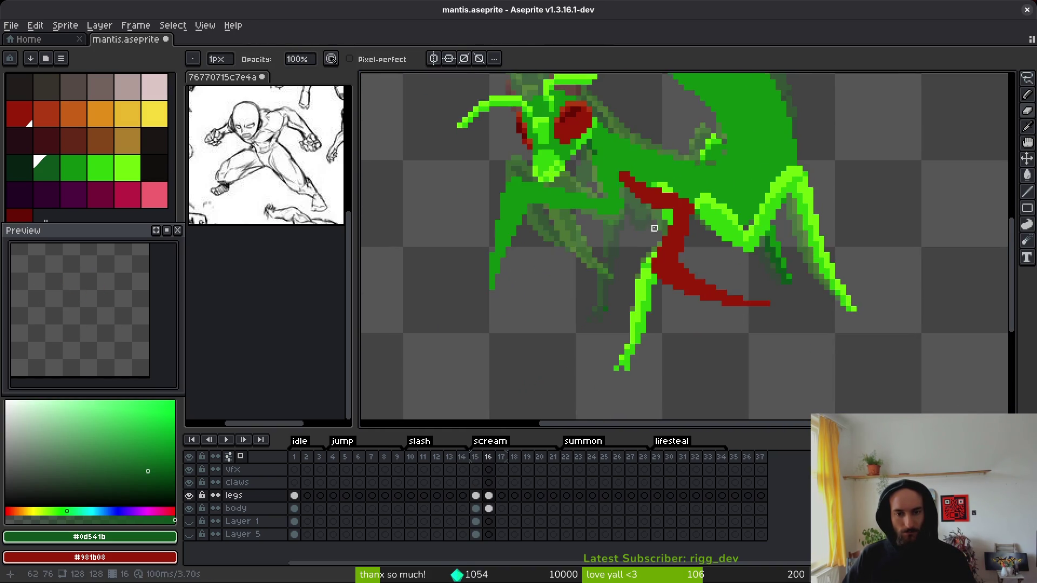
key("Left")
scroll(726, 231, "up", 5)
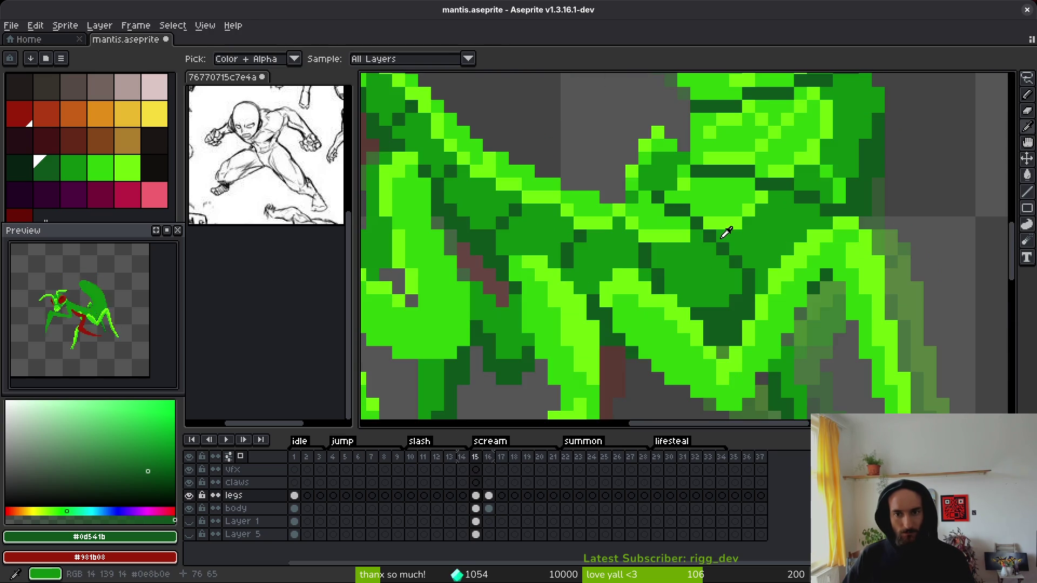
scroll(708, 243, "down", 3)
key("Right")
key("Left")
key("Right")
key("Left")
key("Right")
key("b")
scroll(631, 291, "up", 3)
Step: Paint dark-green pixels along the rear leg, from its lower end up to the top
key("b")
left_click_drag(590, 331, 587, 323)
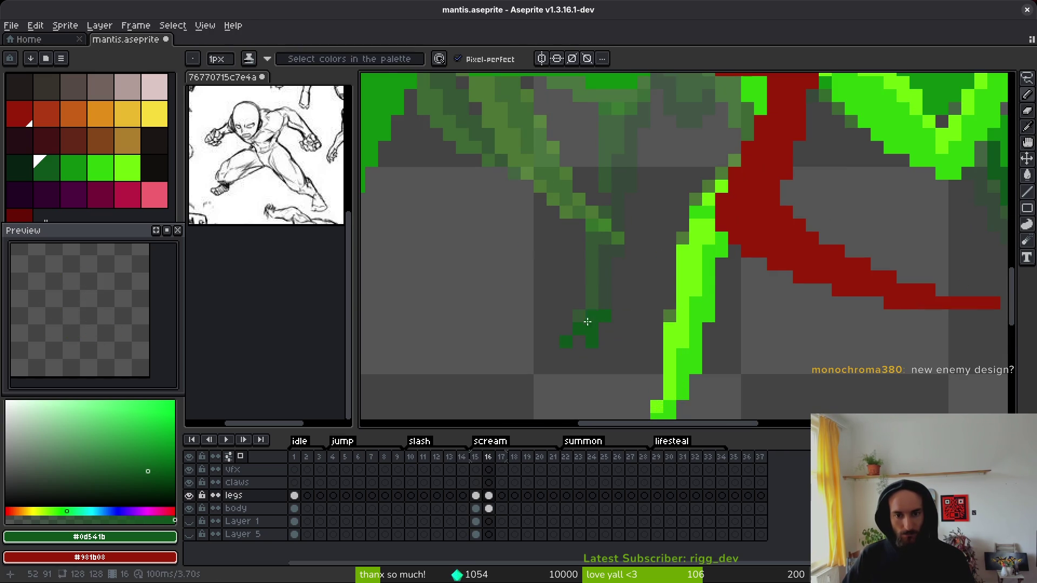
left_click(632, 195)
left_click(630, 221)
left_click_drag(643, 162, 647, 142)
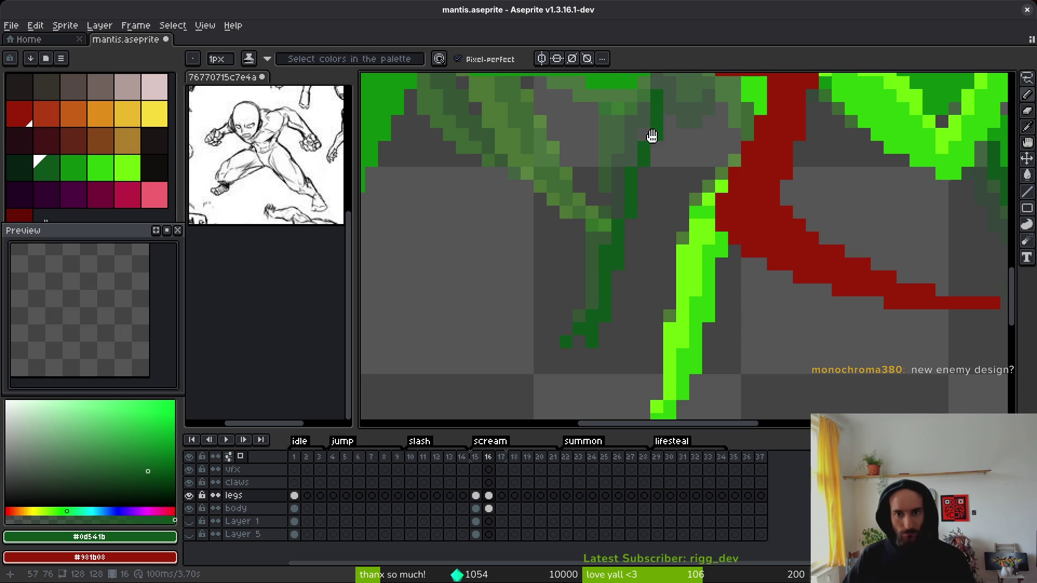
left_click_drag(667, 75, 629, 243)
mouse_move(641, 197)
left_mouse_down()
mouse_move(670, 238)
mouse_move(689, 191)
mouse_move(608, 245)
mouse_move(587, 314)
mouse_move(622, 258)
mouse_move(597, 369)
left_mouse_up()
Step: Fill the rear leg's gap with a brighter sampled green, sample a darker green, and go to frame 16
key("i")
left_click(748, 112, "alt")
left_click_drag(629, 263, 643, 194)
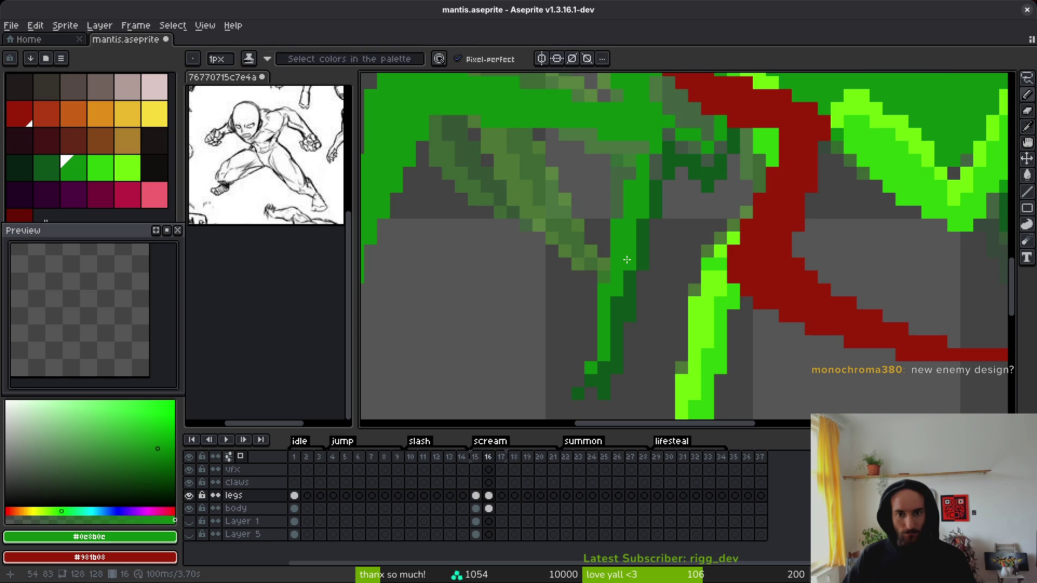
scroll(629, 255, "down", 3)
scroll(625, 228, "up", 3)
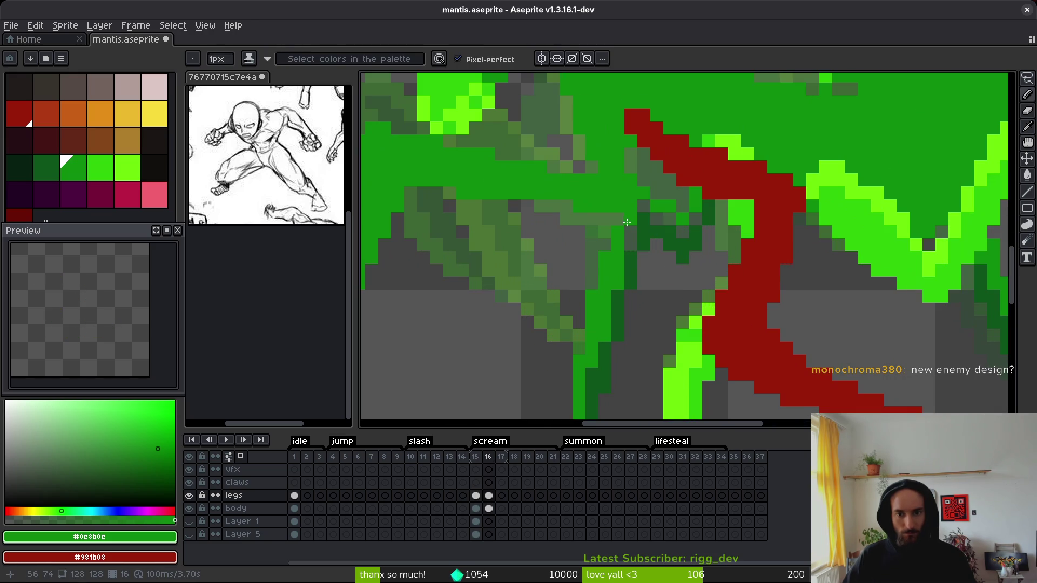
mouse_move(646, 202)
left_mouse_down()
mouse_move(683, 232)
mouse_move(696, 218)
left_mouse_up()
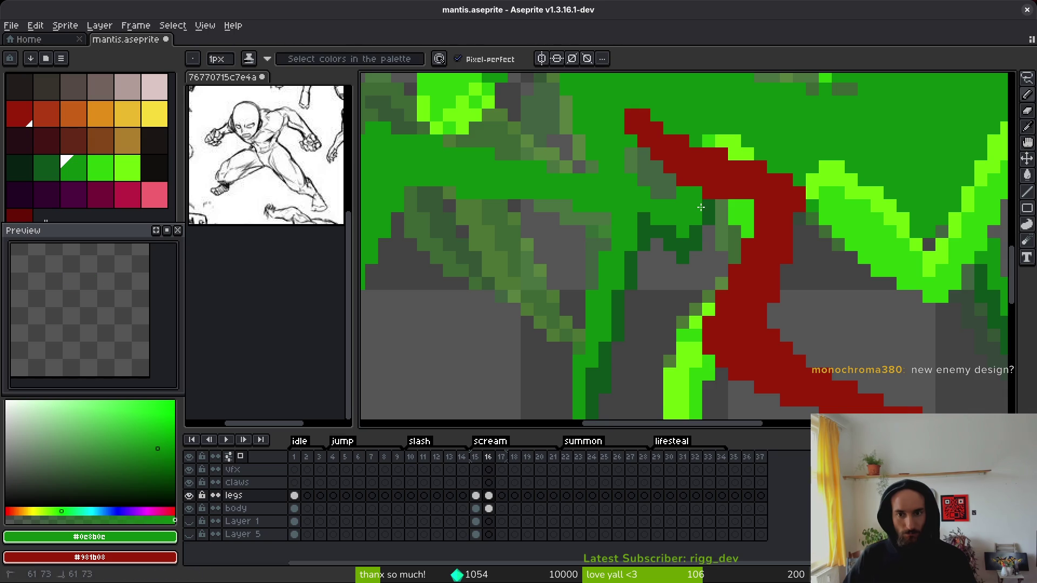
left_click(711, 205, "alt")
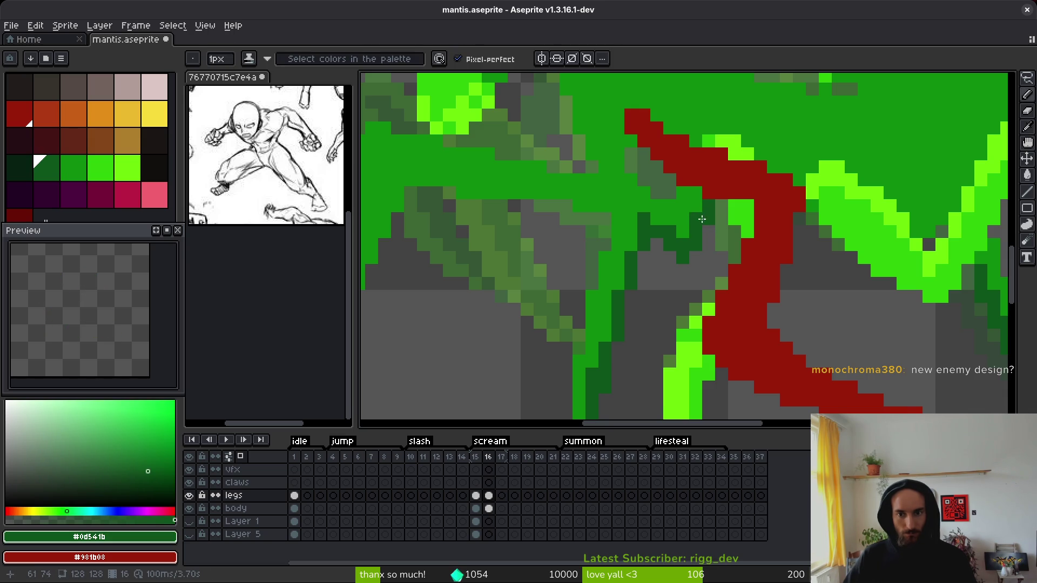
scroll(699, 243, "down", 5)
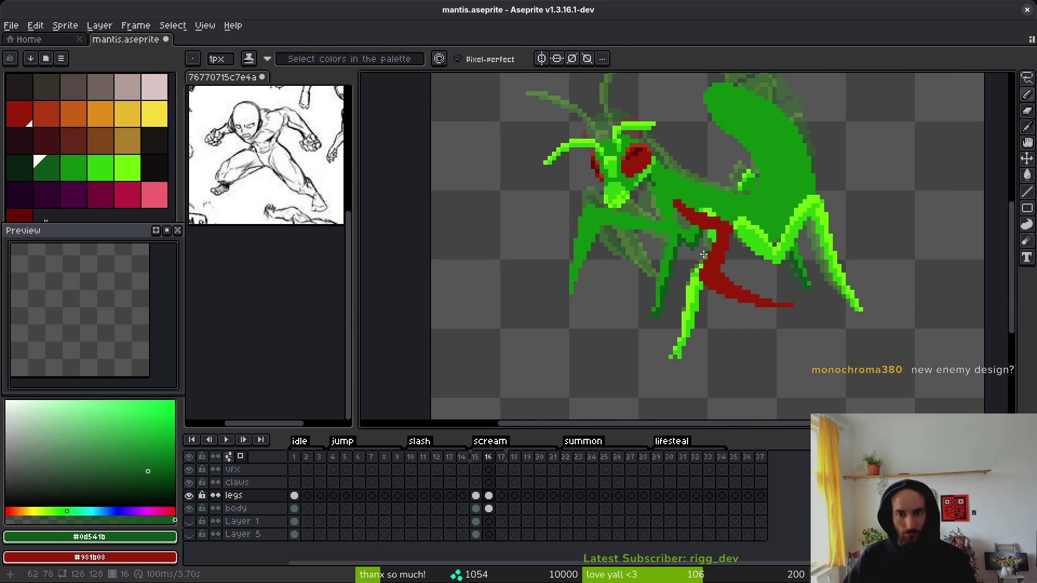
key("Right")
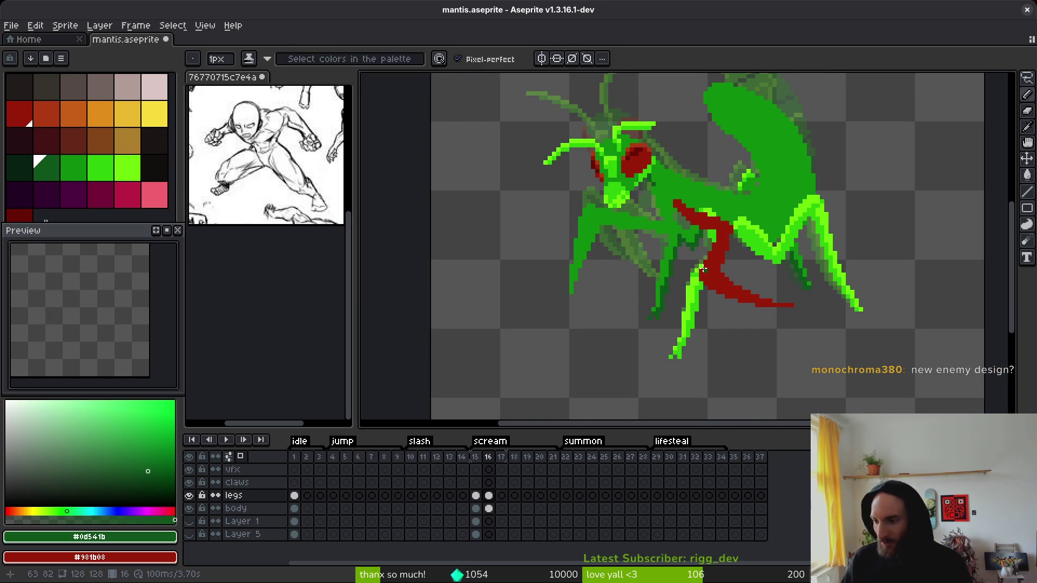
Step: Zoom out to the whole sprite and flip between frames 15 and 16 to compare
scroll(647, 234, "down", 1)
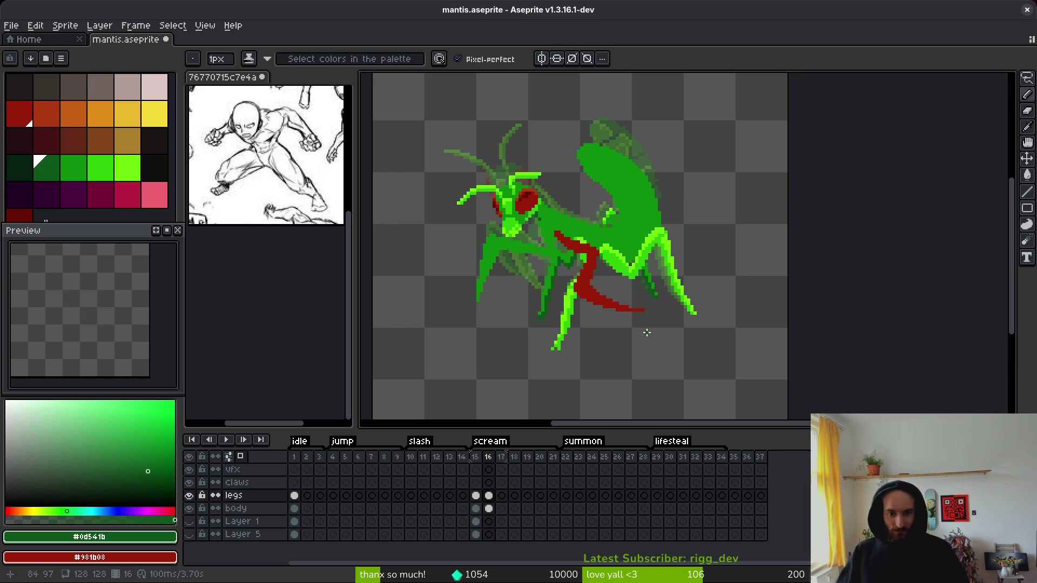
scroll(538, 265, "up", 2)
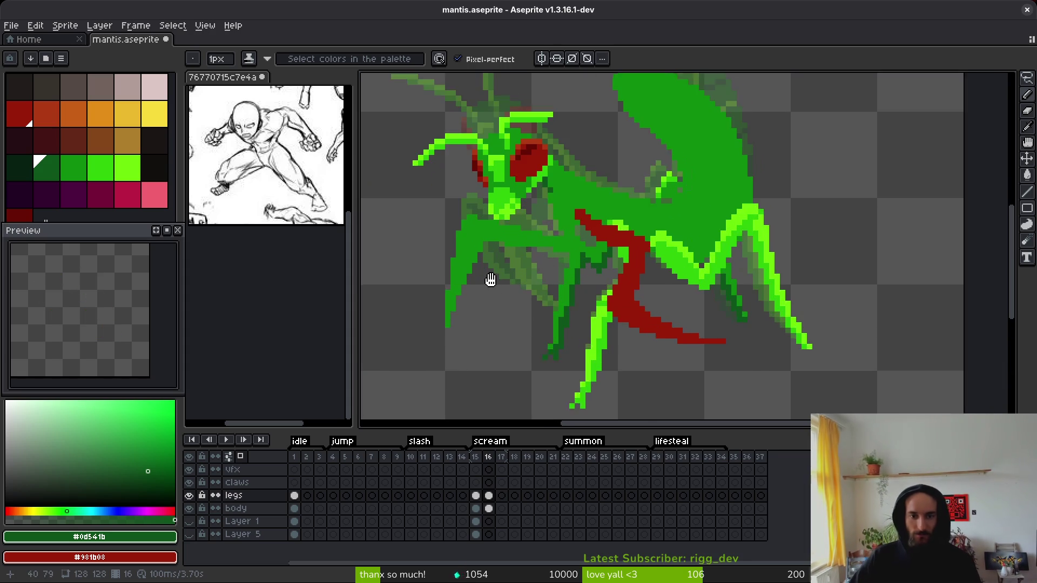
key("e")
scroll(462, 187, "down", 2)
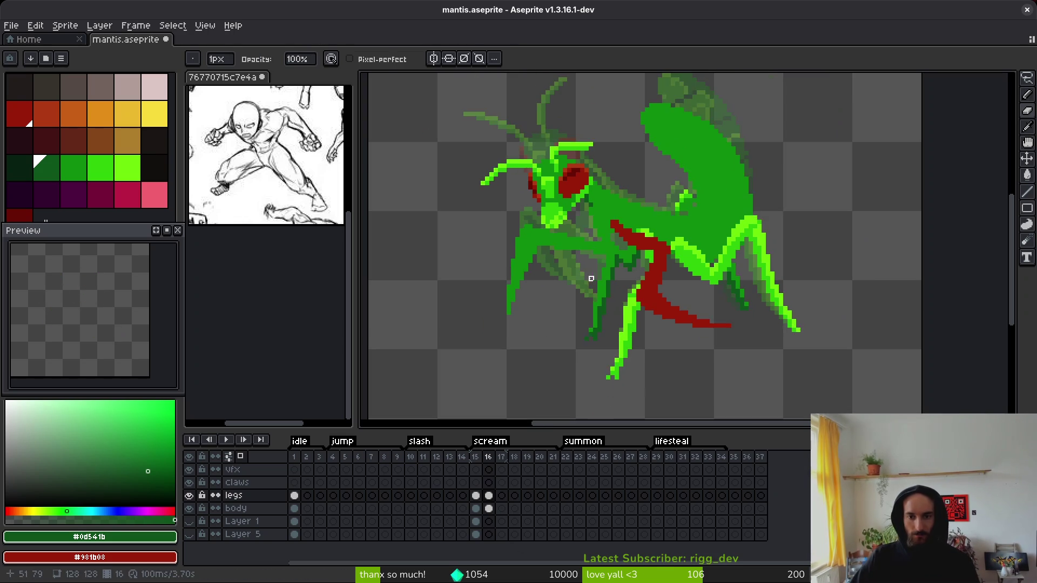
scroll(576, 228, "down", 2)
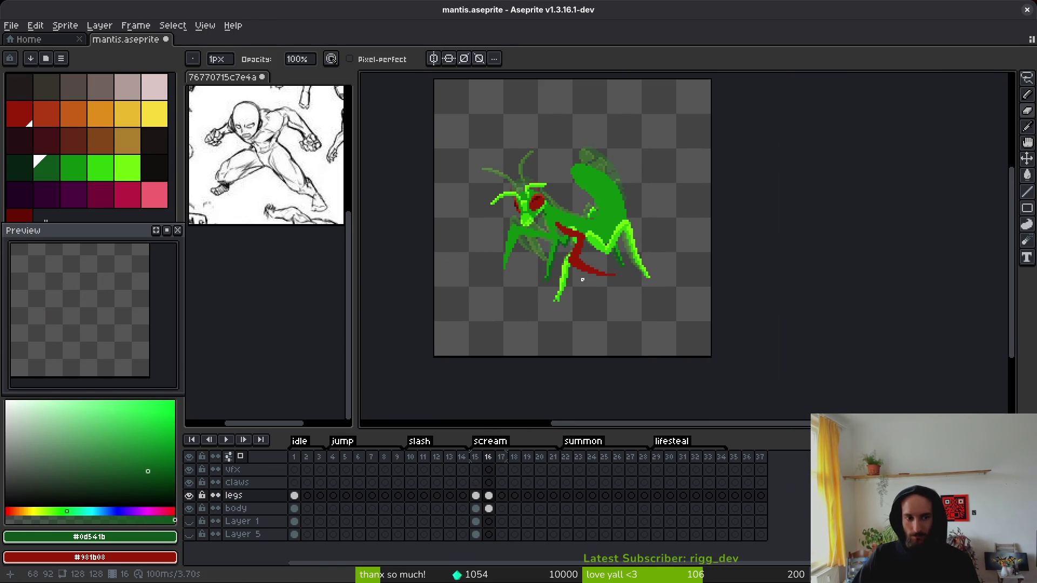
scroll(604, 291, "right", 1)
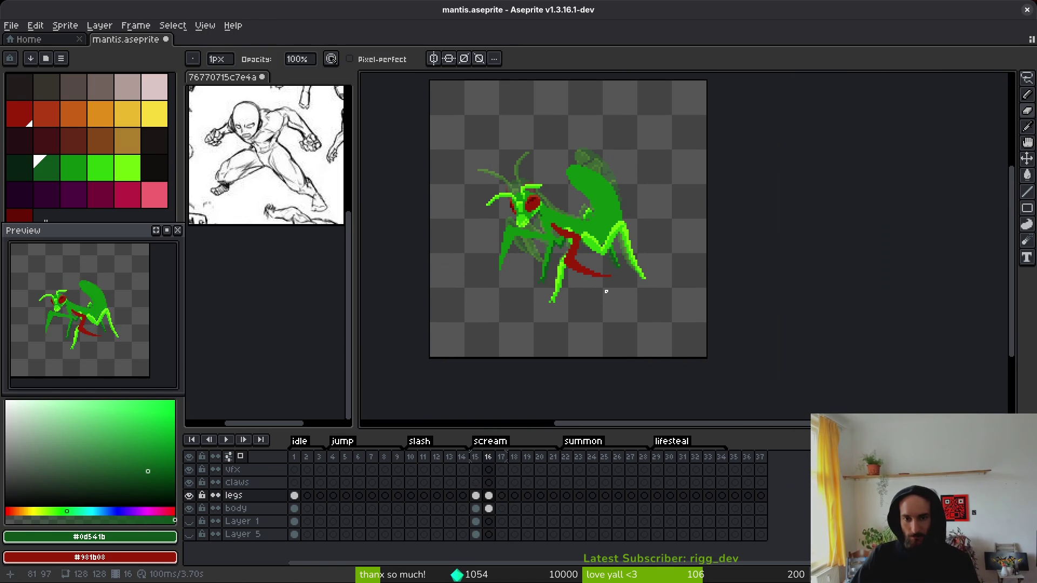
left_click_drag(593, 276, 590, 273)
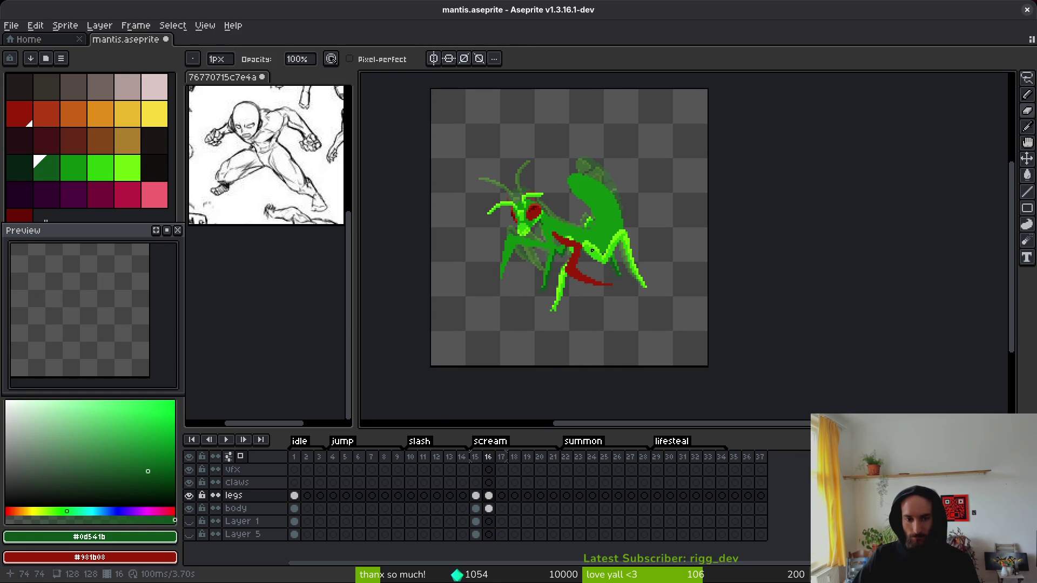
scroll(592, 259, "up", 3)
key("Left")
key("Right")
key("Left")
key("Right")
scroll(559, 252, "up", 3)
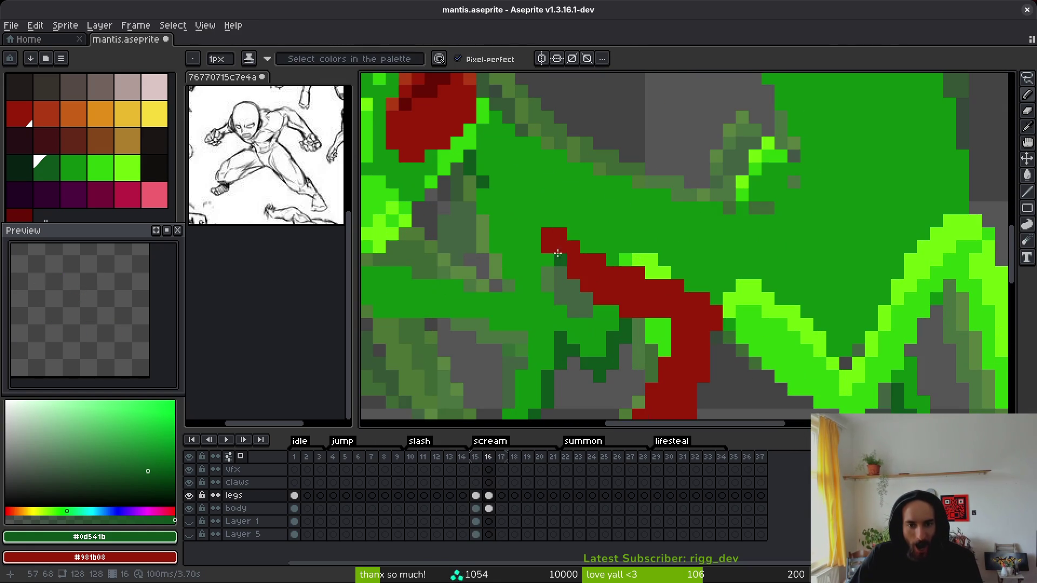
Step: Sample mid green #0c8b0c, select the body layer at frame 16 with the Eraser, and save mantis.aseprite
left_click(566, 285, "alt")
left_click_drag(548, 285, 553, 274)
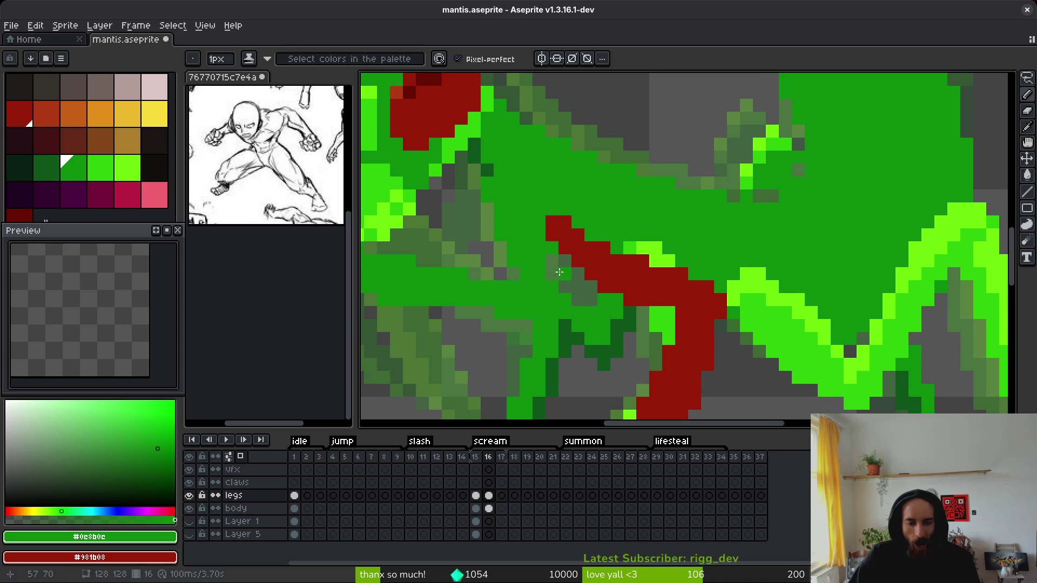
left_click(489, 508)
key("e")
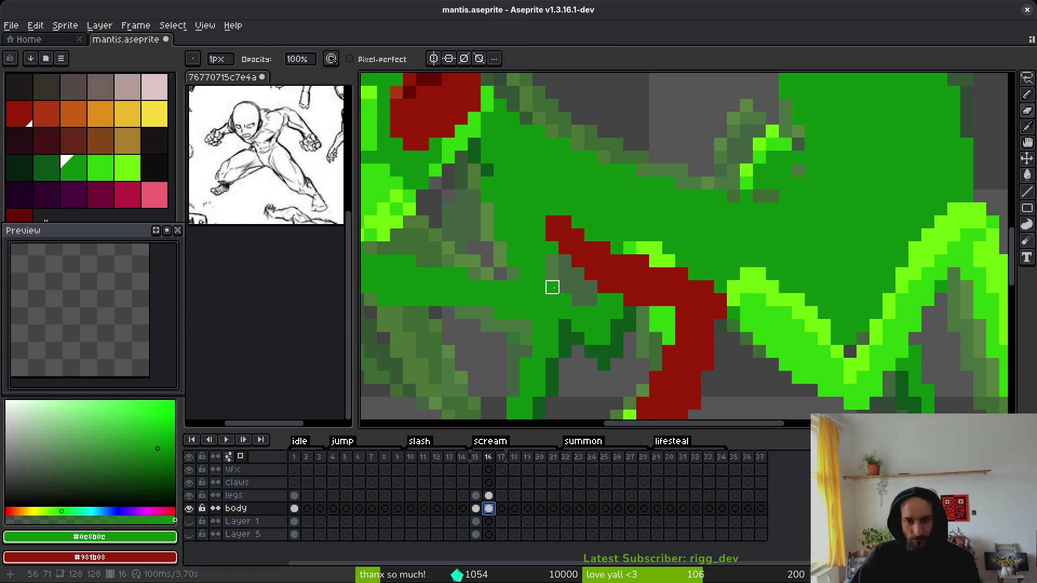
scroll(552, 300, "down", 2)
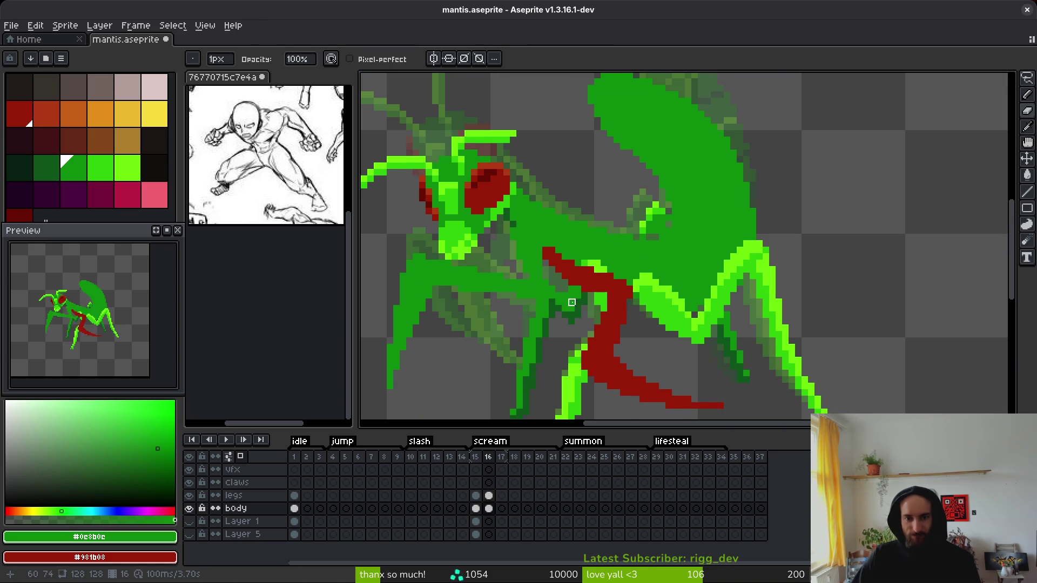
scroll(540, 248, "up", 2)
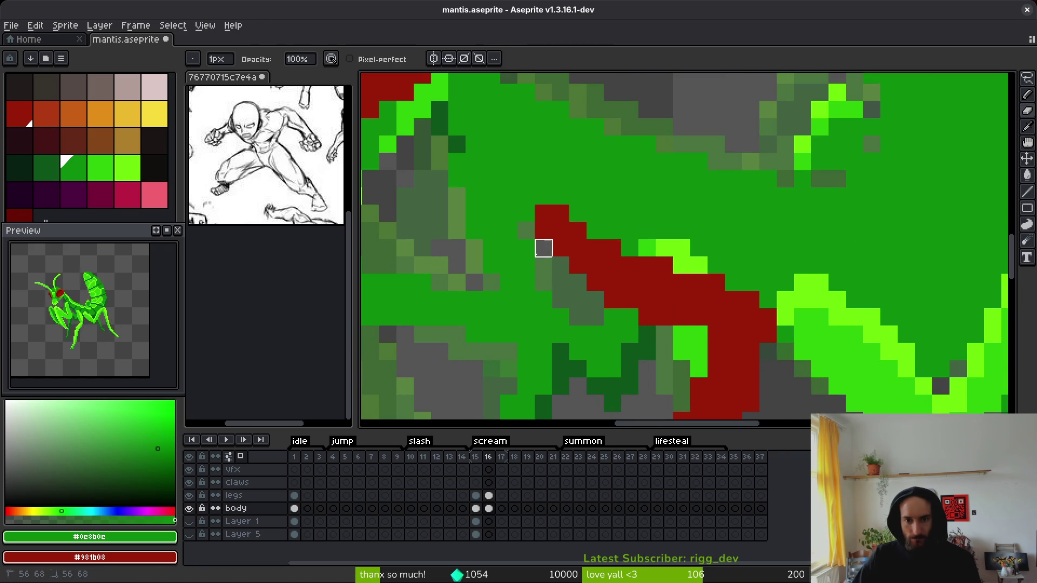
scroll(577, 317, "down", 2)
scroll(576, 306, "down", 2)
key("ctrl+s")
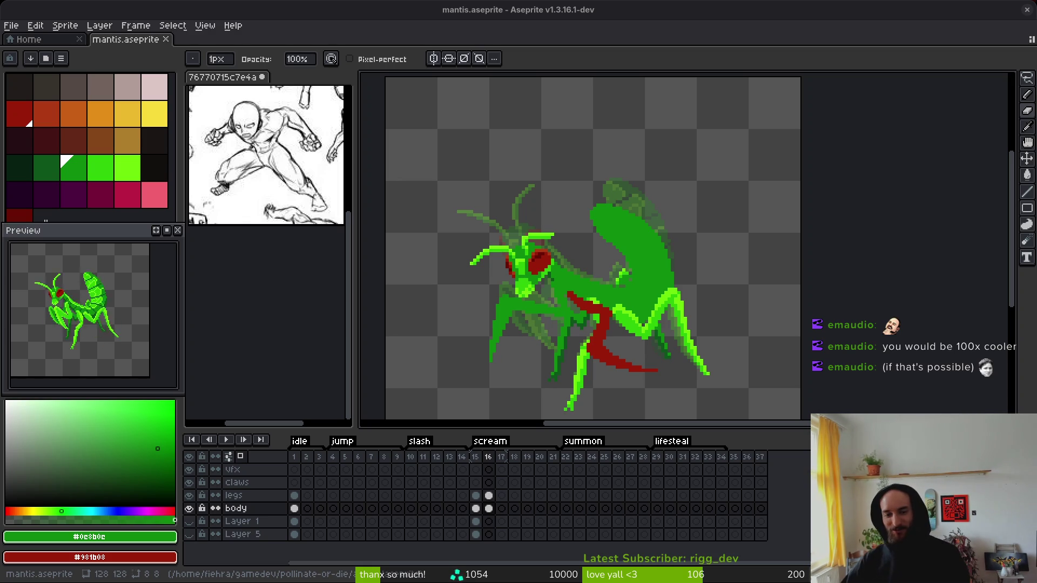
scroll(615, 305, "down", 2)
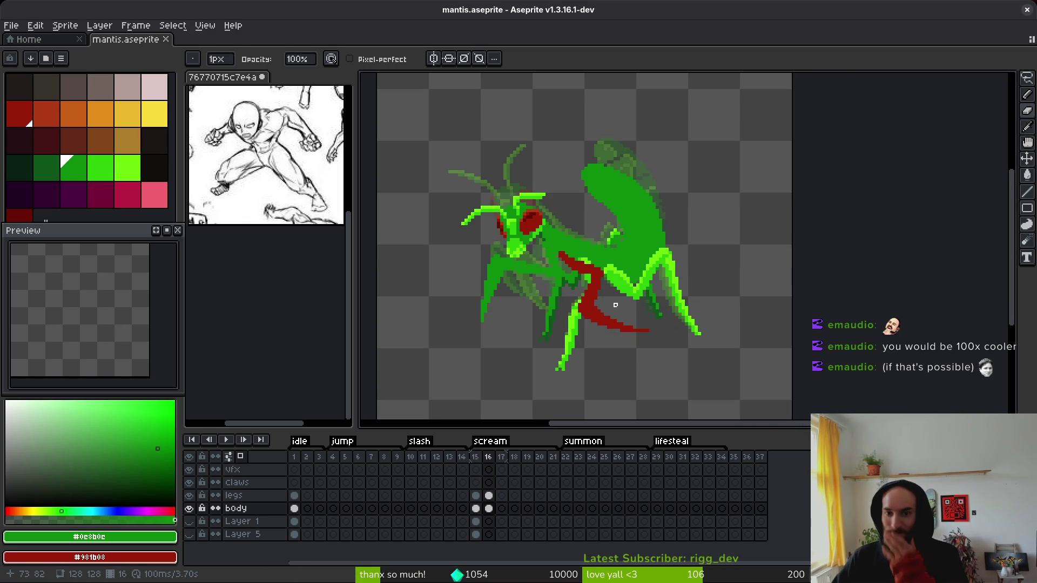
scroll(621, 205, "up", 3)
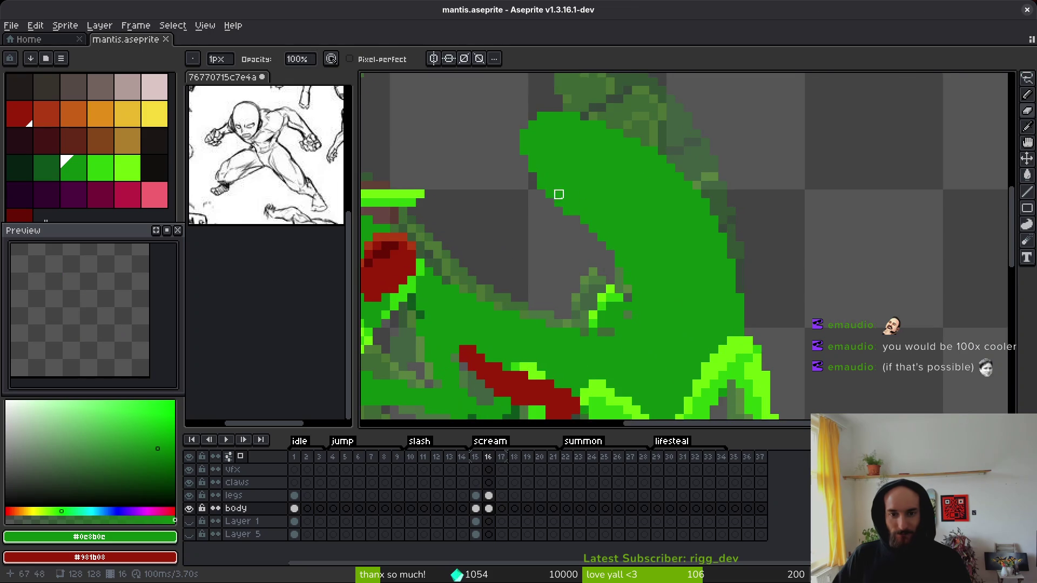
key("b")
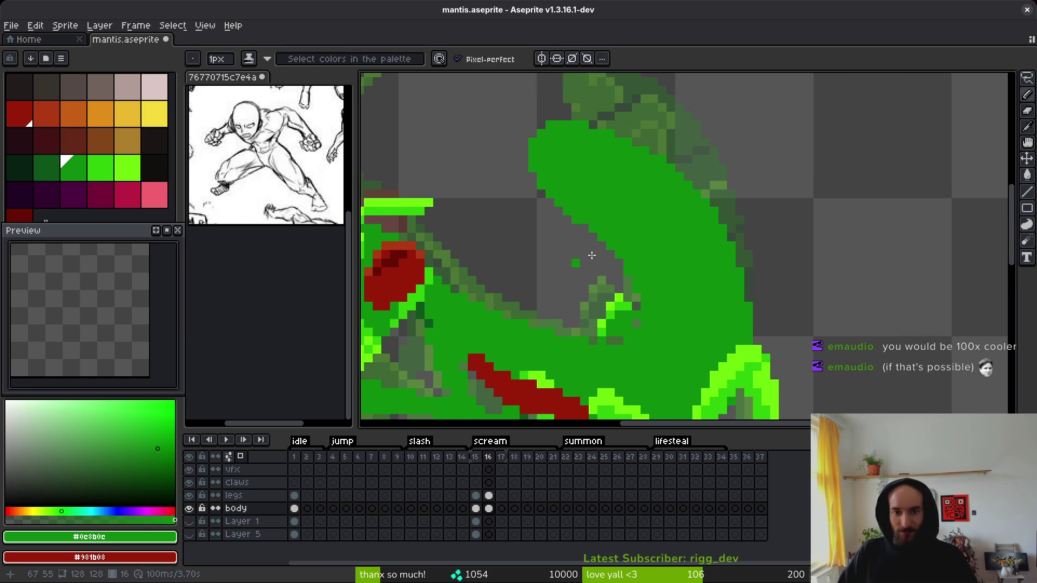
scroll(548, 268, "down", 1)
scroll(616, 204, "down", 1)
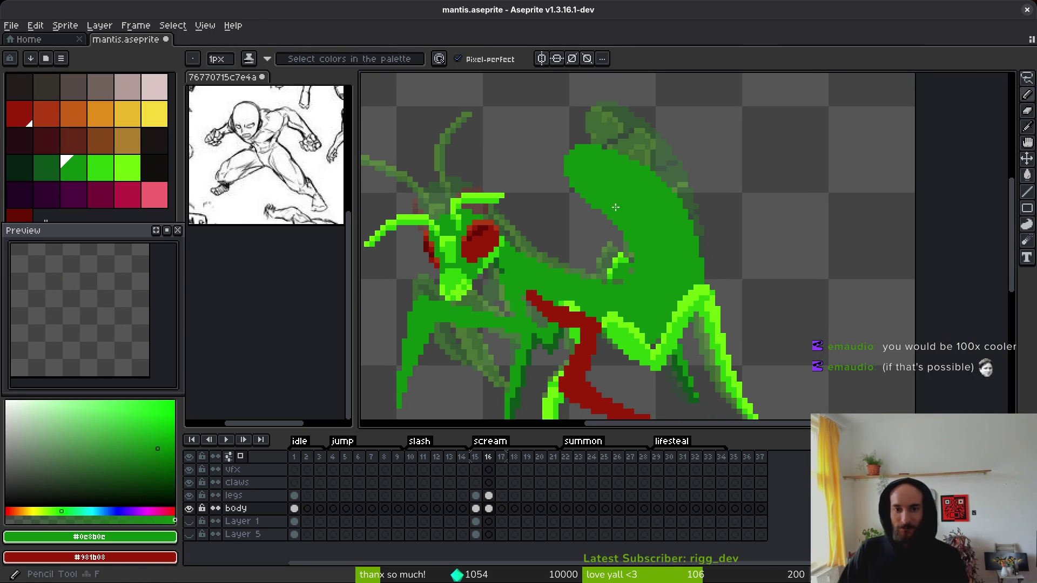
key("i")
scroll(674, 361, "down", 4)
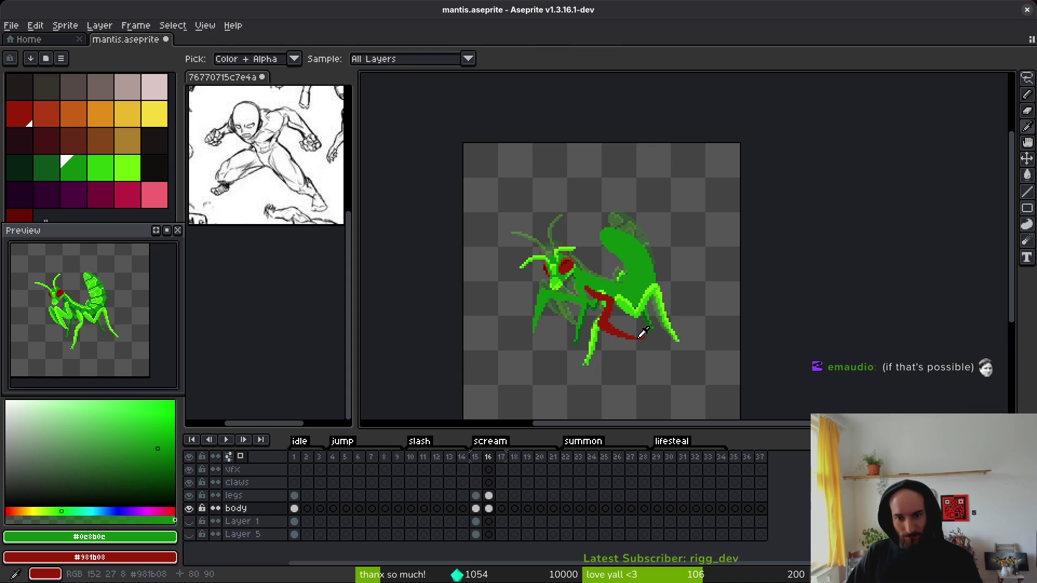
key("b")
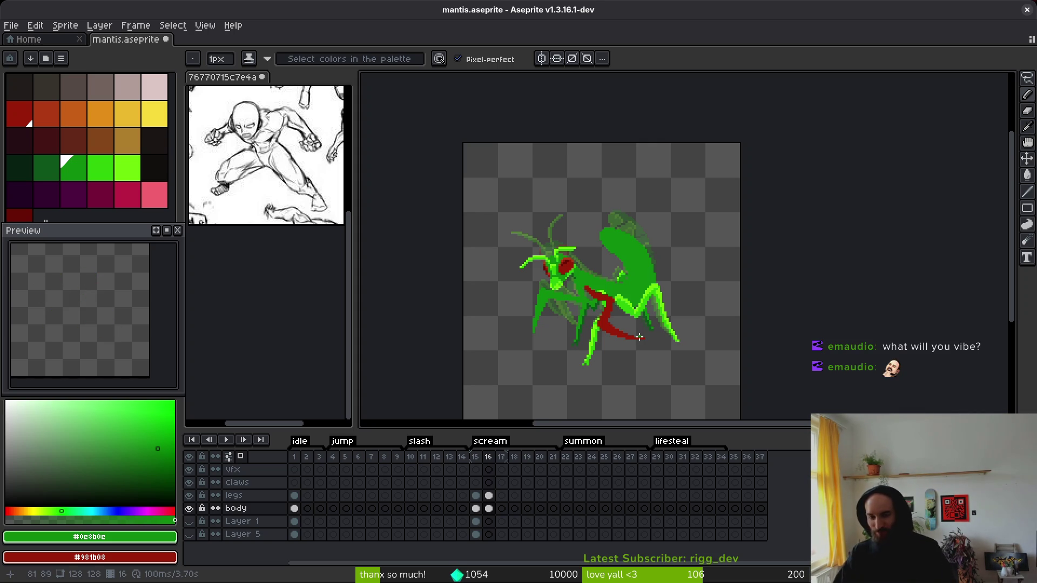
mouse_move(620, 326)
left_mouse_down()
mouse_move(583, 307)
mouse_move(592, 317)
mouse_move(619, 293)
left_mouse_up()
Step: Flip between frames 16 and 17 to reference the previous pose before drawing on frame 17
key("i")
key("Right")
key("Left")
key("Right")
key("Left")
key("Right")
key("b")
scroll(609, 284, "up", 4)
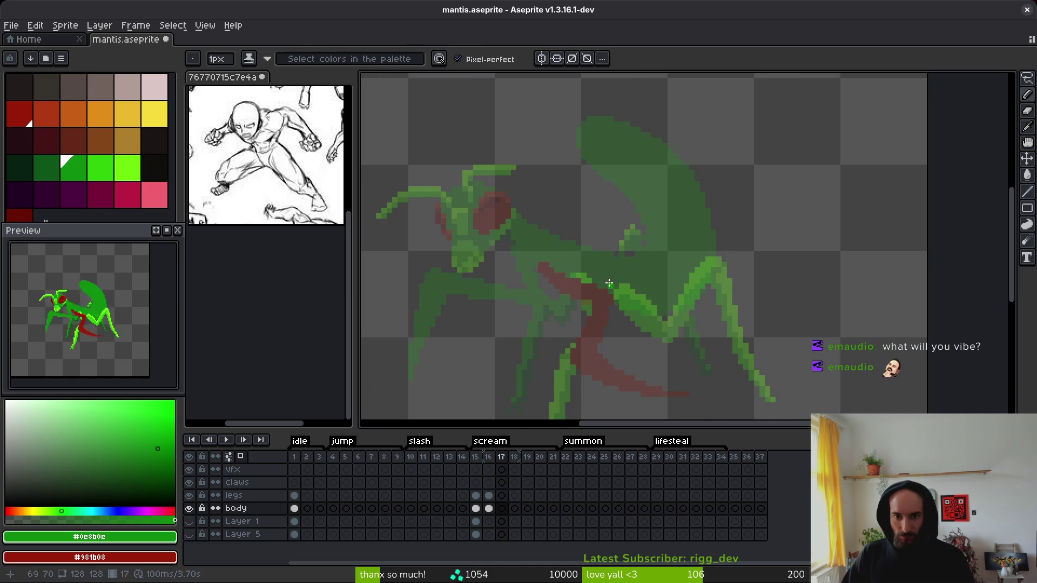
key("i")
key("Left")
key("Right")
key("b")
mouse_move(679, 247)
left_mouse_down()
mouse_move(692, 260)
mouse_move(788, 207)
mouse_move(798, 217)
mouse_move(795, 254)
mouse_move(766, 280)
left_mouse_up()
Step: Draw the green abdomen outline along its underside with a diagonal closing line, then adjust it
mouse_move(807, 220)
left_mouse_down()
mouse_move(803, 269)
mouse_move(759, 320)
mouse_move(662, 323)
mouse_move(592, 284)
mouse_move(557, 222)
mouse_move(555, 170)
left_mouse_up()
left_click_drag(546, 164, 570, 219)
left_click_drag(555, 158, 654, 263)
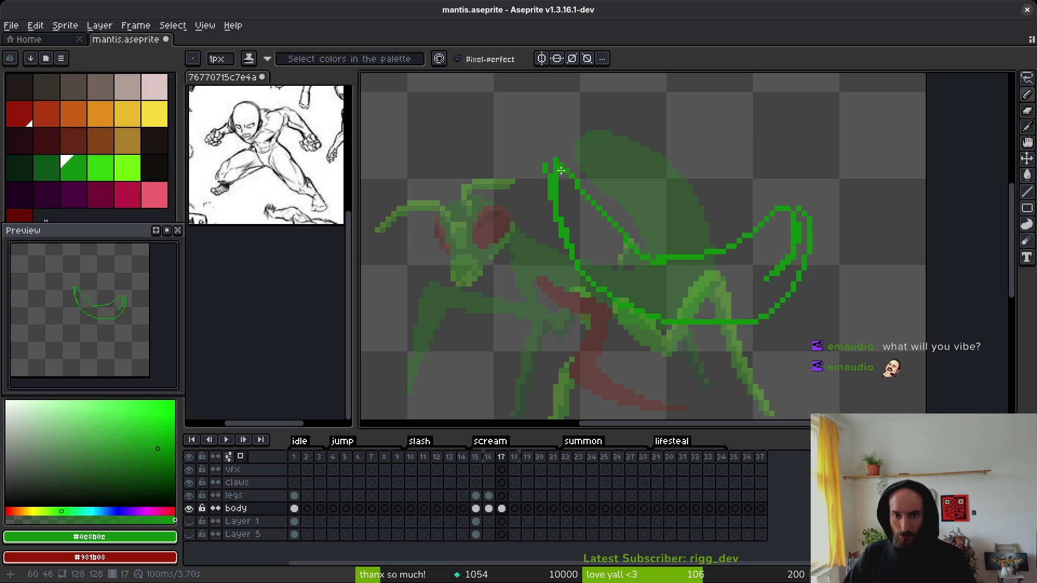
scroll(655, 263, "down", 1)
key("q")
mouse_move(656, 185)
left_mouse_down()
mouse_move(799, 219)
mouse_move(670, 162)
left_mouse_up()
key("Return")
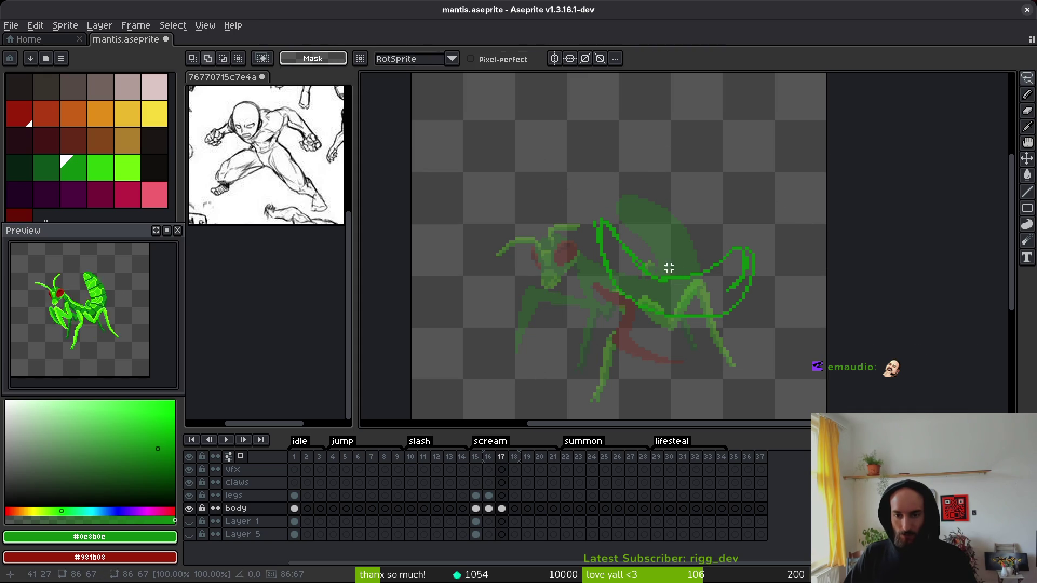
Step: Erase a stretch of the diagonal green line and redraw the gap
scroll(647, 279, "up", 3)
left_click(647, 280, "alt")
key("b")
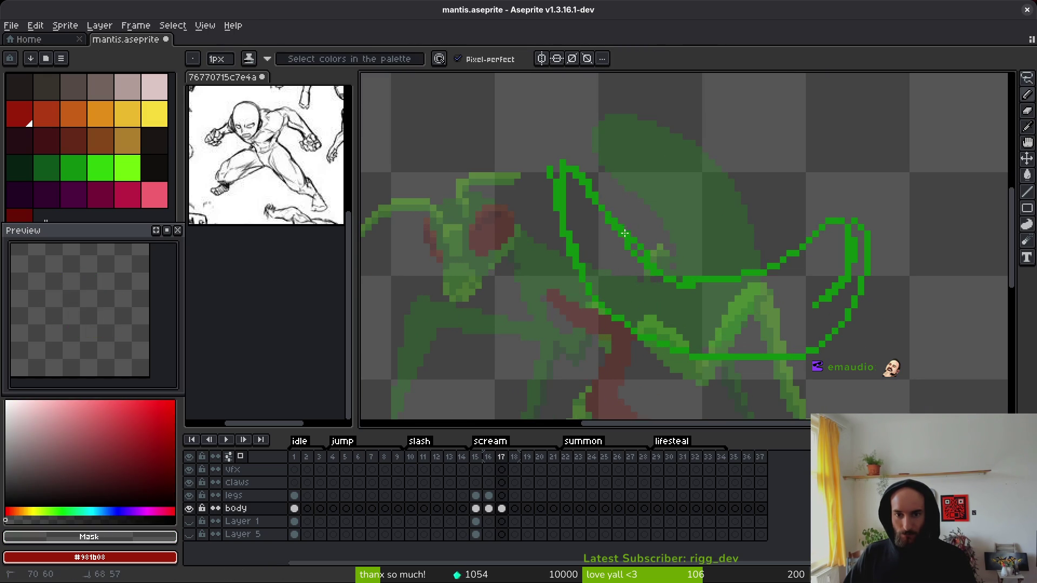
left_click(607, 214, "alt")
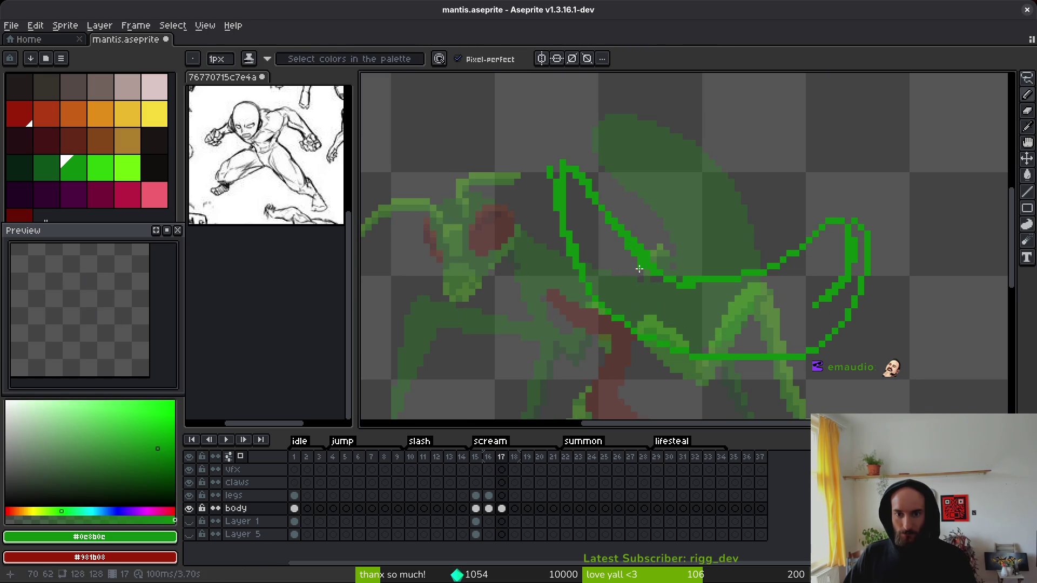
key("e")
left_click_drag(608, 208, 655, 255)
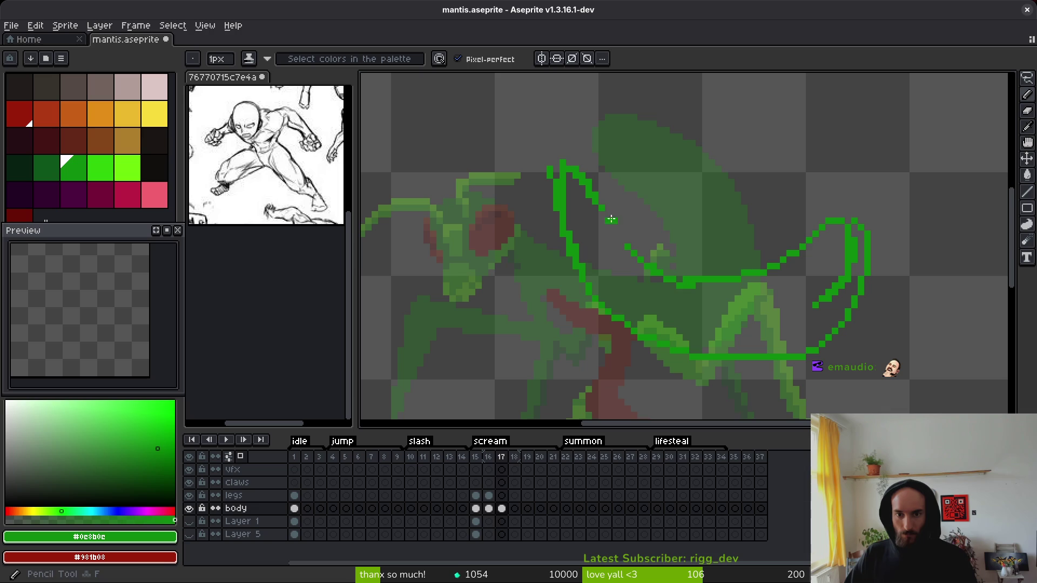
left_click_drag(614, 229, 625, 245)
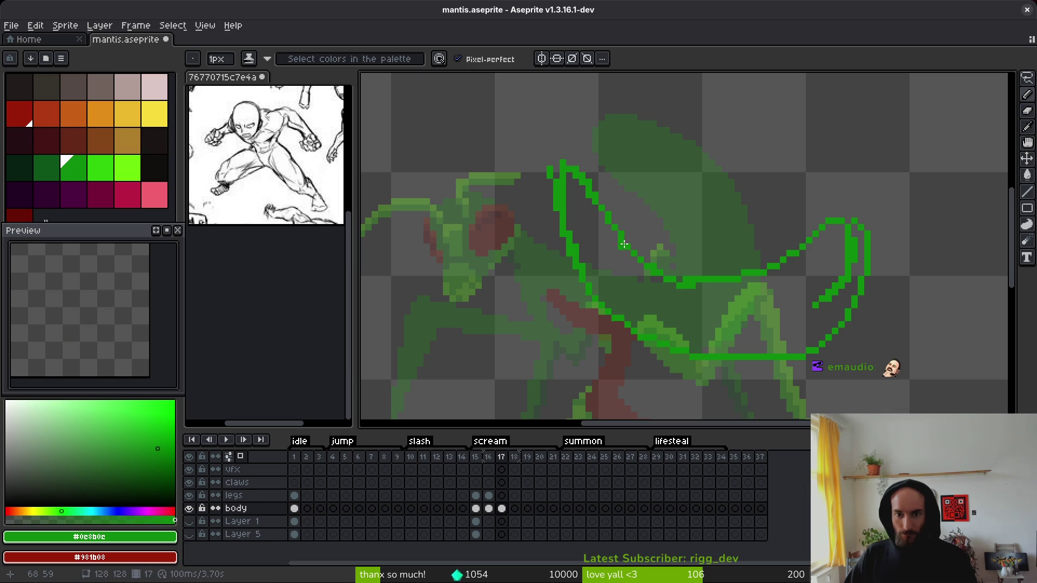
Step: Extend the green outline to close the abdomen shape and save the sprite
left_click(624, 234, "alt")
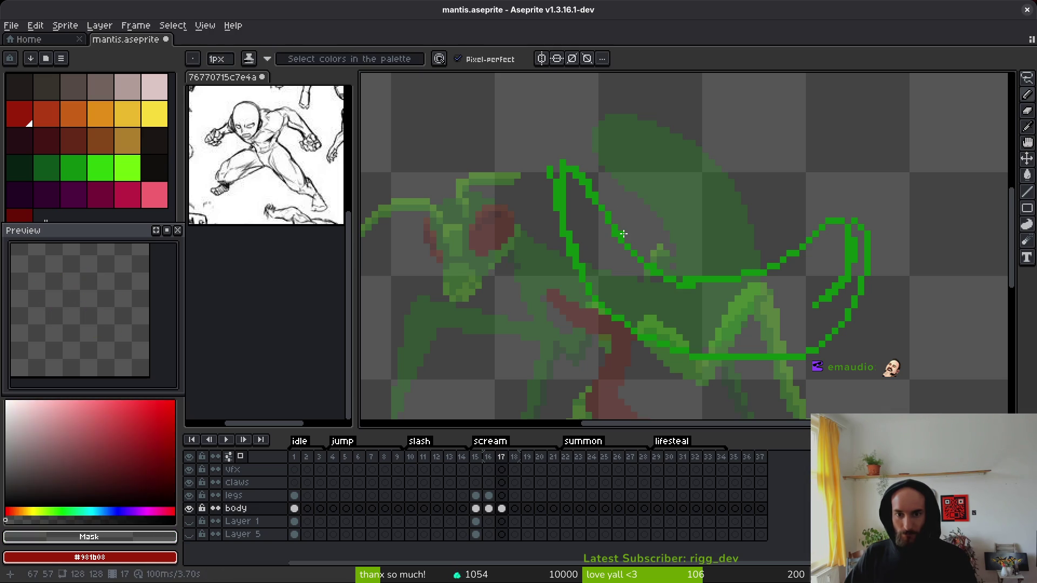
left_click(697, 279, "alt")
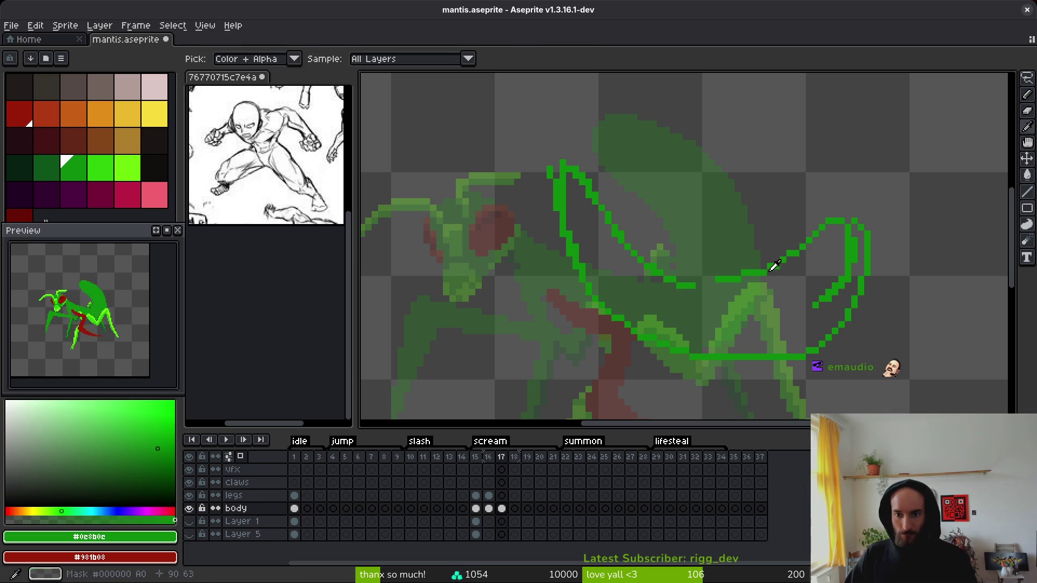
key("b")
left_click_drag(745, 280, 679, 288)
key("ctrl+s")
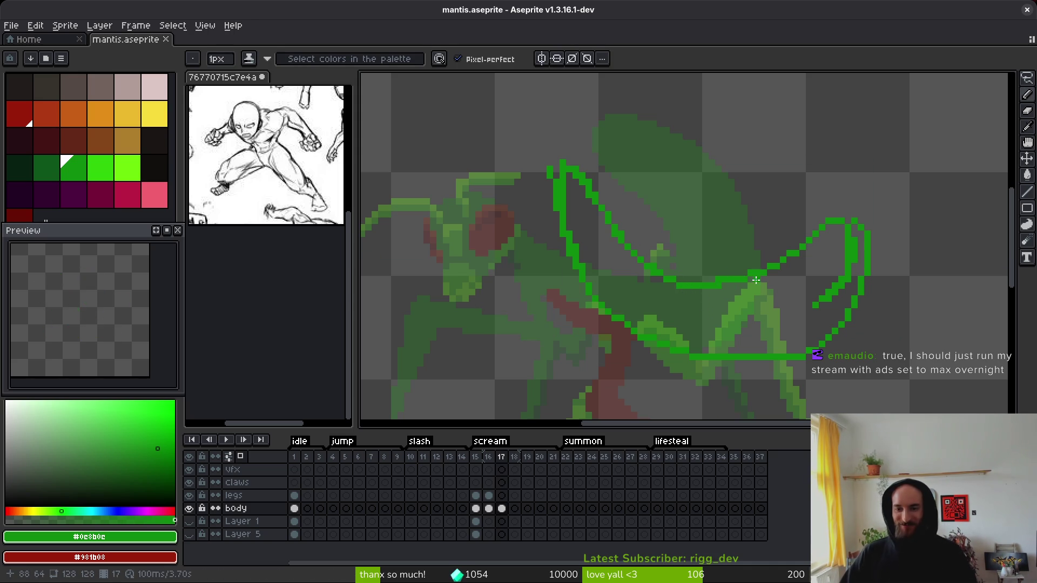
Step: Fill the enclosed abdomen shape with solid green using the bucket
scroll(664, 275, "up", 1)
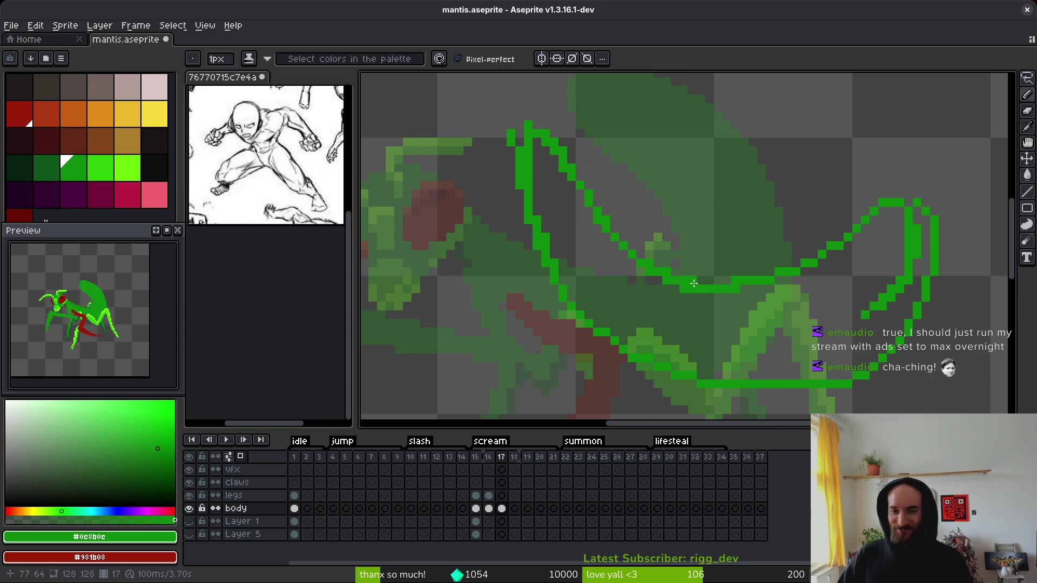
scroll(774, 304, "right", 2)
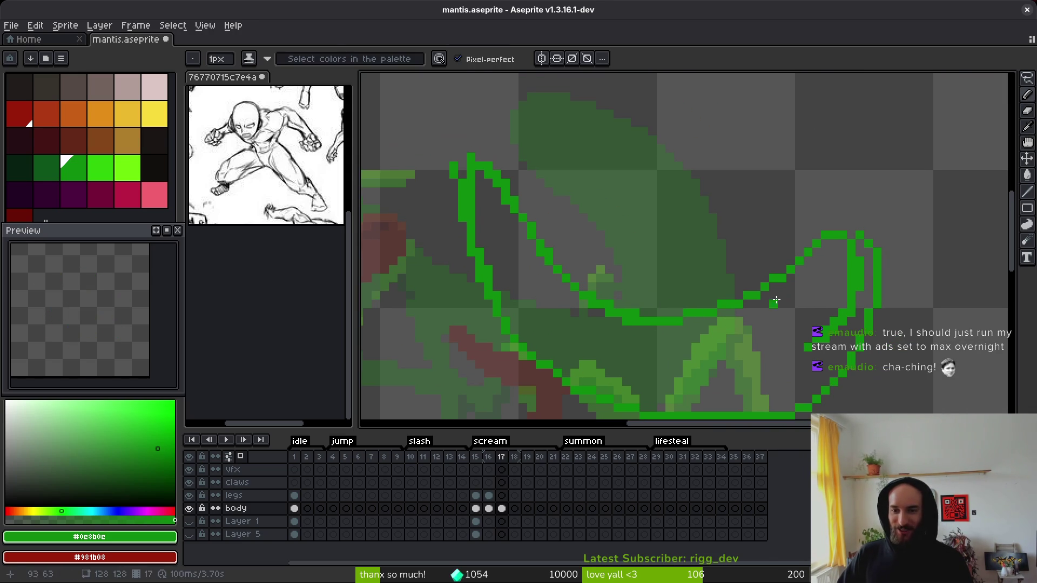
scroll(774, 304, "right", 2)
key("g")
left_click(774, 304)
Step: Fill the abdomen outline with green, undo the stray canvas fill, and save the sprite
left_click(804, 232)
key("ctrl+z")
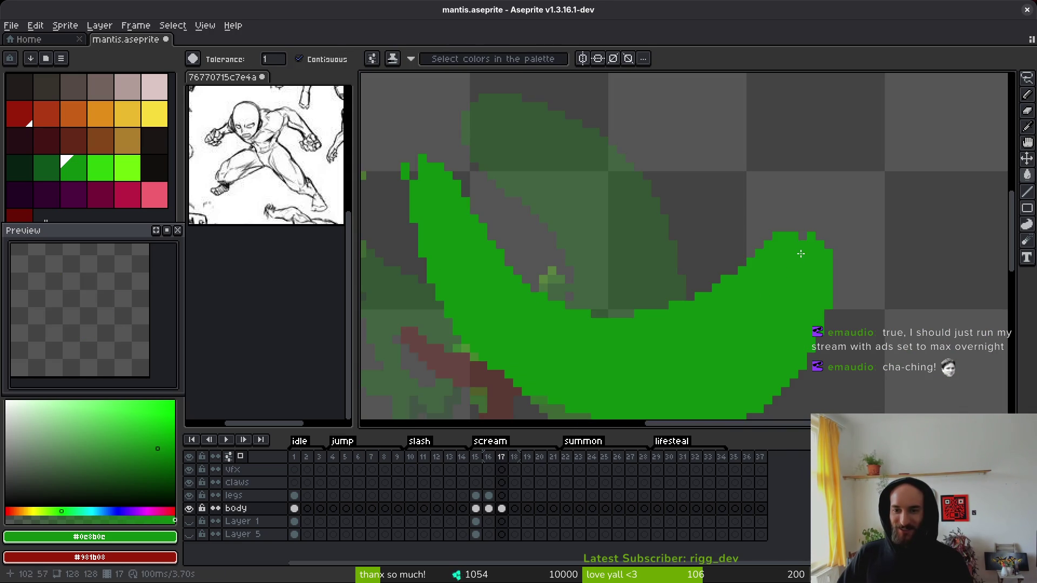
key("b")
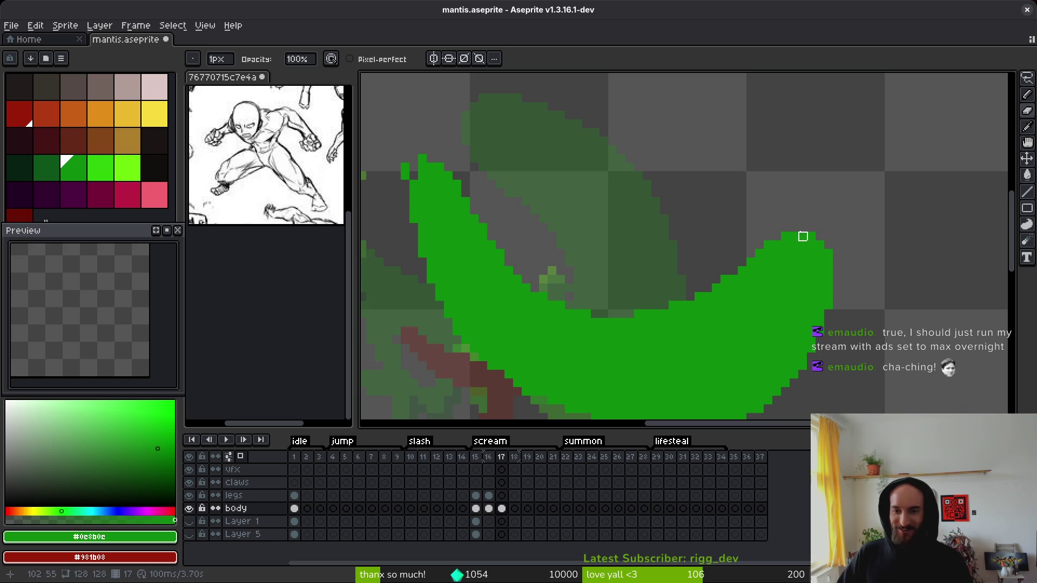
scroll(803, 236, "down", 2)
scroll(746, 366, "up", 2)
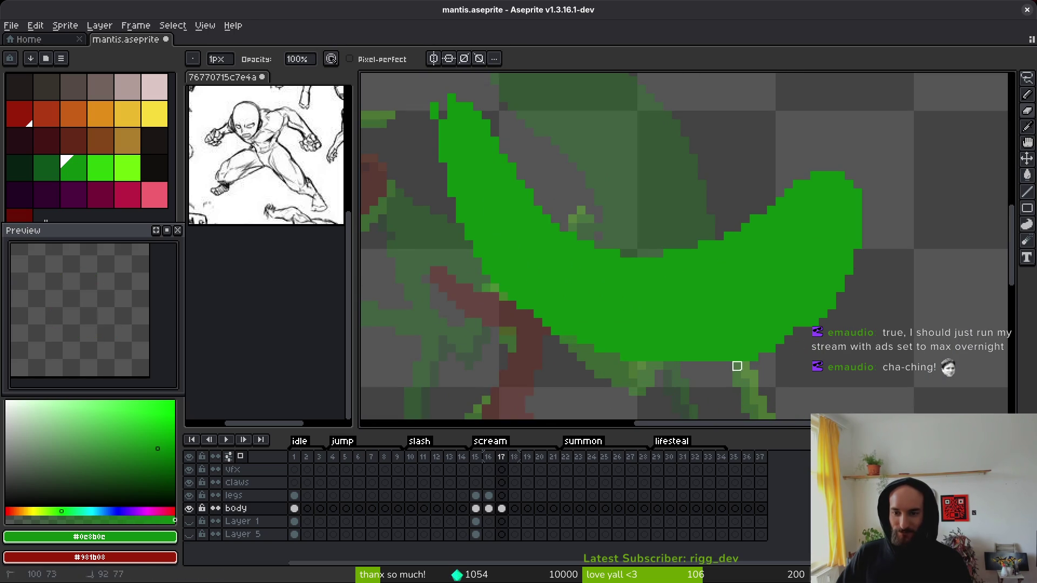
key("f")
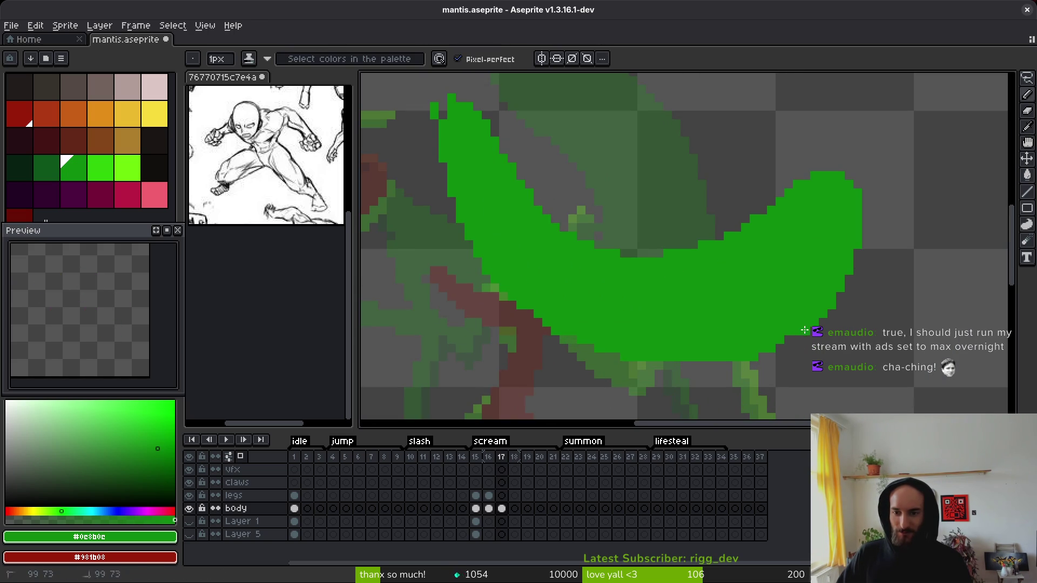
scroll(779, 336, "down", 1)
scroll(780, 336, "up", 1)
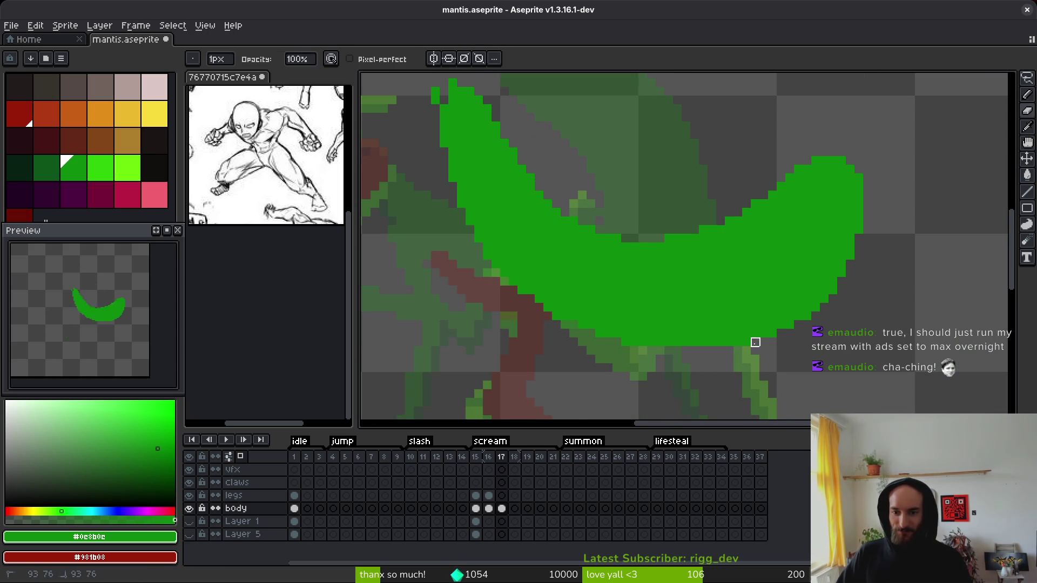
scroll(755, 343, "down", 2)
key("ctrl+s")
Step: Patch gaps along the abdomen's lower and upper-left edges with green, then save
scroll(772, 338, "up", 2)
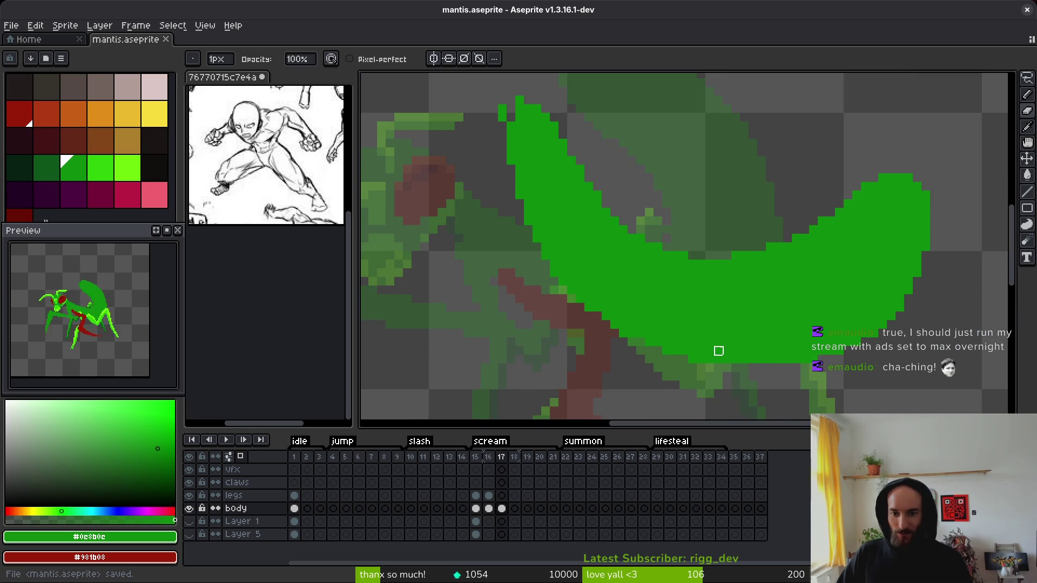
left_click_drag(633, 334, 606, 324)
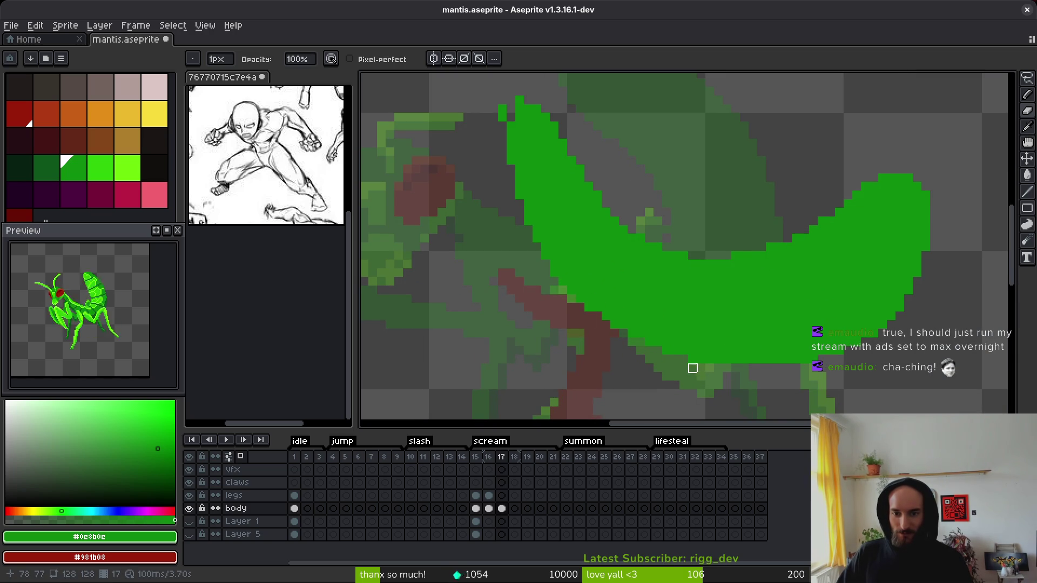
scroll(701, 351, "down", 2)
key("ctrl+z")
scroll(652, 261, "up", 2)
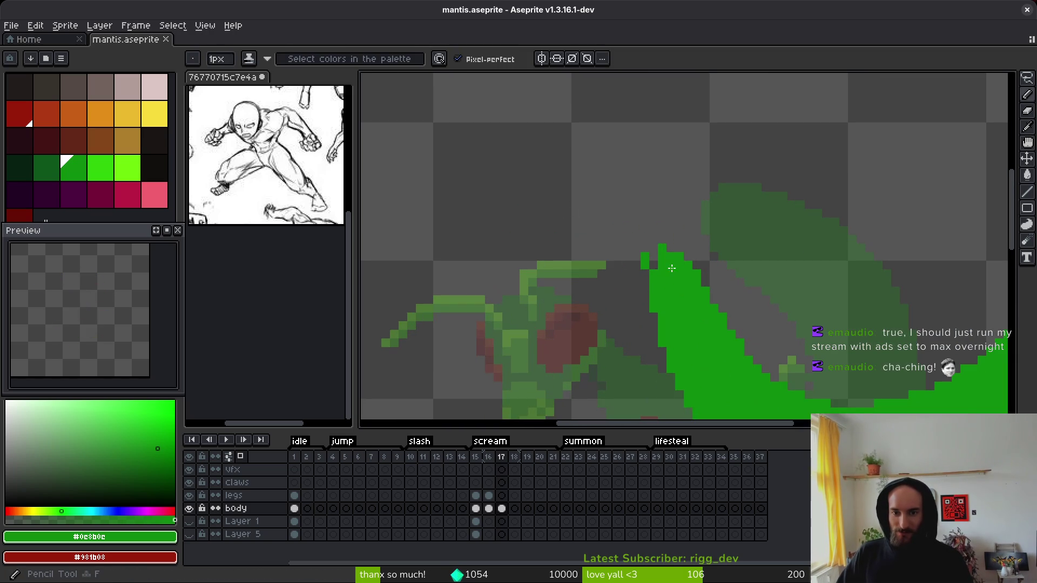
left_click_drag(651, 261, 644, 275)
scroll(657, 281, "down", 2)
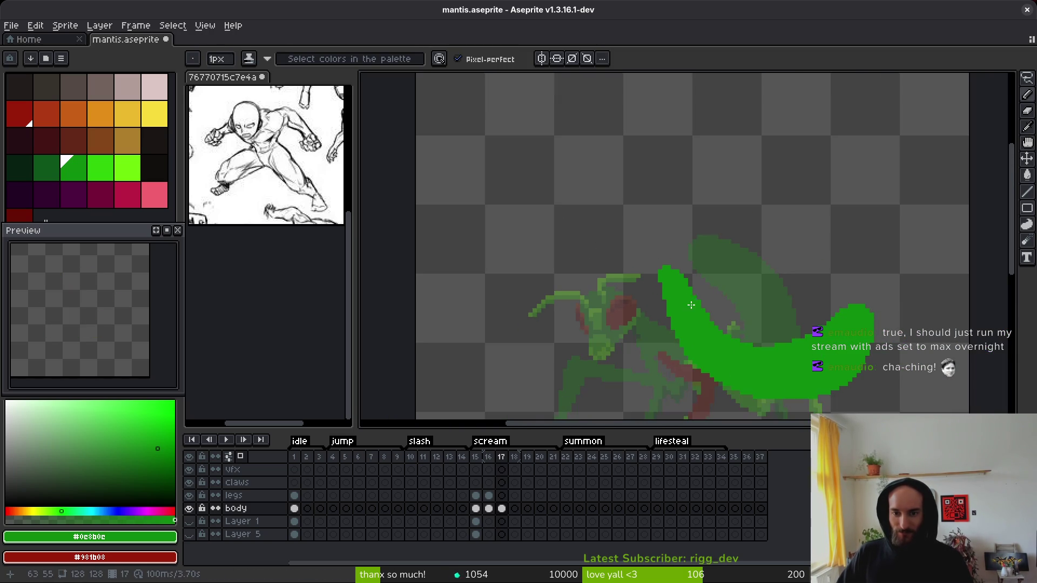
scroll(663, 294, "up", 2)
key("b")
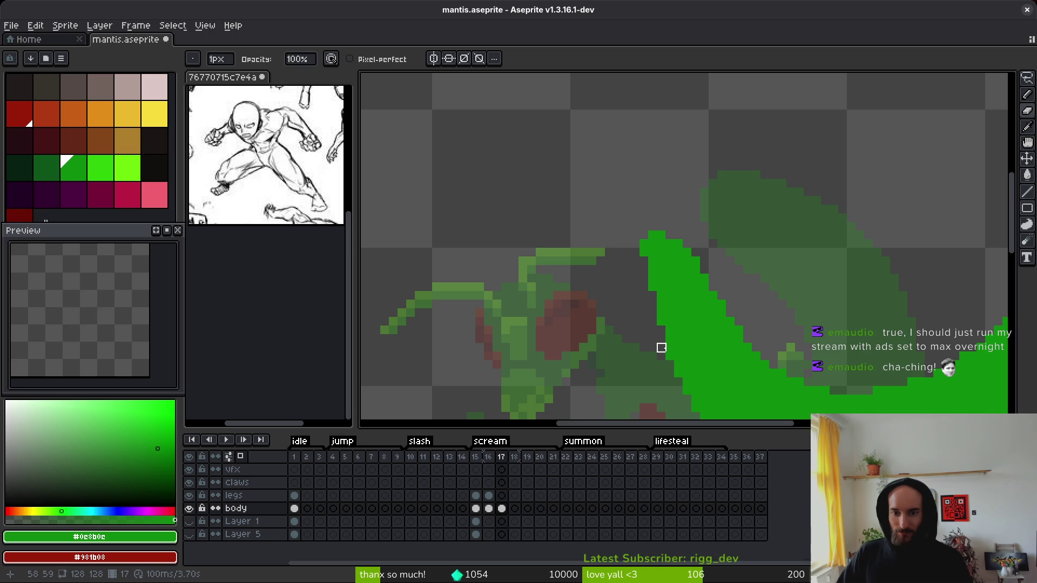
key("ctrl+s")
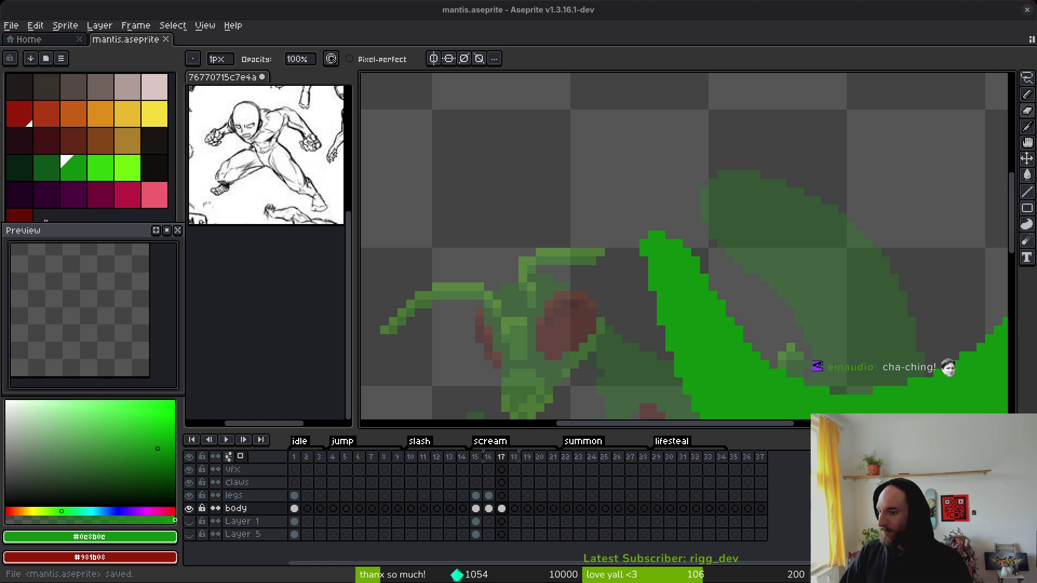
Step: Flip between frames 16 and 17 to compare the mantis poses
scroll(604, 202, "down", 1)
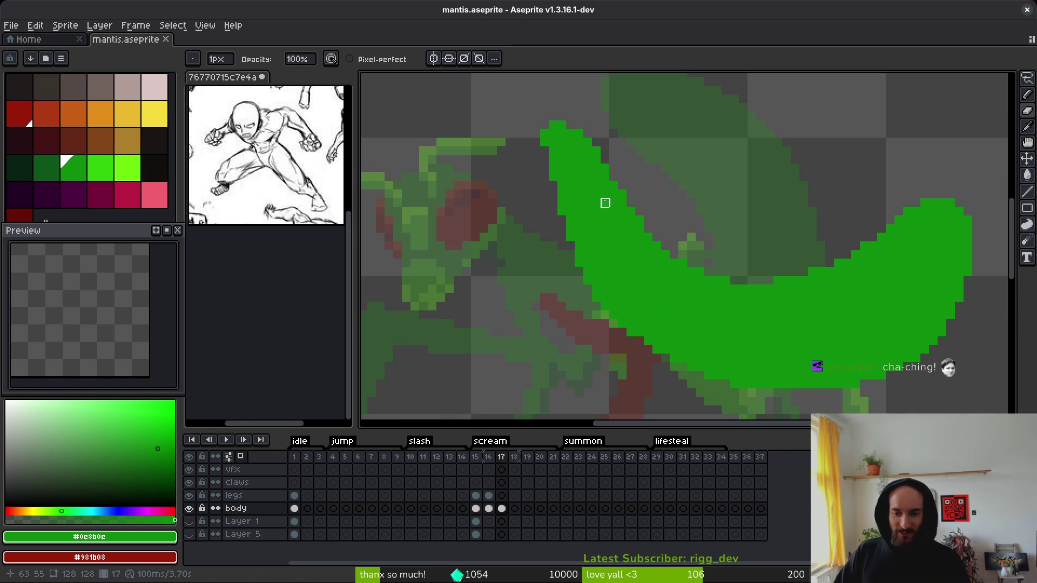
scroll(693, 317, "down", 1)
key("b")
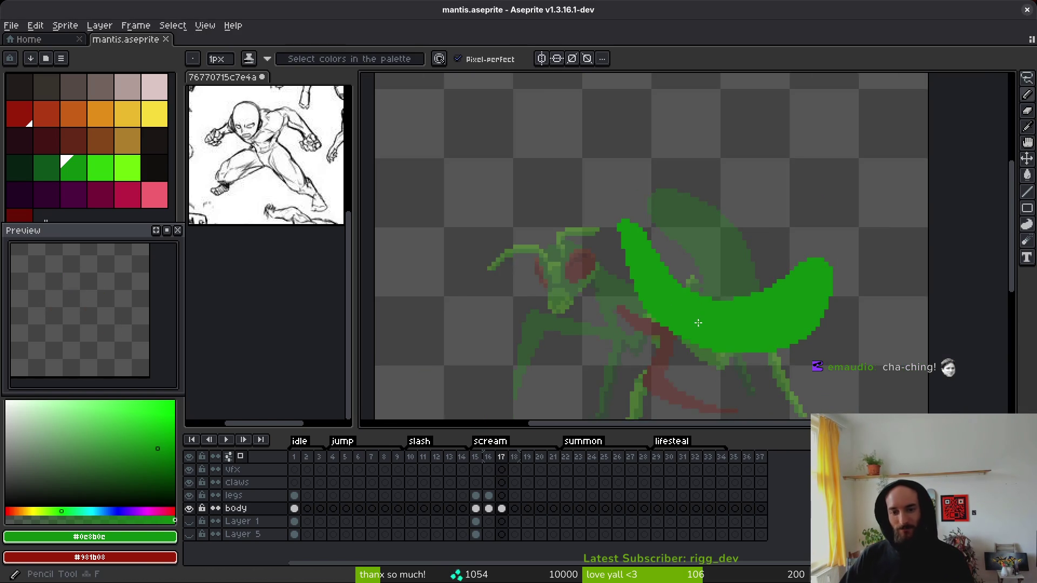
scroll(691, 311, "up", 1)
scroll(689, 303, "down", 1)
scroll(689, 300, "down", 1)
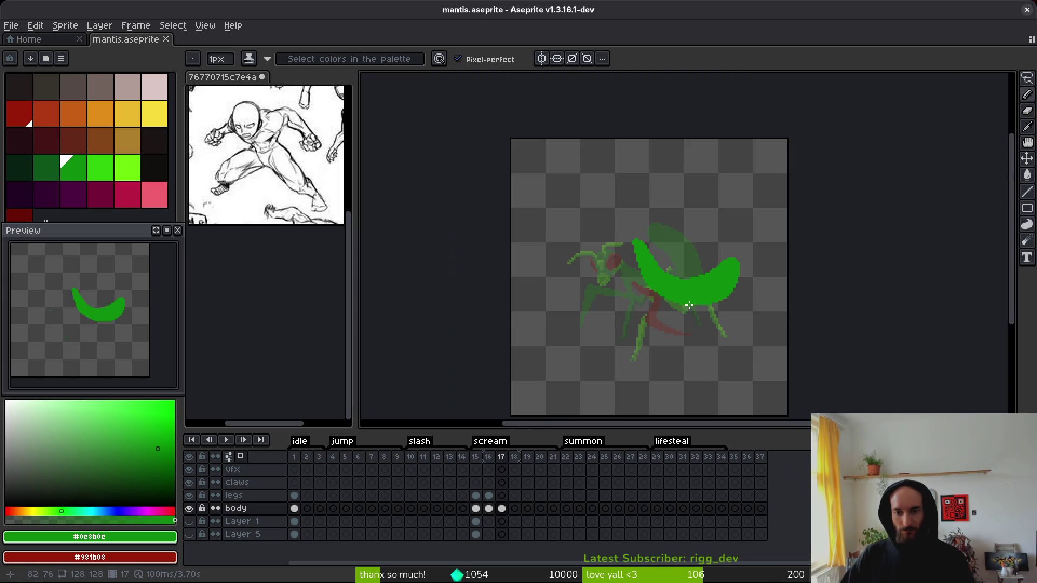
key("i")
key("Left")
key("Right")
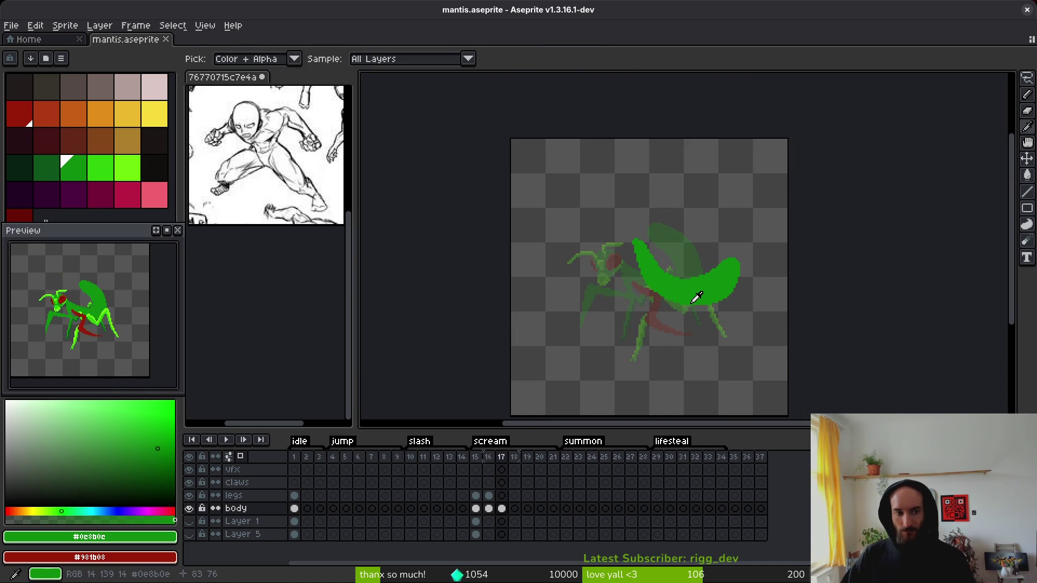
key("Left")
Step: Lasso-select the green abdomen shape on frame 17
key("q")
key("Right")
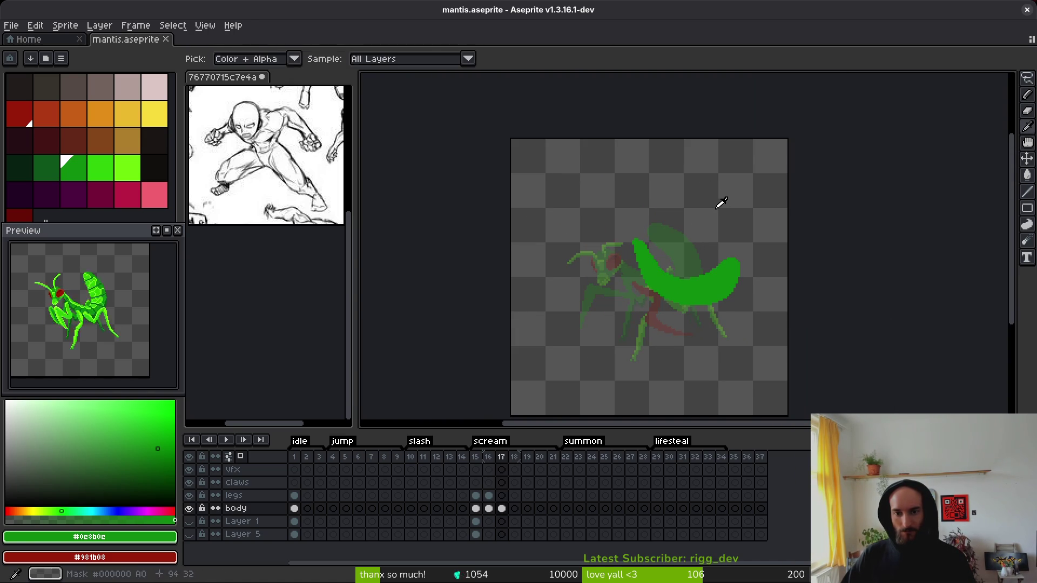
left_click_drag(728, 240, 786, 306)
Step: Drag the selected green abdomen slightly left over the body, deselect, and save mantis.aseprite
mouse_move(710, 300)
left_mouse_down()
mouse_move(688, 294)
mouse_move(691, 302)
left_mouse_up()
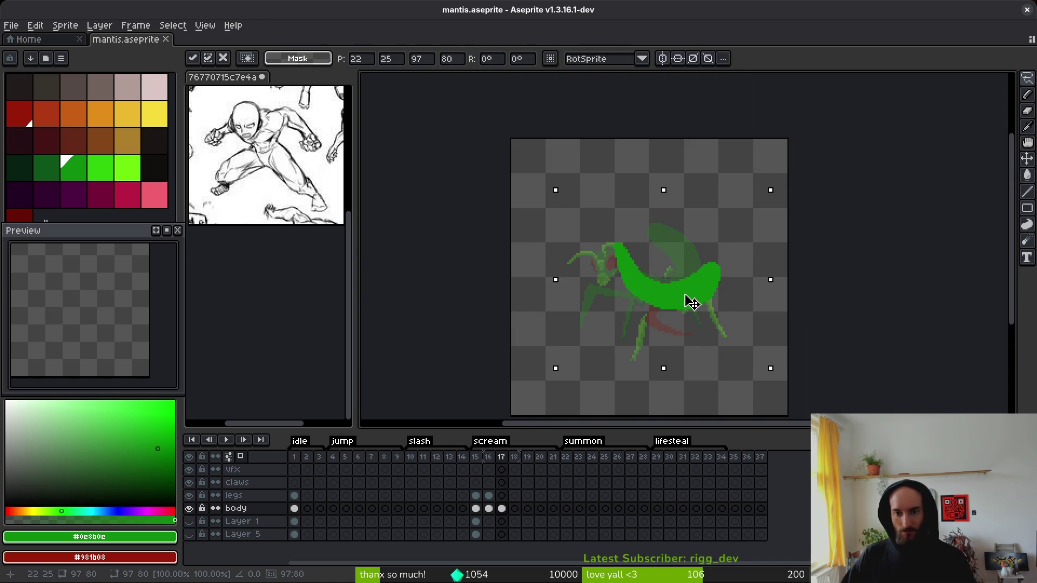
key("ctrl+d")
scroll(680, 284, "up", 3)
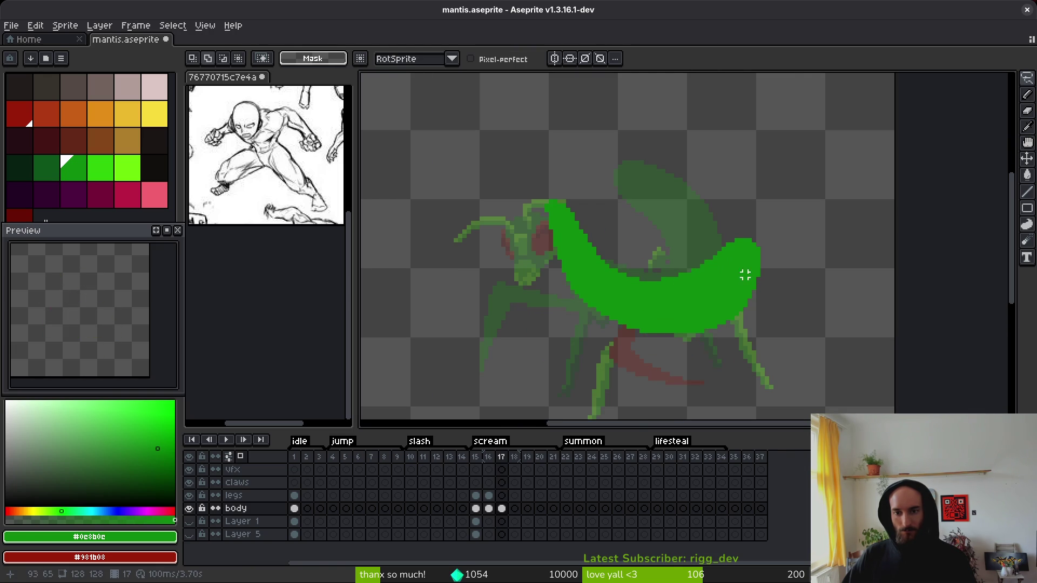
scroll(723, 275, "up", 2)
key("ctrl+d")
scroll(684, 285, "down", 2)
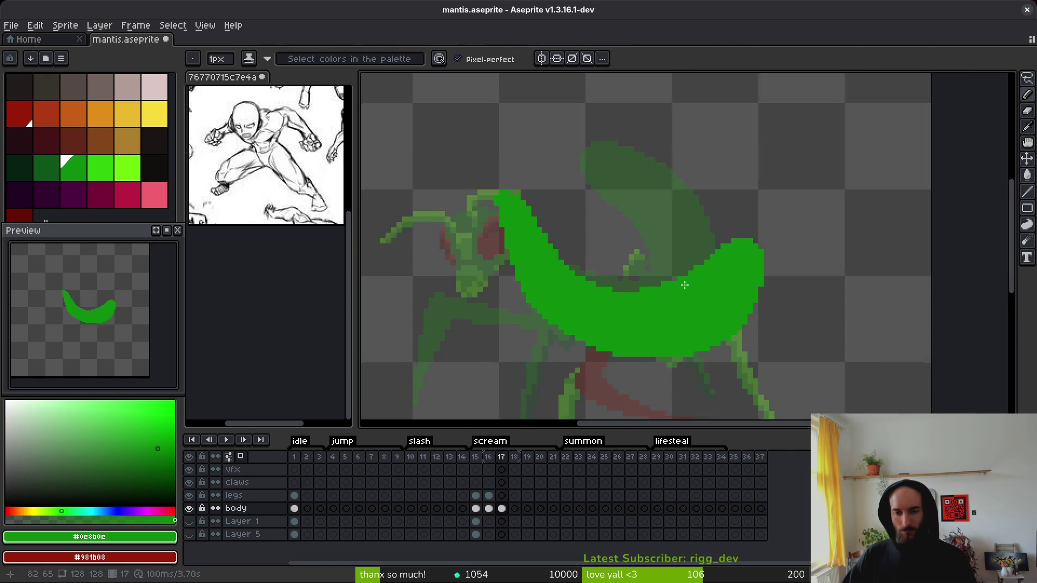
scroll(685, 285, "up", 2)
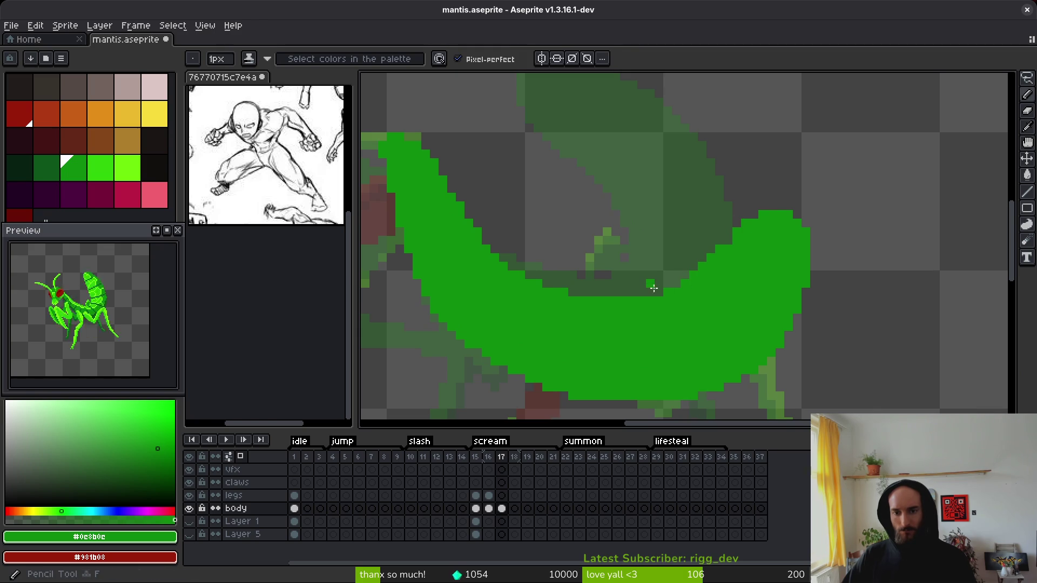
key("e")
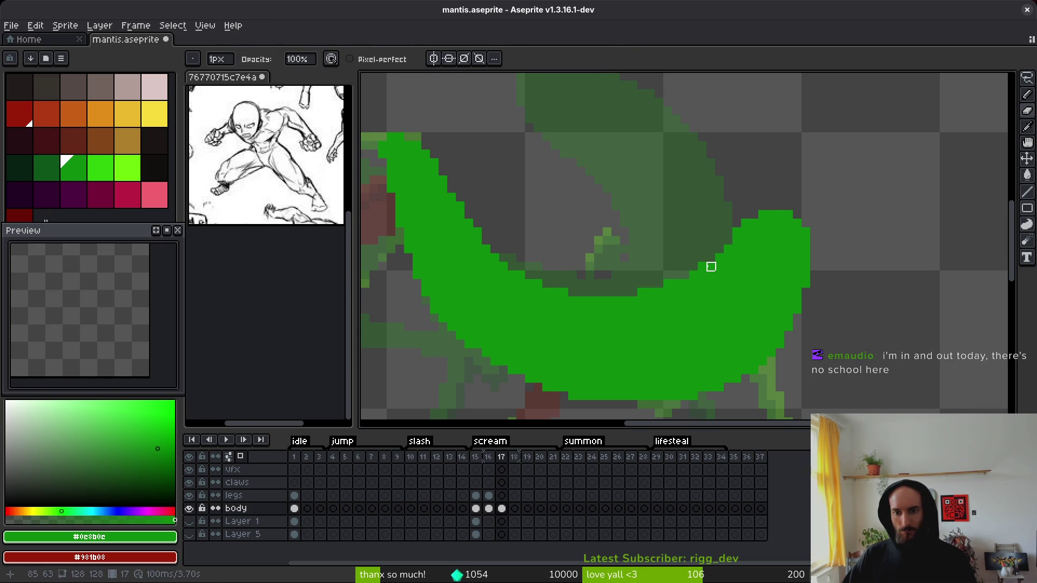
scroll(762, 264, "down", 2)
key("ctrl+s")
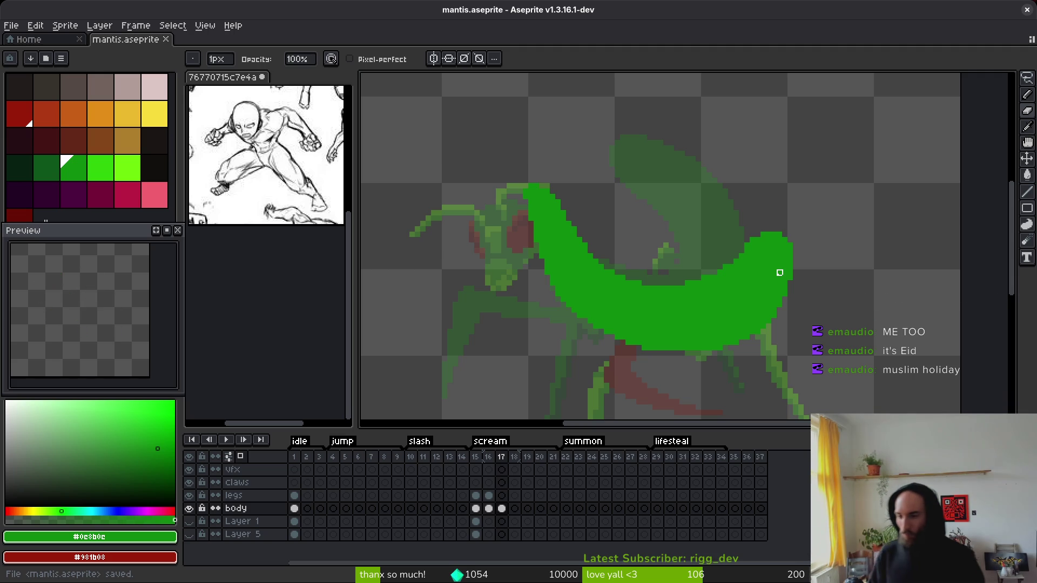
scroll(643, 232, "down", 1)
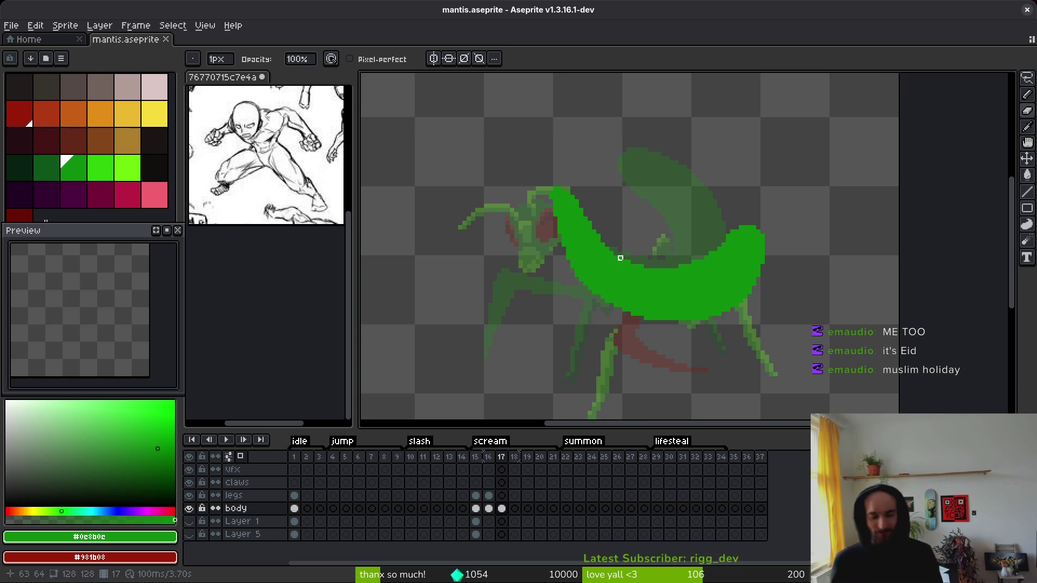
scroll(727, 303, "up", 2)
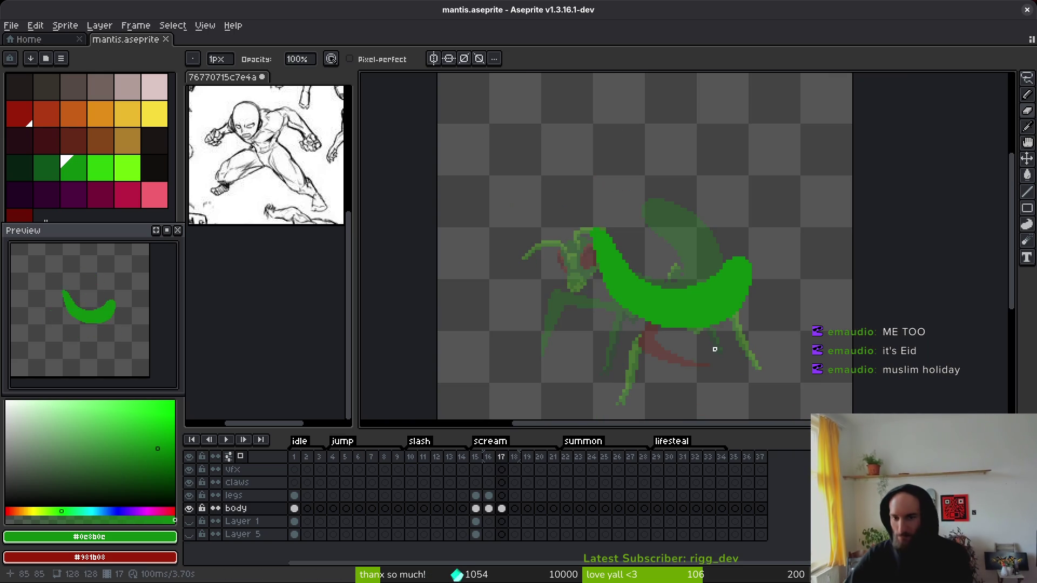
Step: Lasso the green crescent, move it down slightly, commit, and deselect
key("q")
scroll(607, 144, "up", 2)
mouse_move(671, 76)
left_mouse_down()
mouse_move(637, 266)
mouse_move(741, 192)
left_mouse_up()
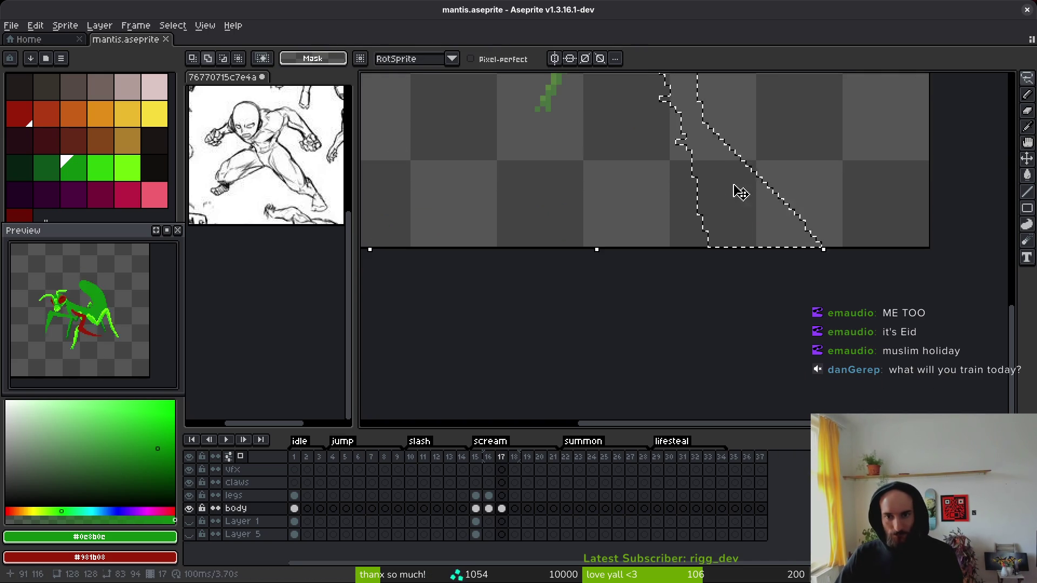
scroll(721, 377, "down", 2)
scroll(721, 376, "down", 2)
scroll(618, 174, "up", 1)
left_click_drag(647, 160, 734, 233)
scroll(724, 313, "down", 1)
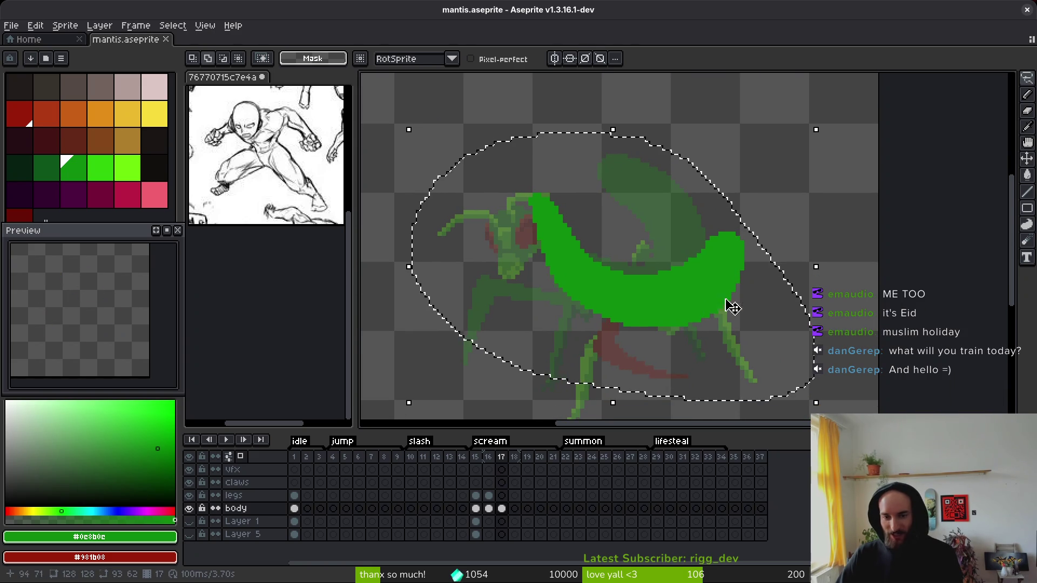
left_click_drag(680, 307, 681, 315)
key("Return")
key("ctrl+d")
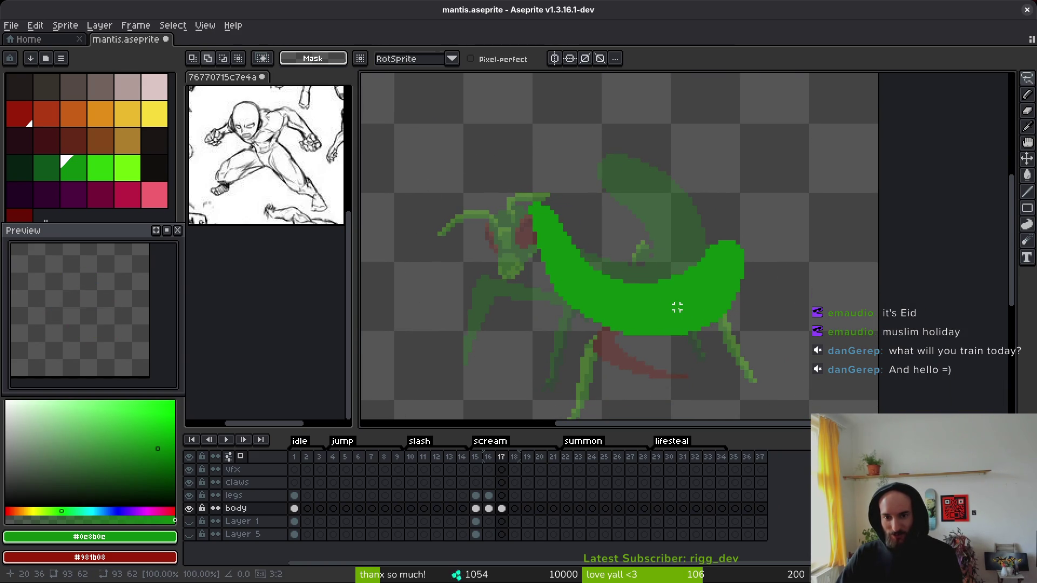
Step: Redraw the crescent's right edge as a stair-step pencil line
scroll(679, 308, "up", 2)
scroll(710, 268, "down", 1)
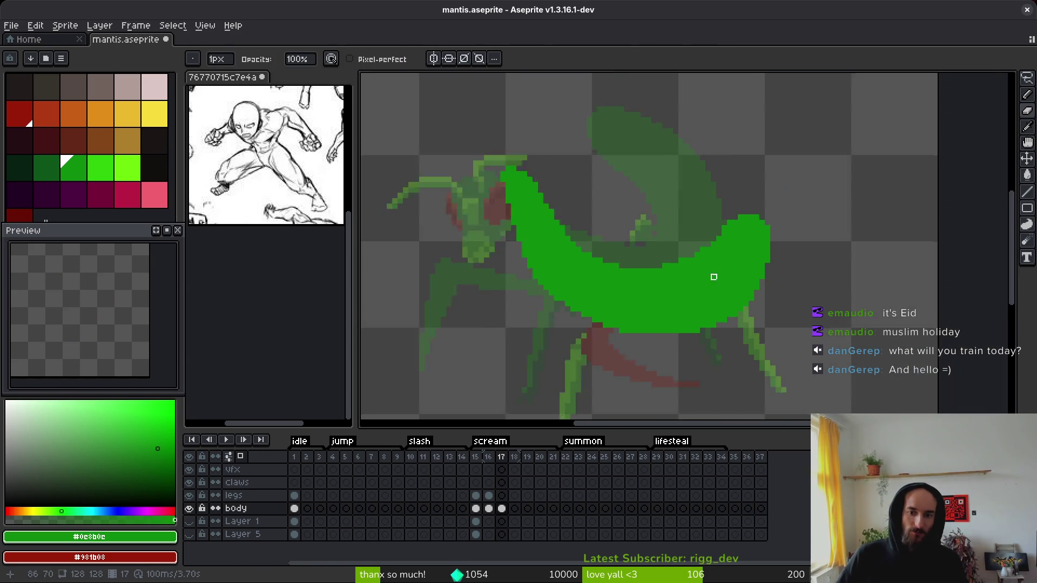
scroll(740, 302, "up", 3)
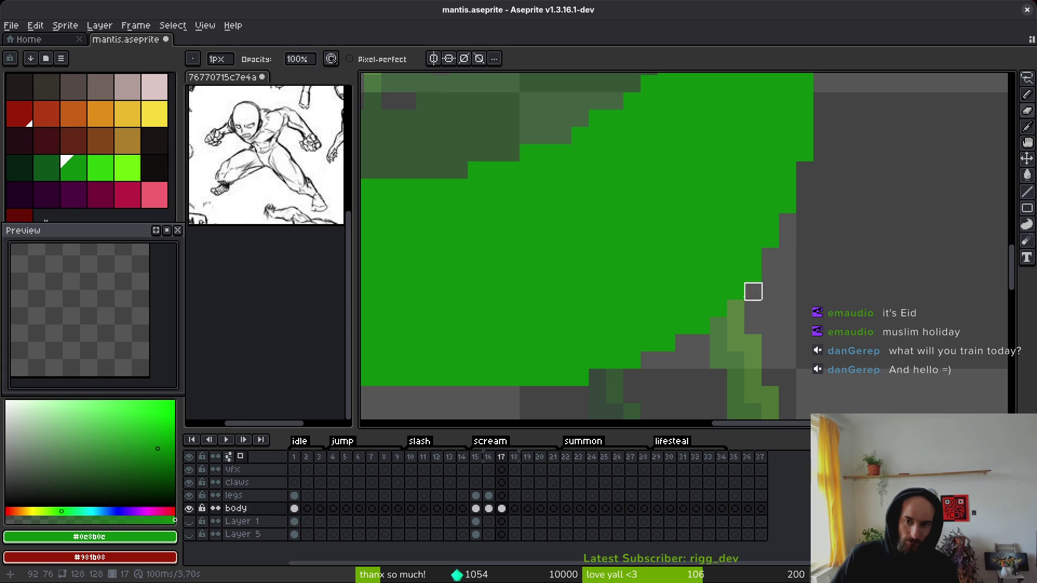
scroll(754, 308, "down", 3)
key("s")
scroll(798, 220, "up", 3)
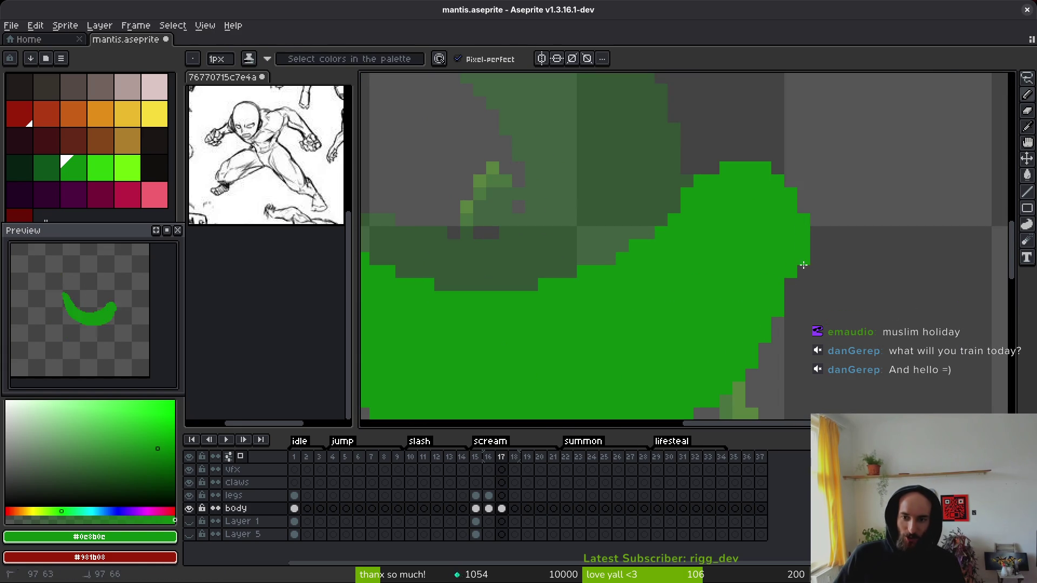
scroll(830, 290, "down", 2)
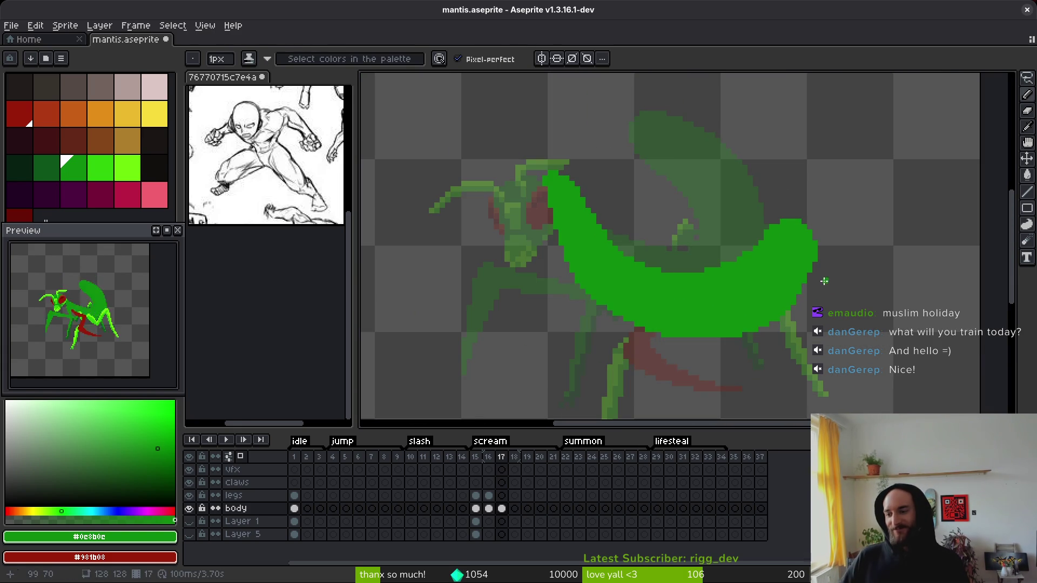
scroll(830, 270, "up", 2)
key("s")
scroll(857, 205, "up", 1)
mouse_move(857, 205)
left_mouse_down()
mouse_move(688, 322)
mouse_move(778, 282)
mouse_move(701, 309)
left_mouse_up()
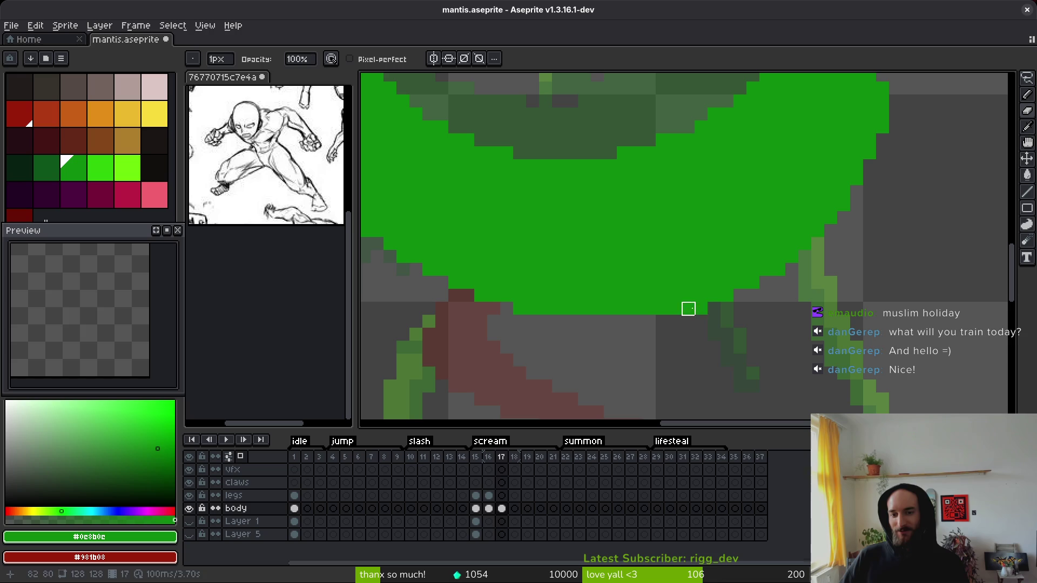
Step: Darken a pixel on the crescent's top edge with shading ink and save
key("s")
key("s")
key("s")
key("s")
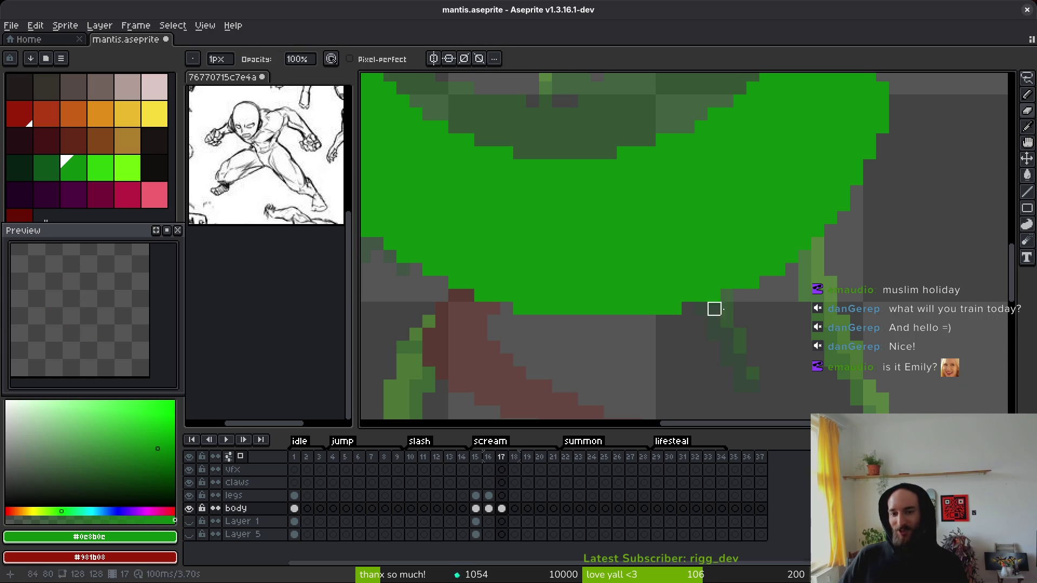
left_click_drag(689, 308, 764, 364)
key("s")
left_click_drag(692, 203, 683, 259)
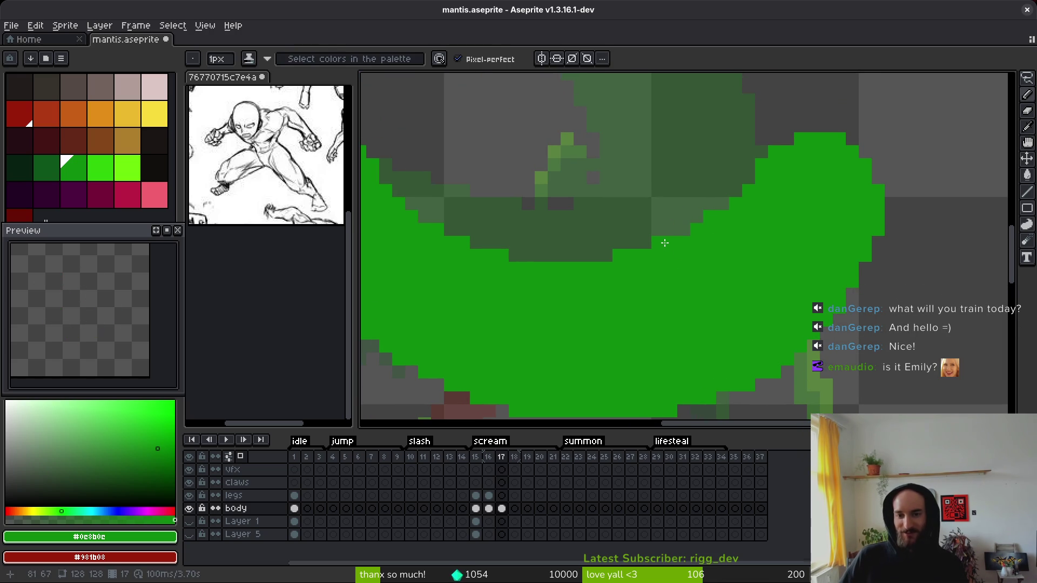
key("e")
left_click(619, 255)
key("b")
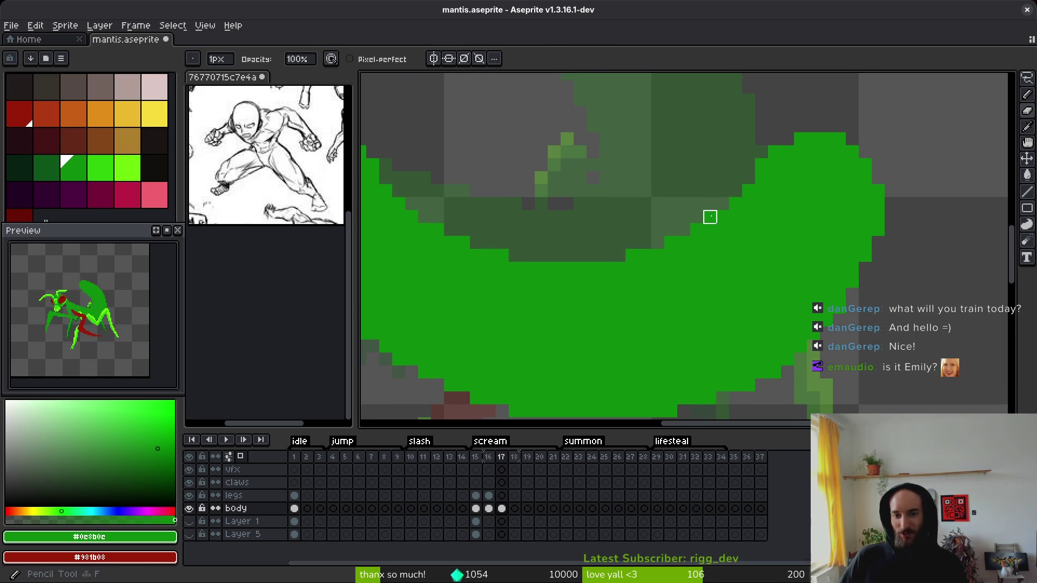
key("s")
scroll(711, 216, "down", 3)
scroll(794, 232, "up", 3)
key("ctrl+s")
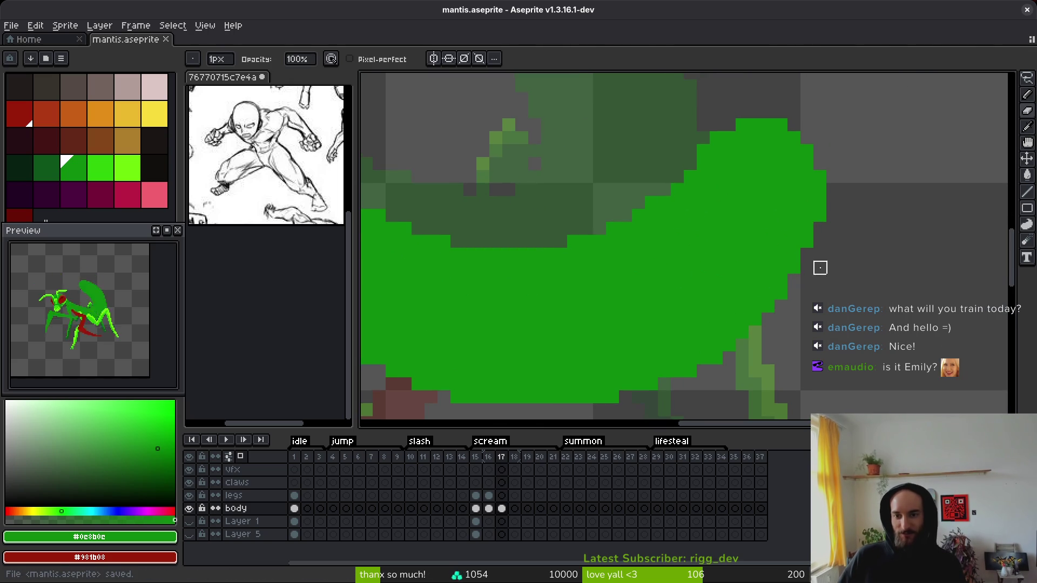
Step: Erase stray green pixels along the body's top and lower-left edges, saving the sprite
scroll(820, 268, "up", 2)
left_click_drag(696, 213, 735, 187)
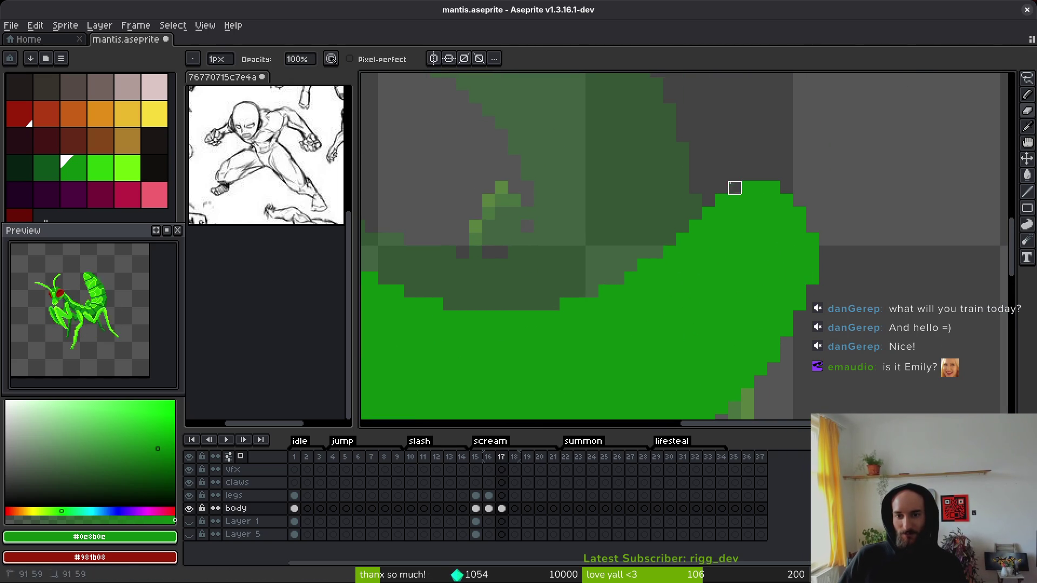
scroll(753, 273, "down", 3)
key("ctrl+s")
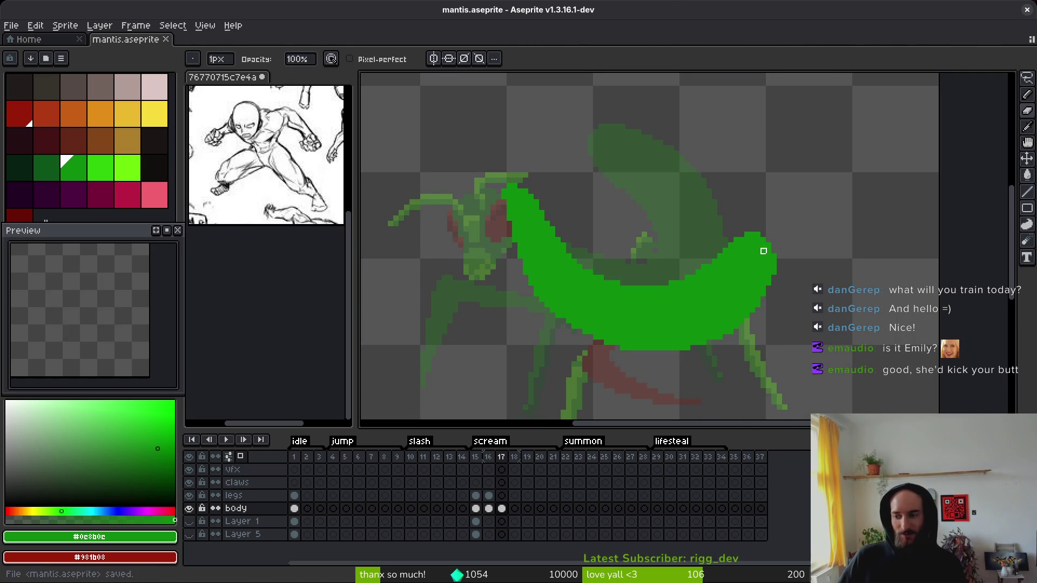
scroll(777, 248, "down", 2)
key("b")
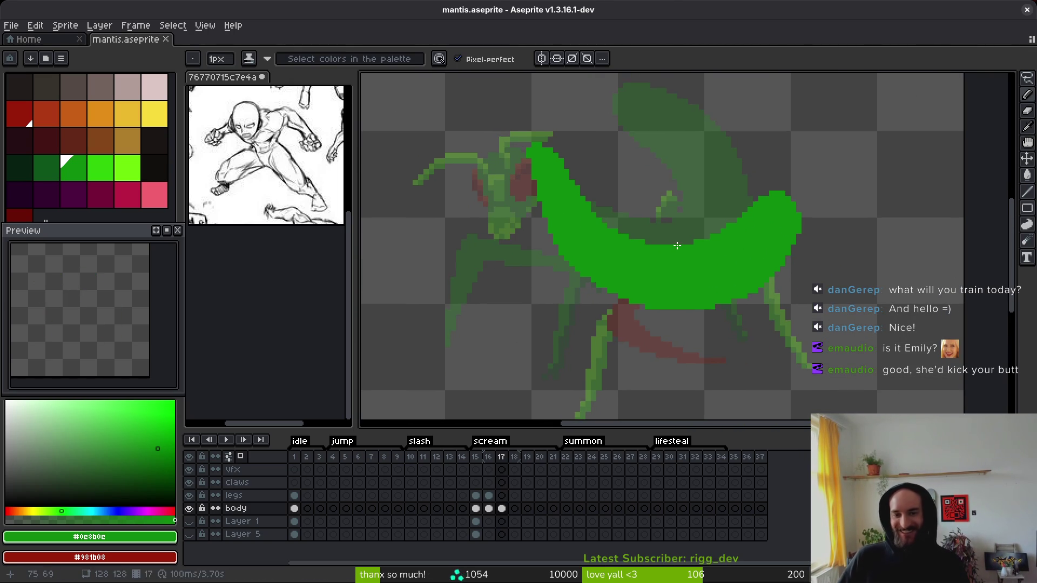
scroll(595, 268, "up", 3)
key("e")
left_click_drag(529, 226, 633, 342)
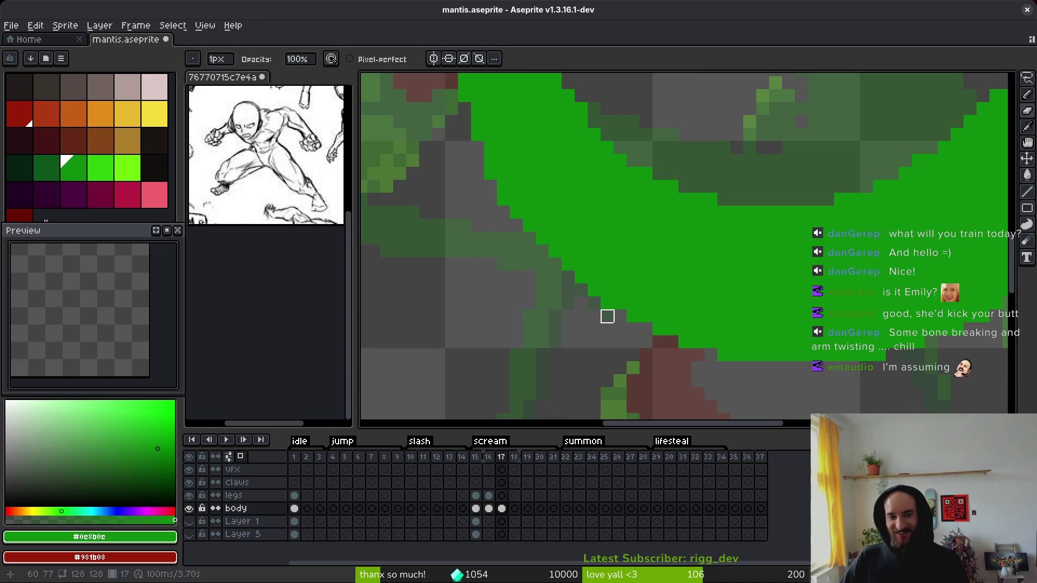
key("ctrl+s")
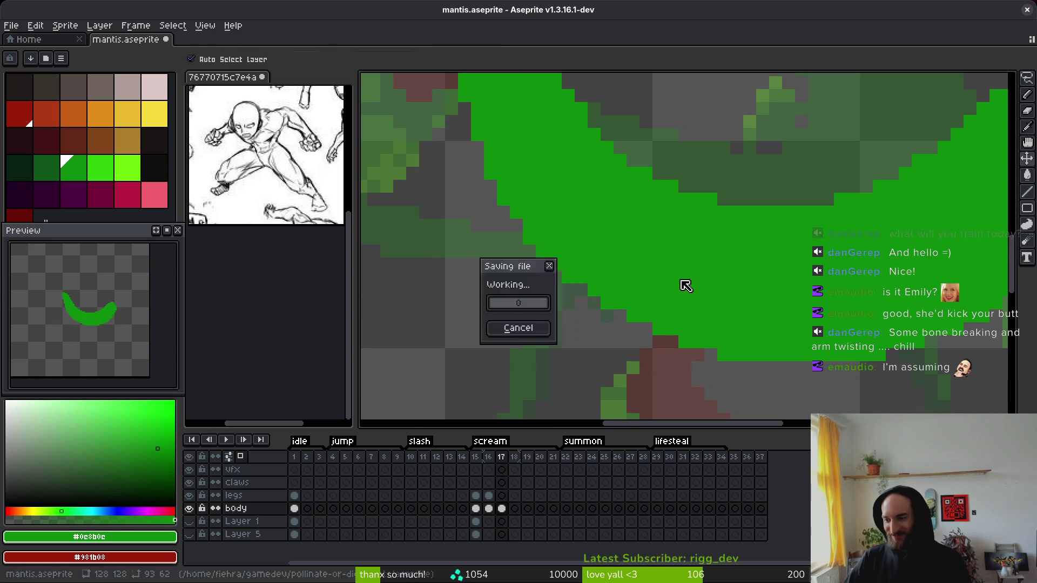
Step: Switch to the pose reference image document
scroll(688, 311, "down", 1)
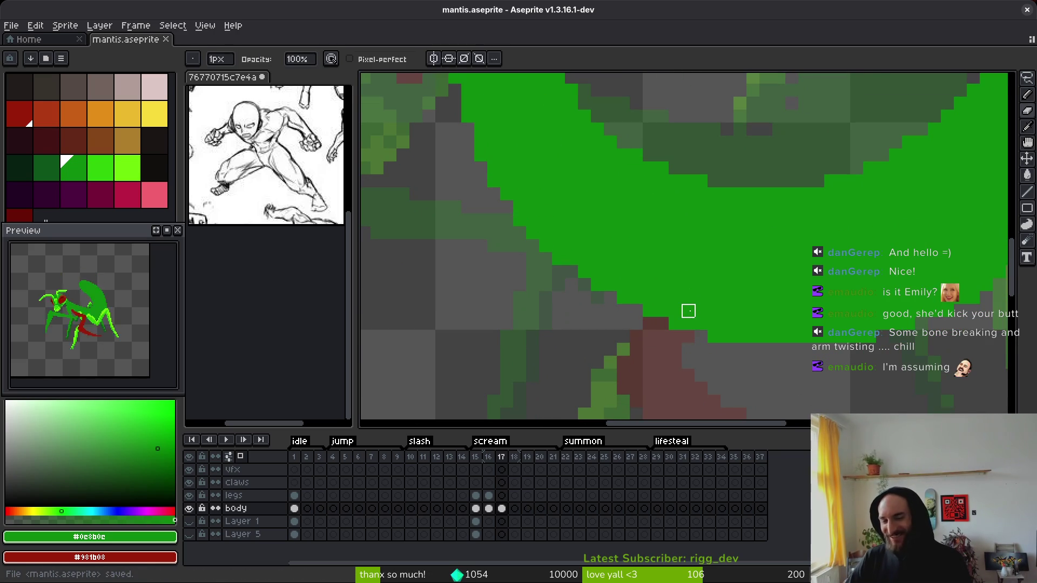
scroll(696, 310, "up", 1)
key("b")
scroll(681, 292, "up", 1)
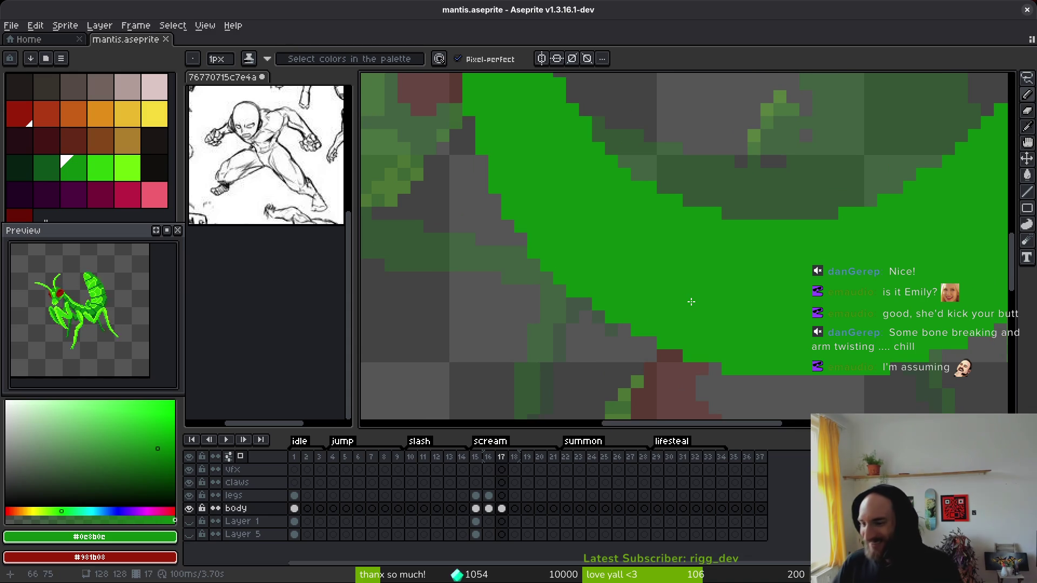
scroll(540, 219, "up", 1)
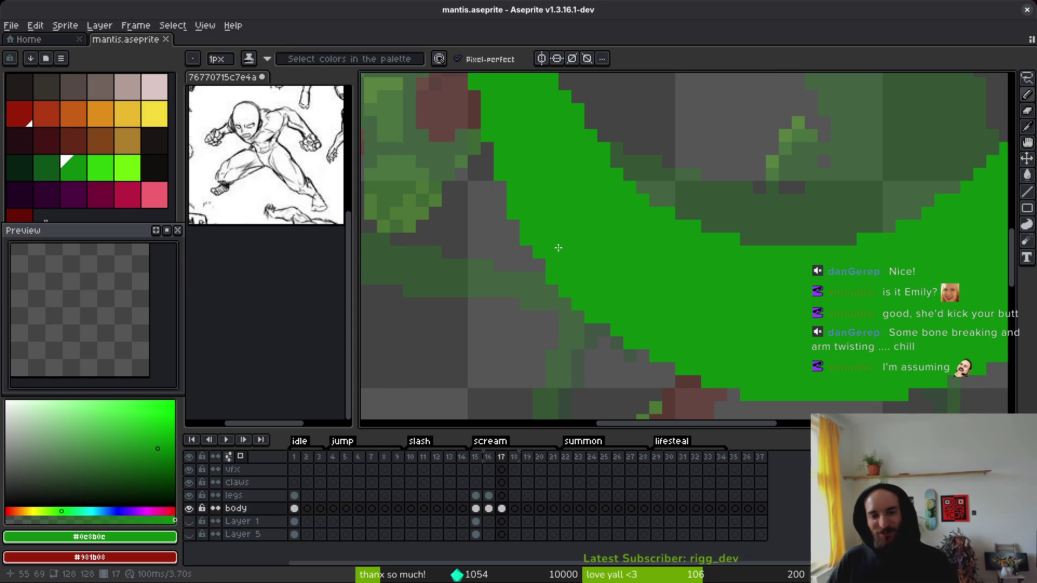
scroll(560, 301, "down", 3)
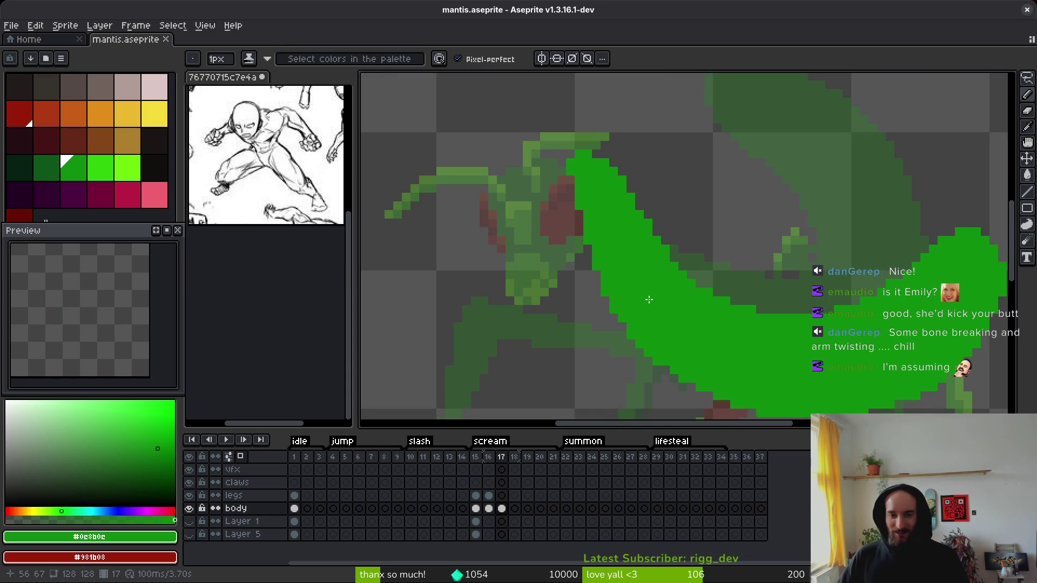
left_click_drag(270, 179, 274, 185)
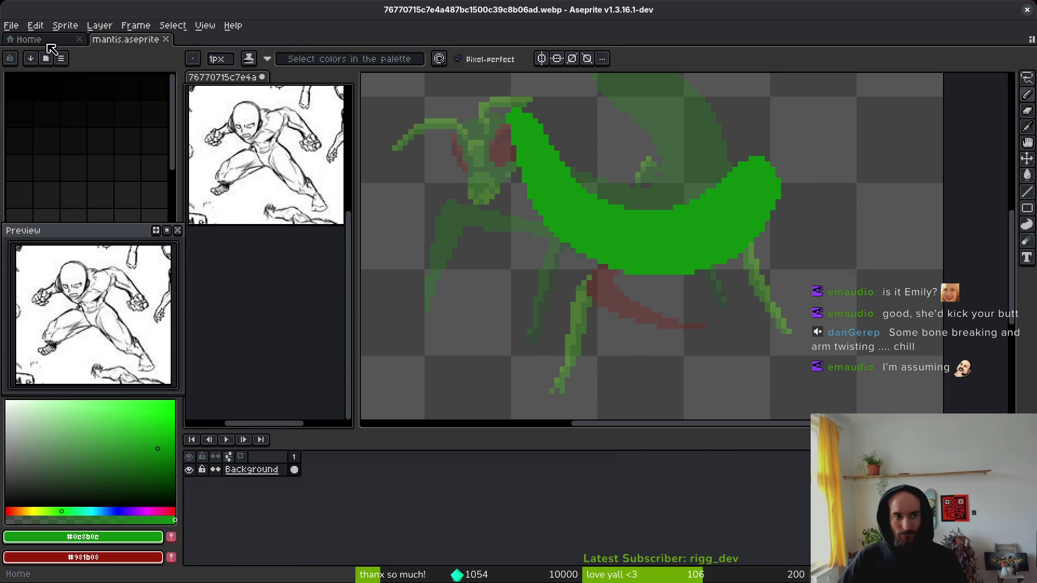
Step: Reopen the pose reference .webp from Recent files, dock it in a split pane, and return to mantis.aseprite
left_click(34, 39)
left_click(285, 152)
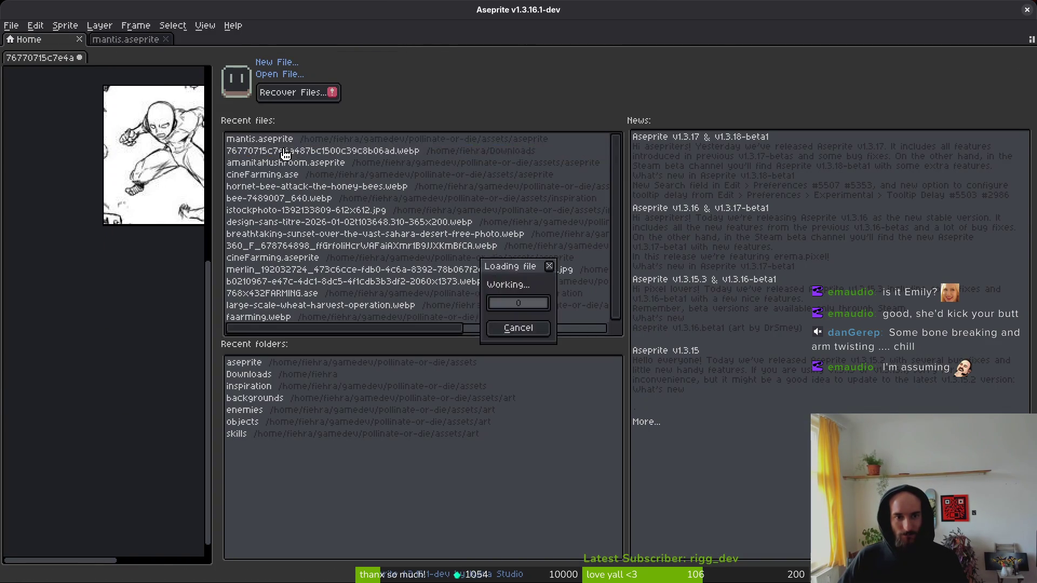
scroll(635, 248, "up", 5)
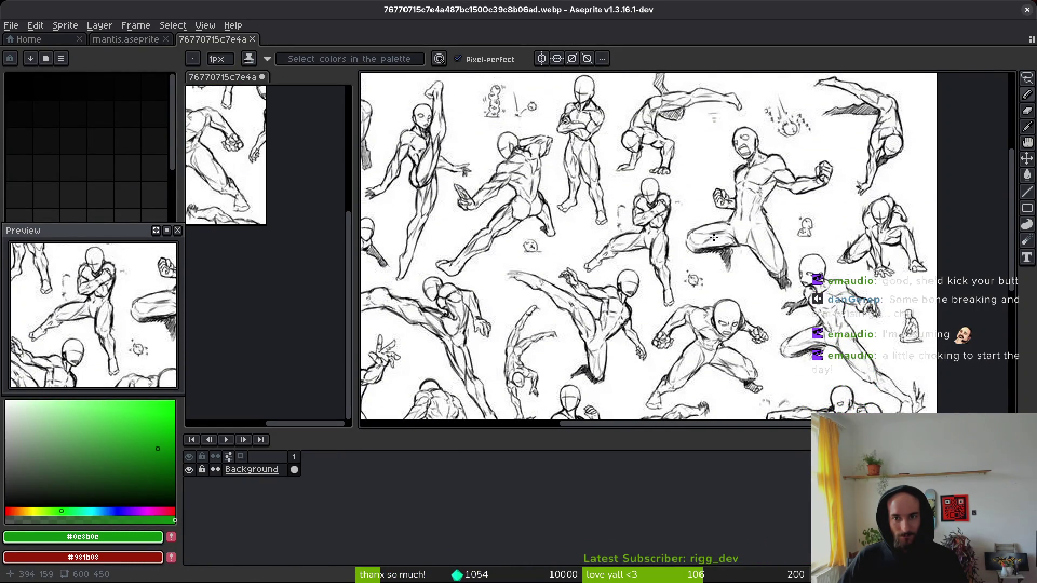
mouse_move(242, 39)
left_mouse_down()
mouse_move(216, 262)
mouse_move(277, 290)
mouse_move(254, 233)
mouse_move(299, 94)
mouse_move(292, 117)
left_mouse_up()
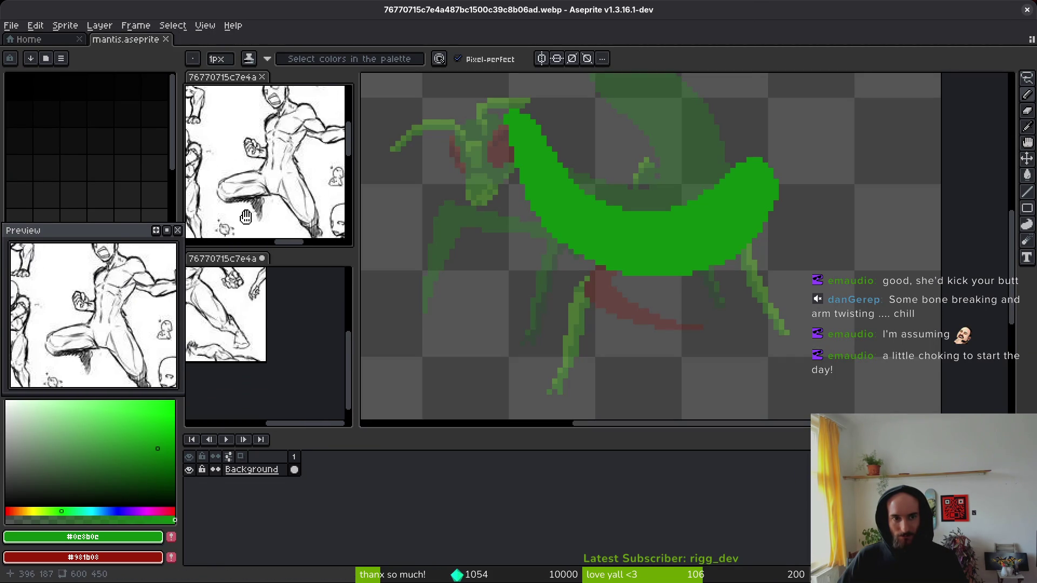
left_click(740, 360)
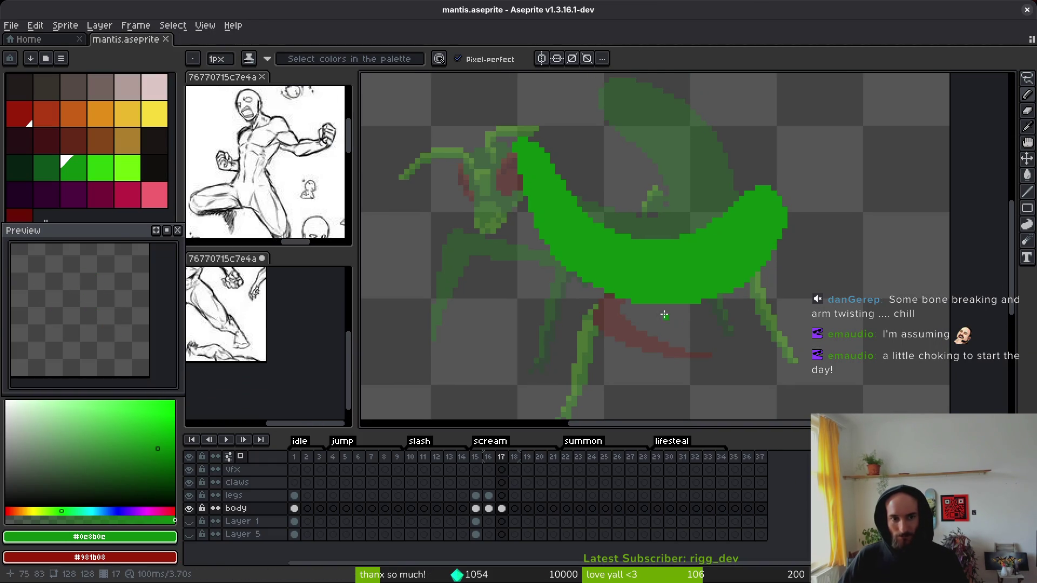
Step: Outline a new green limb shape beside the abdomen, bucket-fill it, and touch up its outline
scroll(649, 289, "down", 4)
scroll(649, 289, "up", 4)
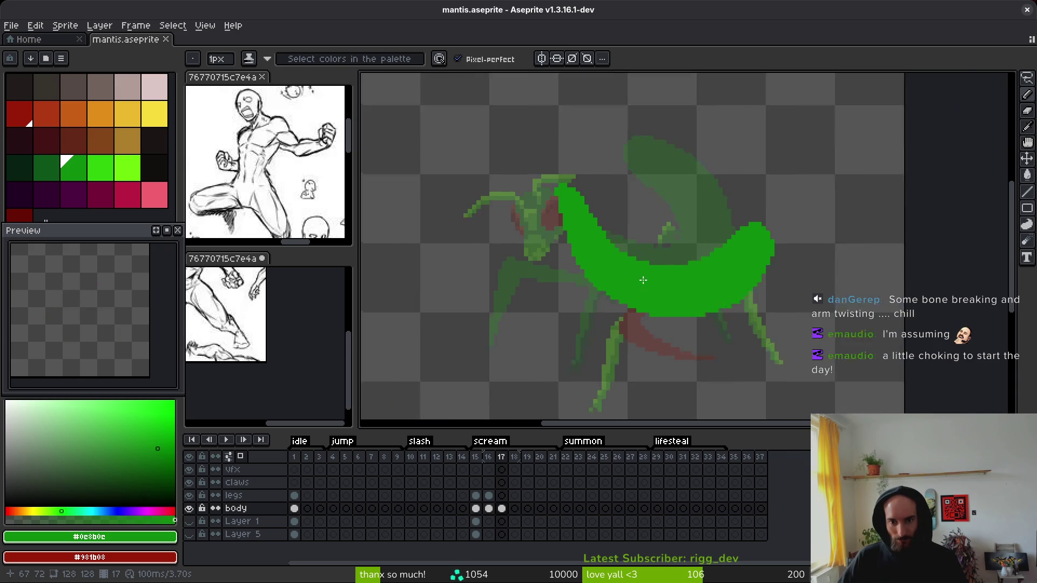
scroll(665, 274, "up", 2)
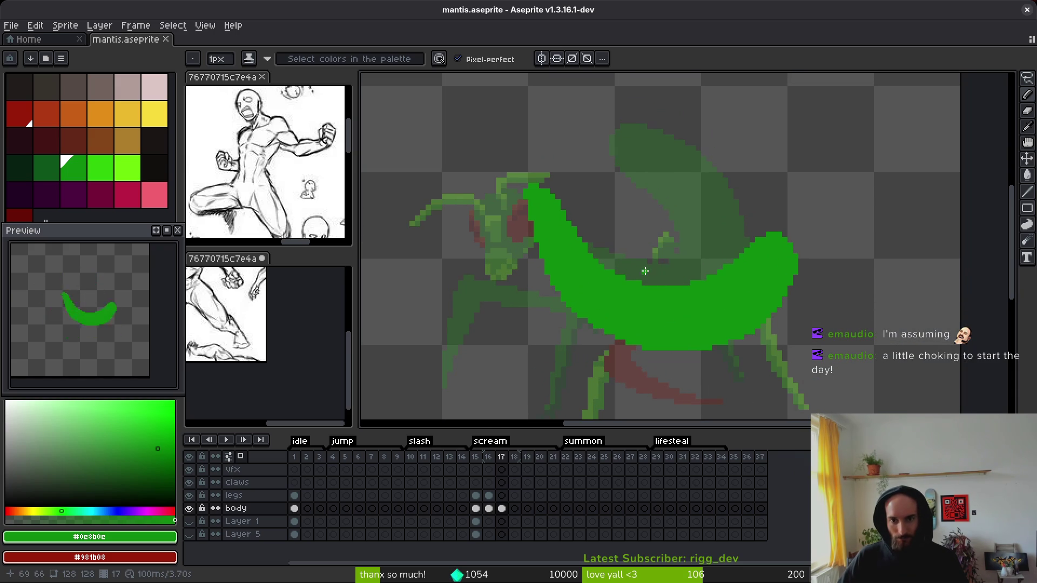
left_click_drag(635, 194, 627, 195)
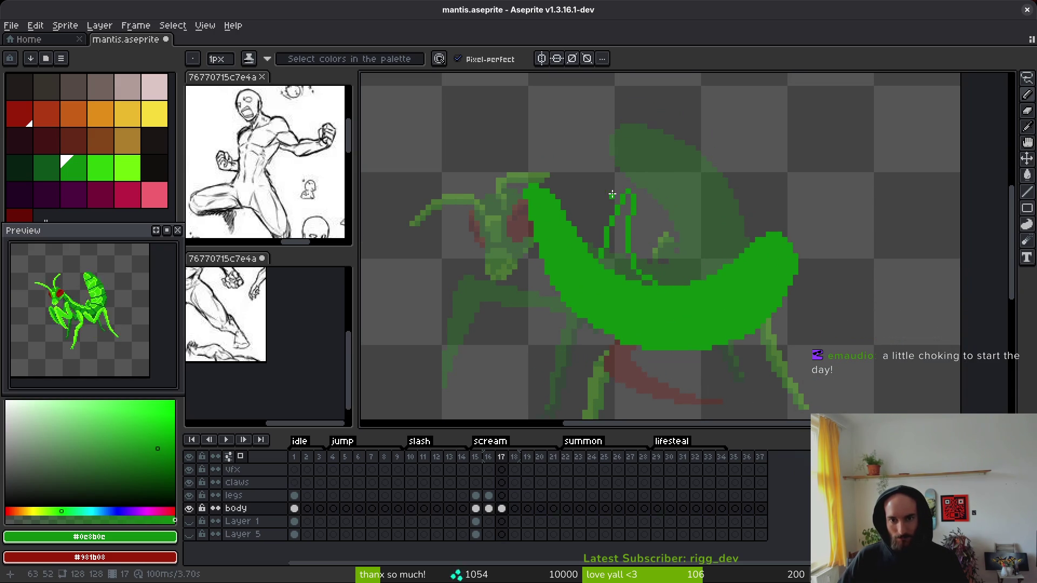
left_click_drag(618, 191, 602, 249)
key("g")
left_click(616, 232)
key("b")
left_click_drag(613, 205, 610, 224)
Step: Erase a thin dividing gap between the new limb and the body
key("e")
left_click_drag(595, 259, 596, 300)
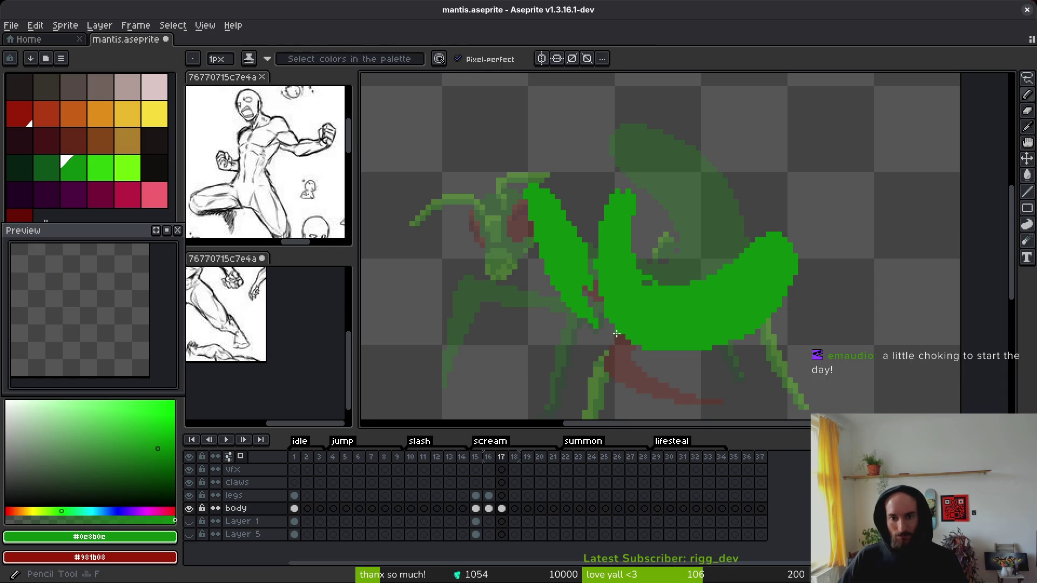
key("b")
Step: Draw a green spike outline rising from the body
scroll(618, 332, "up", 3)
scroll(593, 335, "up", 3)
scroll(594, 335, "right", 4)
mouse_move(693, 324)
left_mouse_down()
mouse_move(704, 284)
mouse_move(790, 158)
mouse_move(836, 236)
left_mouse_up()
scroll(836, 236, "down", 3)
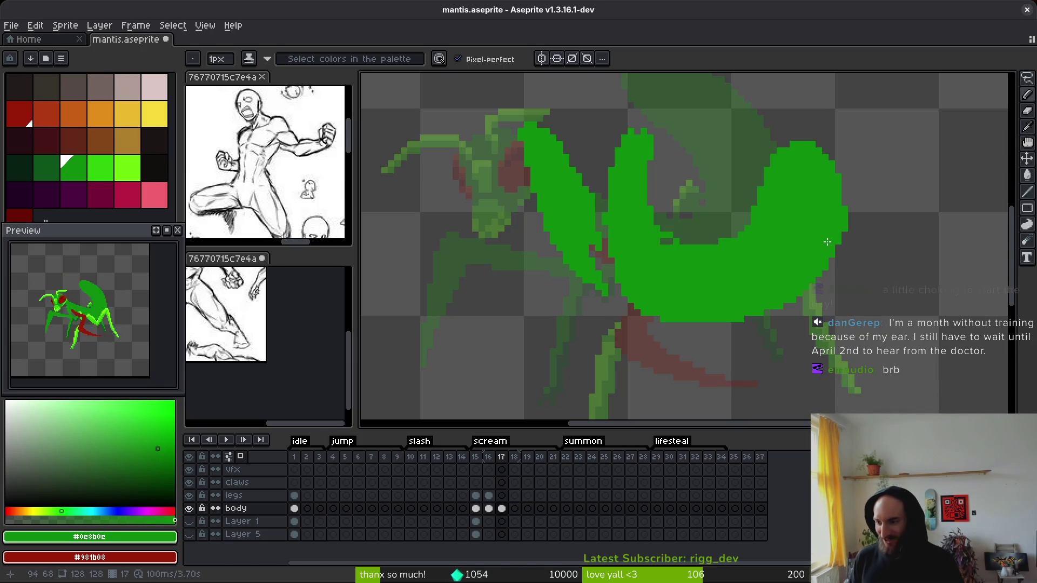
scroll(703, 276, "up", 2)
Step: Erase along the dark gap at the green body's edge, undoing a mistaken diagonal strip
key("e")
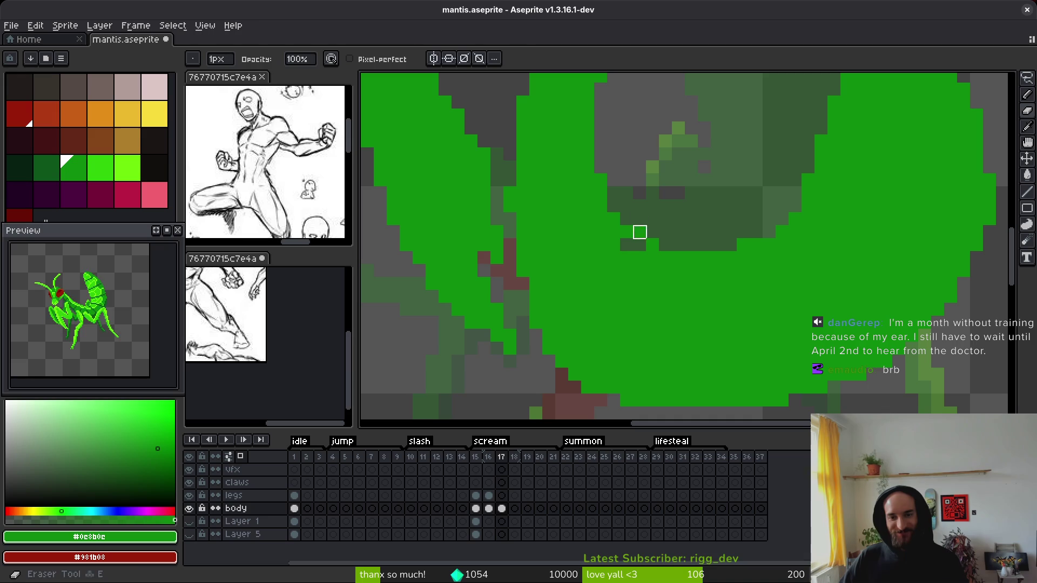
left_click_drag(652, 245, 626, 245)
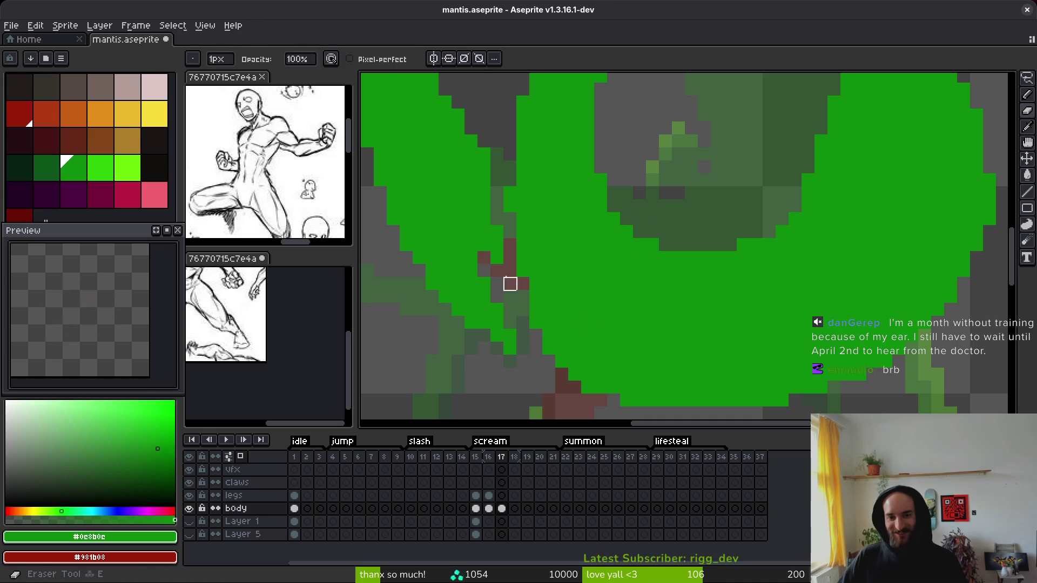
mouse_move(530, 305)
left_mouse_down()
mouse_move(517, 267)
mouse_move(573, 336)
mouse_move(690, 361)
left_mouse_up()
key("b")
mouse_move(619, 360)
left_mouse_down()
mouse_move(589, 361)
mouse_move(561, 335)
left_mouse_up()
key("e")
key("ctrl+z")
key("ctrl+z")
key("b")
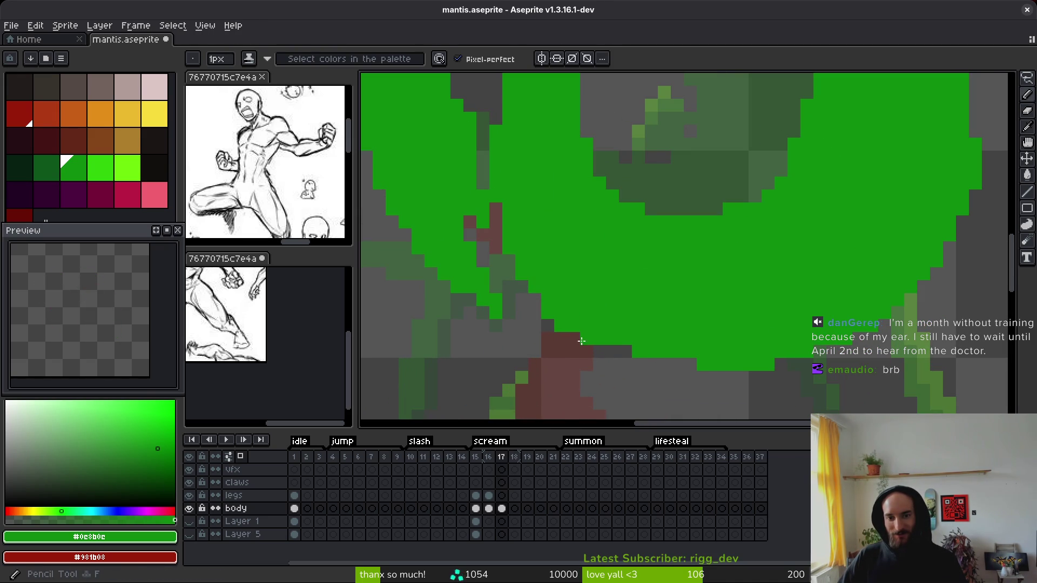
scroll(688, 363, "down", 5)
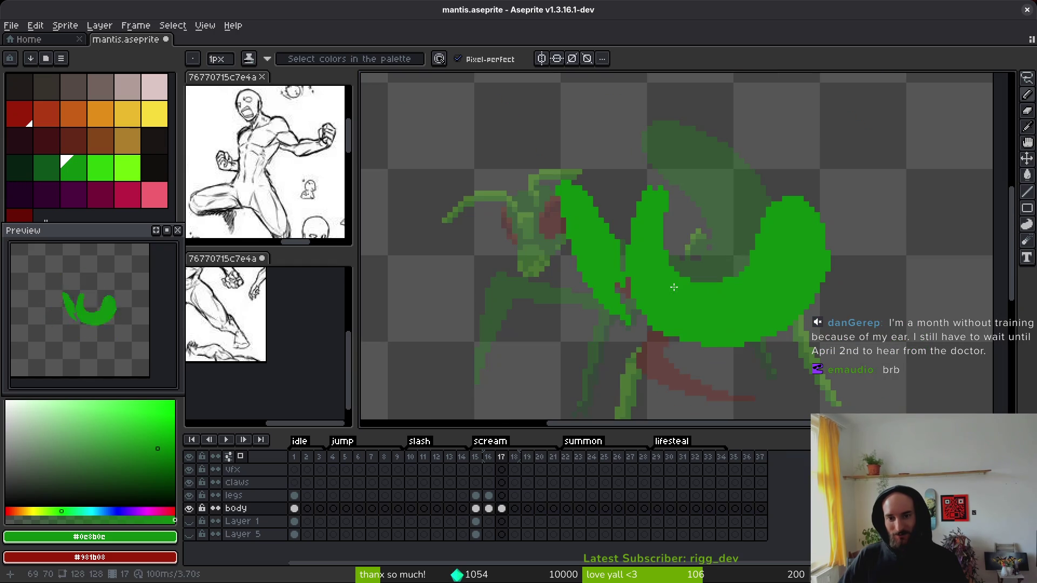
scroll(673, 325, "up", 5)
Step: Erase stray green pixels along the body's inner edge, including a short vertical strip
key("e")
key("b")
scroll(632, 287, "down", 3)
scroll(593, 245, "up", 3)
key("e")
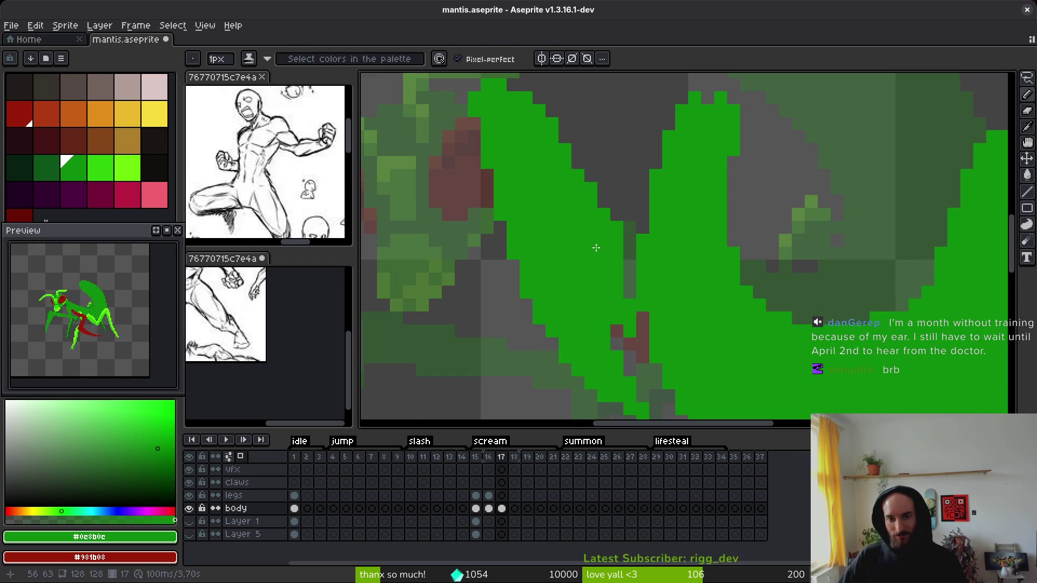
mouse_move(630, 332)
left_mouse_down()
mouse_move(616, 201)
mouse_move(602, 368)
mouse_move(617, 292)
left_mouse_up()
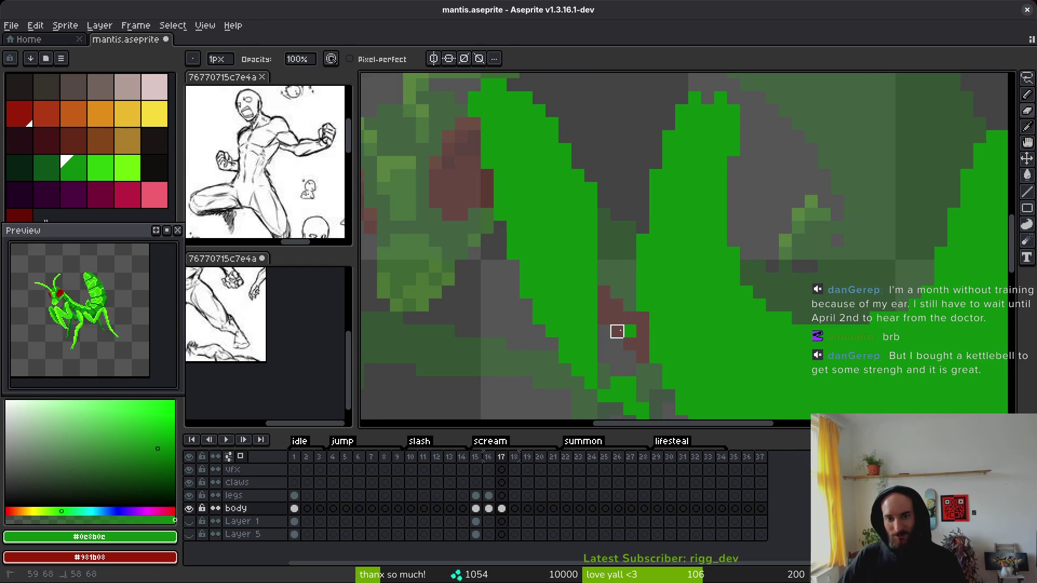
scroll(630, 331, "down", 2)
scroll(621, 313, "up", 2)
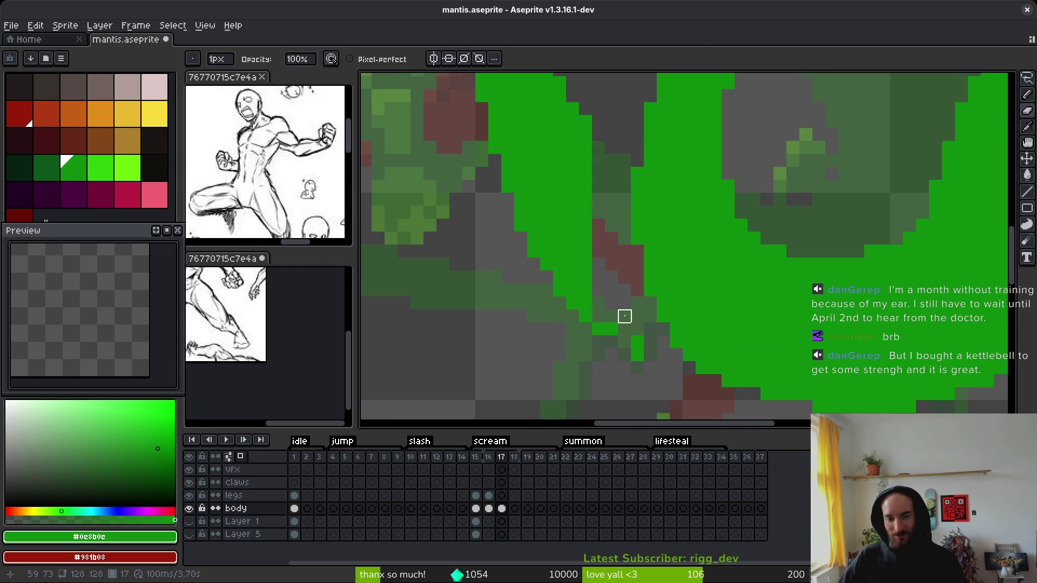
scroll(601, 291, "down", 2)
scroll(639, 329, "up", 2)
scroll(640, 329, "up", 2)
scroll(625, 287, "down", 2)
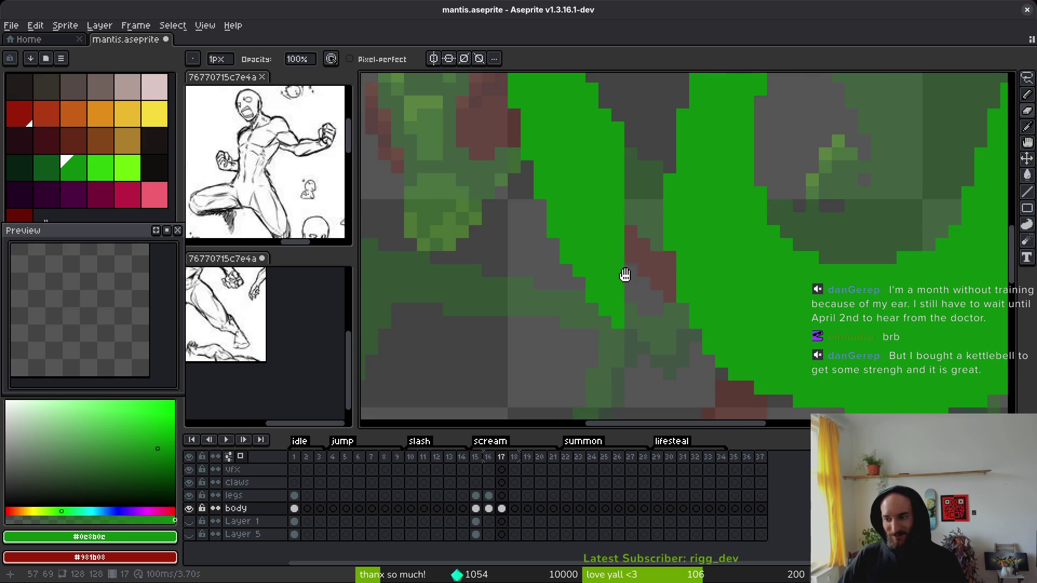
scroll(621, 281, "up", 2)
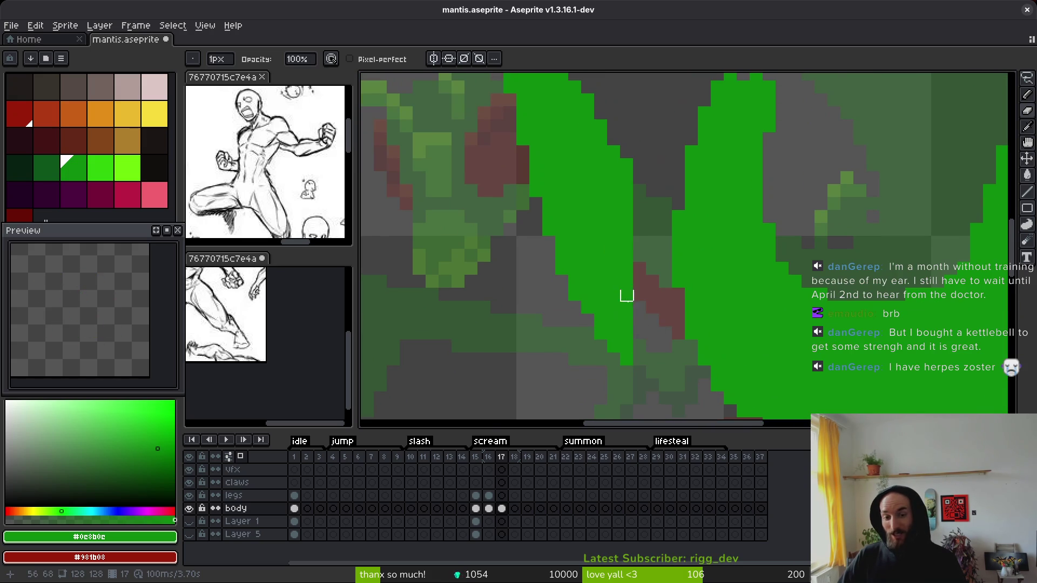
mouse_move(616, 358)
left_mouse_down()
mouse_move(627, 231)
mouse_move(613, 383)
mouse_move(614, 354)
left_mouse_up()
Step: Enlarge the eraser to 4px and clear a wider band of green pixels
key("plus")
key("plus")
key("plus")
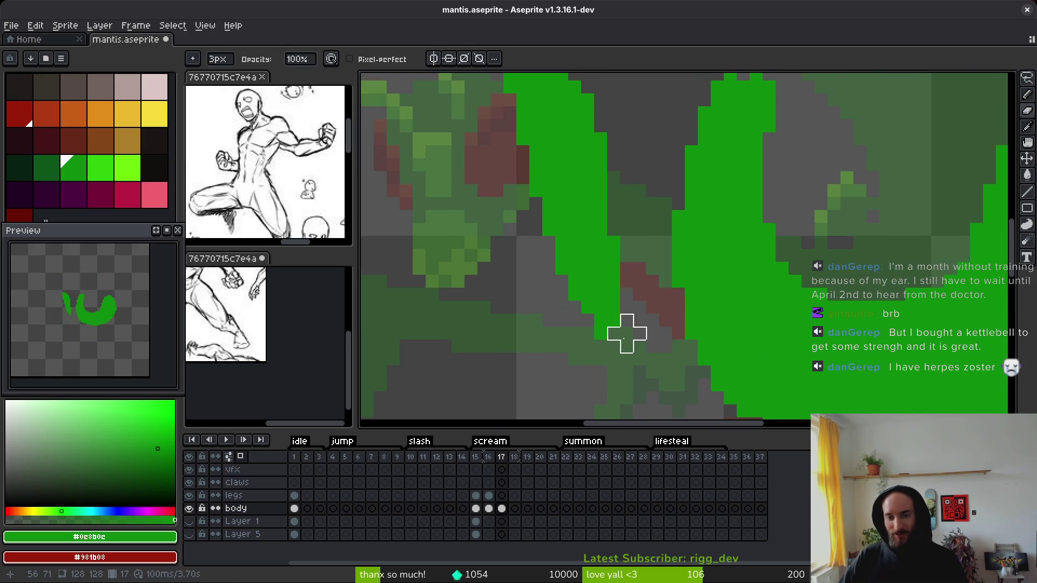
scroll(605, 312, "up", 1)
mouse_move(605, 312)
left_mouse_down()
mouse_move(602, 209)
mouse_move(629, 227)
mouse_move(528, 282)
mouse_move(567, 242)
left_mouse_up()
scroll(602, 208, "up", 3)
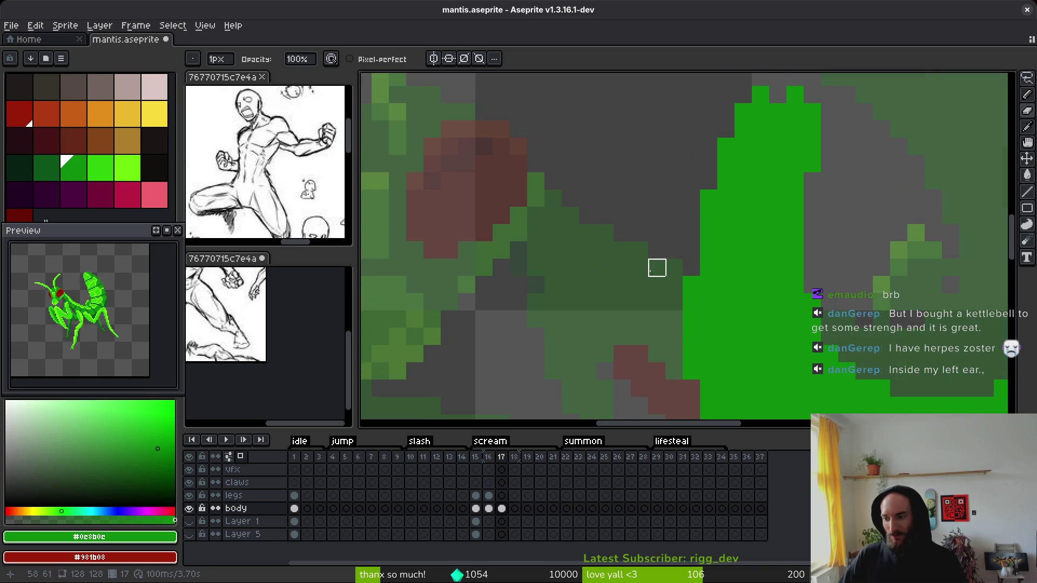
scroll(655, 284, "down", 2)
scroll(644, 273, "up", 1)
Step: Touch up the green body's edge pixels with the Pencil to sharpen the inner notch
key("b")
scroll(660, 229, "up", 2)
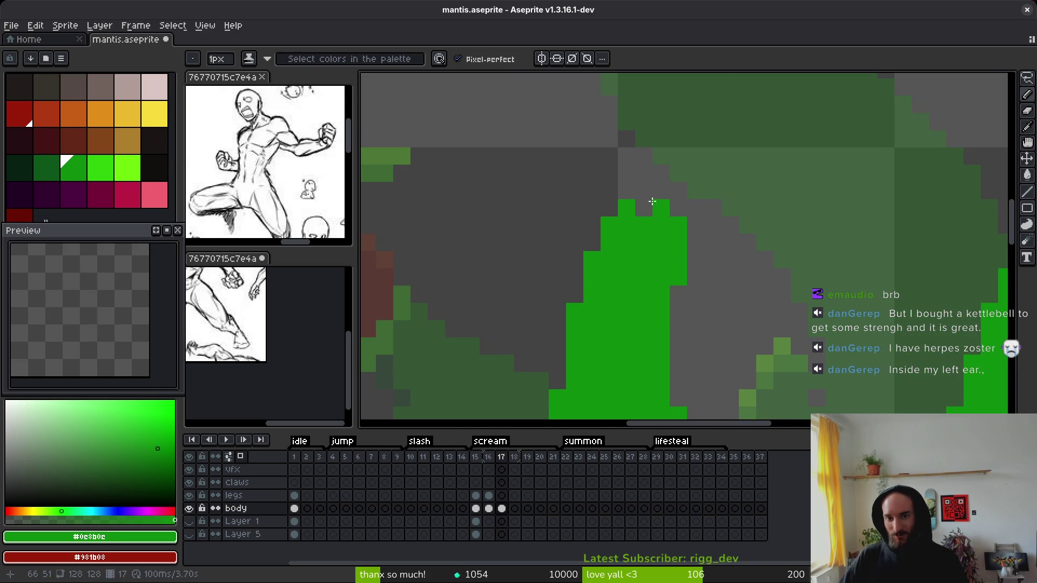
scroll(646, 210, "down", 4)
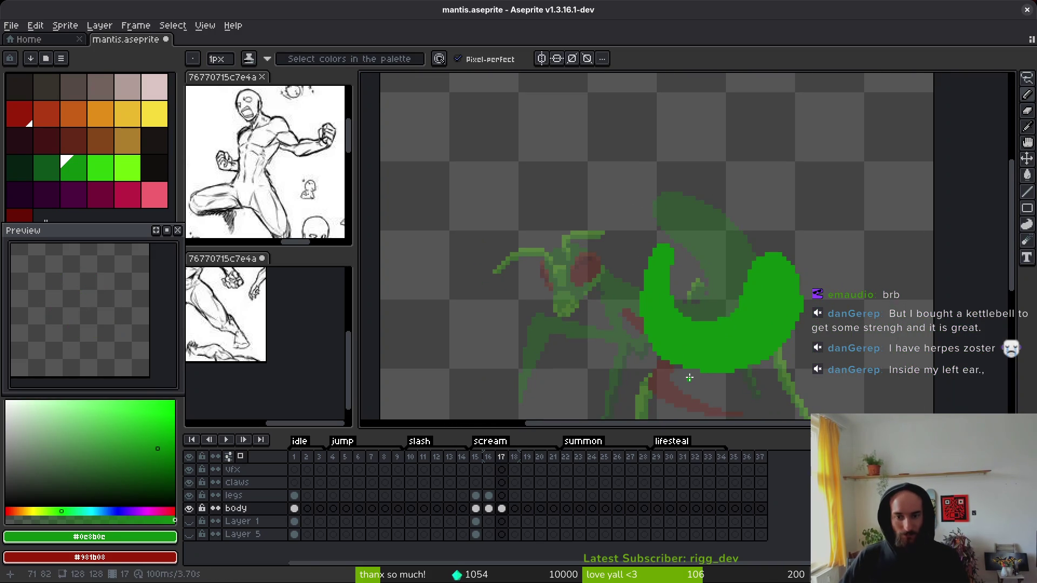
scroll(692, 324, "down", 4)
scroll(695, 324, "up", 5)
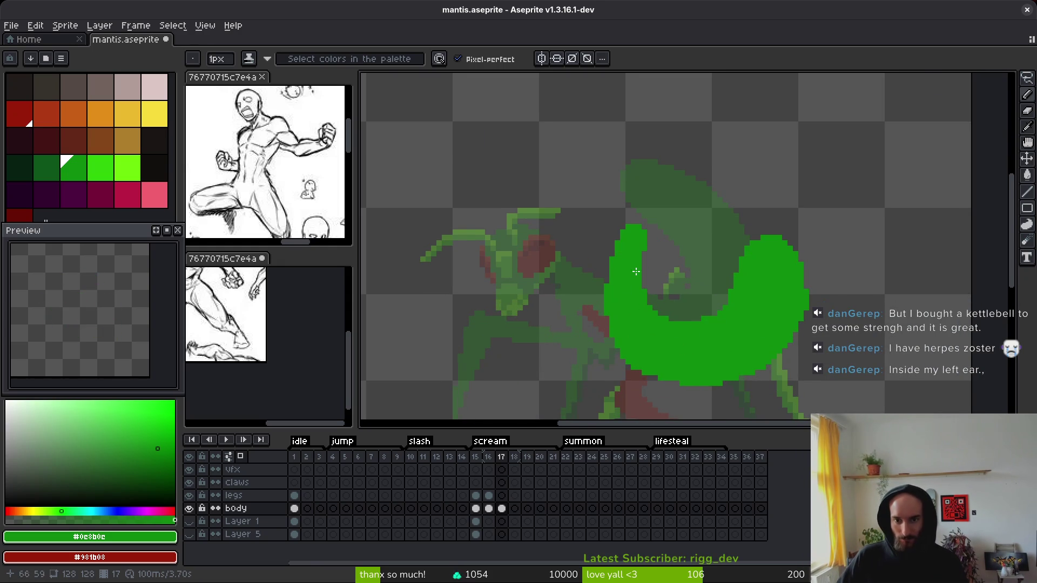
scroll(644, 269, "up", 2)
left_click_drag(657, 324, 699, 343)
key("e")
key("b")
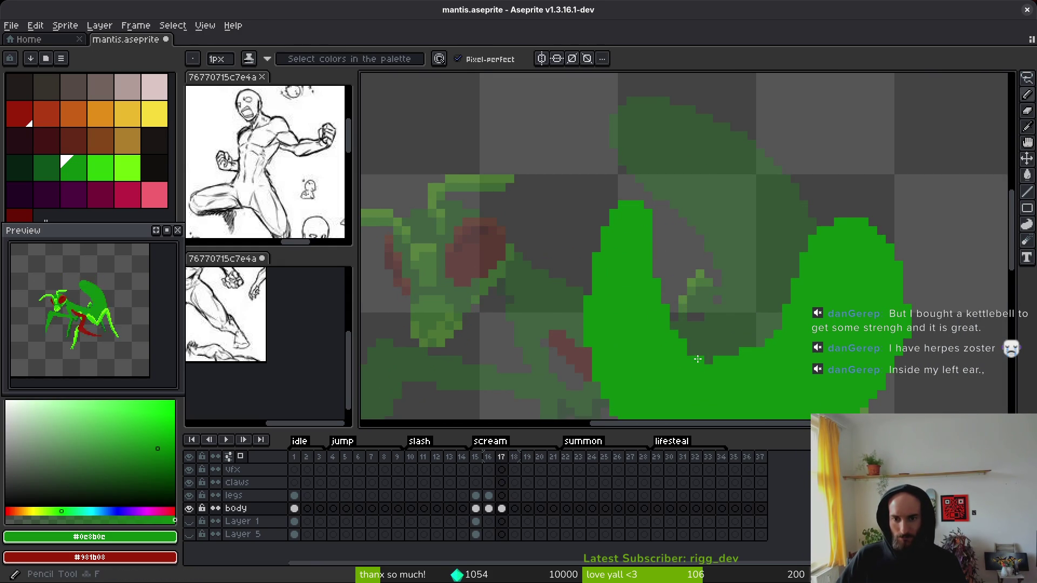
scroll(847, 348, "down", 2)
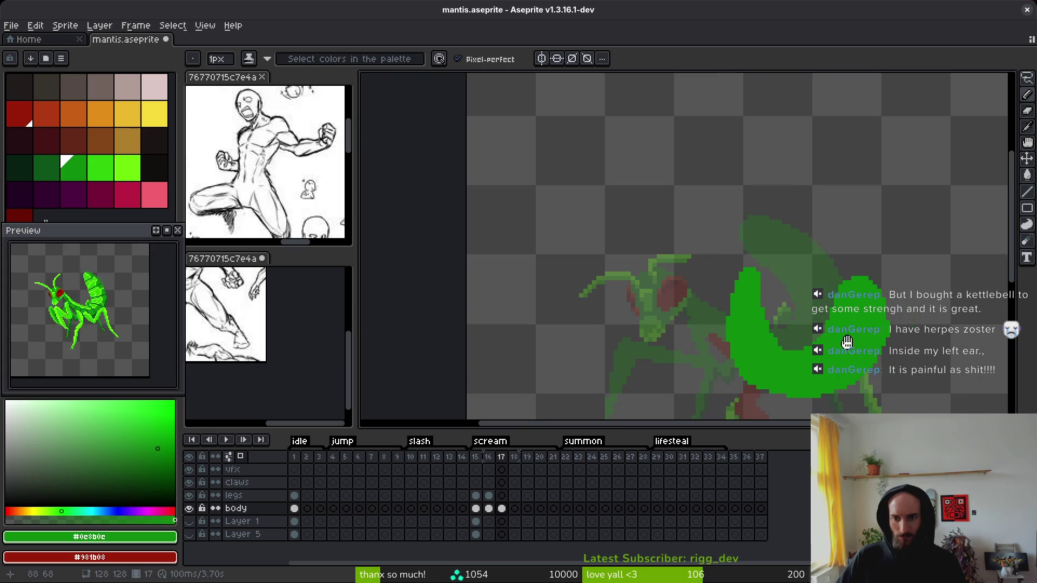
scroll(847, 347, "up", 2)
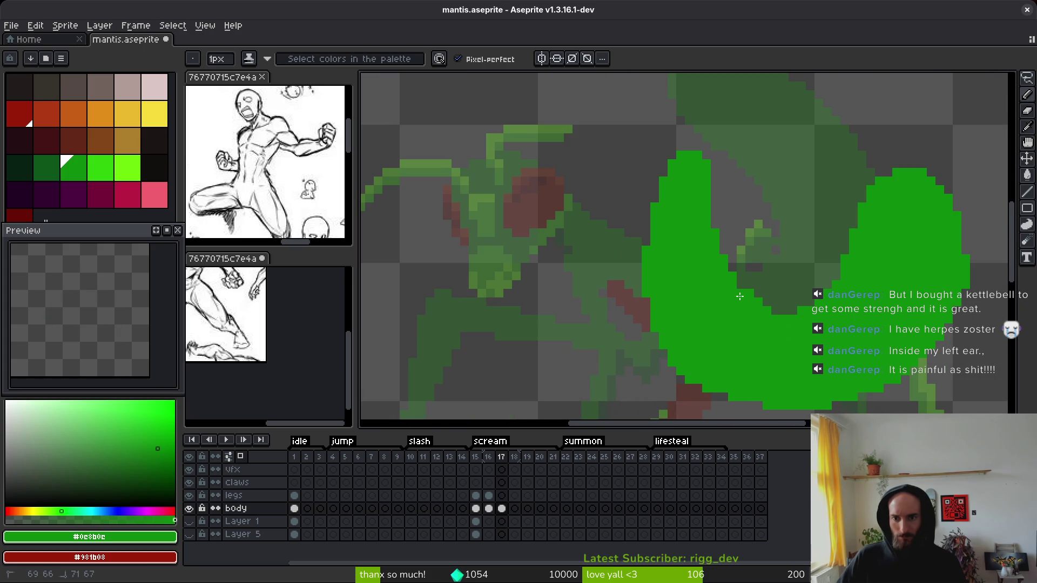
scroll(844, 295, "down", 2)
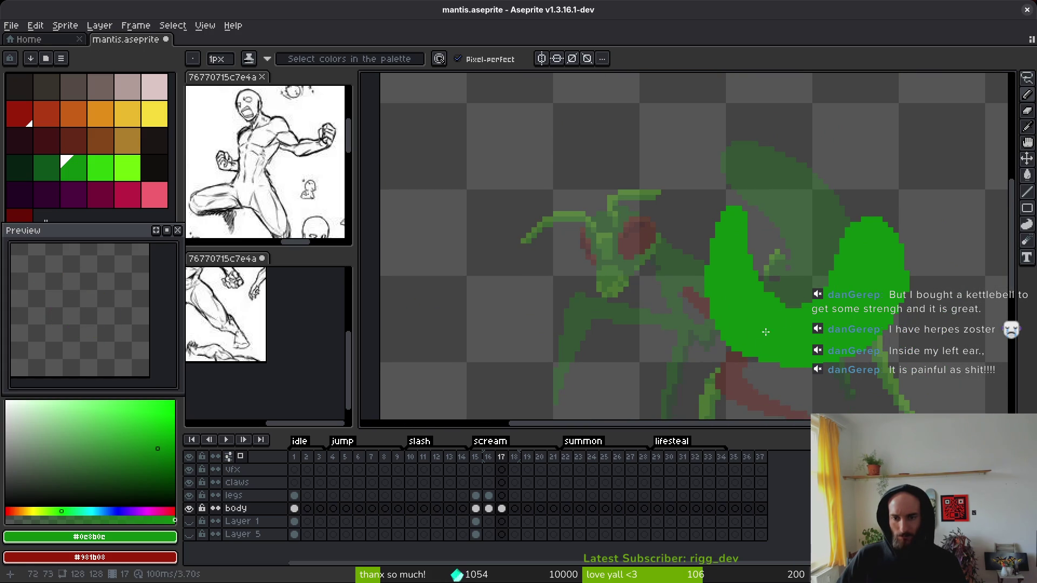
scroll(773, 307, "up", 1)
Step: Save mantis.aseprite with Ctrl+S
key("e")
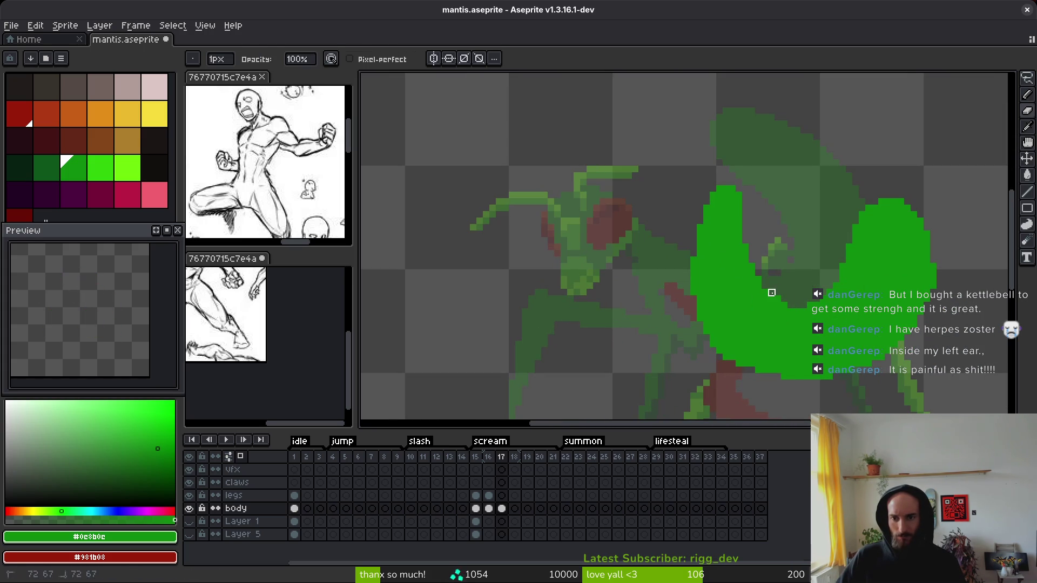
key("b")
scroll(778, 306, "down", 4)
key("ctrl+s")
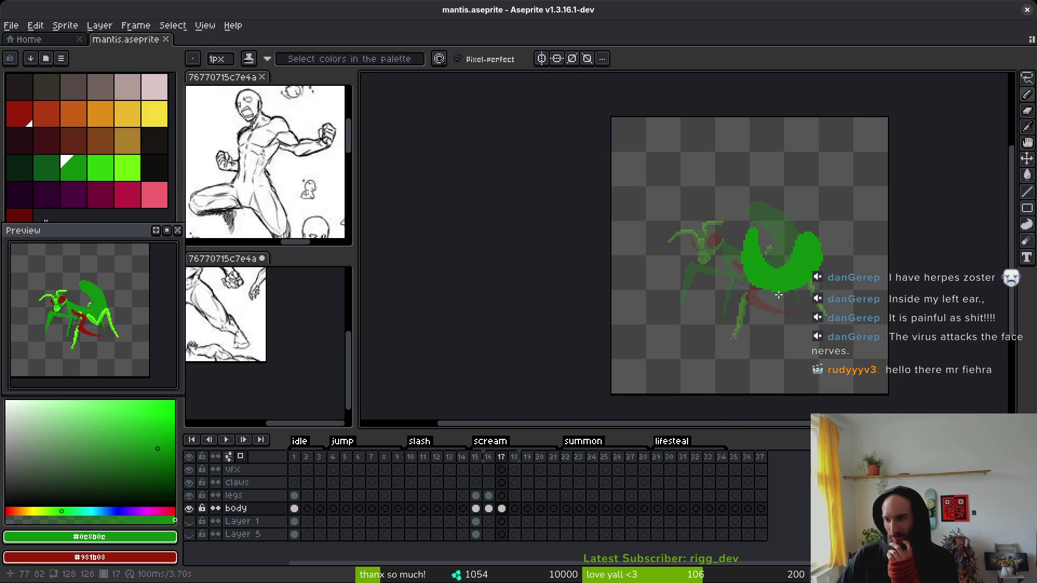
Step: Pan and zoom around frame 17 to inspect the green body's rounded U outline
scroll(773, 294, "right", 2)
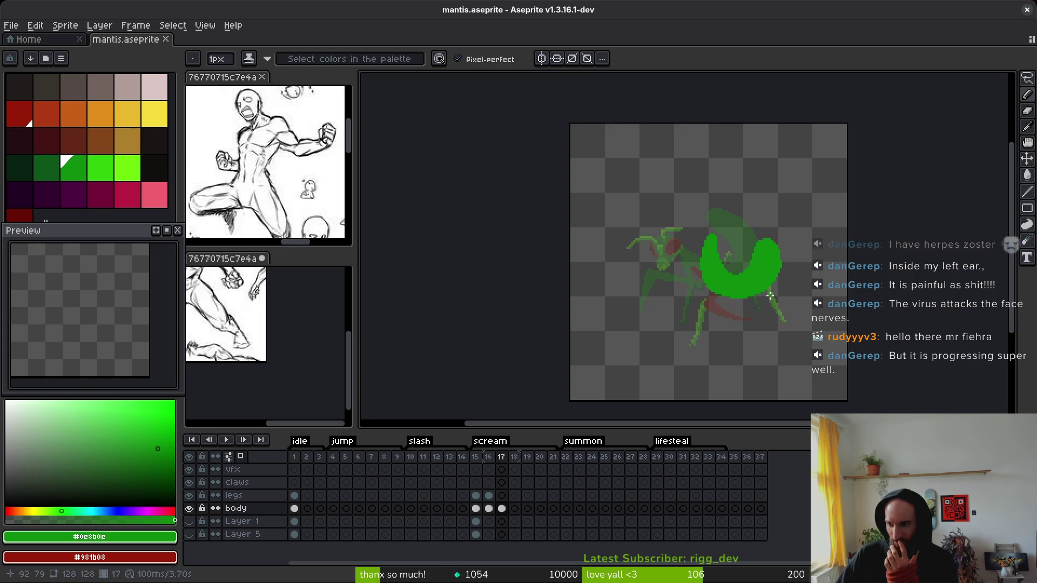
scroll(691, 274, "up", 3)
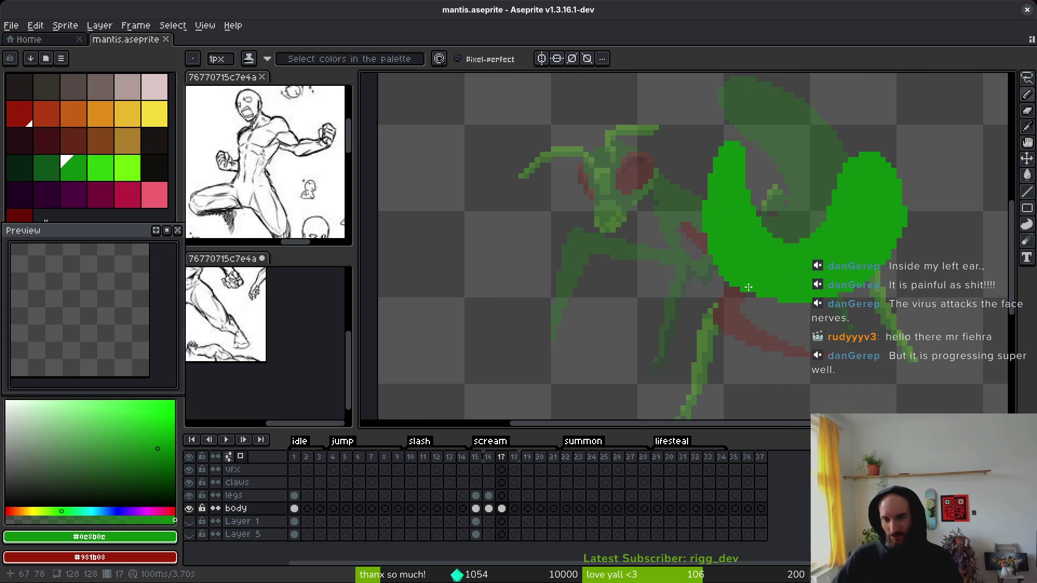
scroll(727, 284, "up", 1)
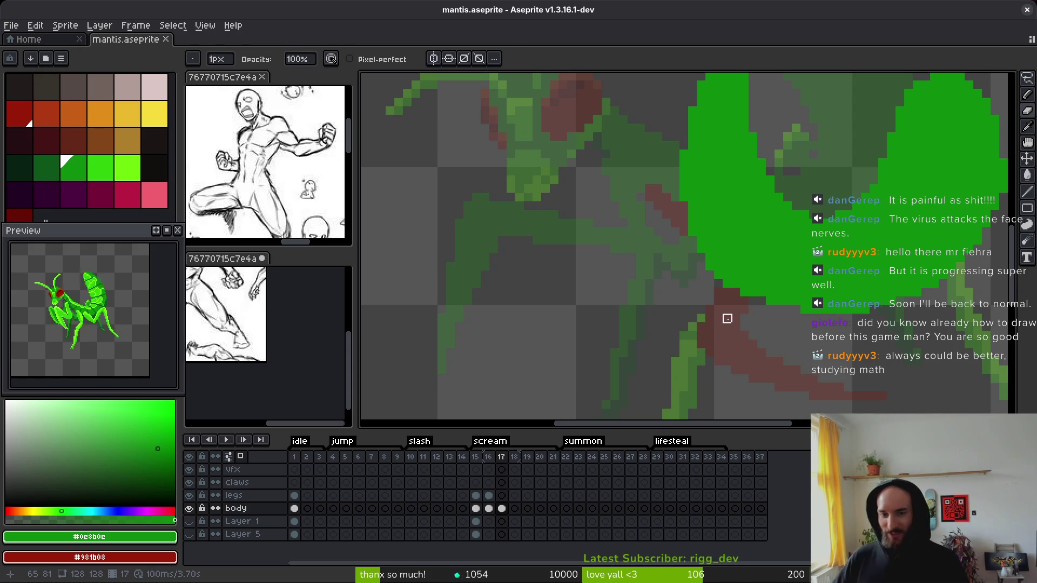
left_click_drag(718, 224, 702, 237)
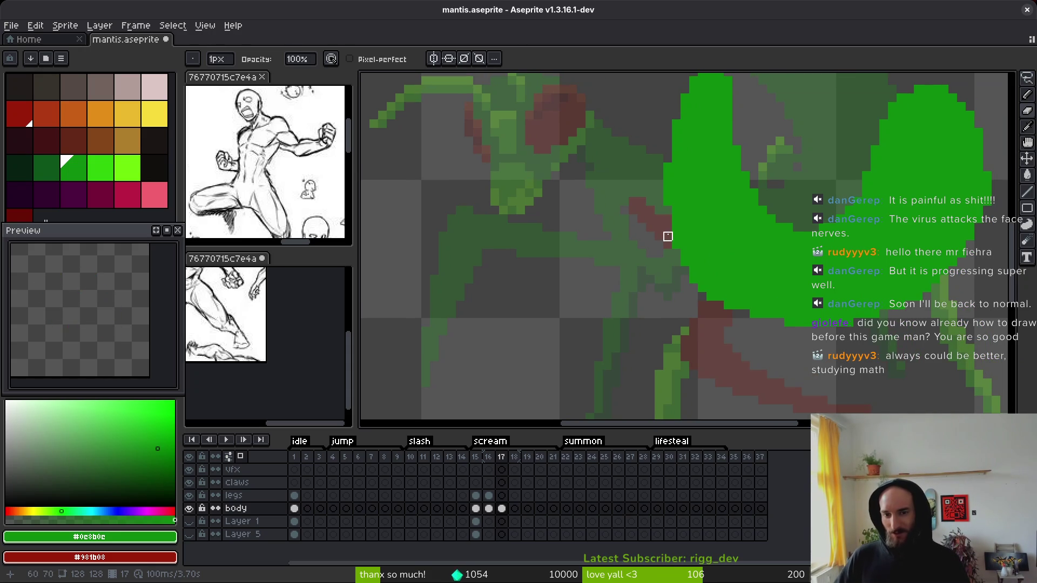
key("f")
key("b")
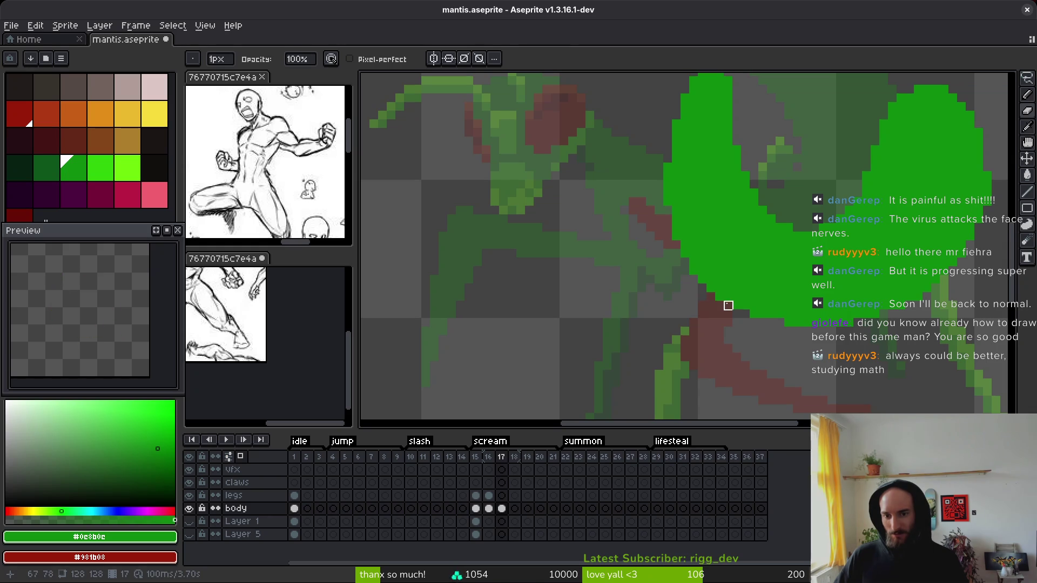
scroll(755, 308, "down", 3)
scroll(754, 308, "up", 2)
key("f")
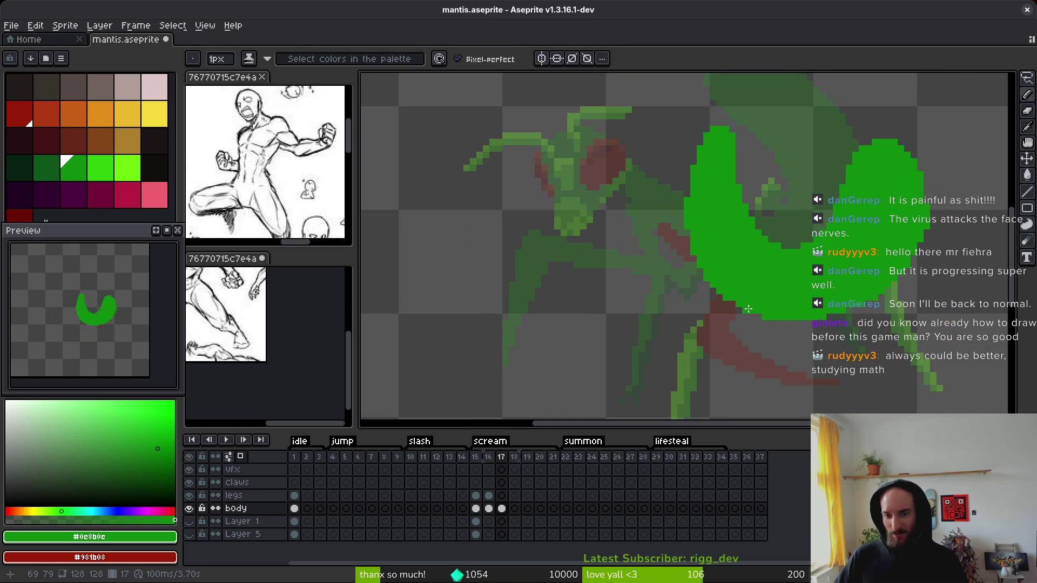
scroll(733, 304, "down", 5)
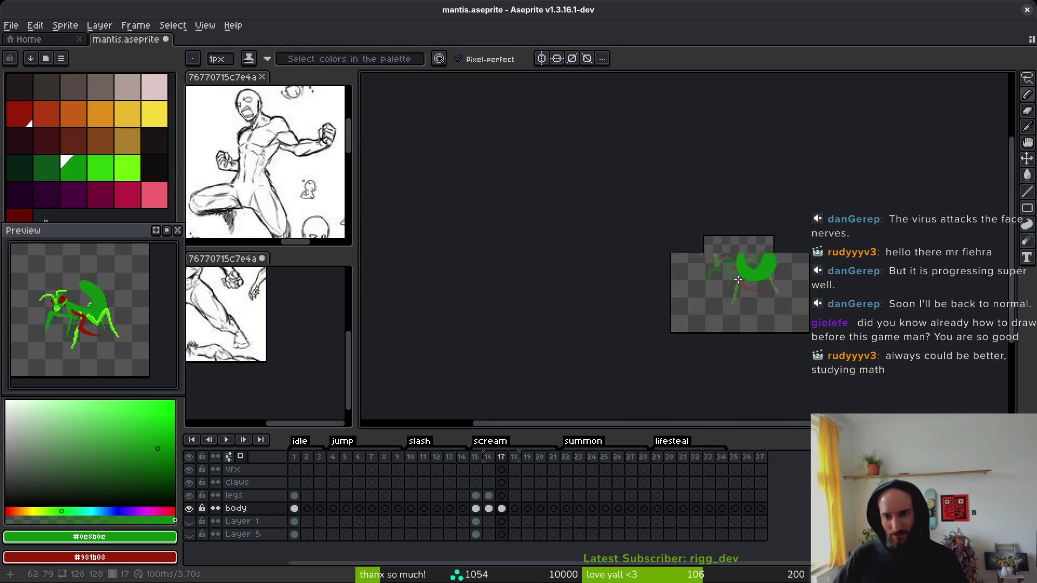
scroll(754, 290, "up", 6)
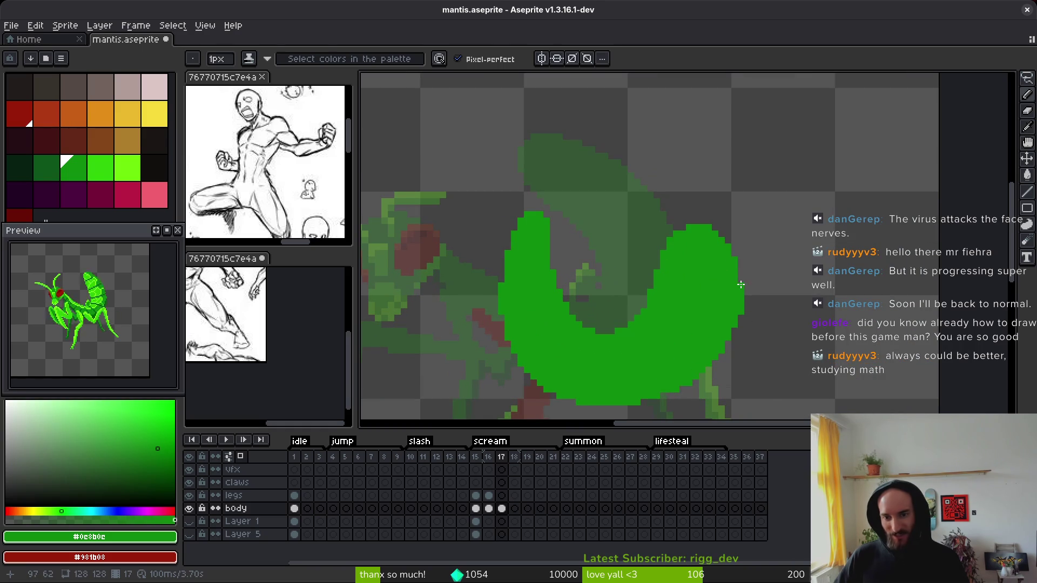
key("e")
key("b")
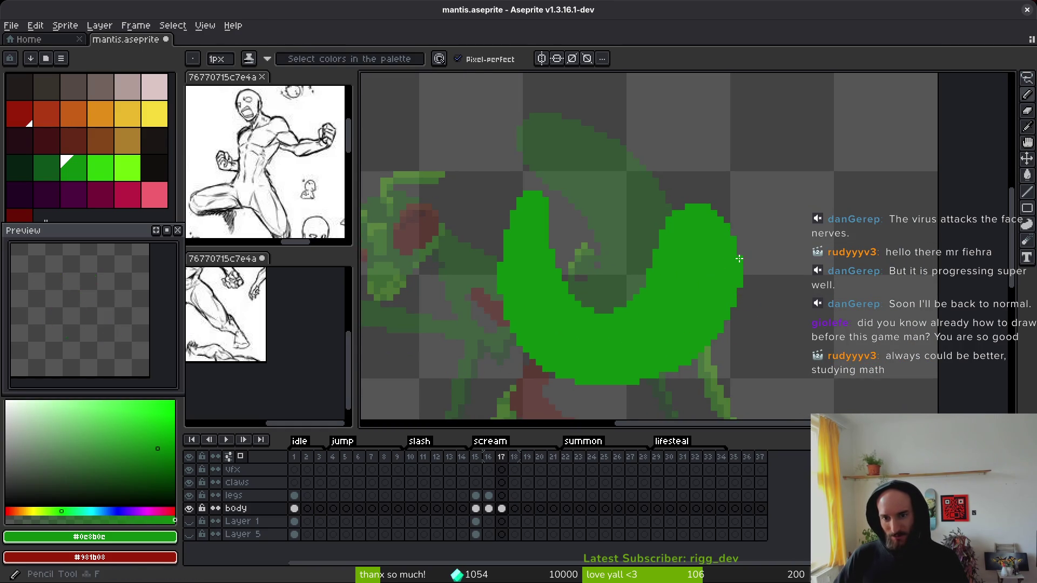
scroll(759, 251, "down", 2)
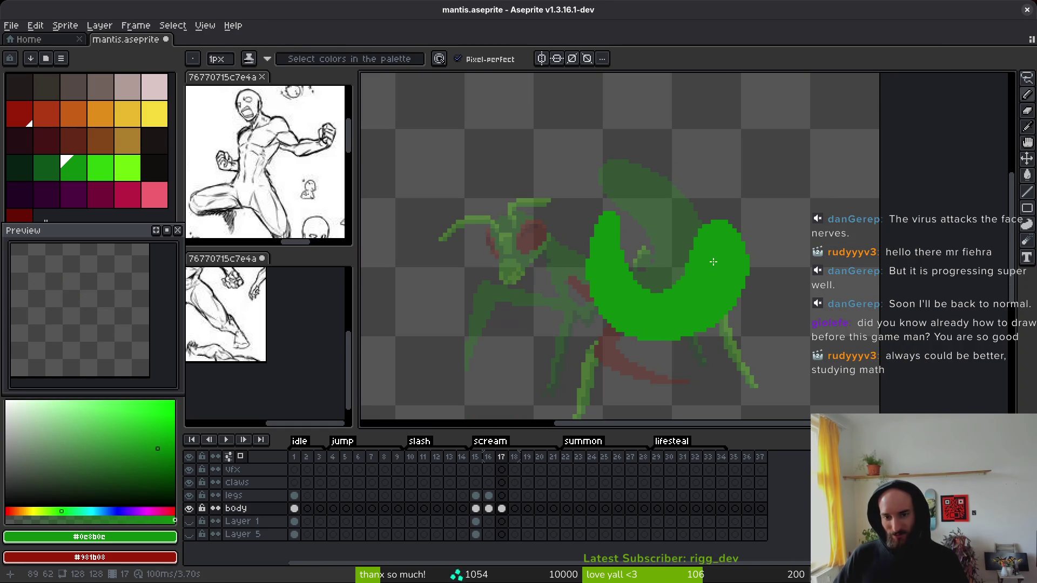
scroll(715, 262, "up", 2)
Step: Pick the dark green swatch and draw a stroke beside the green body
key("e")
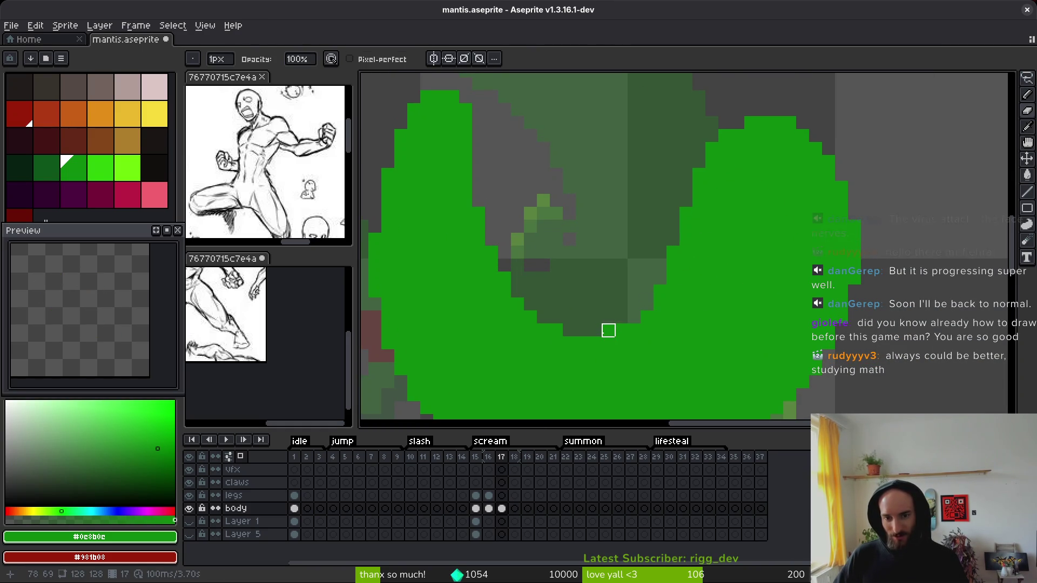
scroll(728, 327, "down", 2)
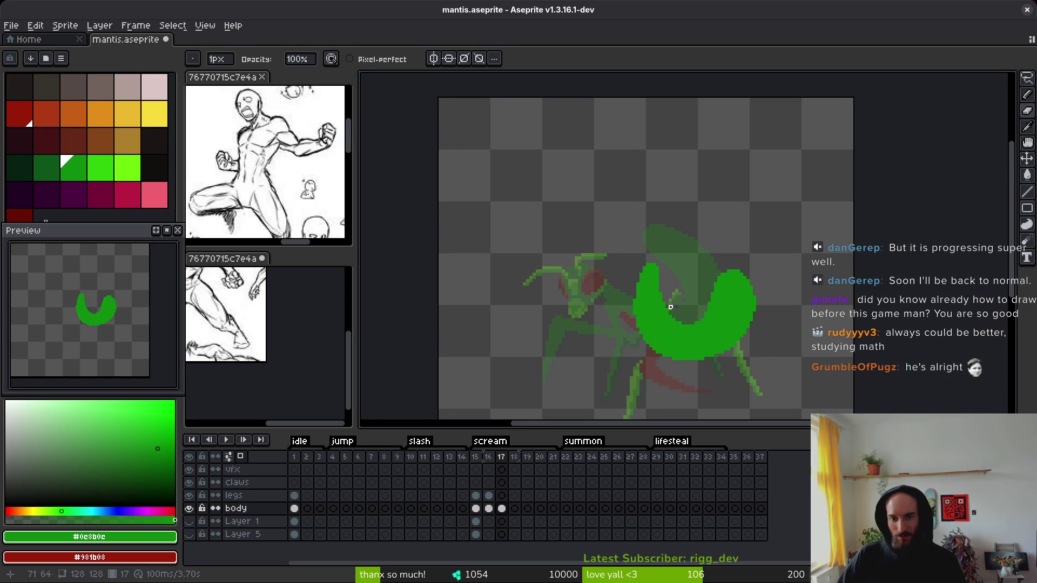
left_click_drag(676, 293, 666, 229)
key("b")
scroll(608, 157, "up", 2)
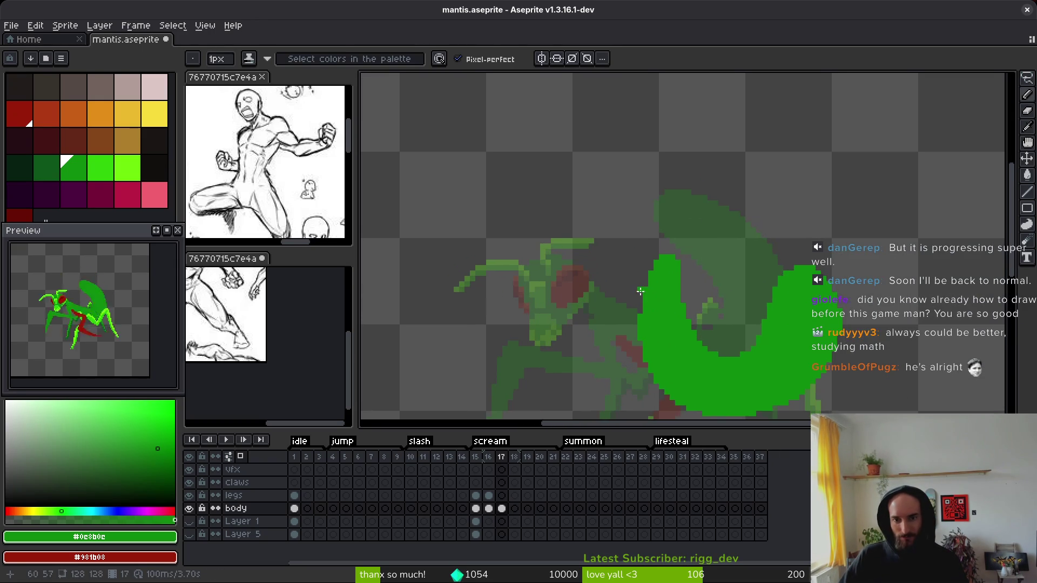
left_click(49, 174)
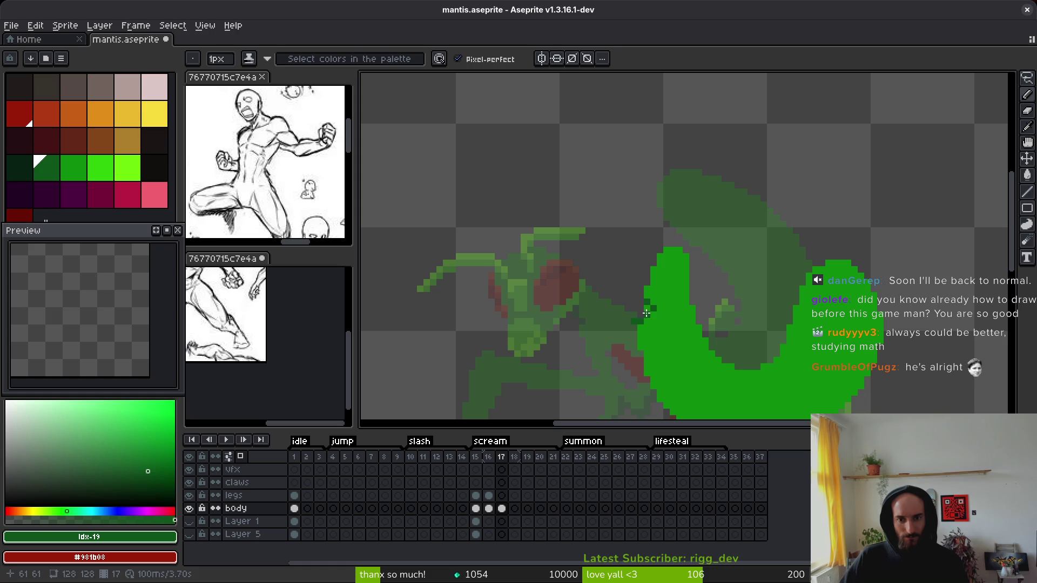
mouse_move(653, 308)
left_mouse_down()
mouse_move(638, 320)
mouse_move(618, 307)
mouse_move(551, 225)
mouse_move(611, 193)
left_mouse_up()
Step: Extend dark green lines leftward across the sketch to rough in the neck and foreleg
mouse_move(610, 194)
left_mouse_down()
mouse_move(496, 197)
mouse_move(436, 231)
left_mouse_up()
left_click_drag(583, 216, 607, 243)
left_click_drag(632, 290, 700, 291)
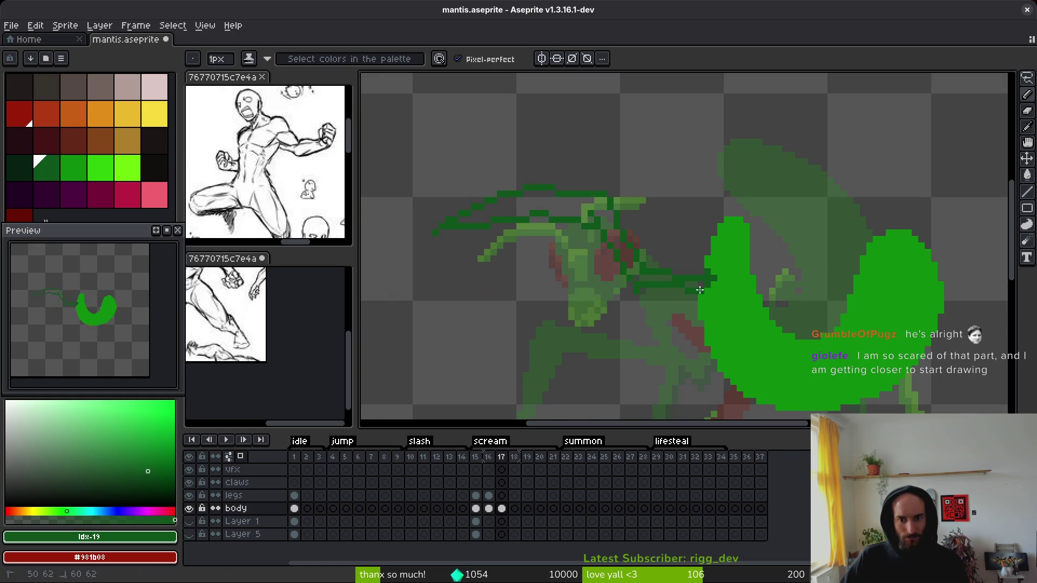
scroll(701, 290, "down", 3)
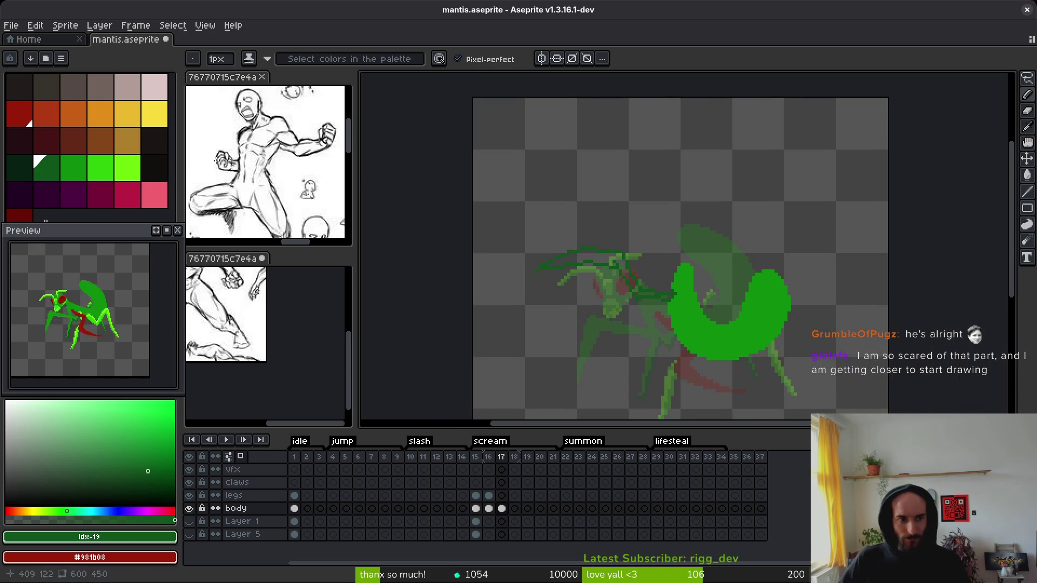
left_click(101, 167)
Step: Draw bright green diagonal strokes up-right across the green body
scroll(744, 298, "up", 3)
scroll(656, 299, "up", 2)
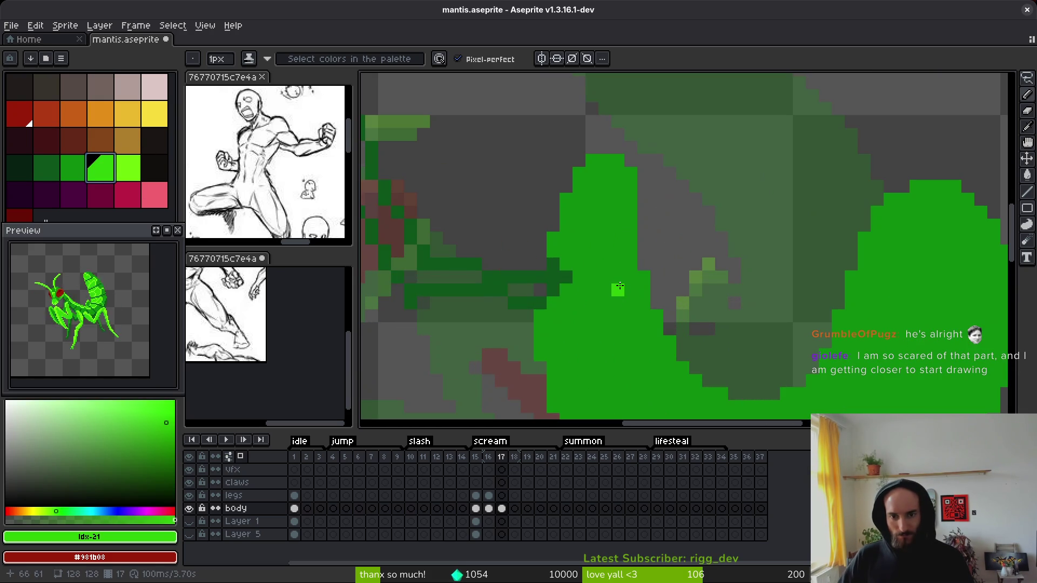
mouse_move(618, 289)
left_mouse_down()
mouse_move(699, 343)
mouse_move(740, 225)
left_mouse_up()
scroll(741, 225, "down", 3)
left_click(758, 150)
scroll(733, 142, "up", 5)
scroll(733, 142, "right", 4)
mouse_move(631, 270)
left_mouse_down()
mouse_move(681, 227)
mouse_move(843, 191)
left_mouse_up()
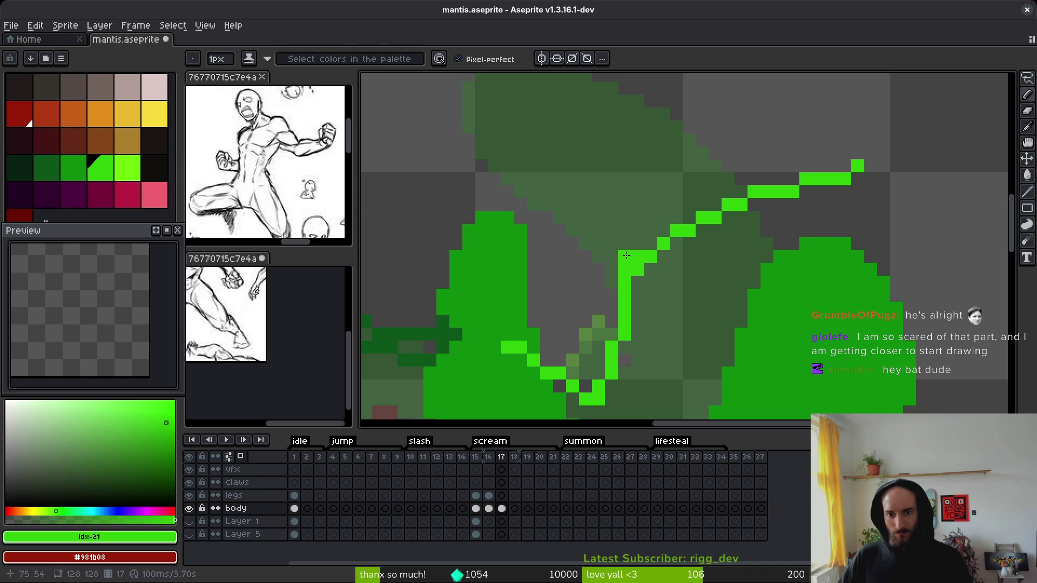
Step: Magic-wand select the bright stroke, deselect, and erase its top-right end pixel
key("w")
left_click(626, 258)
key("ctrl+d")
key("b")
key("e")
left_click(857, 165)
key("b")
Step: Add a parallel bright green stroke and vertical strokes, filling the stair-step gaps
mouse_move(864, 178)
left_mouse_down()
mouse_move(735, 222)
mouse_move(641, 293)
mouse_move(756, 208)
mouse_move(660, 295)
mouse_move(673, 243)
left_mouse_up()
scroll(659, 259, "down", 3)
scroll(702, 270, "up", 3)
mouse_move(782, 208)
left_mouse_down()
mouse_move(767, 280)
mouse_move(702, 265)
mouse_move(659, 230)
left_mouse_up()
scroll(703, 259, "down", 3)
scroll(751, 287, "up", 3)
left_click_drag(751, 287, 675, 230)
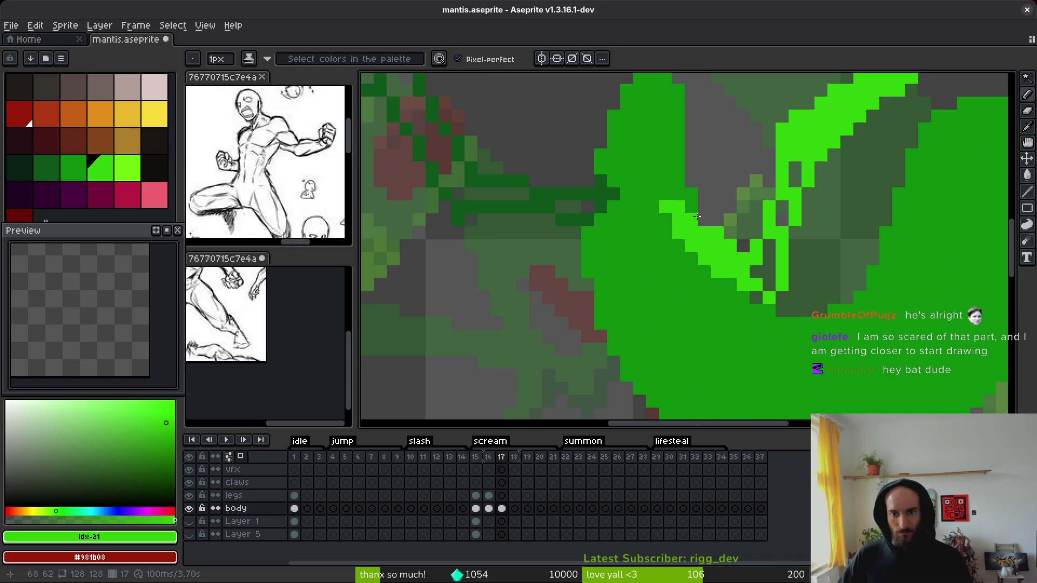
scroll(673, 218, "down", 3)
scroll(748, 291, "up", 3)
left_click_drag(749, 295, 757, 209)
scroll(775, 167, "down", 4)
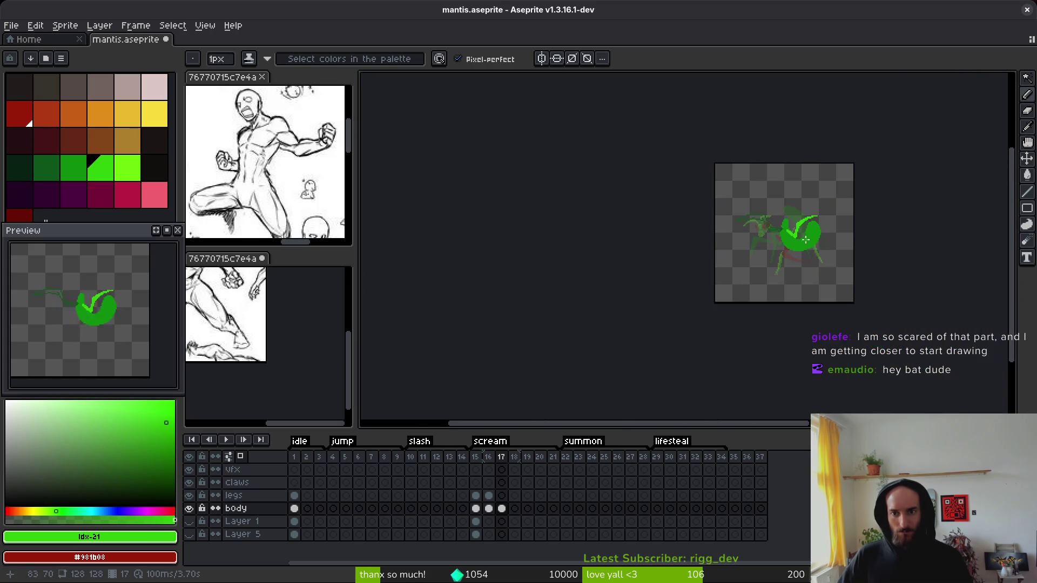
scroll(702, 252, "up", 4)
key("alt")
Step: Sample the dark green from the neck line and erase stray pixels along its edge
left_click(703, 253, "alt")
scroll(675, 249, "up", 2)
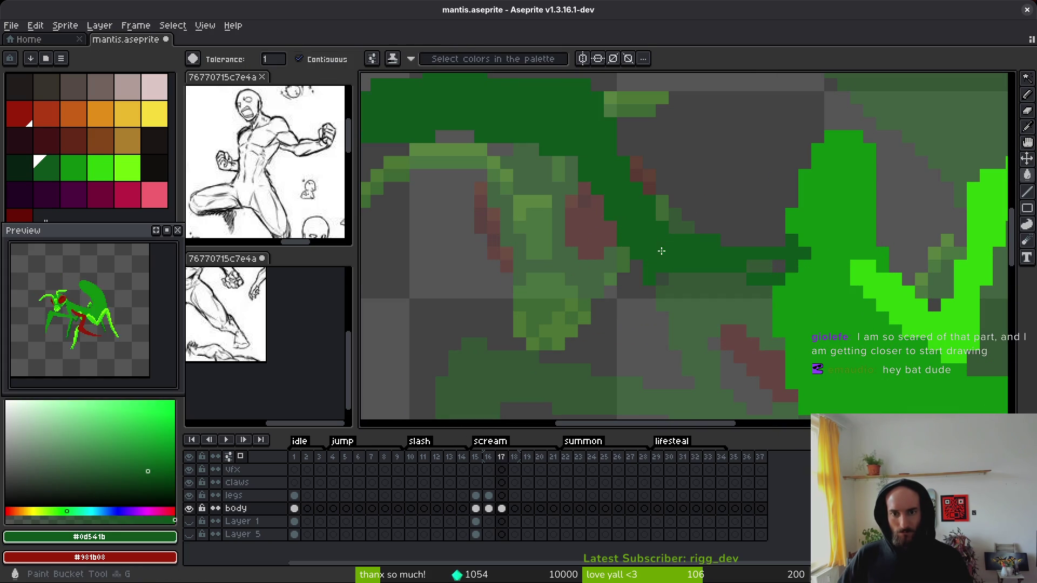
key("e")
scroll(713, 291, "down", 3)
scroll(607, 223, "up", 3)
mouse_move(607, 224)
left_mouse_down()
mouse_move(644, 236)
mouse_move(465, 236)
left_mouse_up()
left_click(516, 223)
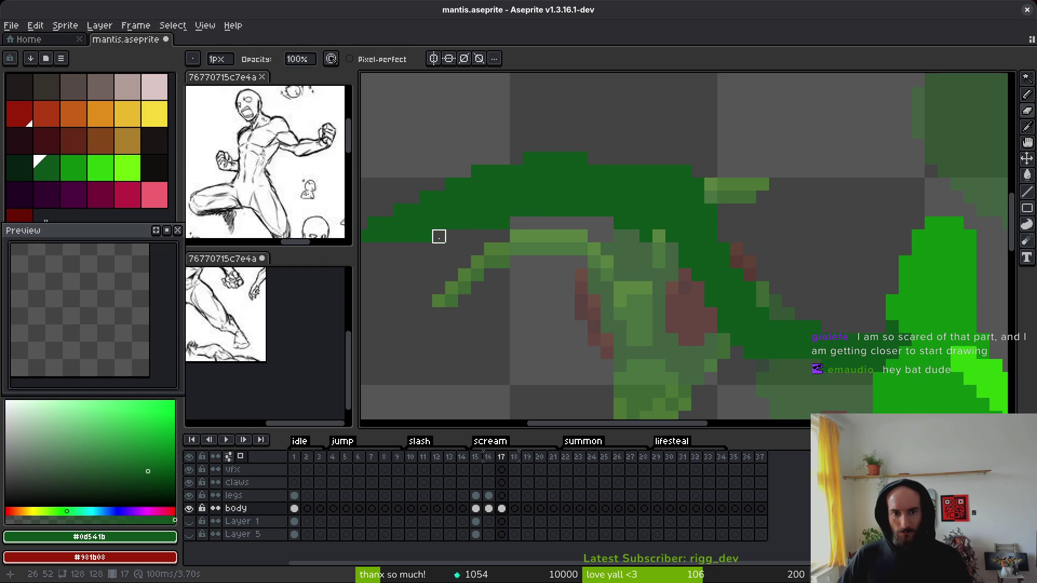
scroll(585, 261, "up", 2)
key("b")
scroll(570, 278, "down", 4)
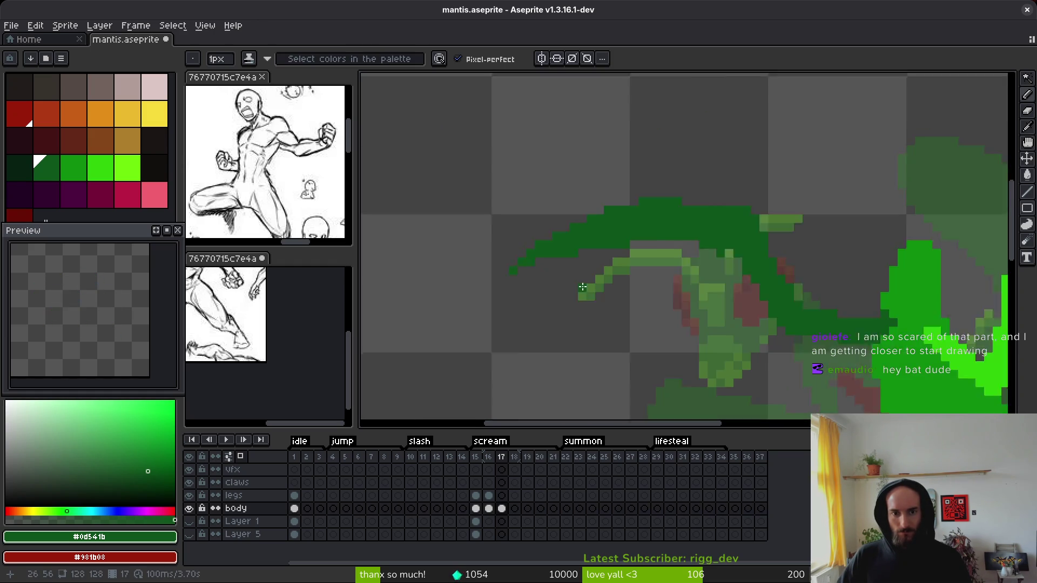
scroll(557, 259, "up", 4)
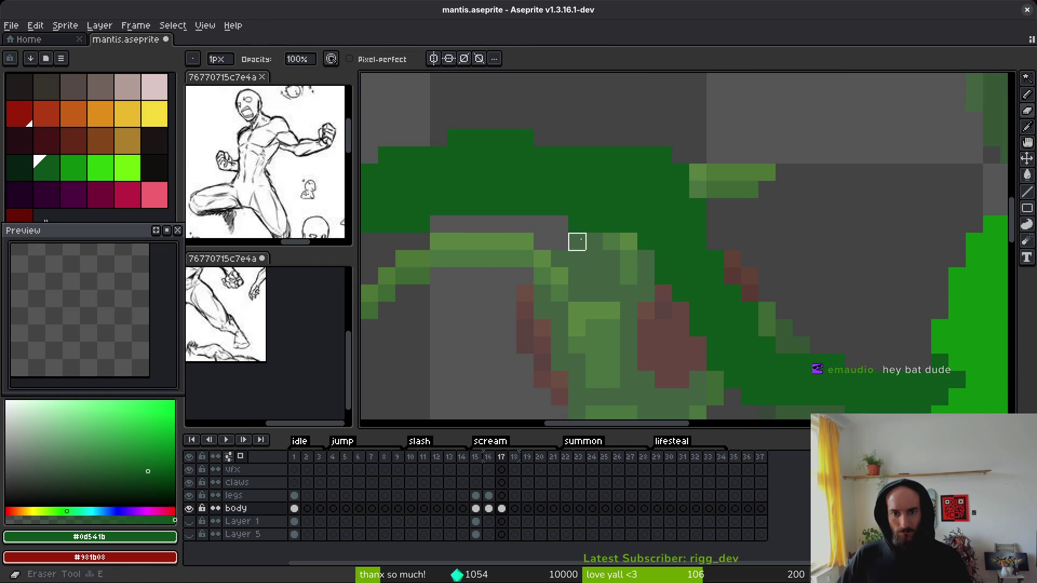
scroll(594, 184, "down", 4)
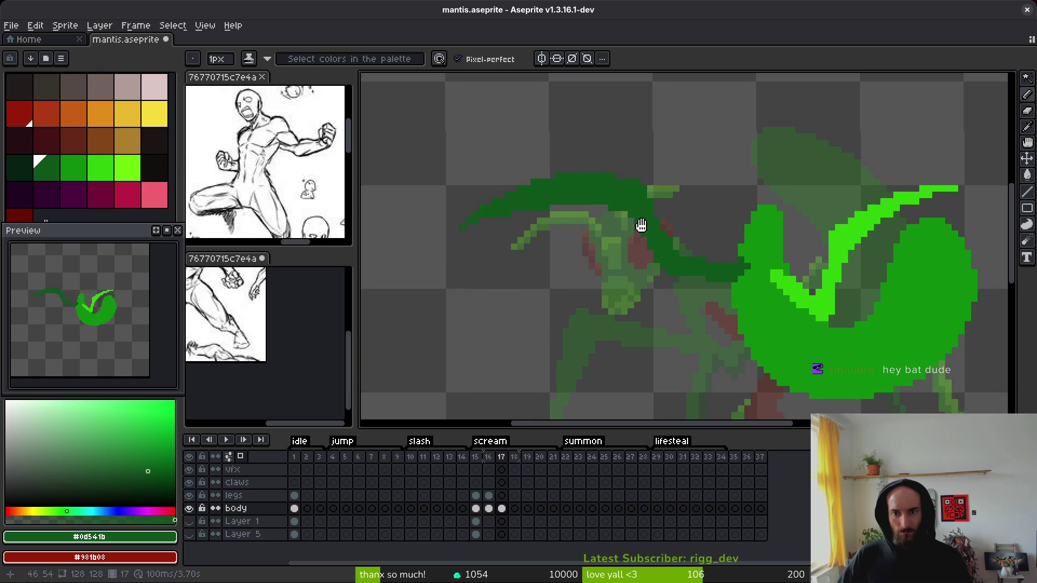
scroll(664, 325, "down", 2)
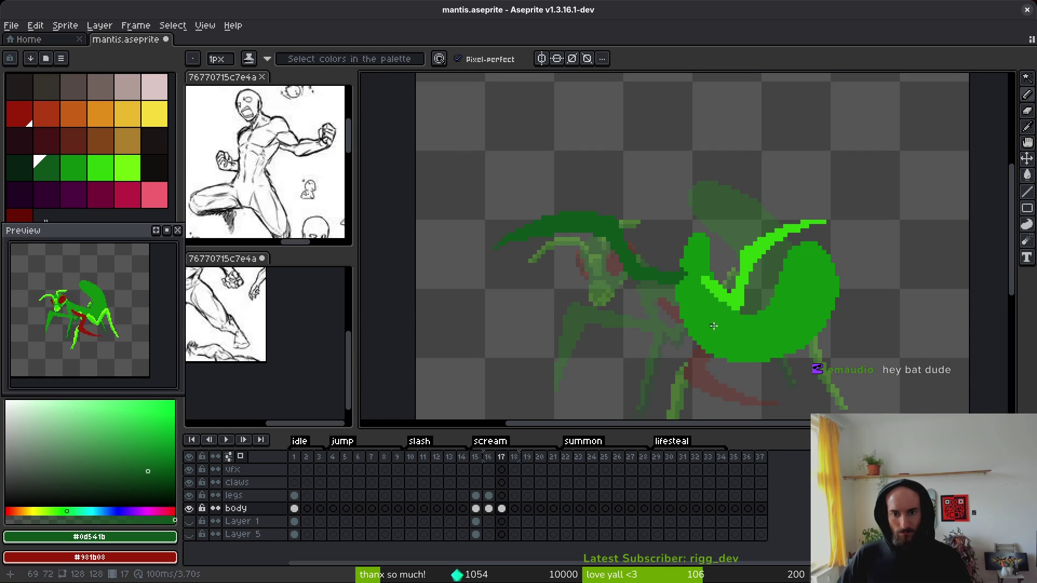
scroll(718, 286, "left", 1)
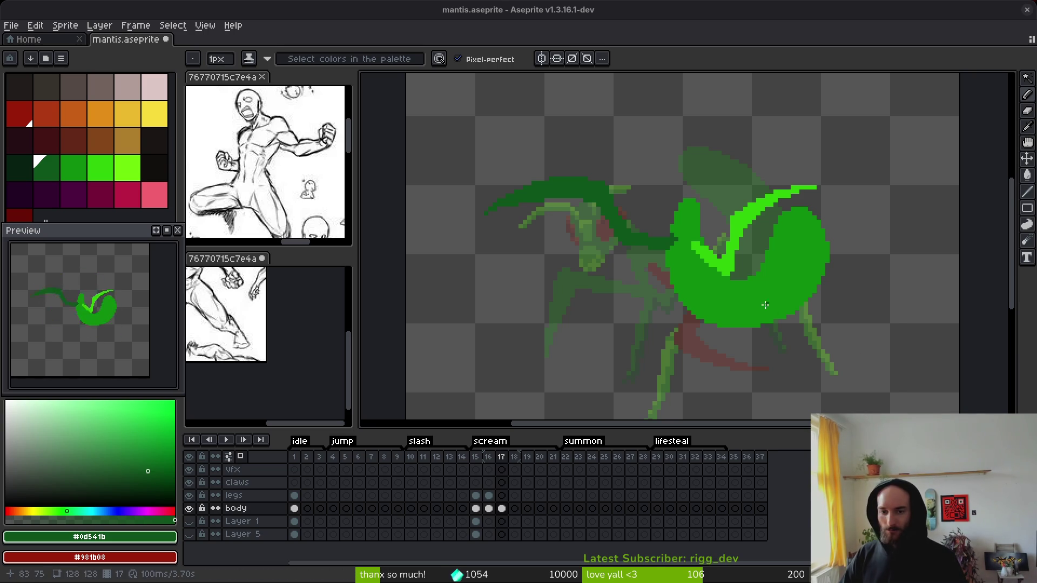
Step: Erase pixels along the bright green band over the abdomen
scroll(724, 271, "up", 5)
key("e")
mouse_move(727, 200)
left_mouse_down()
mouse_move(688, 194)
mouse_move(739, 246)
mouse_move(742, 293)
left_mouse_up()
Step: Sample the band's bright green and fill the gap pixels along the band
key("i")
left_click(674, 167, "alt")
left_click(688, 195)
left_click(713, 274)
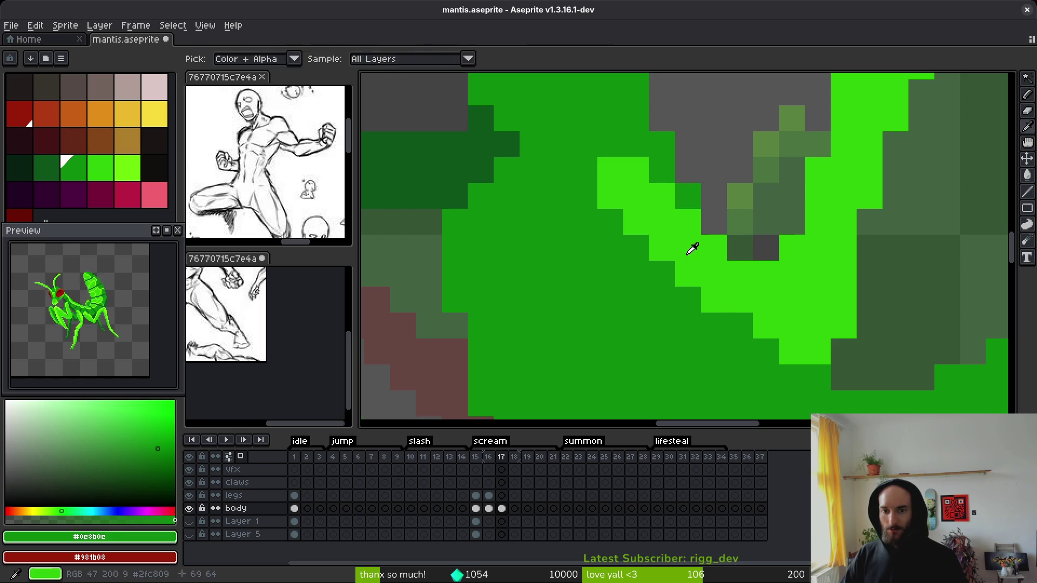
left_click(690, 262, "alt")
left_click(610, 222)
key("ctrl+z")
left_click(663, 274)
left_click(740, 325)
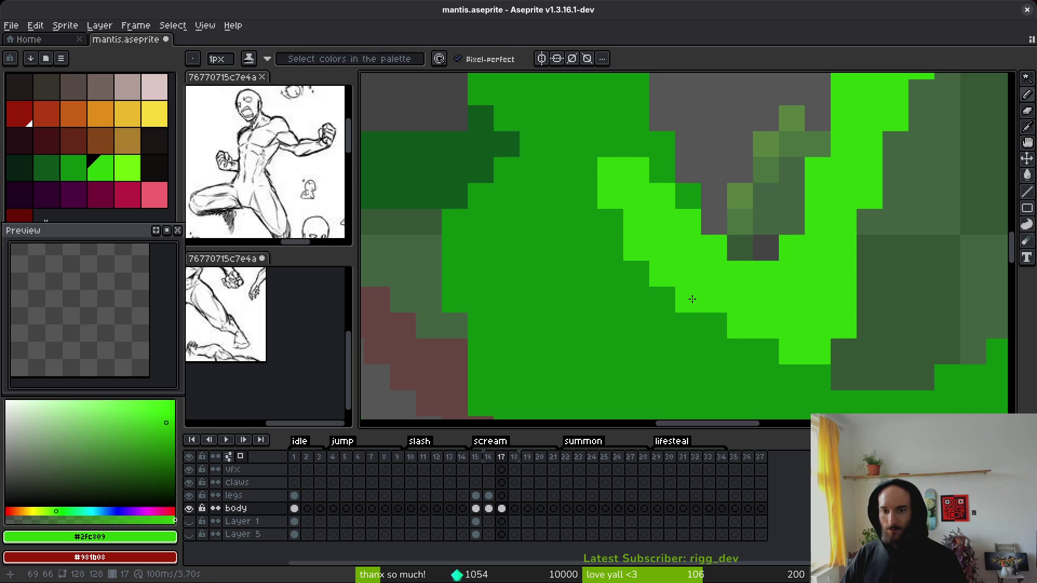
left_click(689, 300)
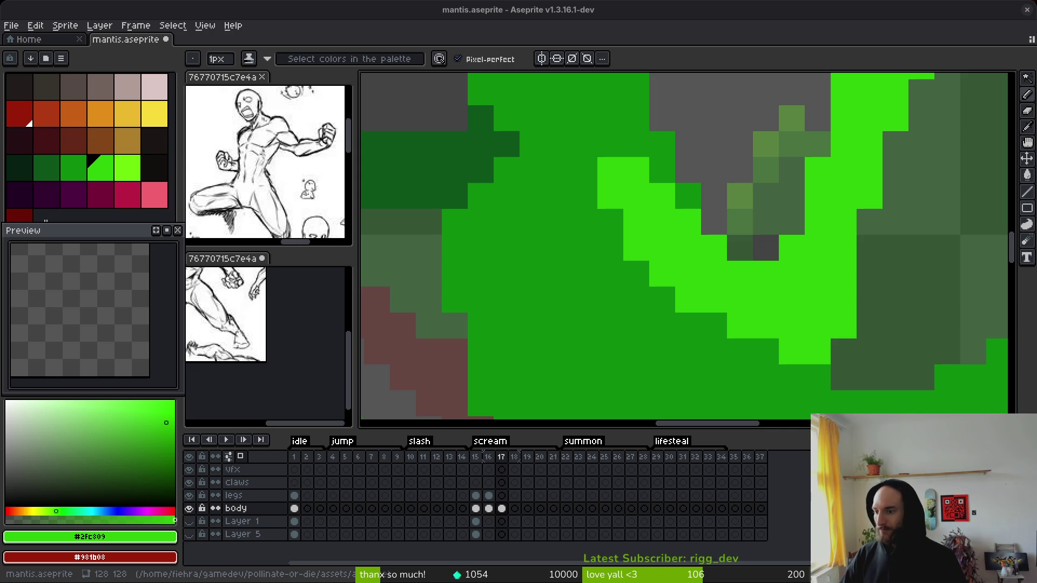
Step: Extend the bright stroke's right end into a down-right tip and thicken its upper-left edge
scroll(703, 248, "down", 3)
scroll(738, 249, "up", 2)
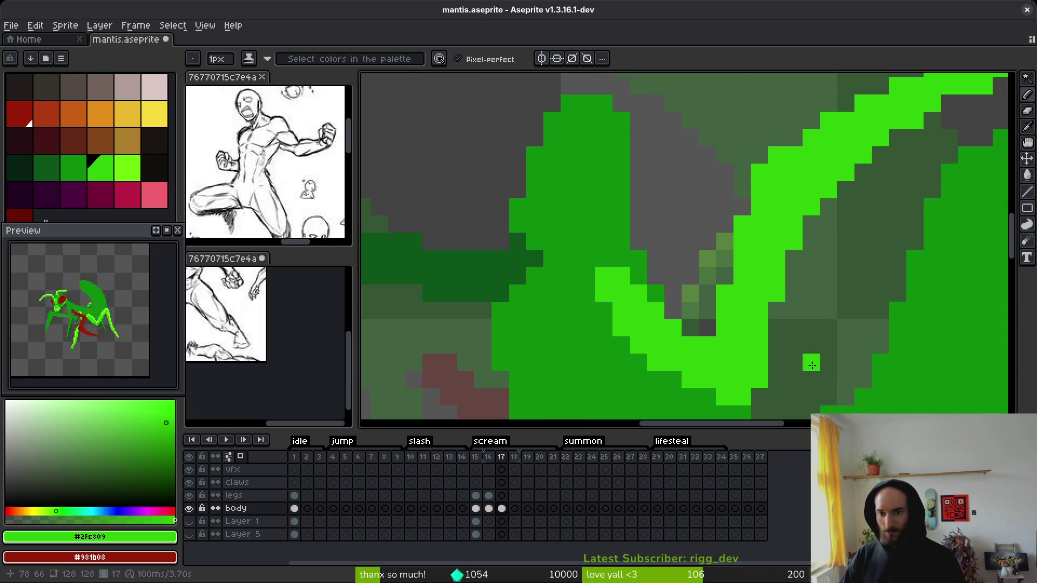
scroll(806, 378, "down", 3)
scroll(811, 343, "up", 3)
scroll(800, 302, "down", 3)
scroll(776, 304, "up", 1)
scroll(776, 304, "up", 2)
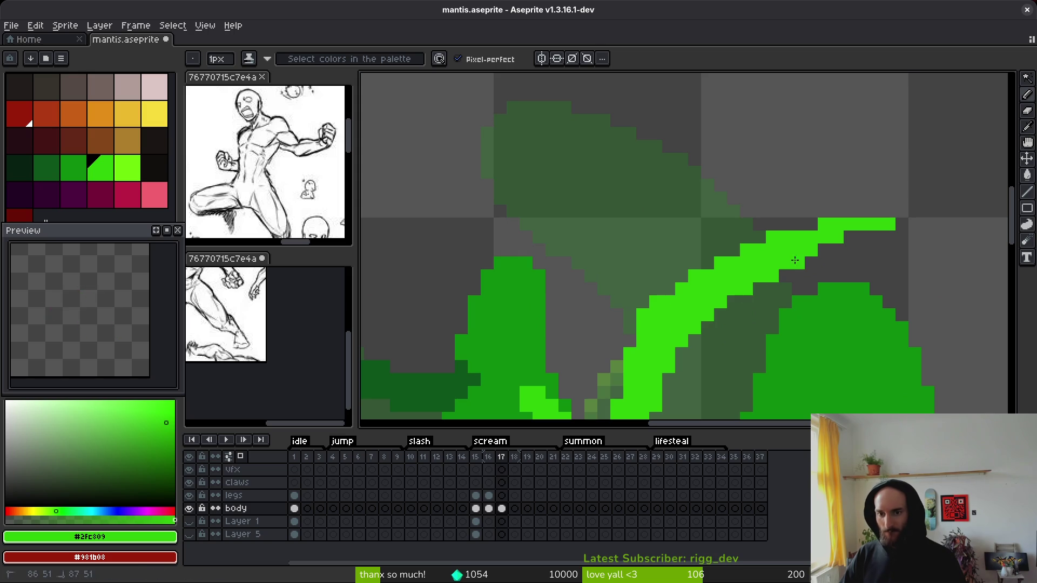
left_click_drag(819, 250, 913, 238)
left_click_drag(843, 251, 863, 261)
scroll(869, 271, "down", 5)
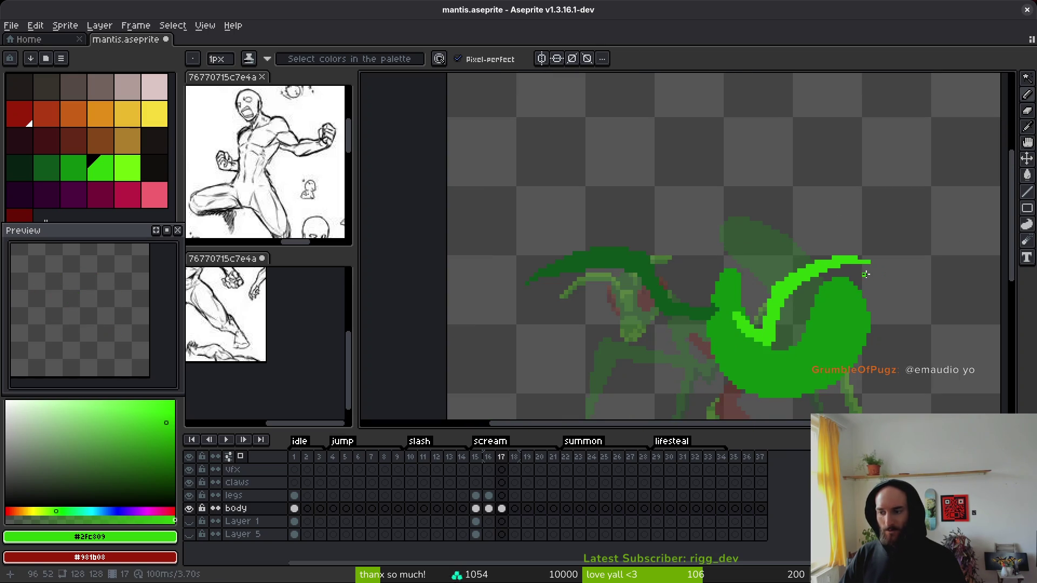
scroll(872, 262, "up", 2)
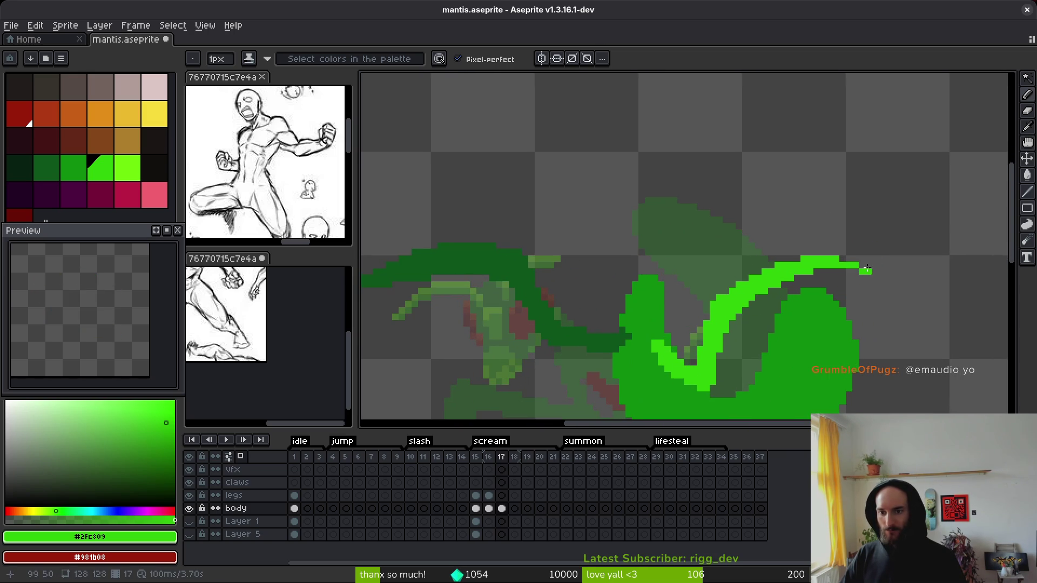
left_click_drag(871, 275, 892, 289)
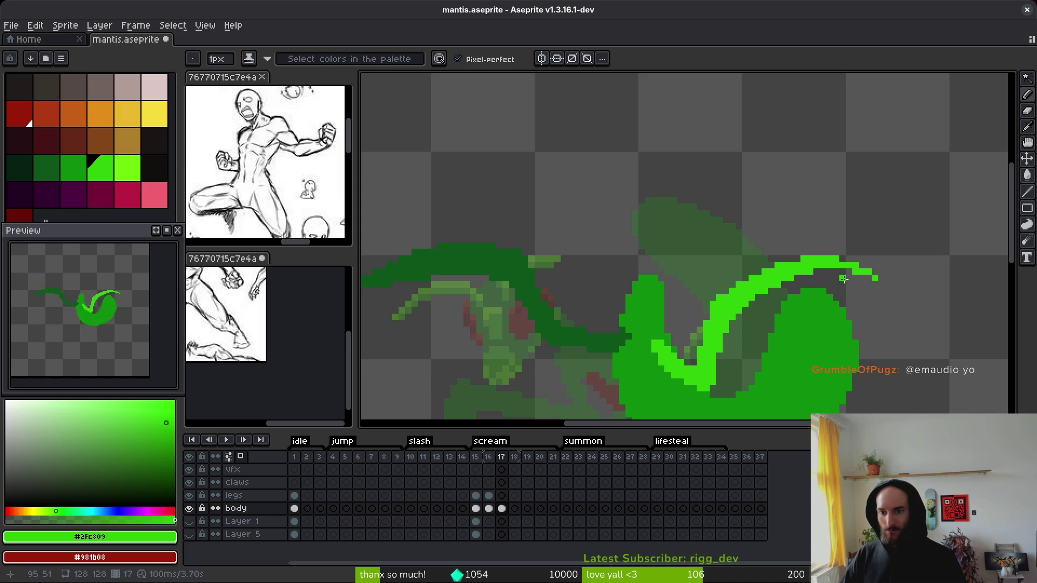
scroll(844, 278, "up", 1)
scroll(846, 297, "down", 3)
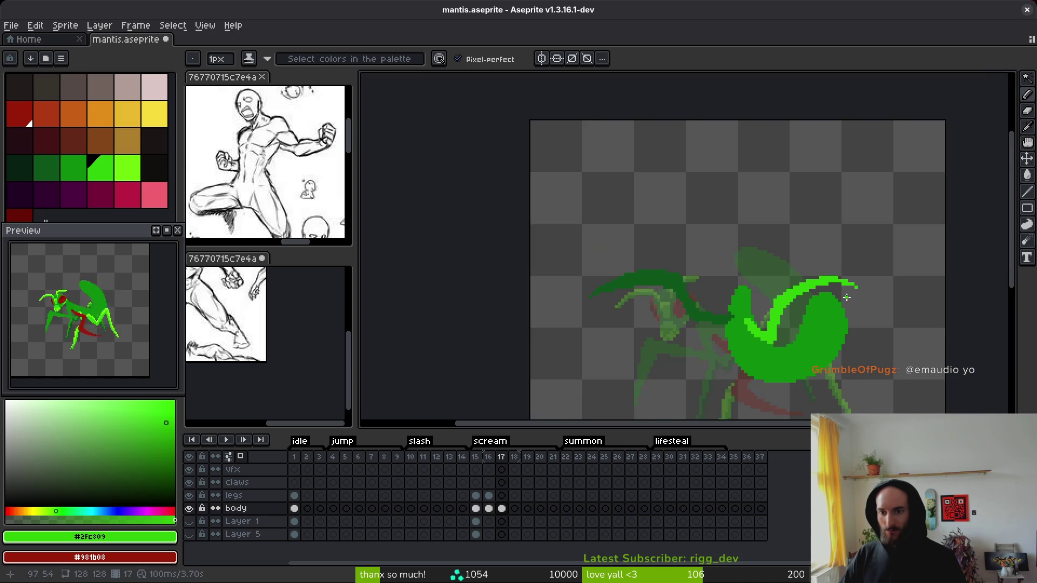
scroll(819, 309, "up", 3)
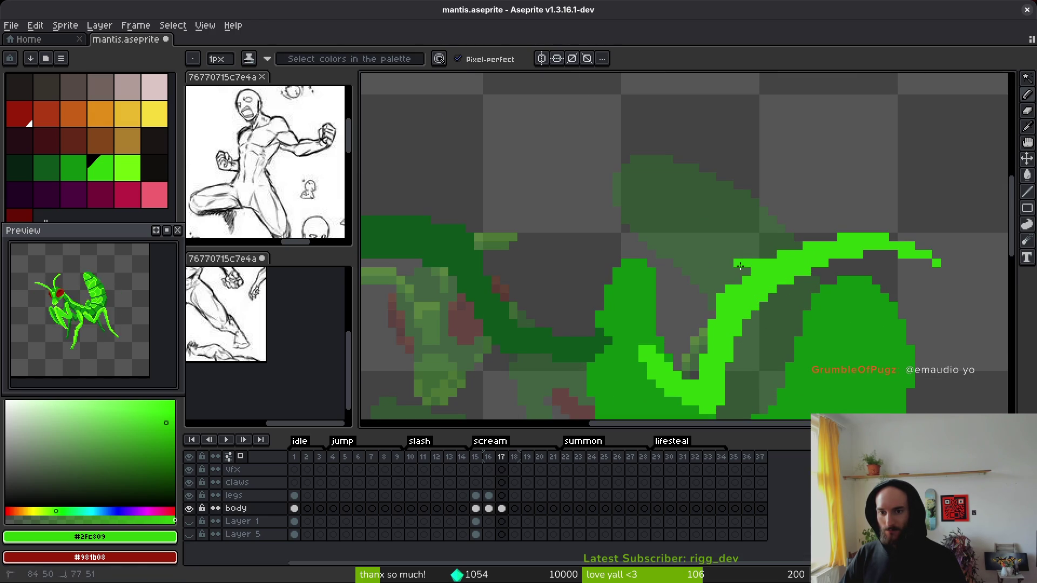
mouse_move(744, 268)
left_mouse_down()
mouse_move(729, 278)
mouse_move(770, 255)
left_mouse_up()
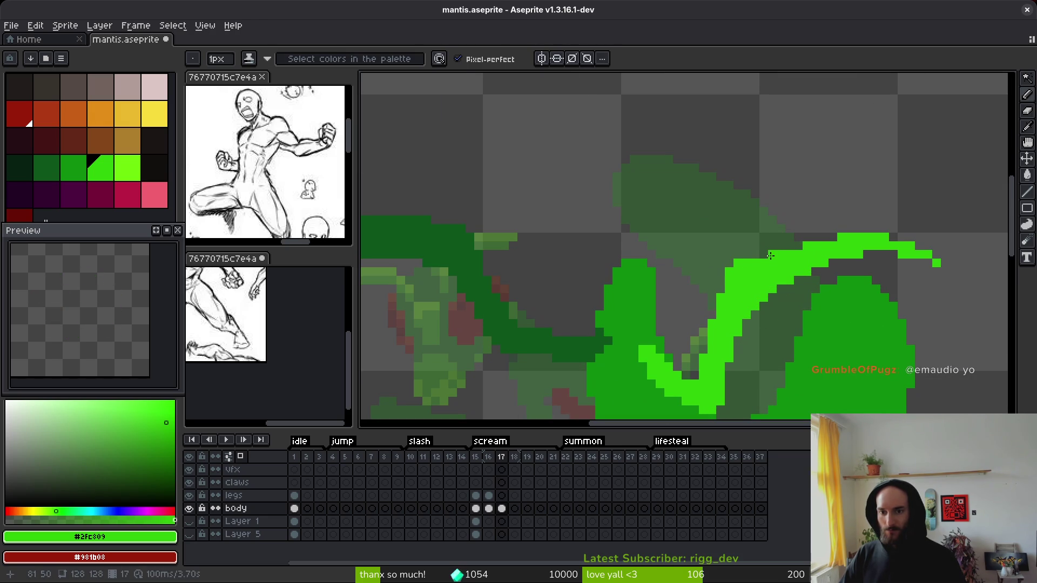
Step: Trim the stroke's lower edge and add green pixels along its upper edge
key("e")
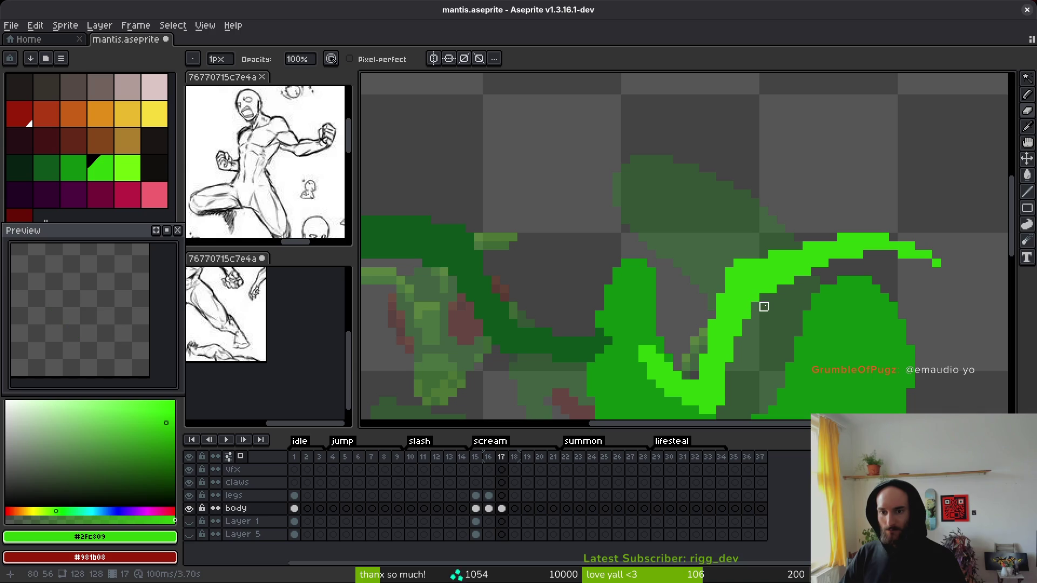
left_click_drag(816, 272, 772, 289)
key("b")
left_click_drag(889, 254, 821, 275)
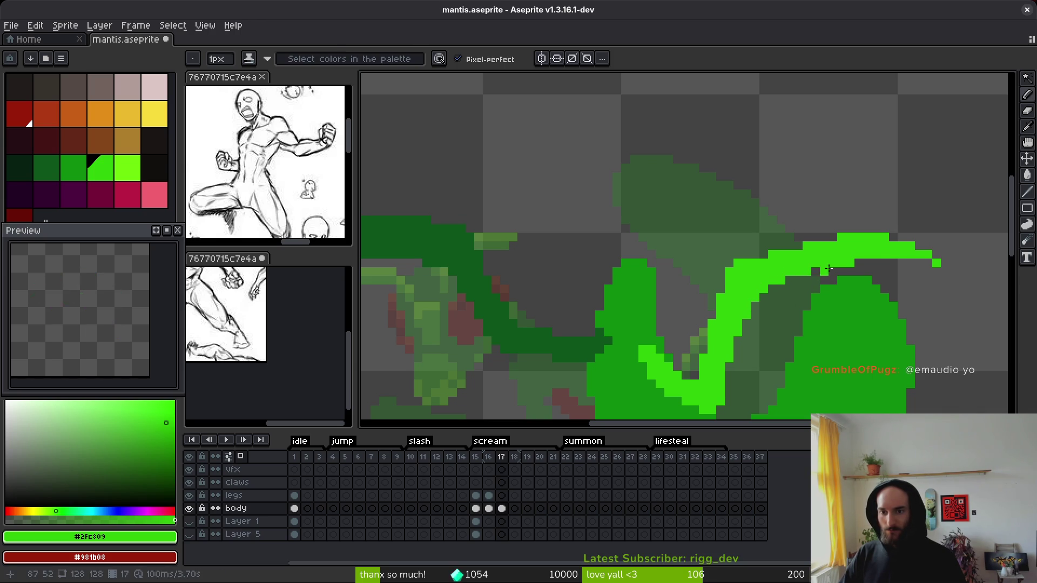
key("e")
left_click_drag(894, 255, 798, 281)
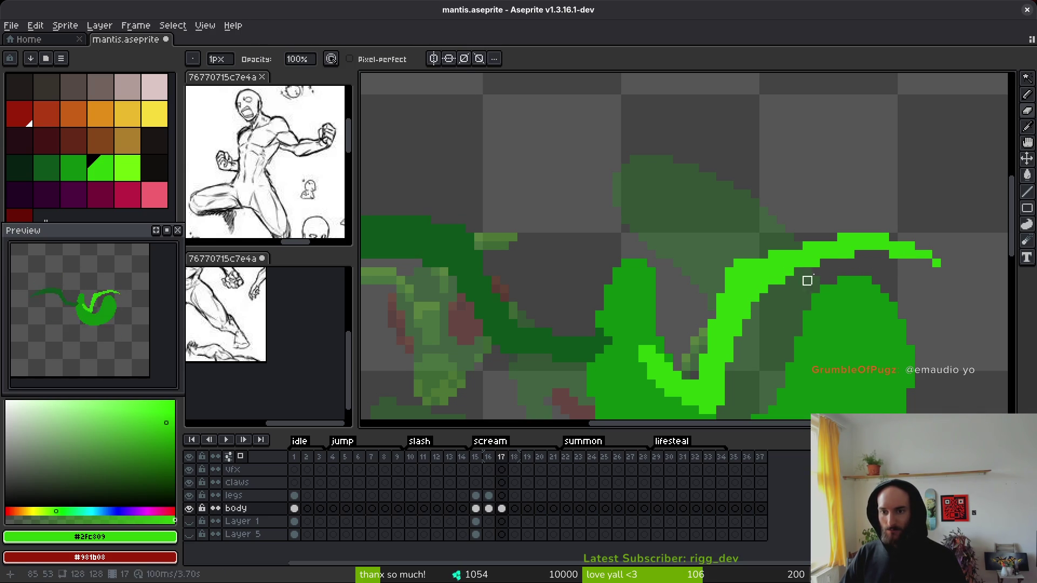
key("b")
left_click_drag(816, 240, 830, 240)
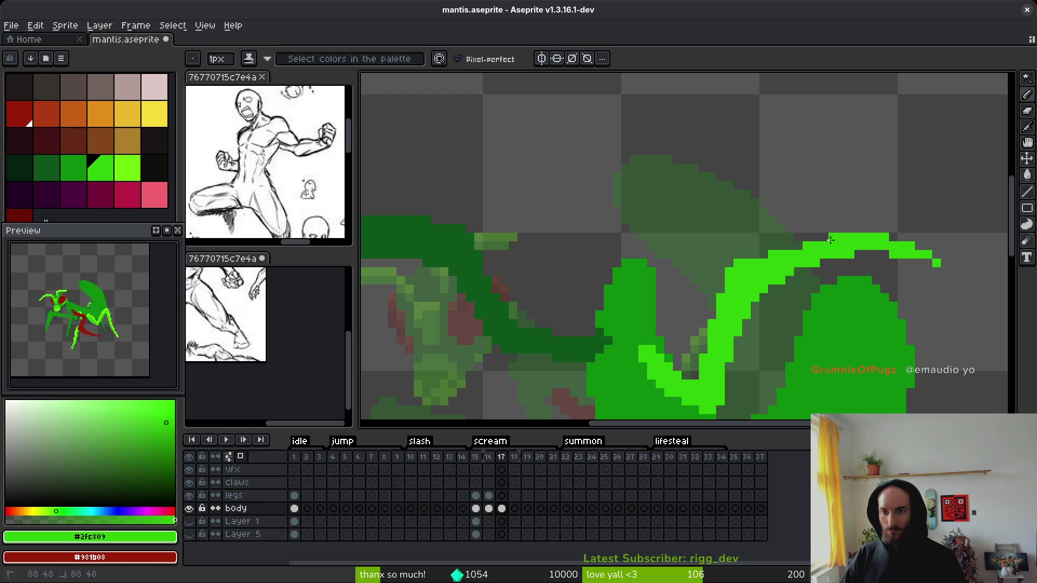
left_click_drag(763, 254, 754, 253)
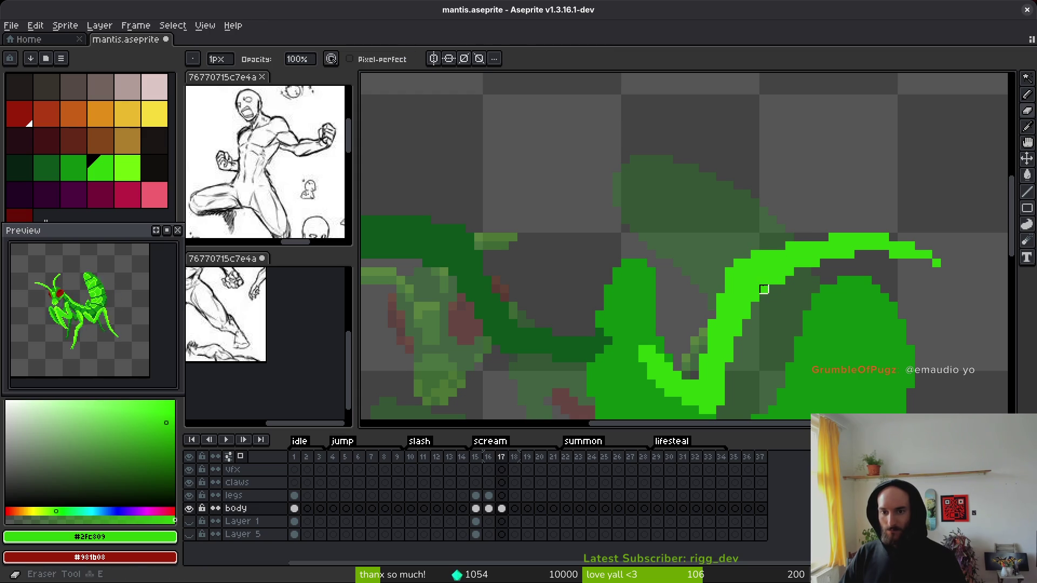
Step: Zoom in and out to check the tapered stroke, setting shading ink and then the eraser
scroll(797, 308, "down", 1)
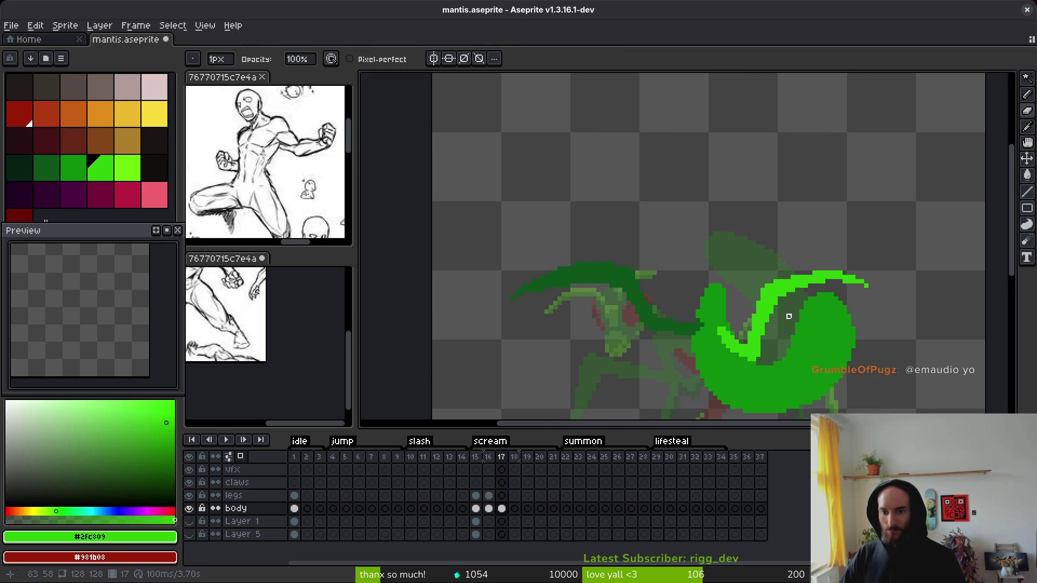
scroll(788, 319, "up", 2)
scroll(777, 320, "down", 2)
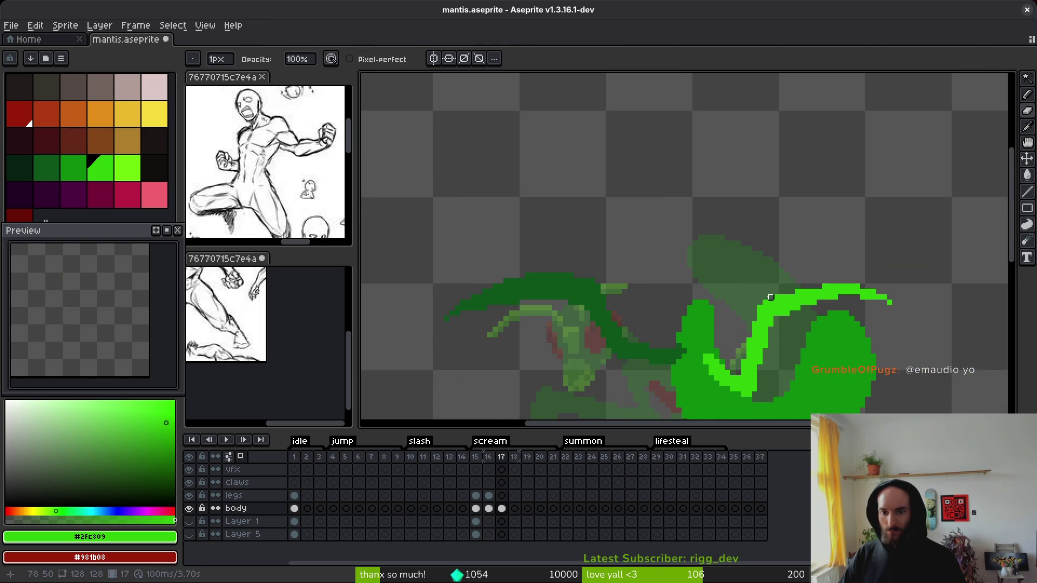
scroll(798, 341, "up", 4)
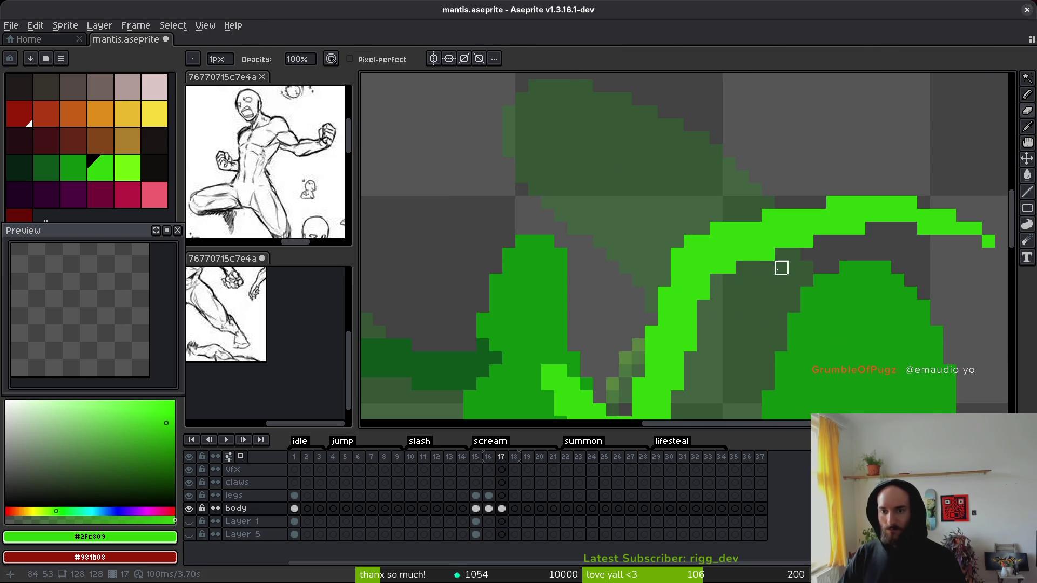
key("s")
scroll(724, 307, "down", 3)
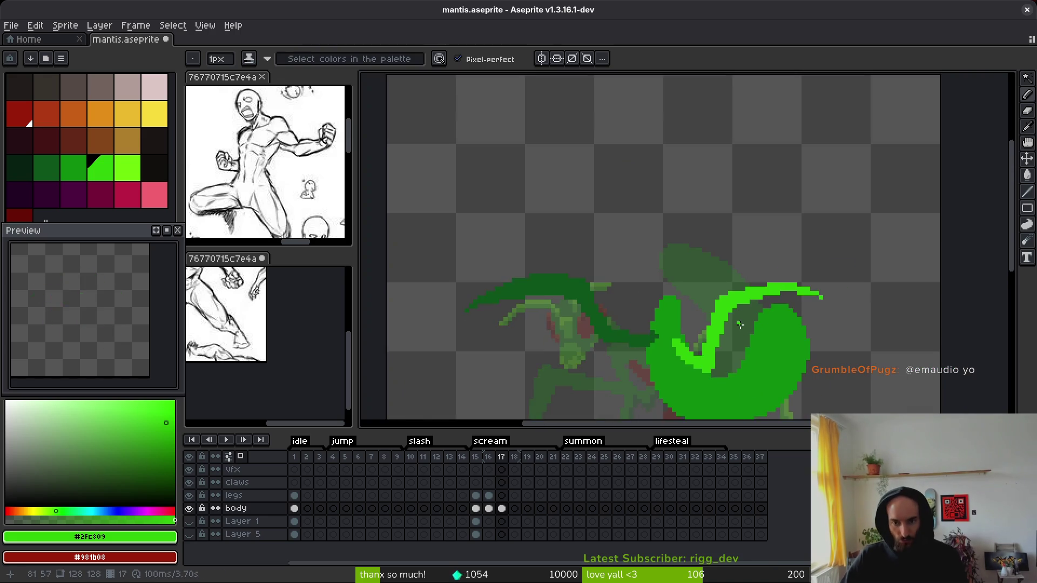
scroll(724, 302, "up", 2)
key("e")
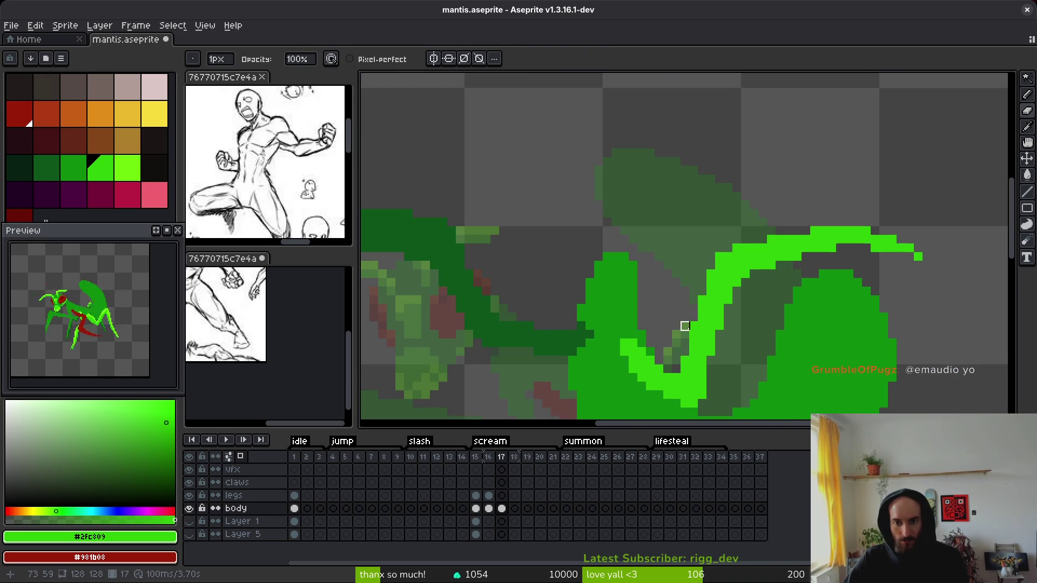
scroll(737, 308, "down", 4)
scroll(744, 340, "up", 5)
scroll(769, 340, "down", 3)
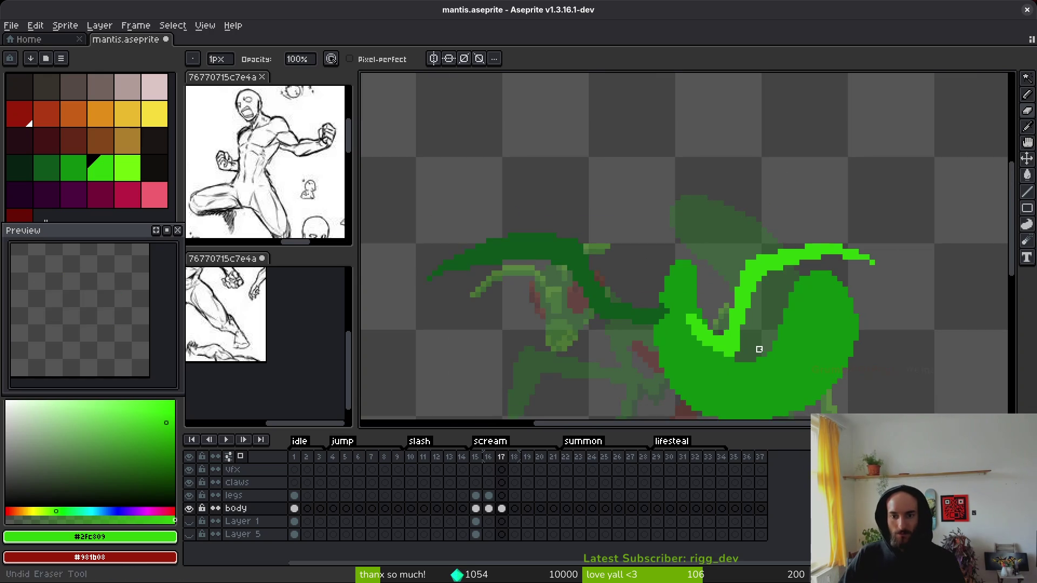
scroll(683, 258, "up", 1)
scroll(683, 258, "down", 2)
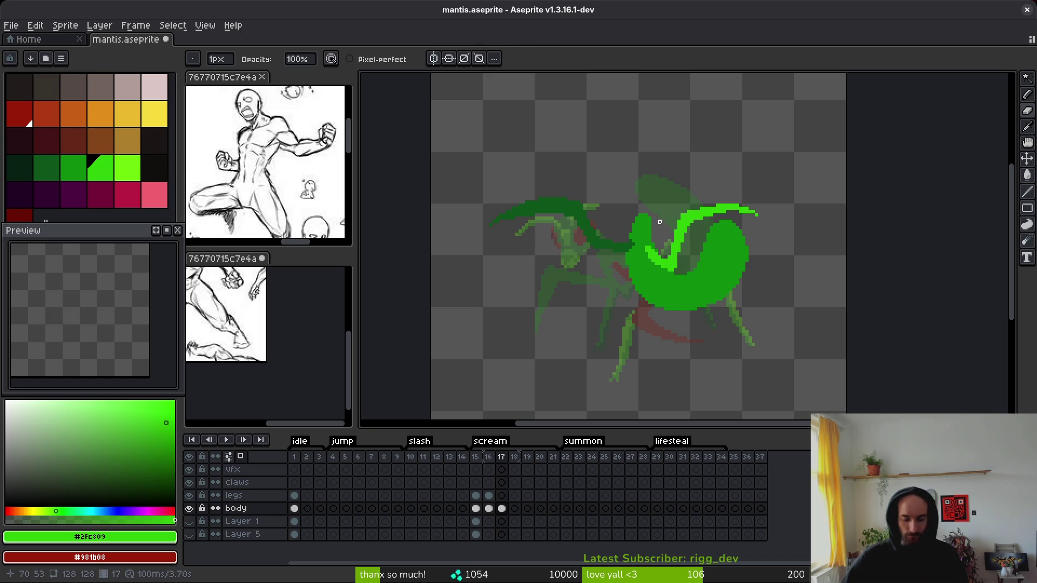
Step: Lasso part of the green body and move it up and left
key("q")
mouse_move(741, 174)
left_mouse_down()
mouse_move(464, 254)
mouse_move(667, 272)
mouse_move(704, 216)
mouse_move(754, 221)
mouse_move(741, 174)
left_mouse_up()
left_click_drag(661, 252, 649, 225)
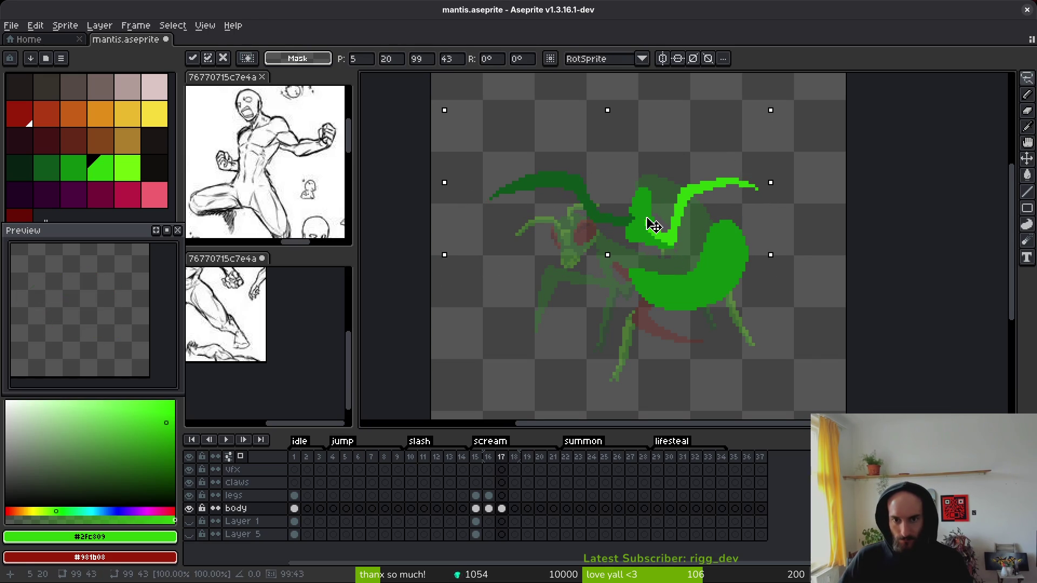
scroll(655, 222, "up", 2)
key("f")
Step: Paint the grey gaps in the abdomen with the darker body green
scroll(609, 246, "up", 2)
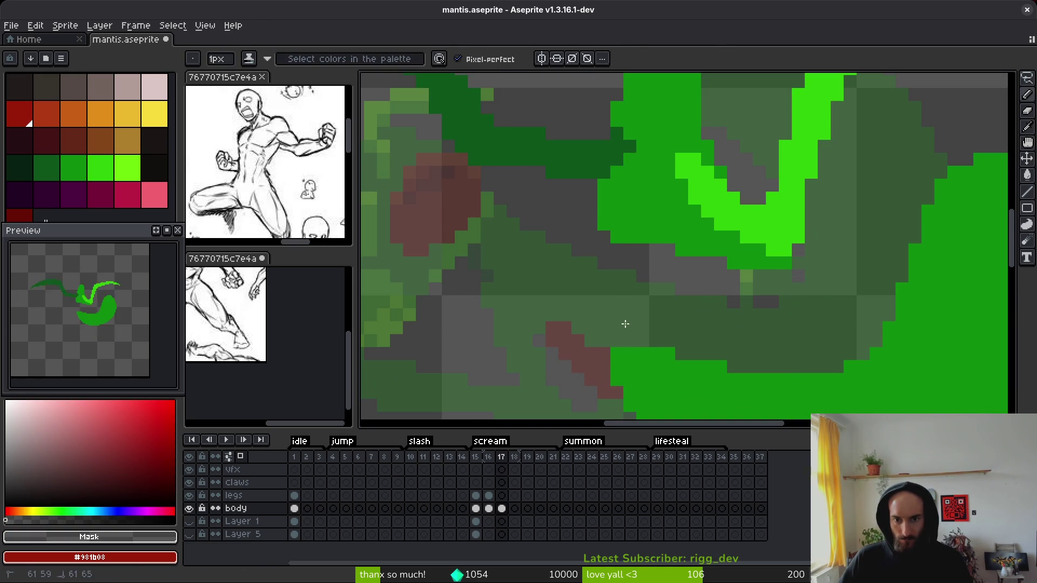
left_click(642, 227, "alt")
left_click_drag(618, 238, 621, 334)
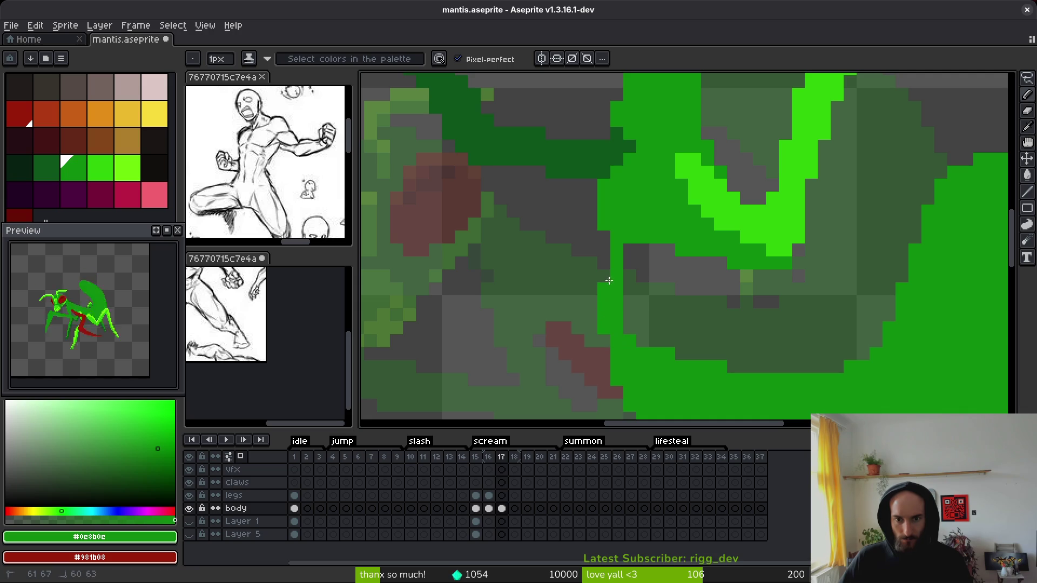
mouse_move(708, 259)
left_mouse_down()
mouse_move(759, 360)
mouse_move(742, 364)
mouse_move(702, 324)
mouse_move(704, 343)
mouse_move(662, 280)
mouse_move(636, 340)
mouse_move(632, 291)
mouse_move(668, 298)
left_mouse_up()
left_click(656, 289)
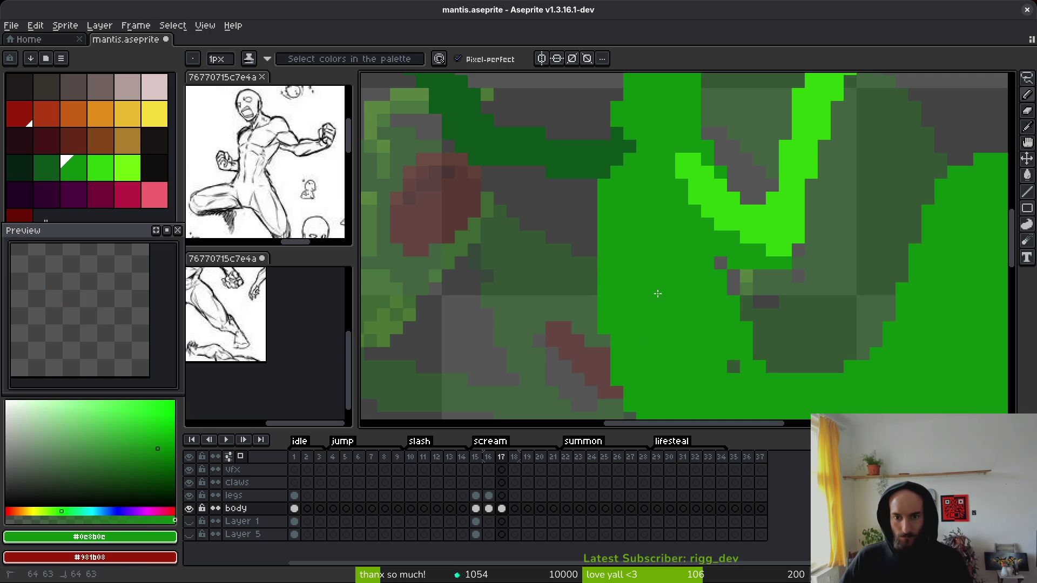
scroll(669, 298, "down", 2)
Step: Try lassoing the green claw and moving it up, then undo the move
key("shift+w")
mouse_move(756, 134)
left_mouse_down()
mouse_move(581, 251)
mouse_move(813, 240)
mouse_move(756, 135)
left_mouse_up()
mouse_move(737, 238)
left_mouse_down()
mouse_move(739, 220)
mouse_move(729, 225)
left_mouse_up()
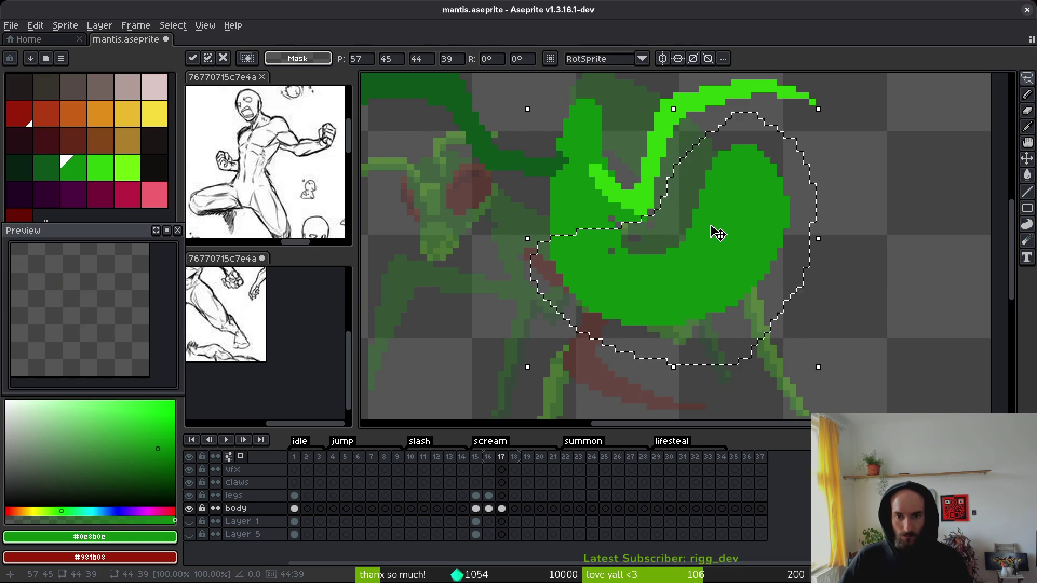
key("ctrl+z")
key("ctrl+y")
key("ctrl+z")
Step: Erase stray green pixels beside the abdomen, fill remaining grey pixels, and save the sprite
key("e")
scroll(529, 282, "up", 3)
left_click_drag(495, 281, 494, 230)
key("b")
key("e")
left_click(684, 230)
key("b")
left_click(649, 177)
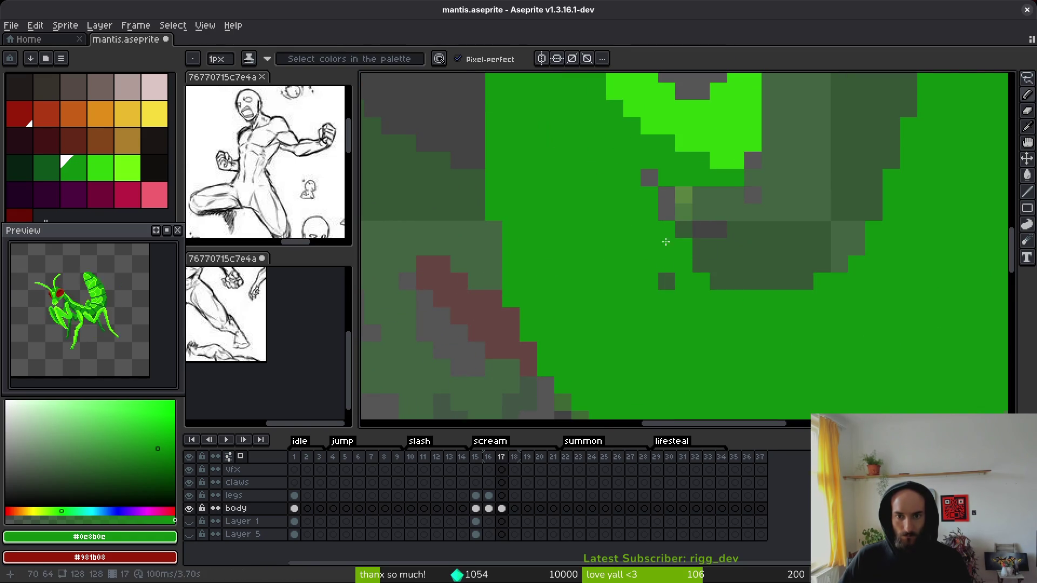
key("e")
scroll(773, 289, "down", 3)
key("ctrl+s")
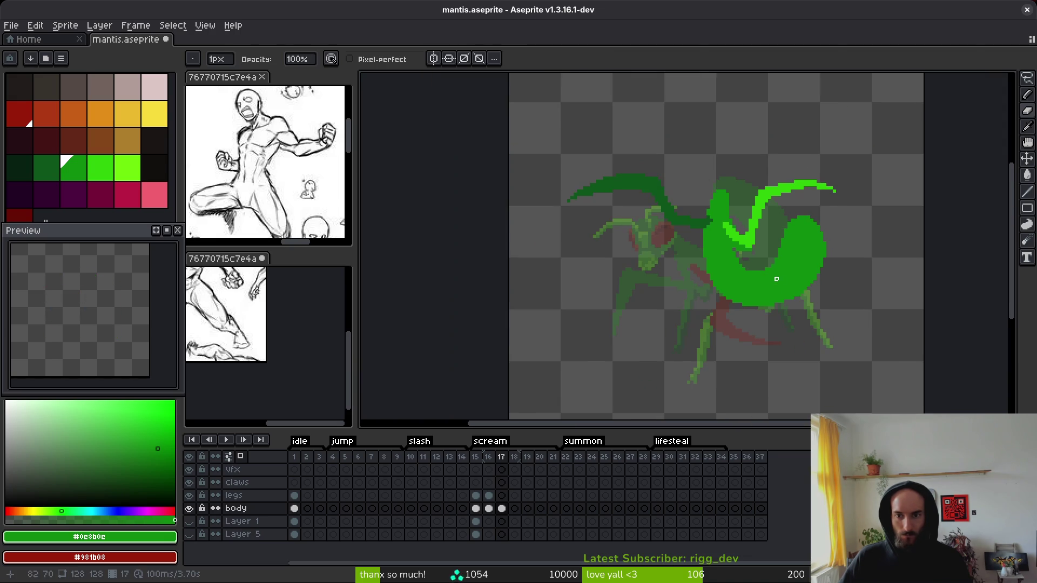
scroll(773, 281, "down", 3)
Step: Flip between frames 16 and 17 to compare the poses, then inspect frame 17 up close
key("comma")
key("i")
key("period")
key("comma")
key("period")
key("comma")
key("e")
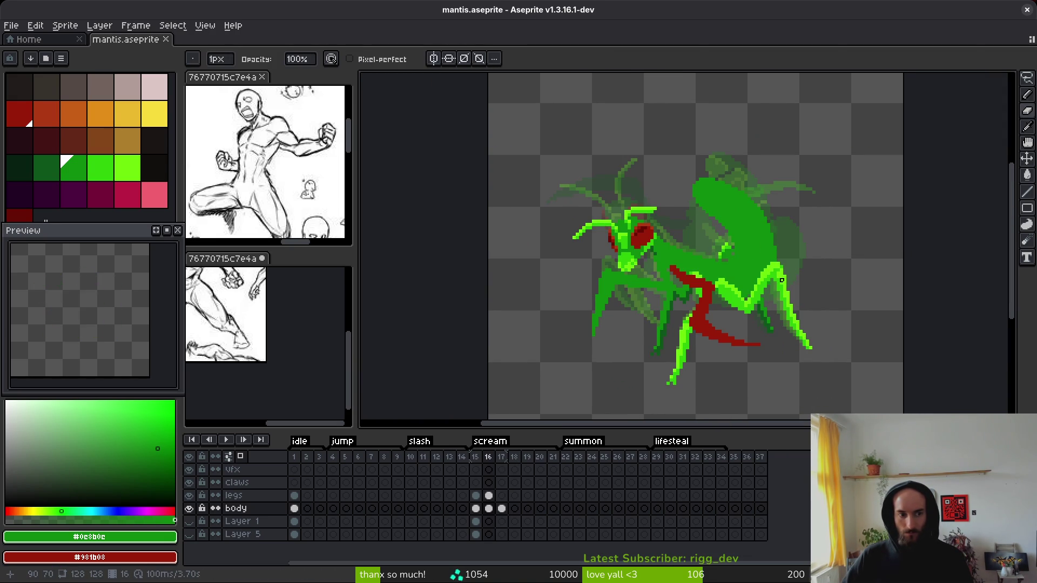
scroll(783, 280, "up", 1)
key("q")
key("period")
scroll(747, 229, "up", 1)
key("b")
scroll(673, 319, "up", 5)
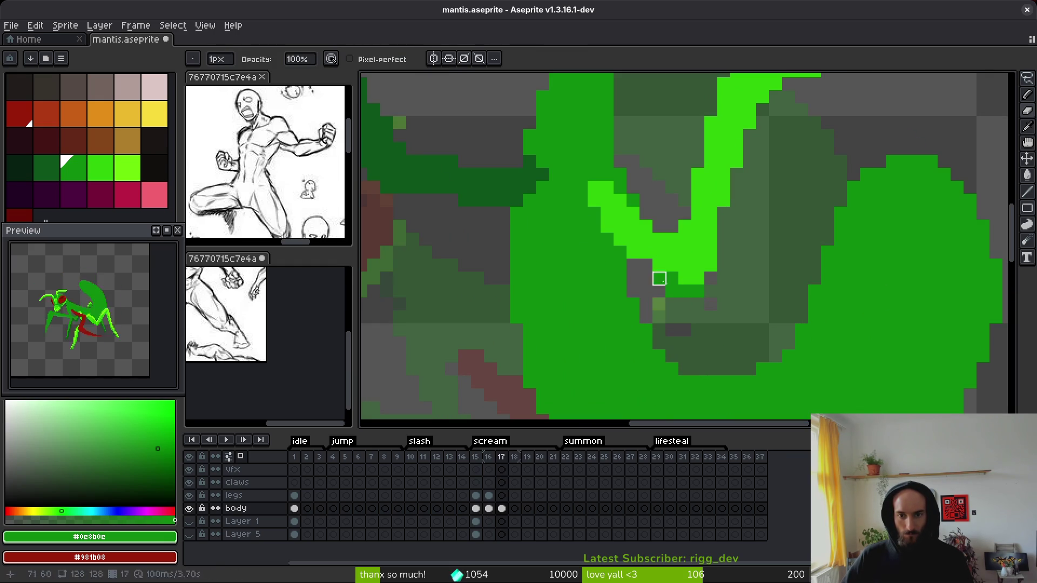
scroll(702, 292, "down", 5)
scroll(699, 273, "up", 3)
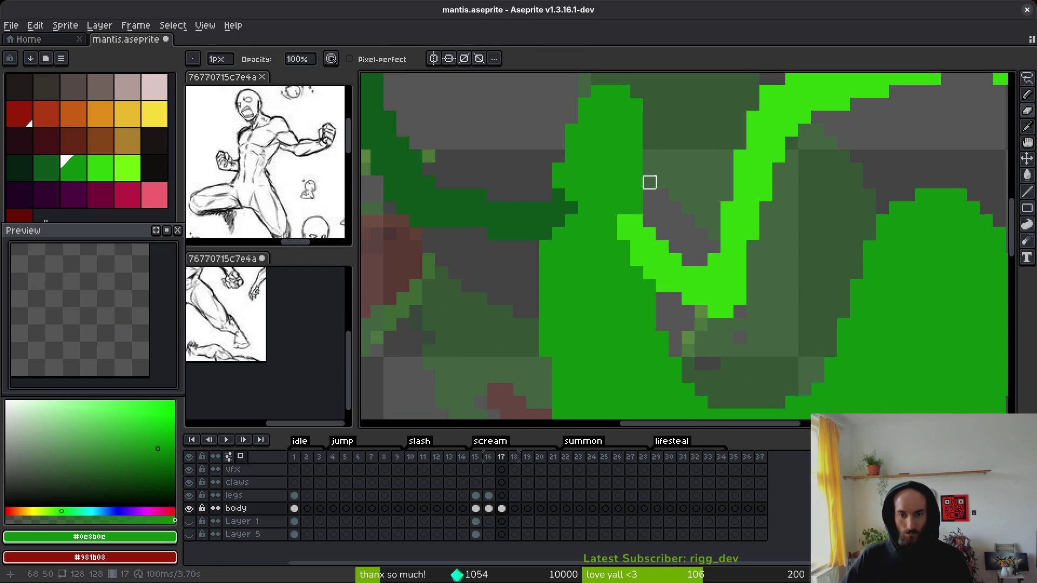
scroll(649, 195, "down", 3)
scroll(729, 247, "up", 1)
key("shift+w")
Step: Lasso the green abdomen blob and raise it about 24 px
mouse_move(742, 171)
left_mouse_down()
mouse_move(588, 242)
mouse_move(843, 186)
mouse_move(756, 157)
left_mouse_up()
left_click_drag(803, 248, 806, 235)
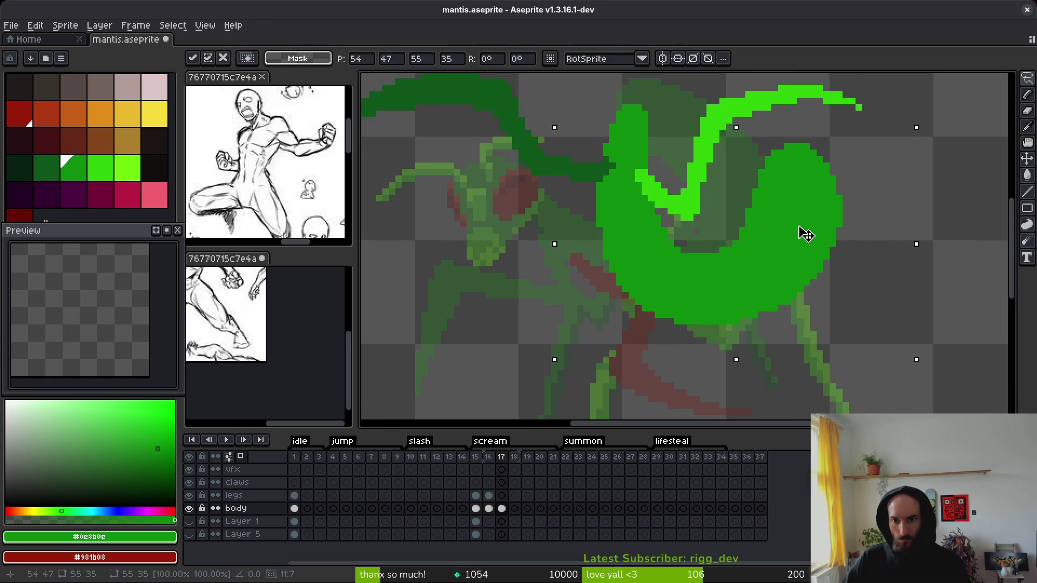
key("Return")
scroll(778, 248, "down", 2)
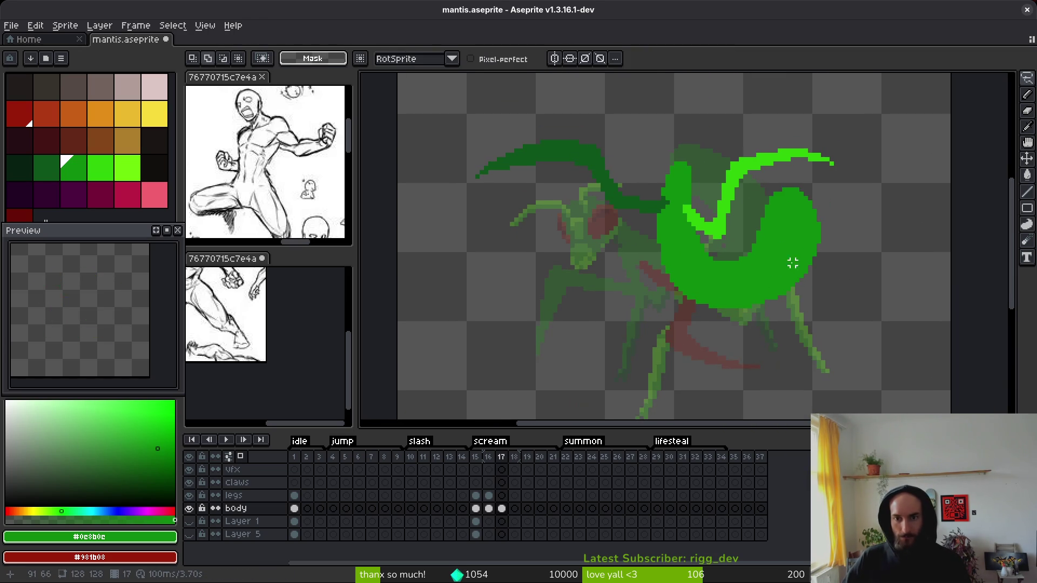
scroll(788, 272, "up", 2)
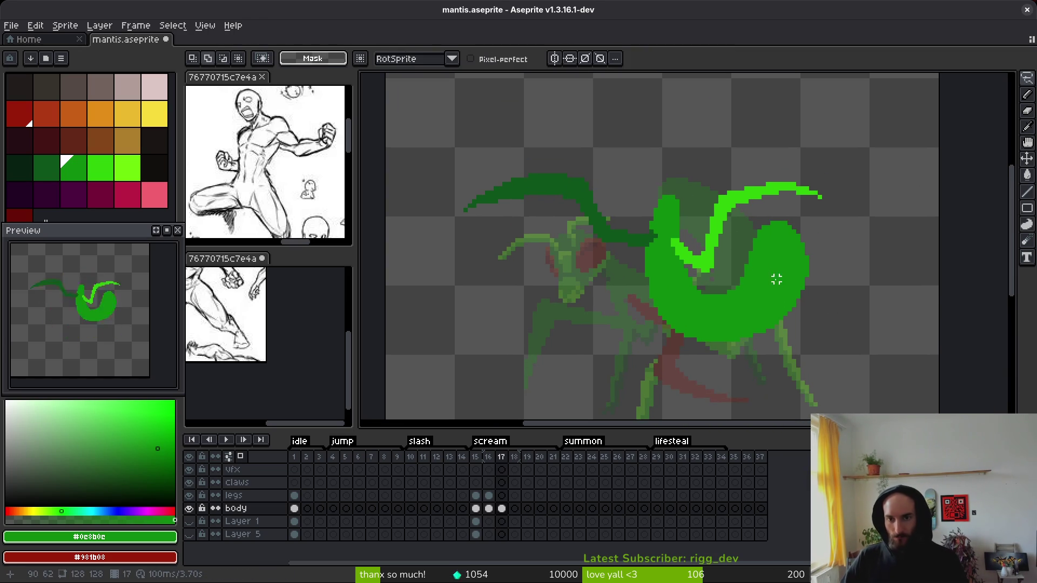
scroll(776, 275, "down", 5)
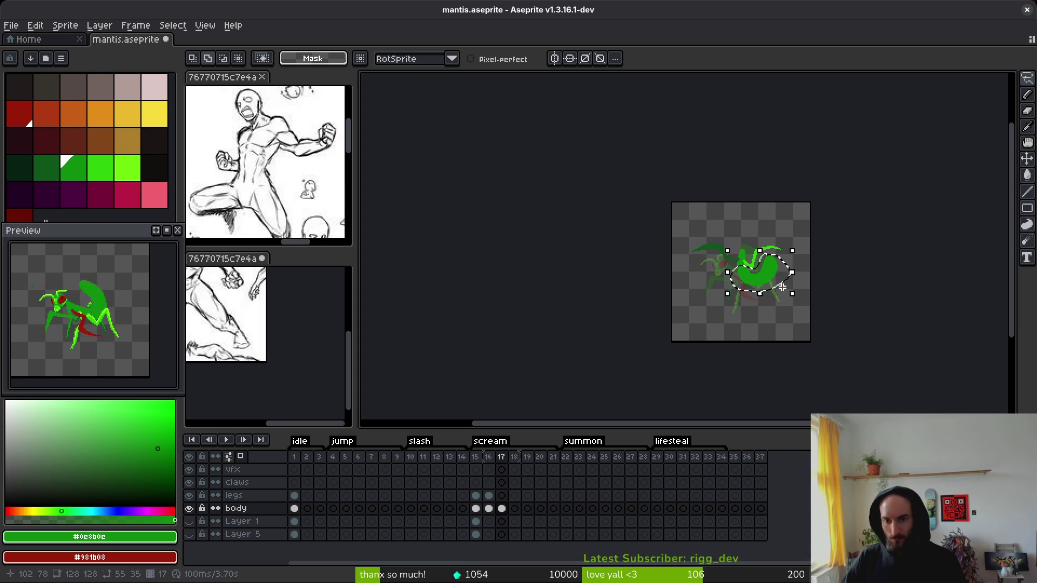
scroll(780, 279, "up", 4)
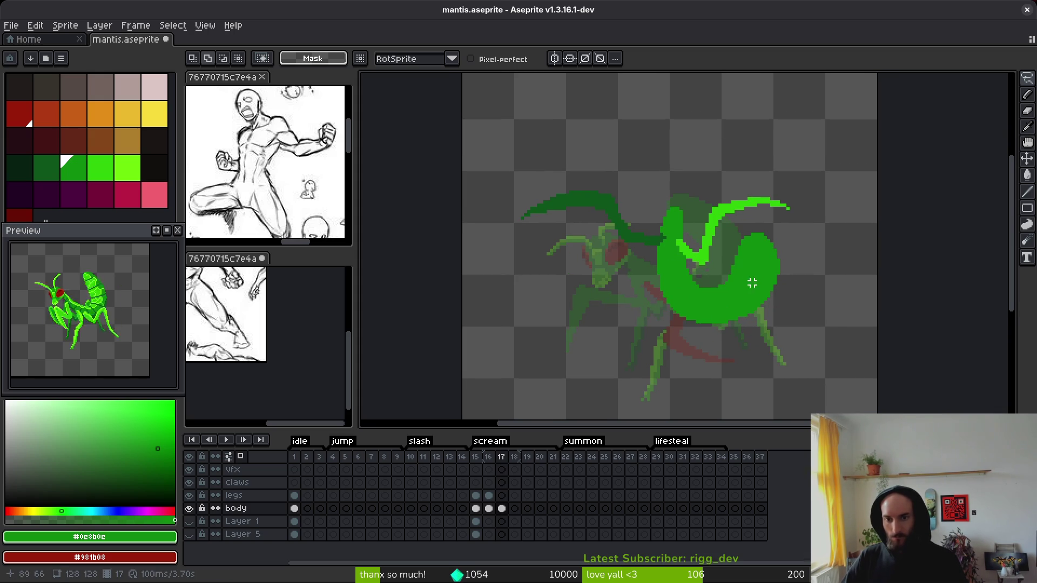
Step: Toggle repeatedly between frames 16 and 17 to compare the raised abdomen with the previous pose
key("i")
key("Left")
key("Right")
key("Left")
key("Right")
key("Left")
key("Right")
key("m")
key("Left")
key("i")
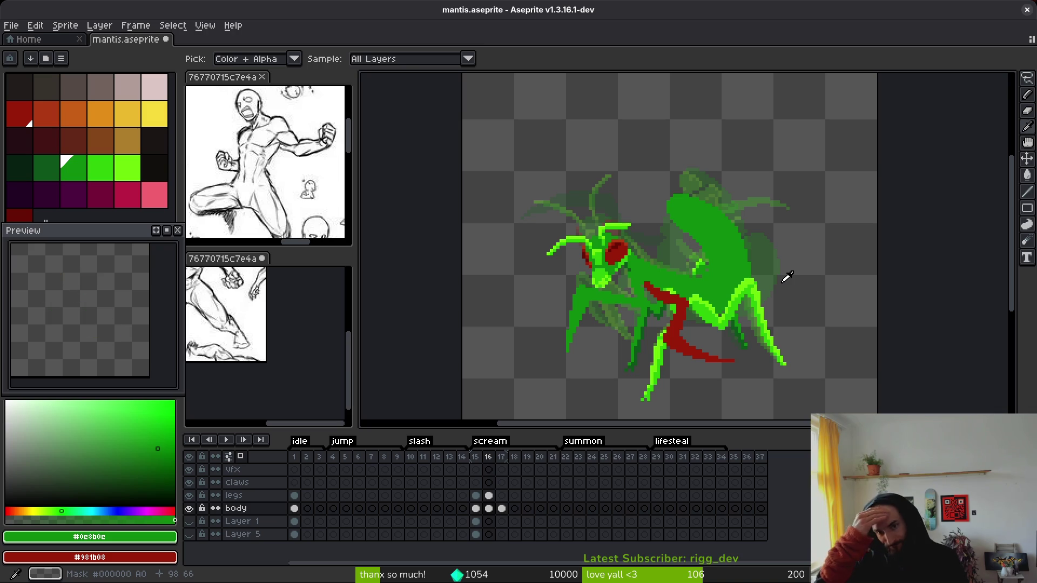
key("Right")
key("Left")
key("Right")
key("Left")
key("Right")
key("alt+Tab")
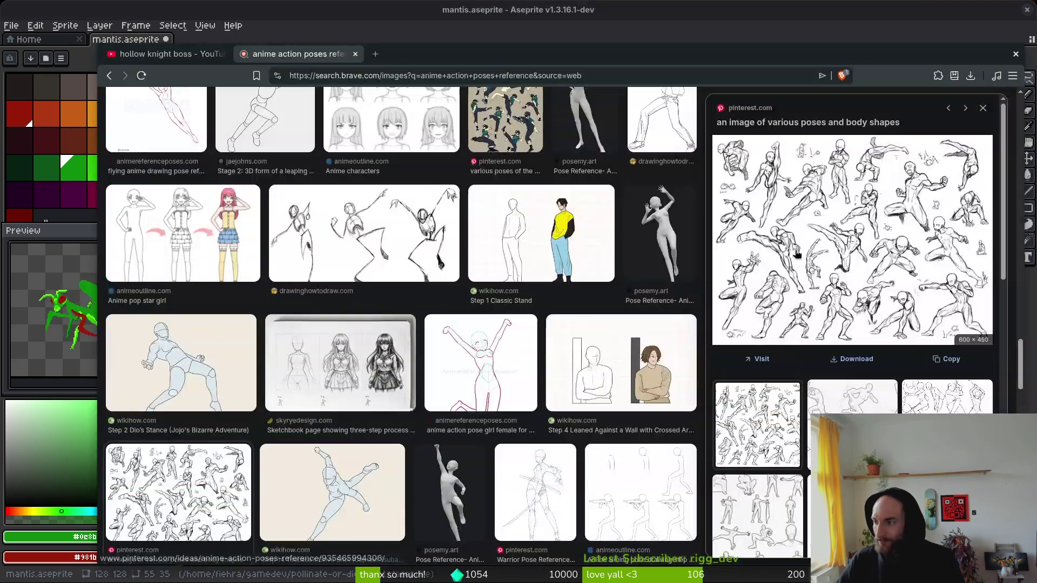
Step: Search YouTube for 'mantis' in a new tab, then open the pollinate-or-die folder in Files
key("ctrl+t")
type("you")
key("Return")
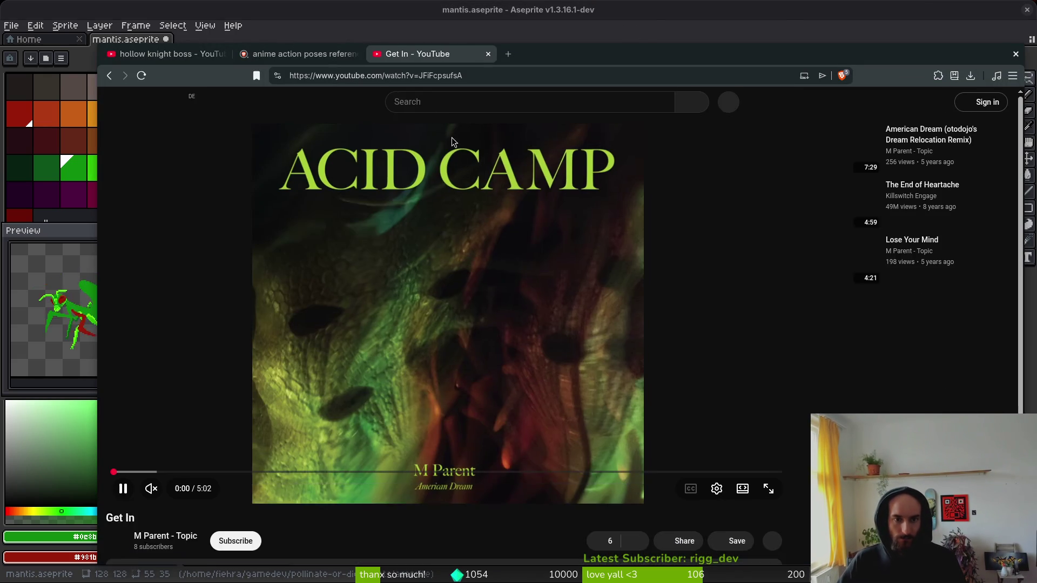
left_click(434, 108)
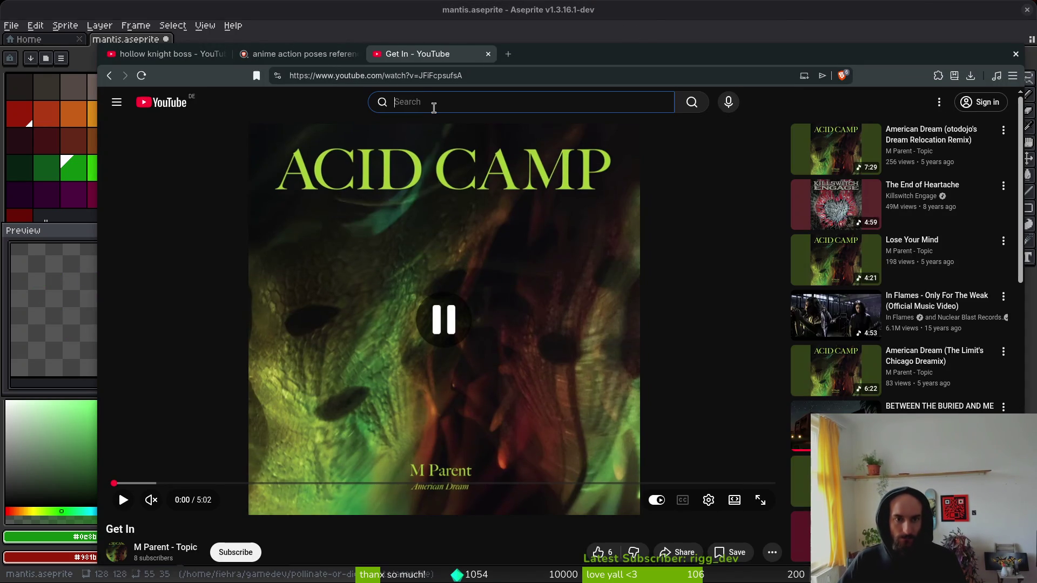
type("matnis")
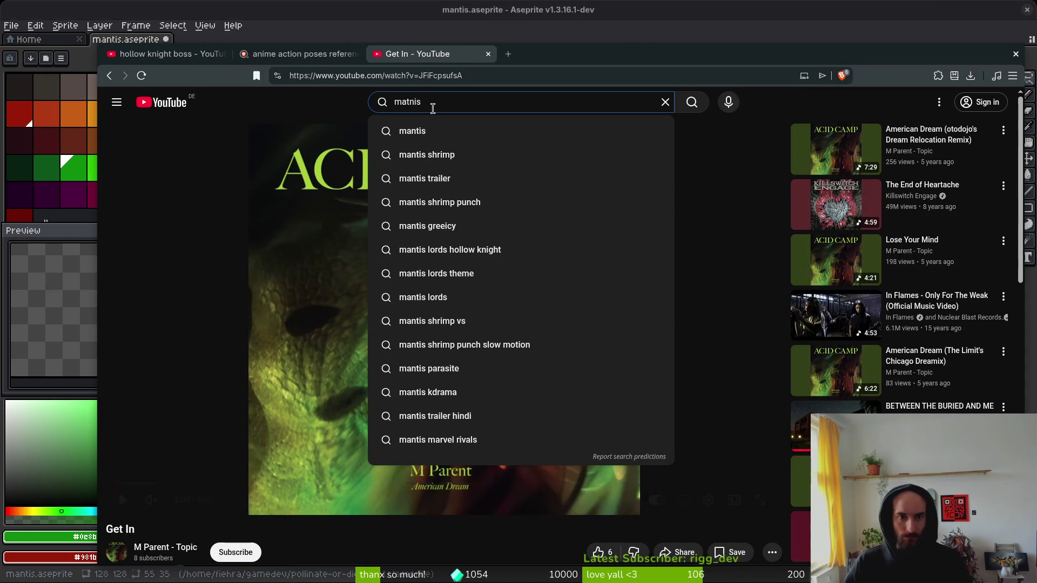
key("BackSpace")
key("BackSpace")
key("BackSpace")
type("ntis")
key("Return")
key("super+e")
left_click(264, 273)
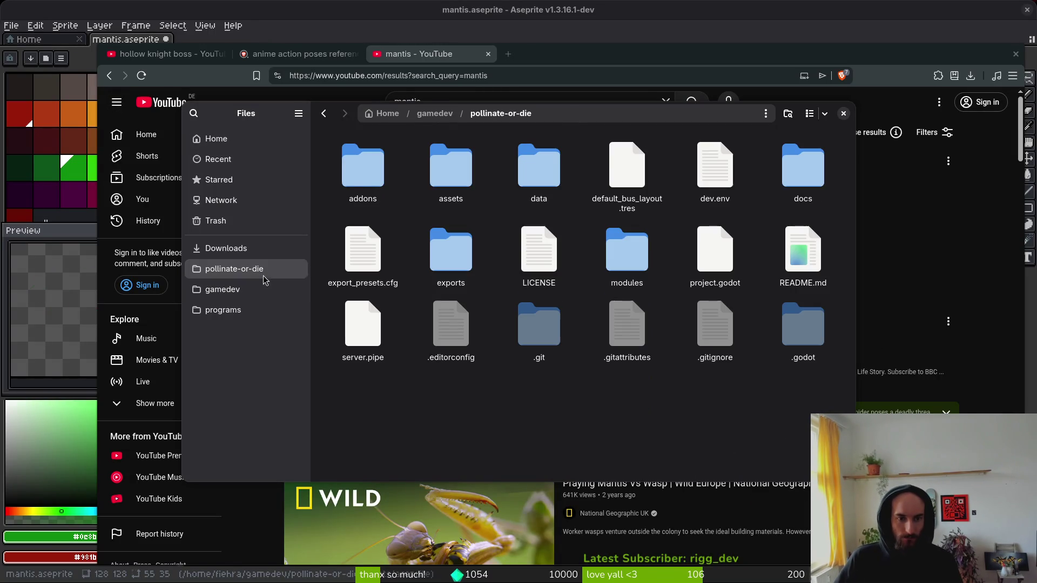
Step: Preview the yellow and green mantis photos from assets > inspiration side by side
double_click(461, 174)
double_click(707, 148)
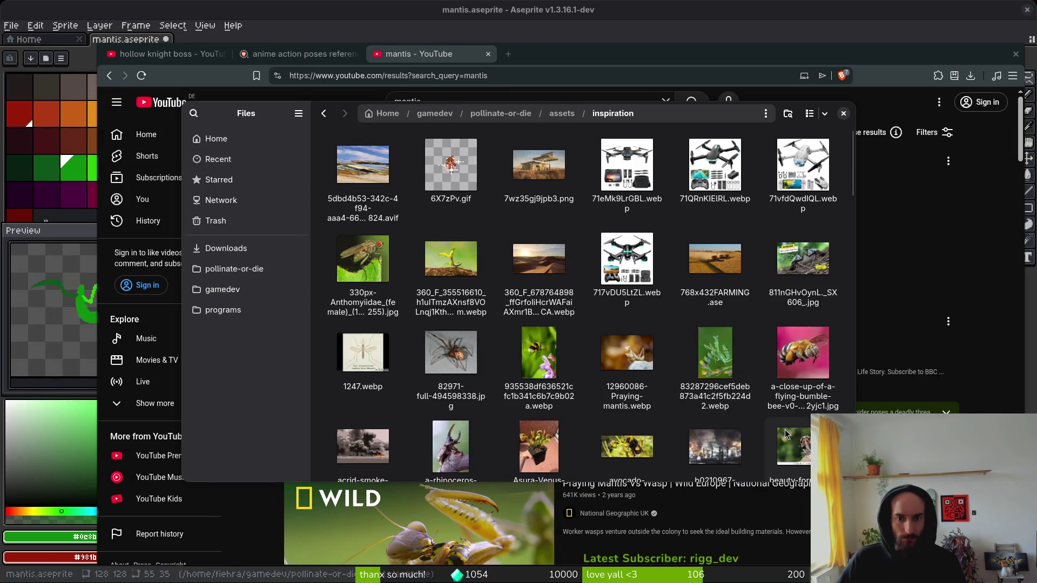
left_click(439, 259)
key("space")
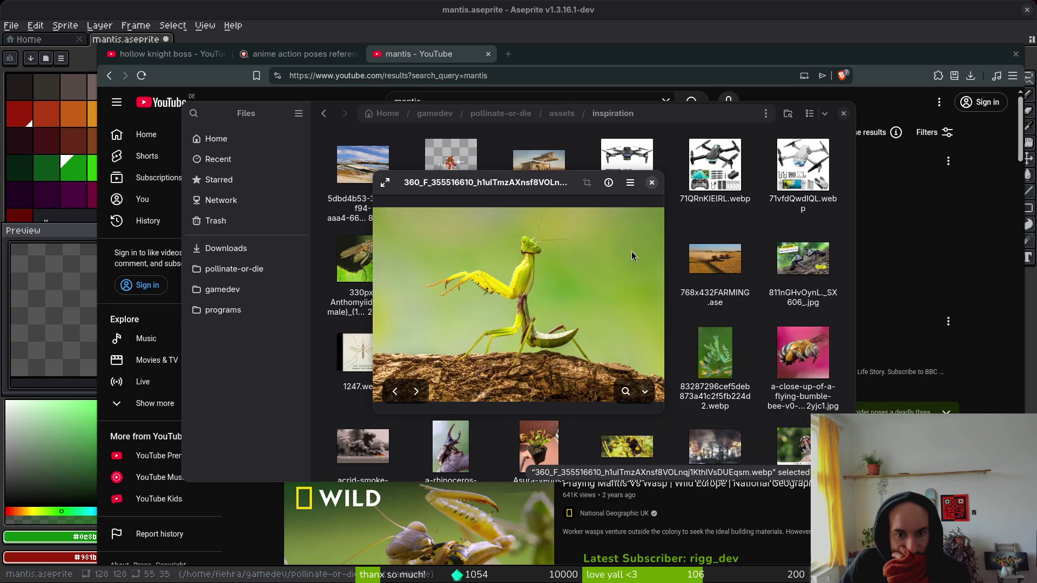
mouse_move(552, 189)
left_mouse_down()
mouse_move(403, 169)
mouse_move(168, 18)
mouse_move(195, 19)
left_mouse_up()
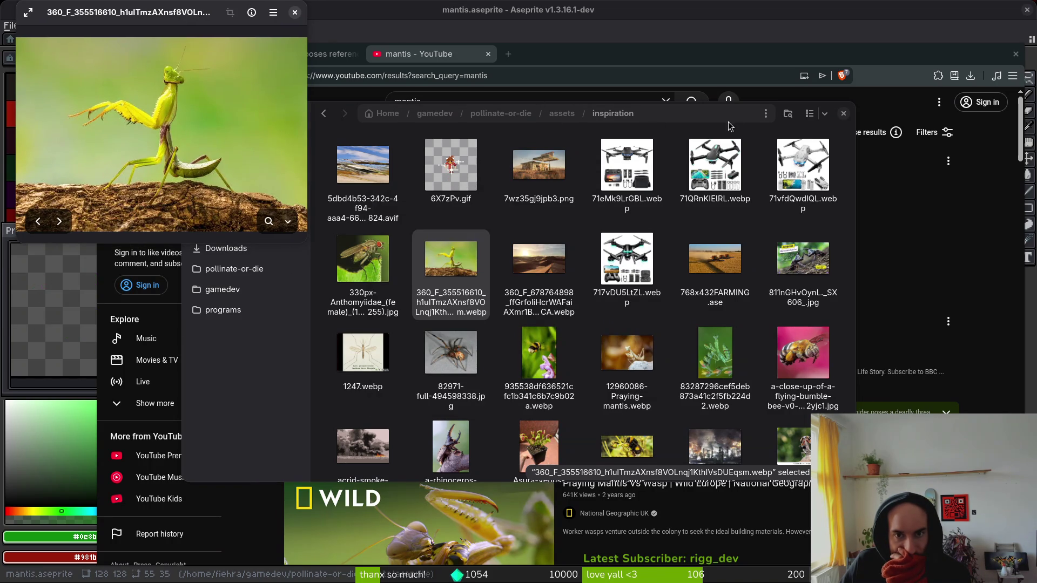
left_click(658, 122)
left_click_drag(303, 123, 441, 122)
left_click(839, 355)
key("space")
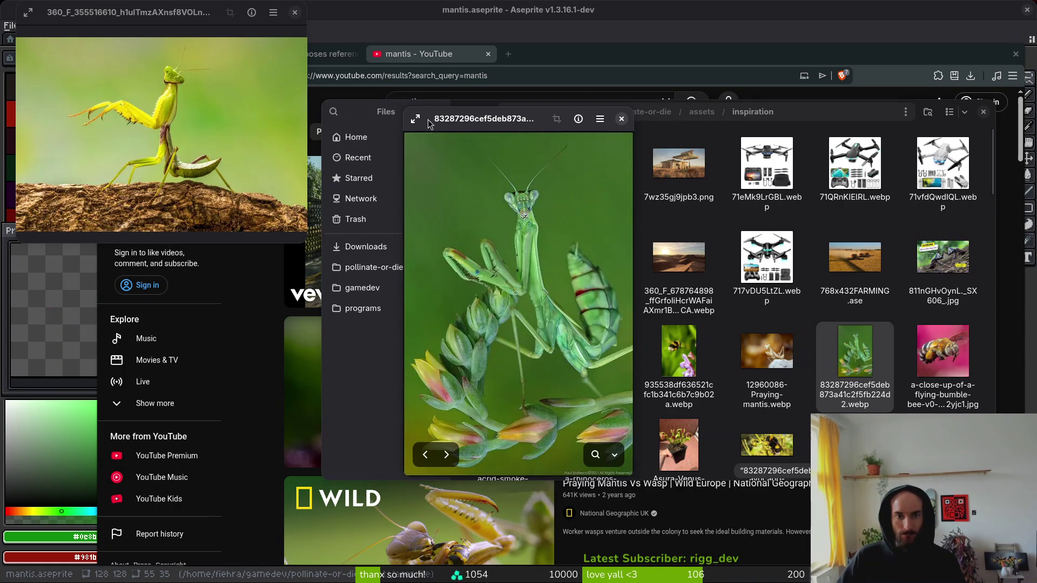
Step: Close both mantis previews, the Files window, the YouTube tabs and the Brave browser
key("Escape")
left_click_drag(169, 17, 203, 28)
key("Escape")
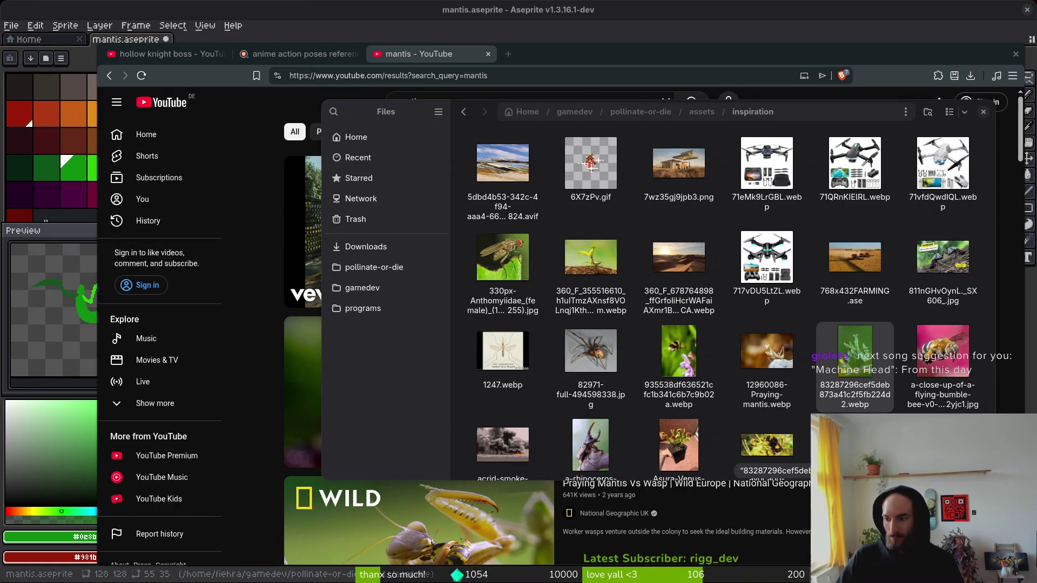
left_click(983, 112)
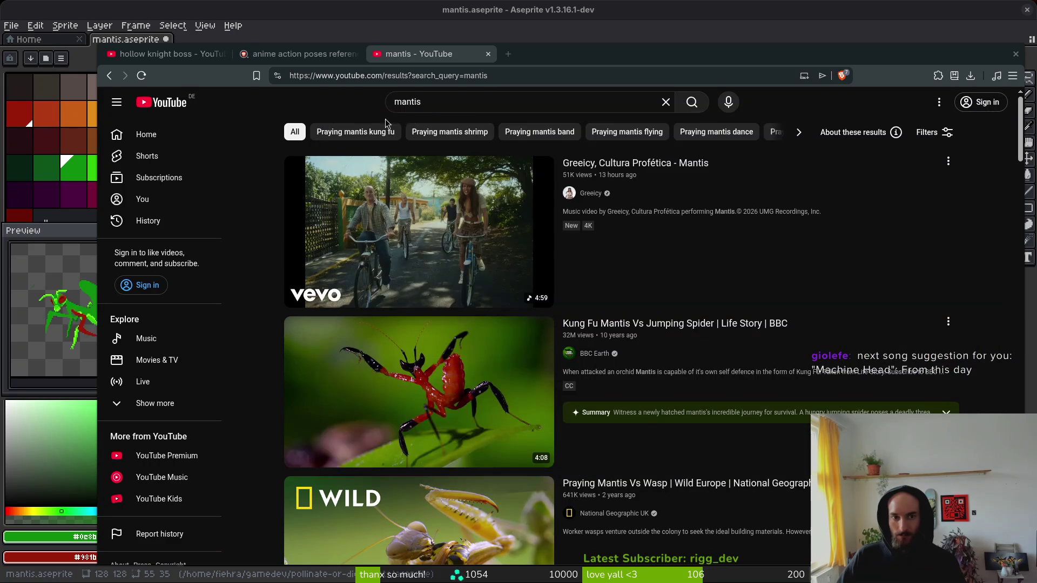
left_click(488, 53)
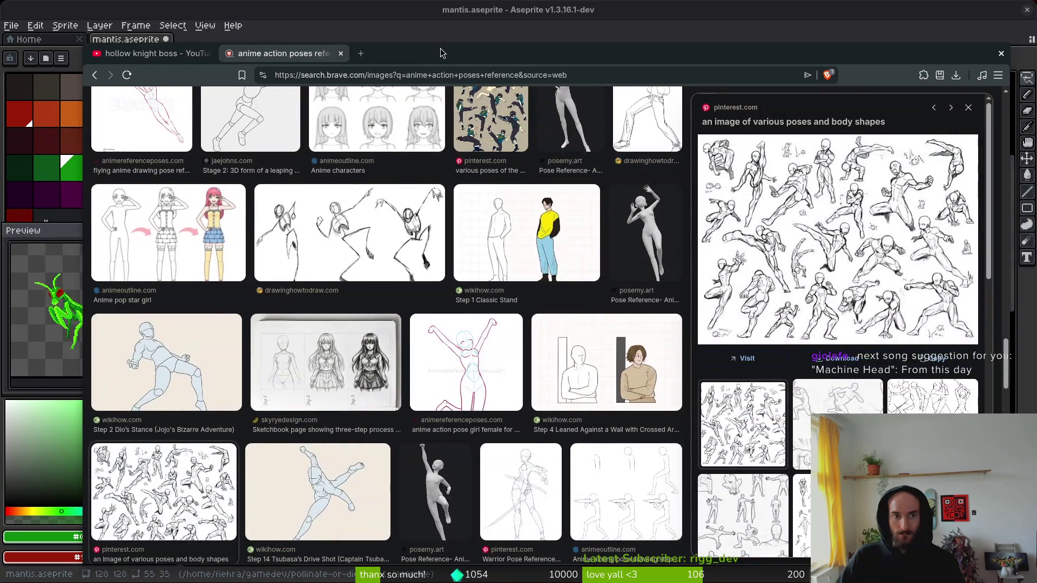
key("ctrl+w")
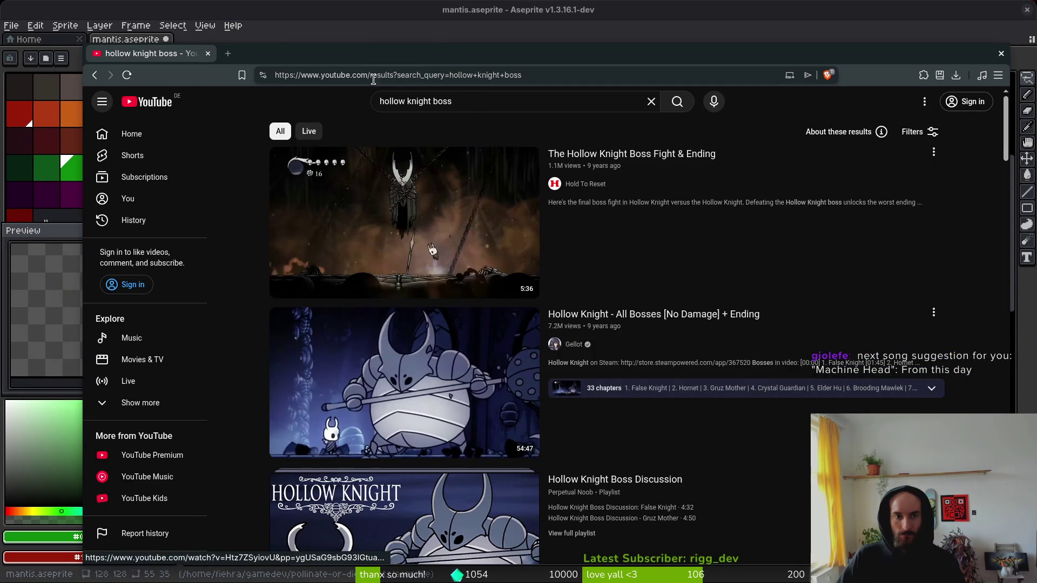
key("ctrl+w")
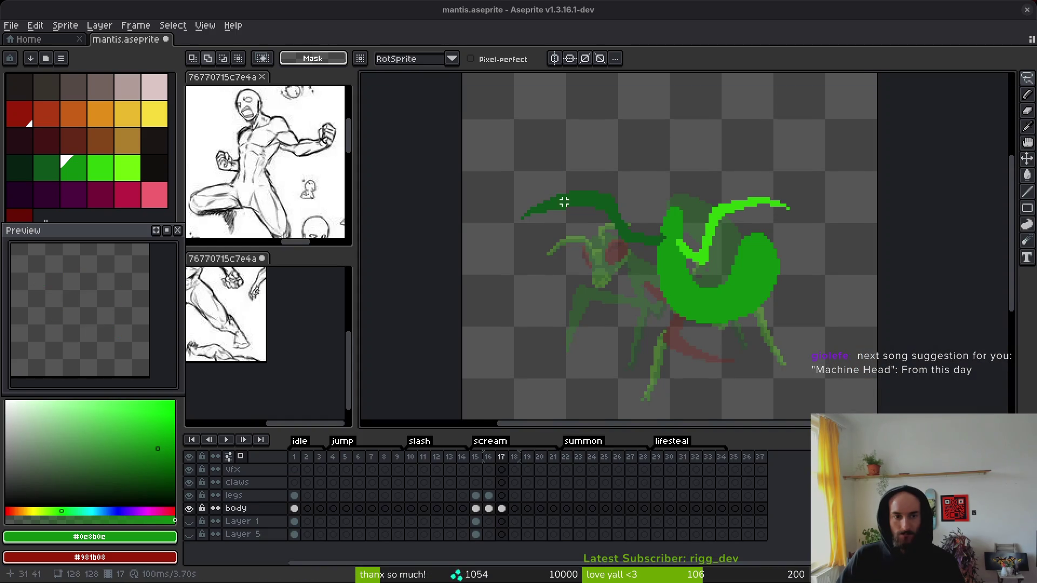
Step: Bring the mantis sprite back into focus in Aseprite
left_click(464, 181)
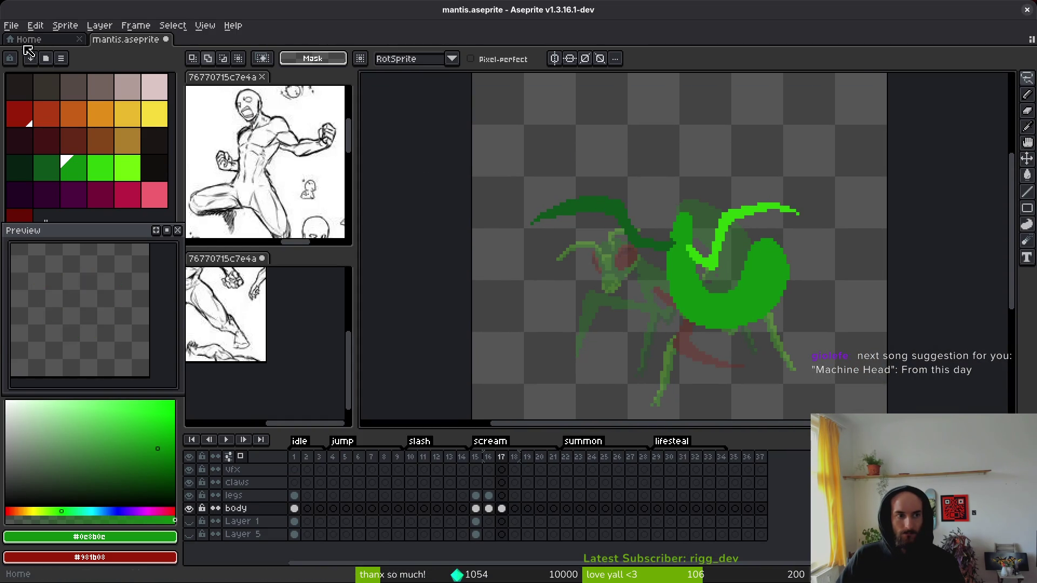
left_click(34, 40)
key("ctrl+Tab")
Step: Open the yellow and green mantis photos from gamedev/pollinate-or-die/assets/inspiration
left_click(35, 25)
left_click(11, 25)
left_click(37, 56)
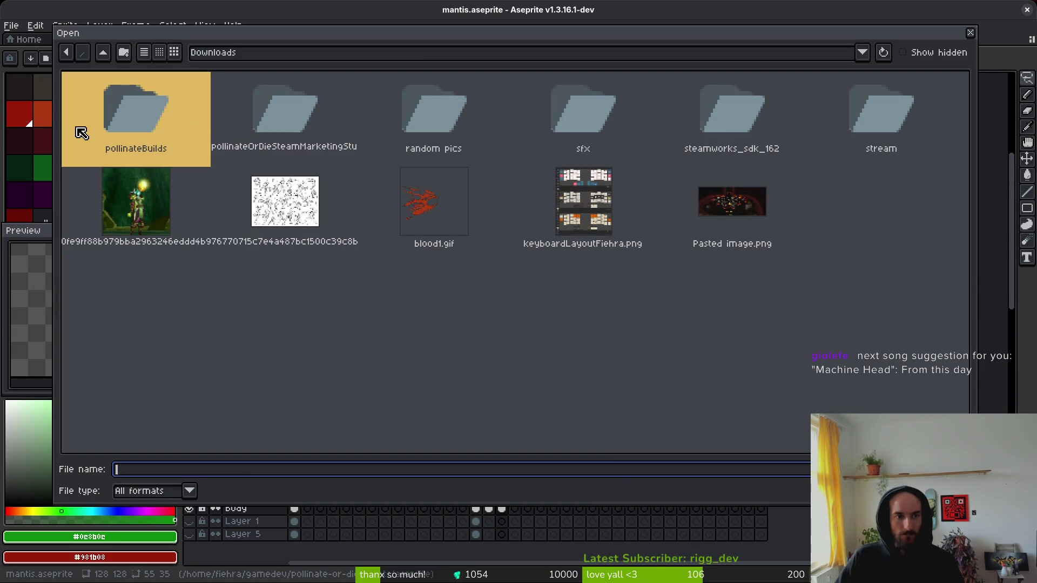
left_click(106, 52)
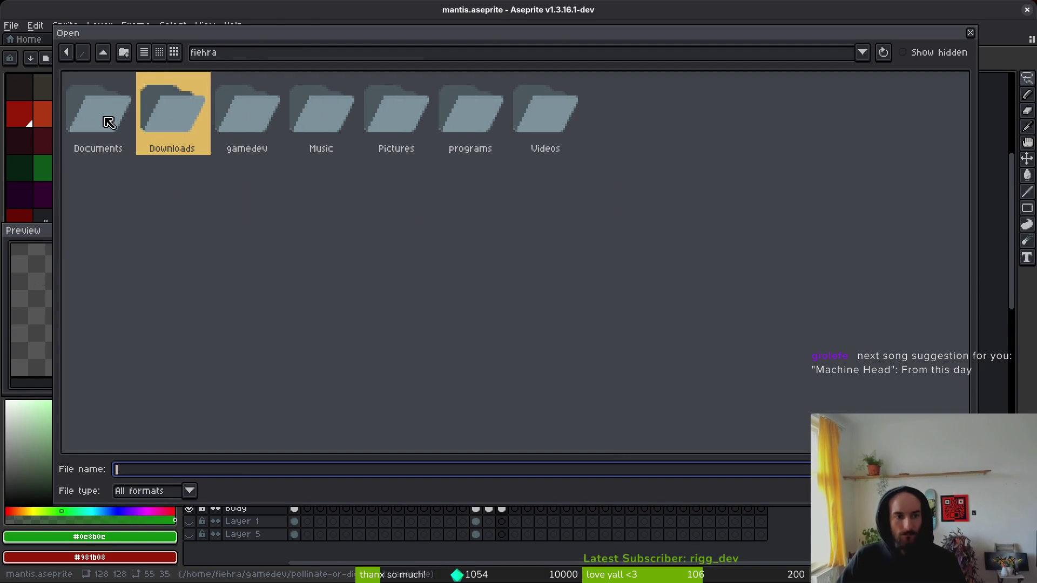
left_click(250, 99)
double_click(250, 99)
double_click(115, 125)
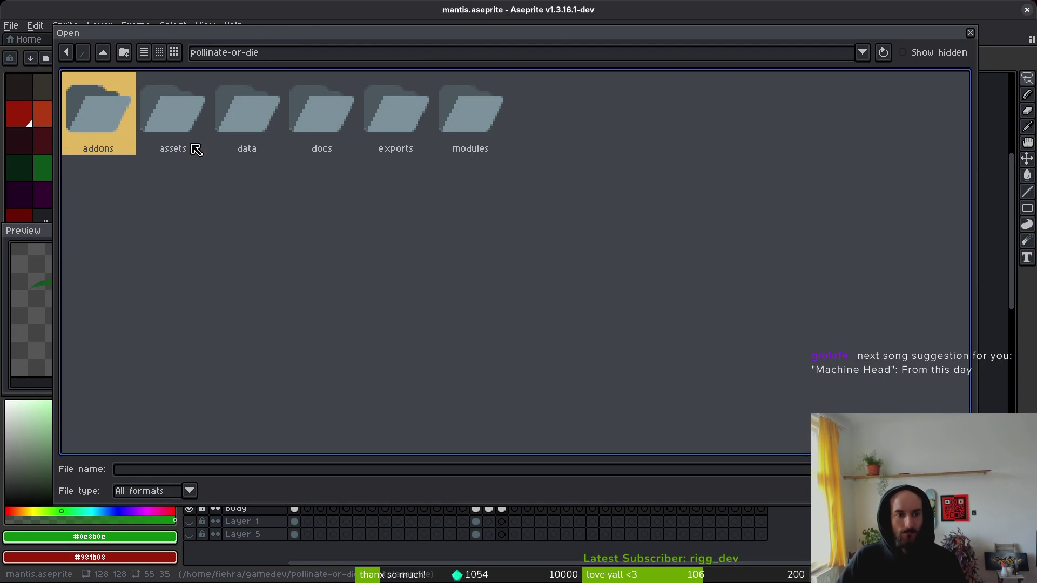
double_click(152, 120)
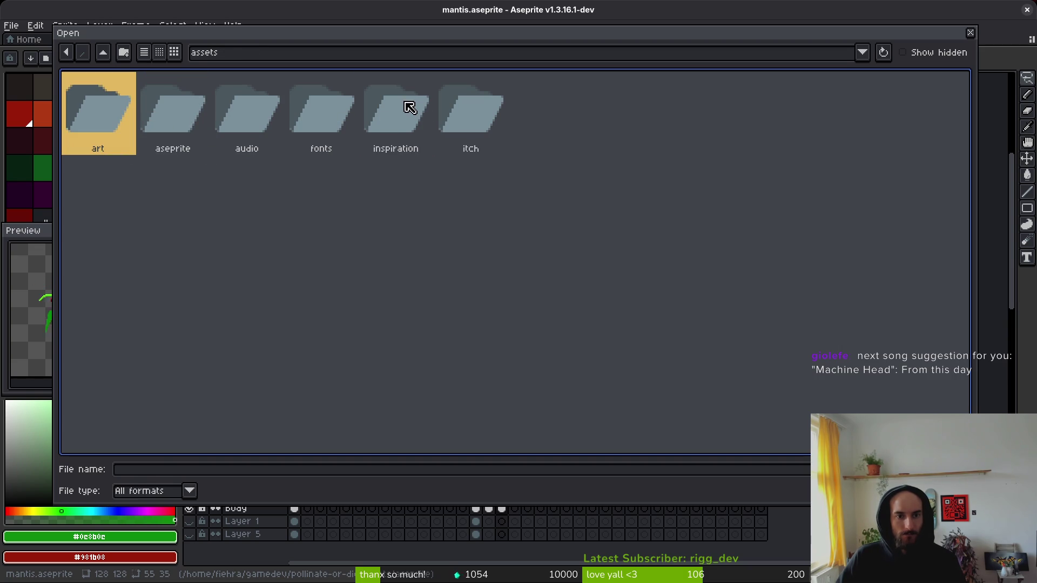
double_click(412, 109)
left_click(91, 191)
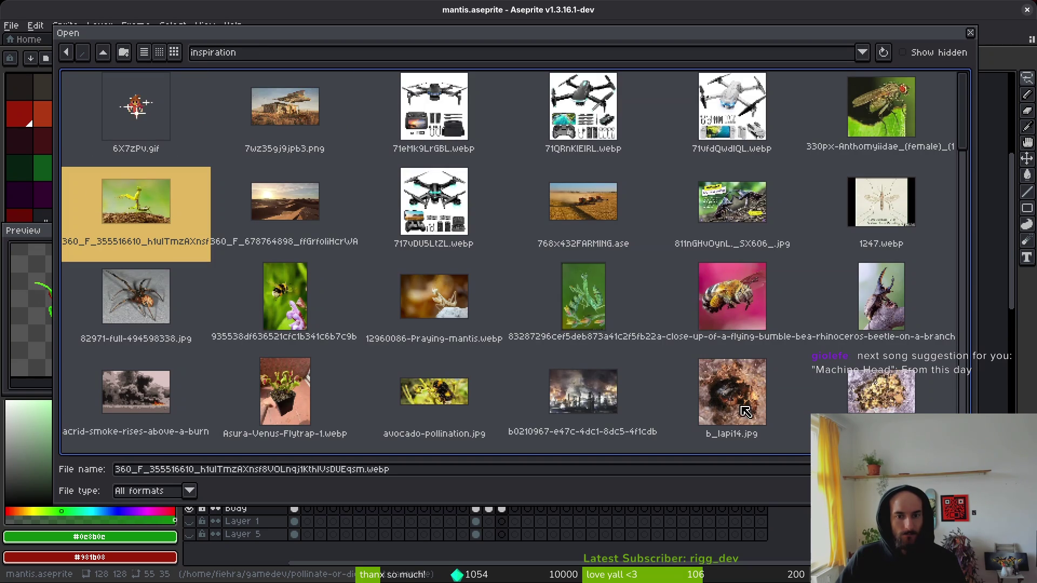
double_click(609, 331)
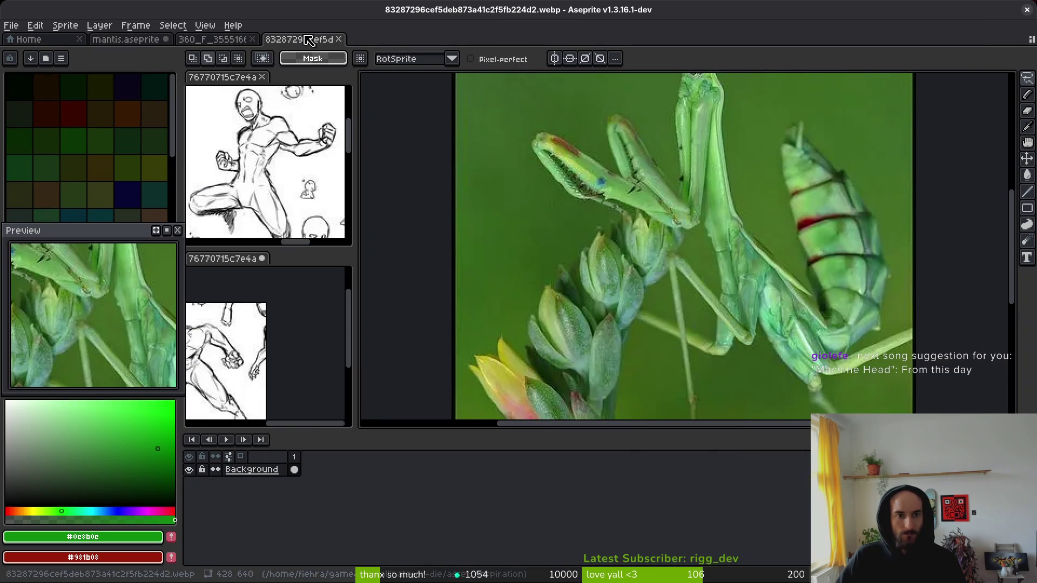
Step: Dock the green and yellow mantis photos as reference panes beside the sprite
mouse_move(308, 41)
left_mouse_down()
mouse_move(270, 134)
mouse_move(270, 81)
left_mouse_up()
mouse_move(200, 39)
left_mouse_down()
mouse_move(291, 267)
mouse_move(338, 338)
left_mouse_up()
left_click_drag(221, 168, 270, 81)
left_click_drag(227, 168, 325, 77)
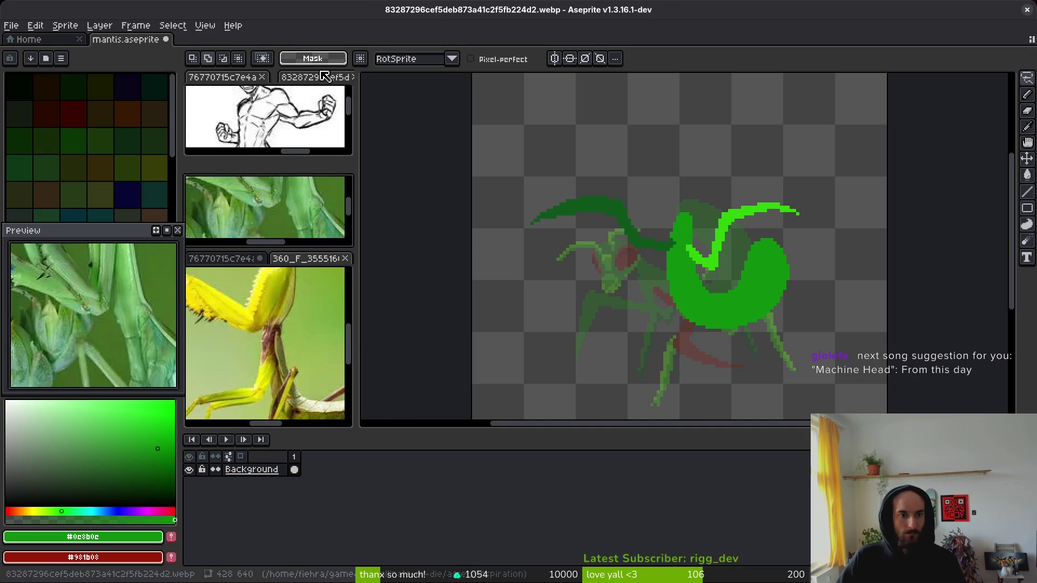
left_click(324, 76)
Step: Return to the mantis sprite's frame 17 and adjust the zoom
scroll(283, 151, "down", 5)
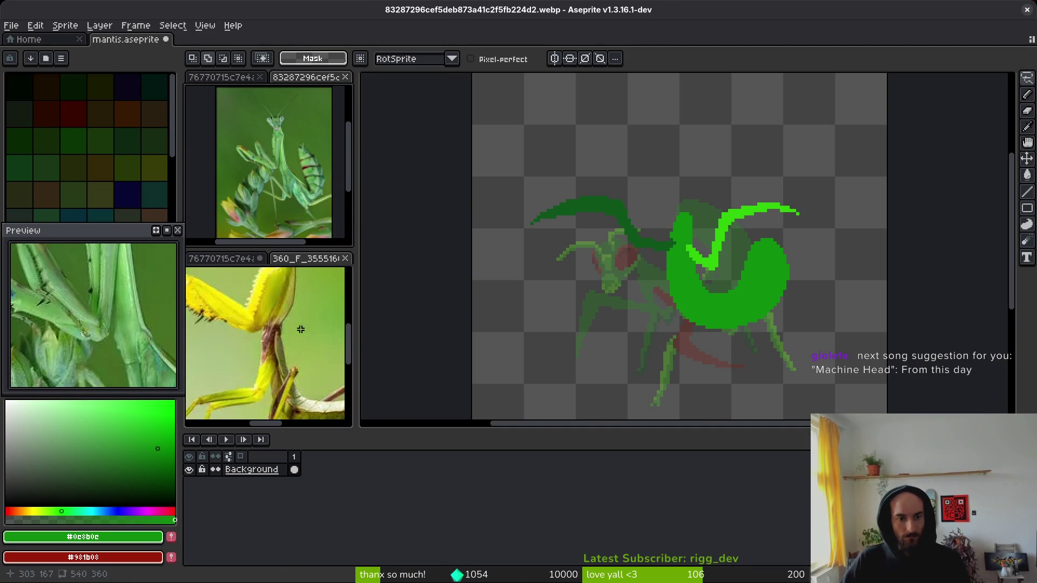
scroll(304, 359, "down", 5)
scroll(304, 359, "down", 2)
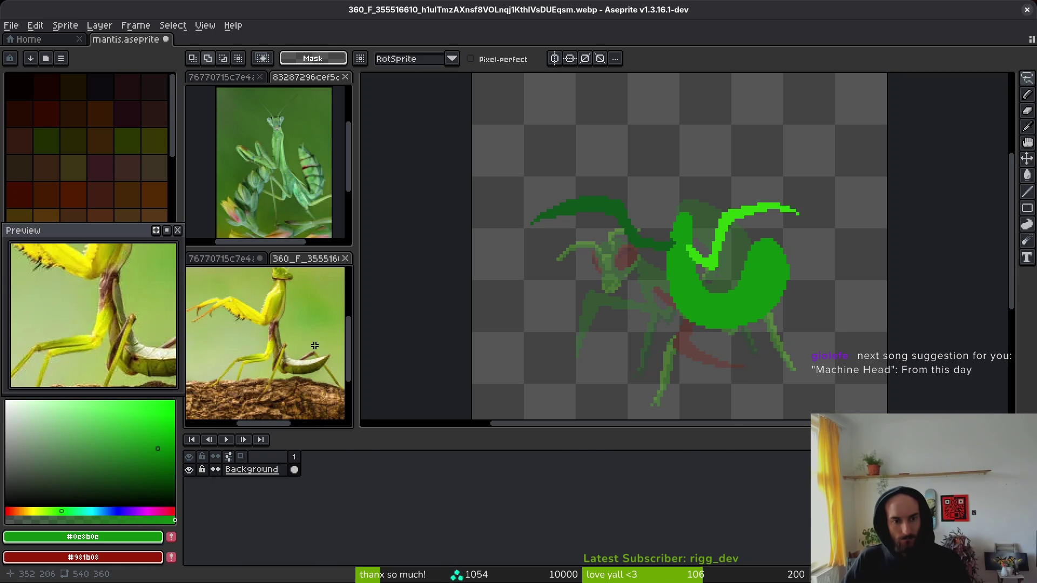
left_click(671, 294)
scroll(711, 361, "down", 1)
scroll(698, 311, "up", 2)
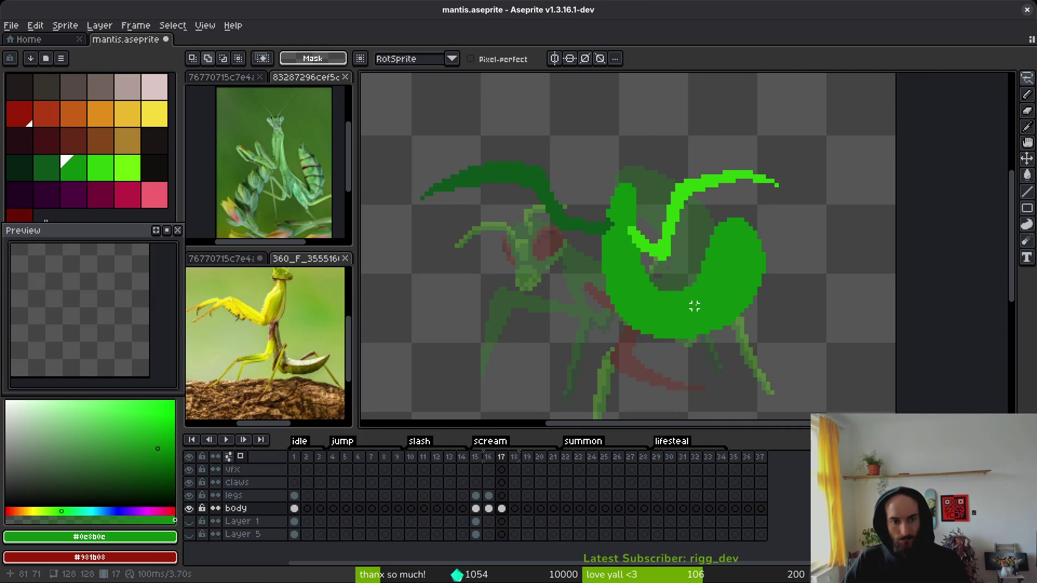
scroll(657, 297, "down", 1)
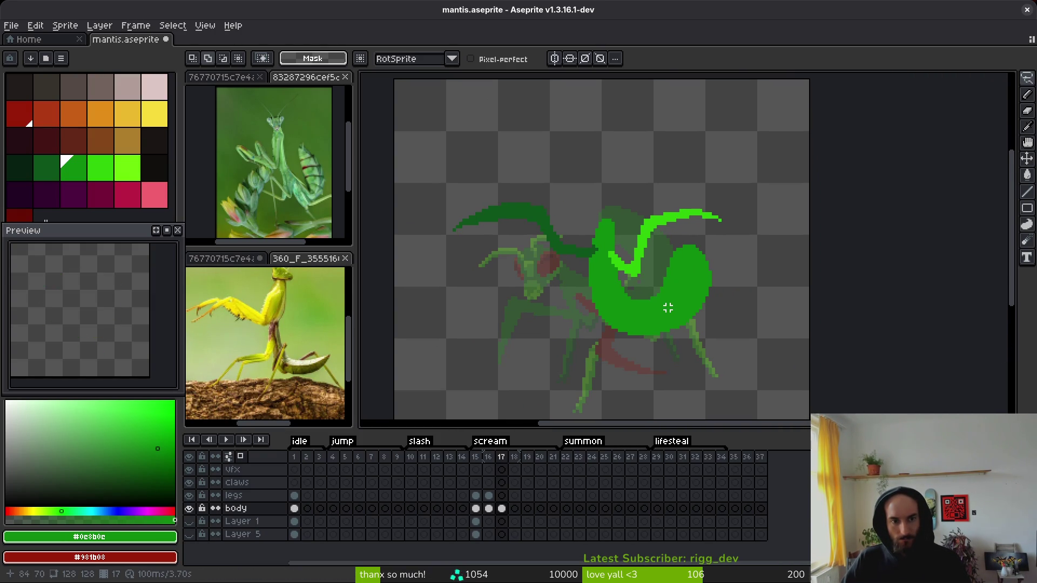
Step: Erase the upper-right lobe of frame 17's green body with a larger eraser
left_click_drag(629, 292, 611, 268)
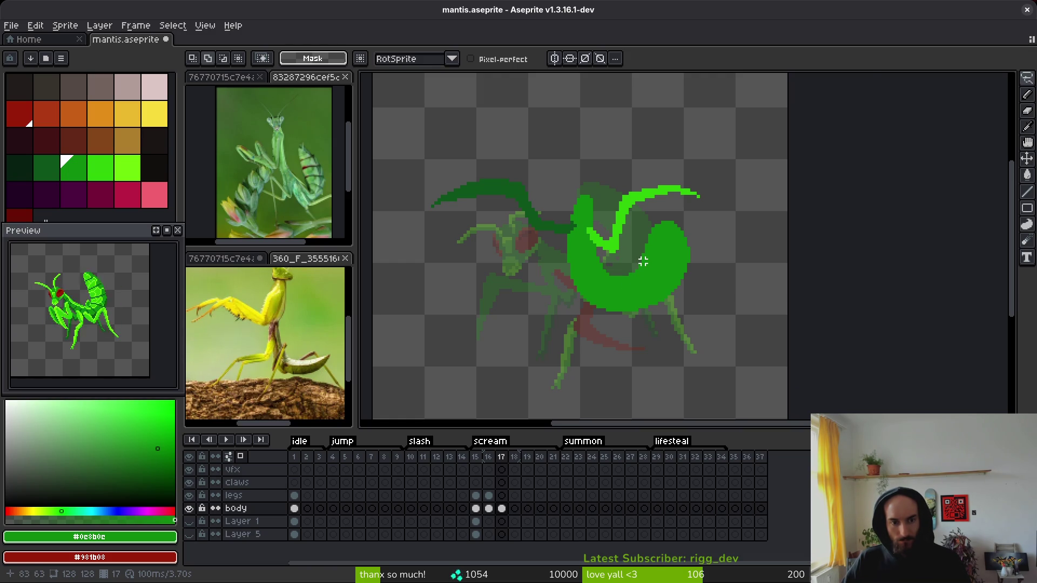
scroll(643, 261, "up", 2)
key("e")
scroll(601, 253, "up", 1)
mouse_move(601, 253)
left_mouse_down()
mouse_move(748, 218)
mouse_move(653, 227)
mouse_move(718, 145)
mouse_move(787, 162)
mouse_move(759, 204)
mouse_move(614, 222)
left_mouse_up()
key("plus")
key("plus")
key("plus")
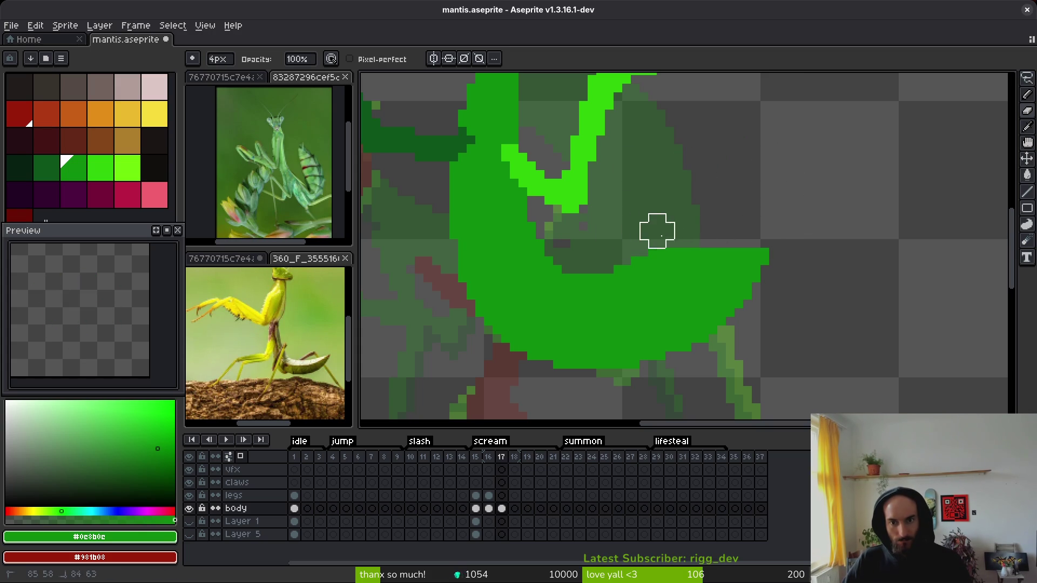
Step: Draw a closed pencil outline for a long abdomen extending to the right
key("i")
key("b")
left_click_drag(755, 251, 788, 275)
left_click_drag(780, 326, 673, 359)
key("ctrl+z")
mouse_move(843, 268)
left_mouse_down()
mouse_move(802, 319)
mouse_move(643, 373)
left_mouse_up()
left_click(840, 259)
left_click(775, 260)
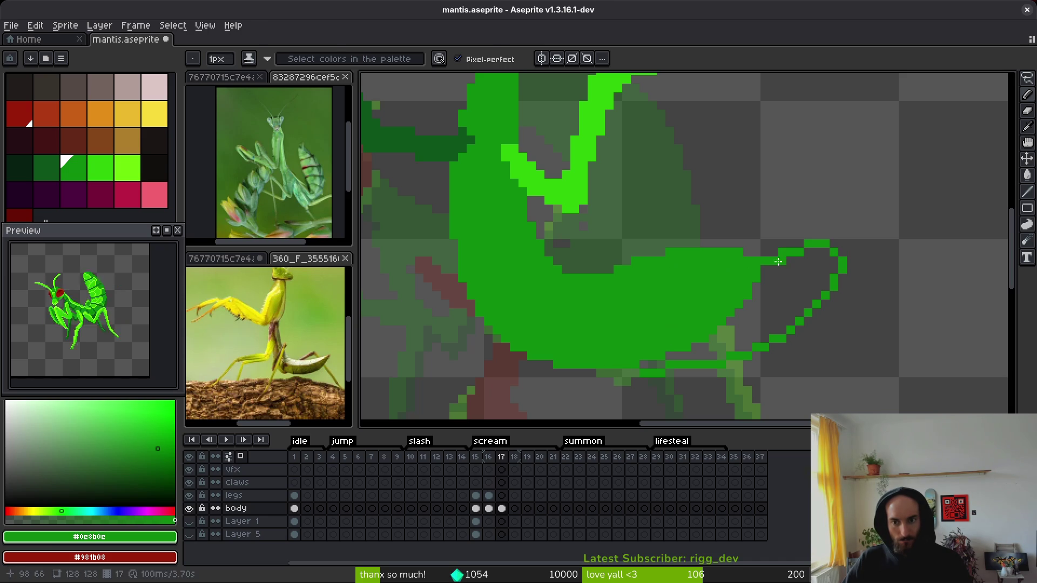
Step: Fill the abdomen outline green and erase the stray bright green bump
key("g")
left_click(770, 270)
key("ctrl+z")
left_click(767, 318)
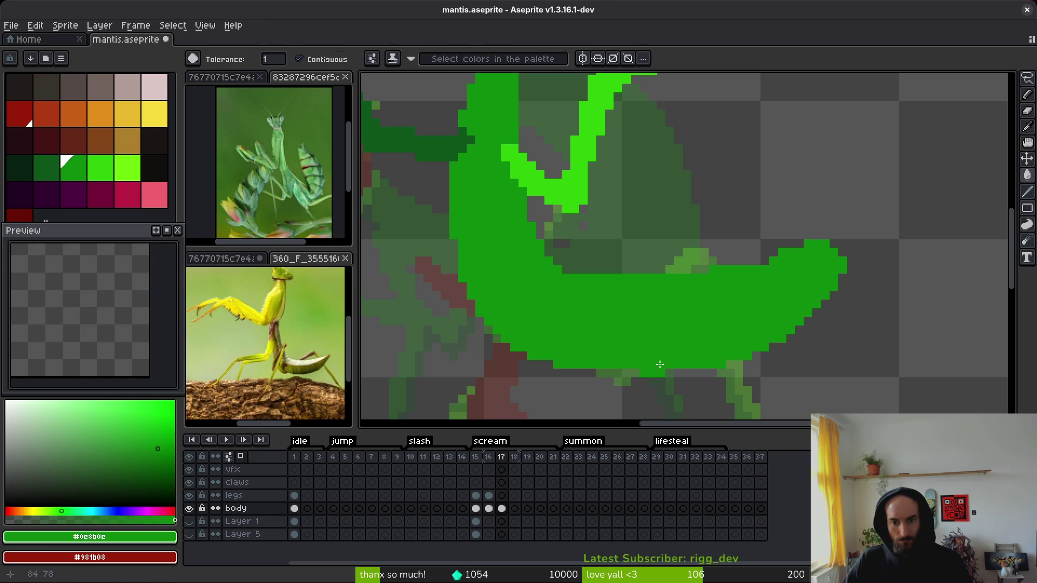
scroll(767, 319, "down", 5)
key("e")
scroll(618, 290, "up", 4)
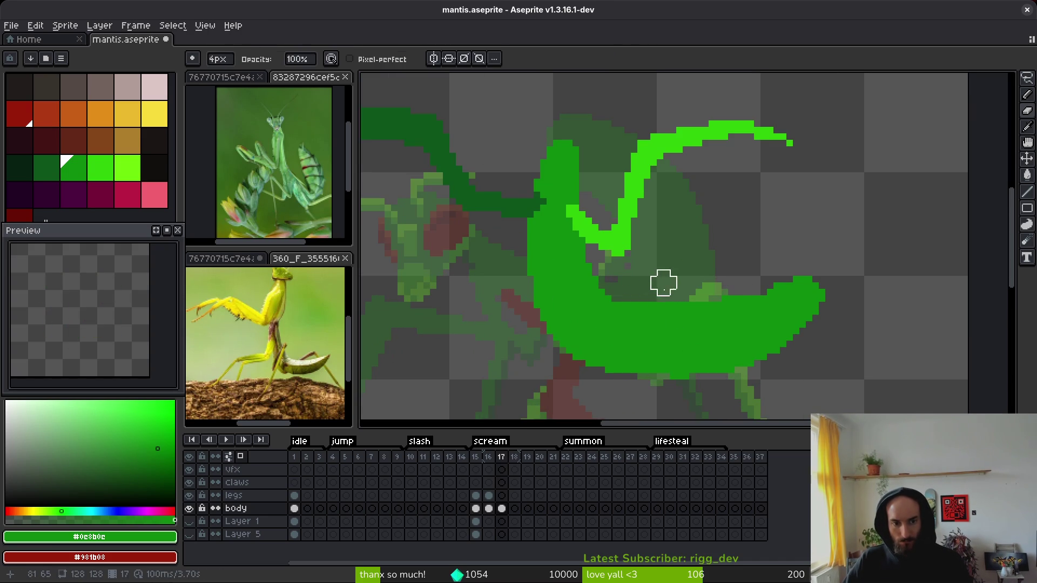
left_click_drag(715, 283, 638, 303)
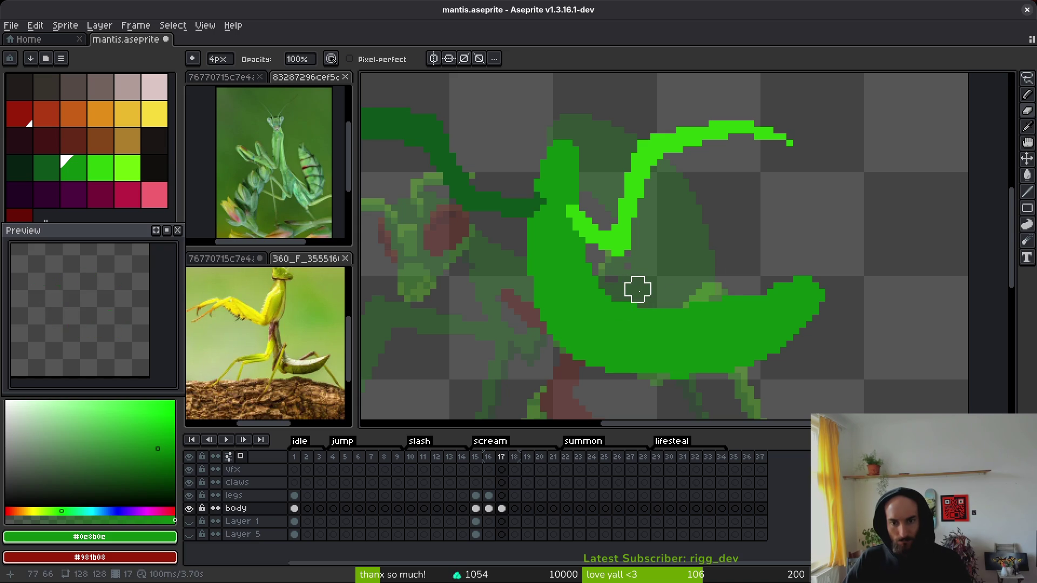
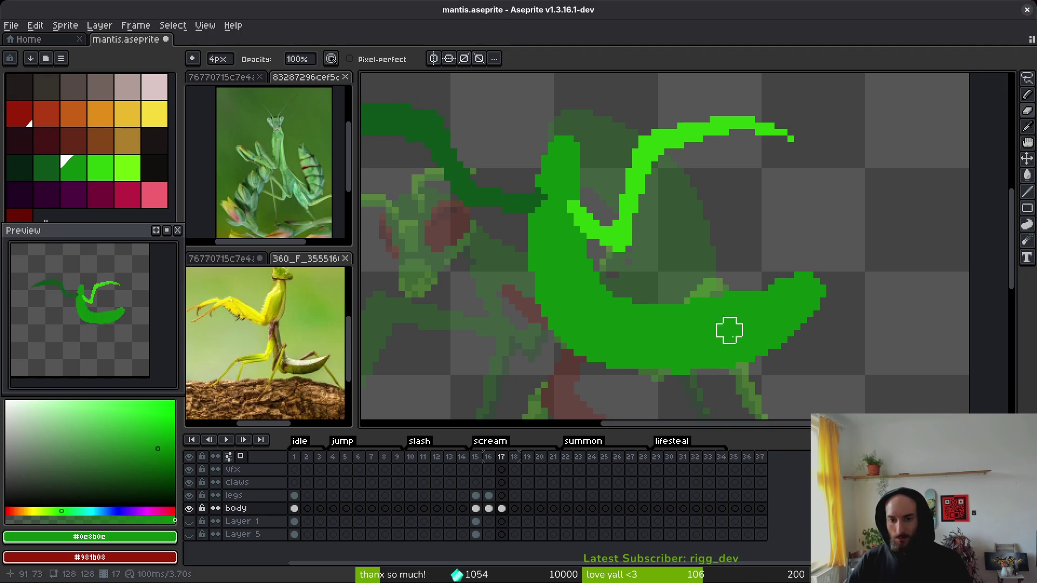
Step: With the 1px pencil, fill grey gaps and paint green along the abdomen's lower-right and right edges
scroll(740, 313, "up", 1)
key("b")
scroll(600, 332, "up", 2)
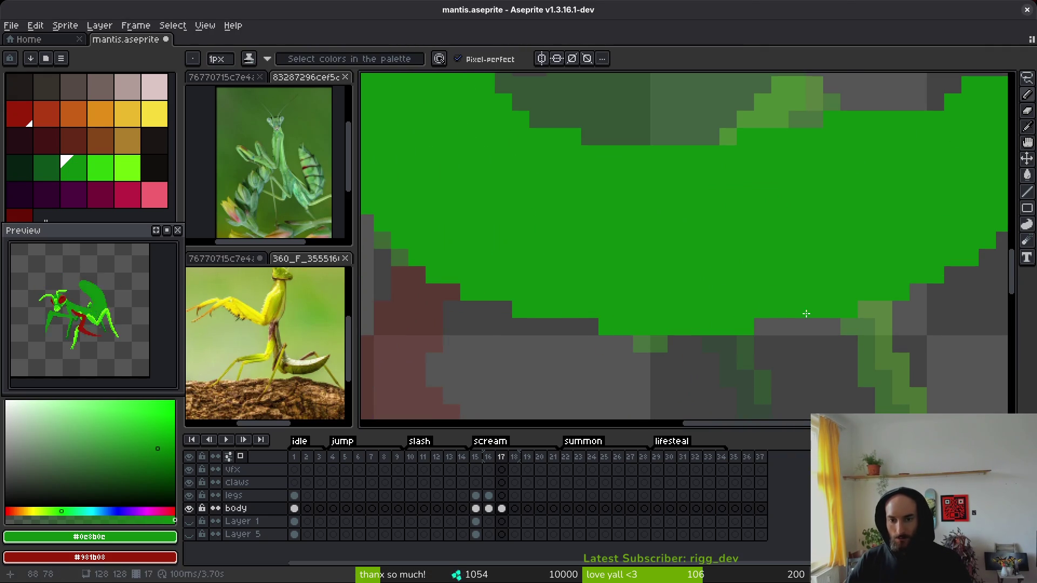
left_click(762, 326)
scroll(763, 326, "down", 2)
scroll(546, 308, "up", 2)
left_click(662, 378)
left_click_drag(668, 342, 765, 275)
left_click_drag(816, 199, 817, 245)
scroll(817, 246, "down", 3)
scroll(654, 193, "up", 3)
Step: Erase stray bright green pixels near the upper edge and add two green upper-edge pixels
key("e")
mouse_move(654, 193)
left_mouse_down()
mouse_move(601, 204)
mouse_move(568, 188)
mouse_move(590, 220)
left_mouse_up()
key("b")
key("e")
key("b")
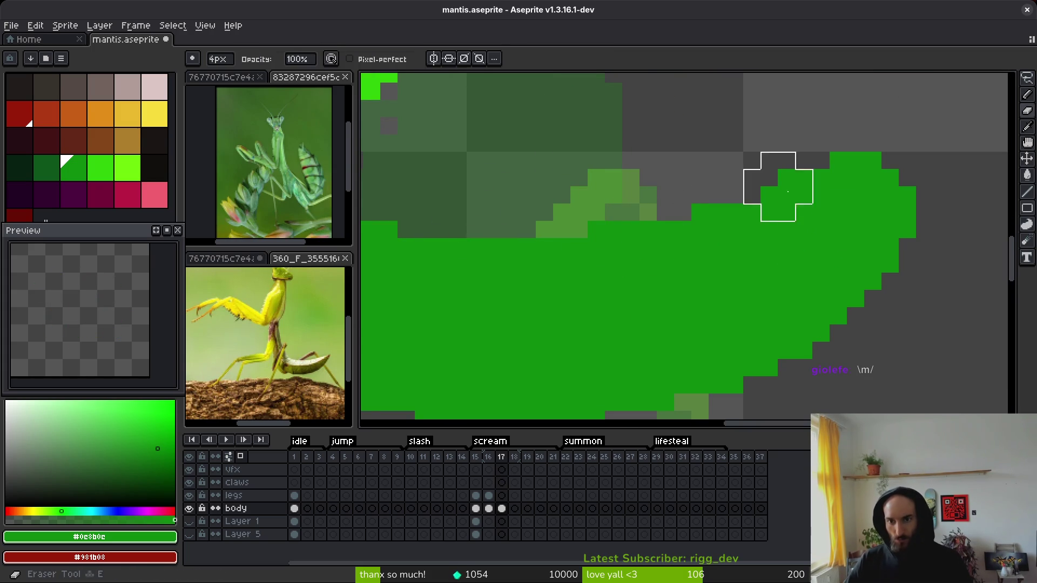
left_click(752, 195)
left_click(821, 160)
Step: Save the mantis file
key("ctrl+s")
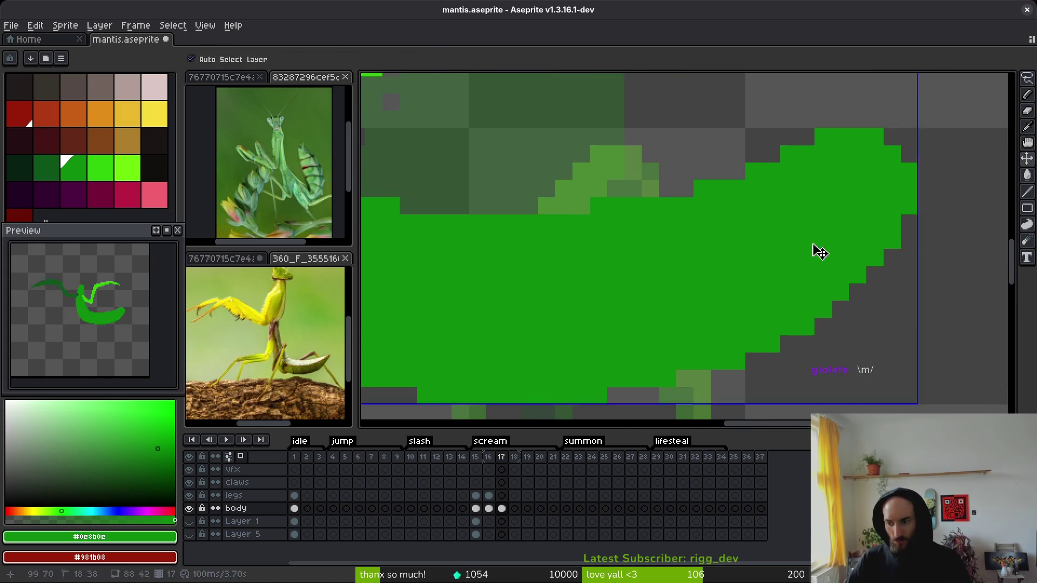
scroll(771, 187, "down", 3)
scroll(770, 187, "down", 3)
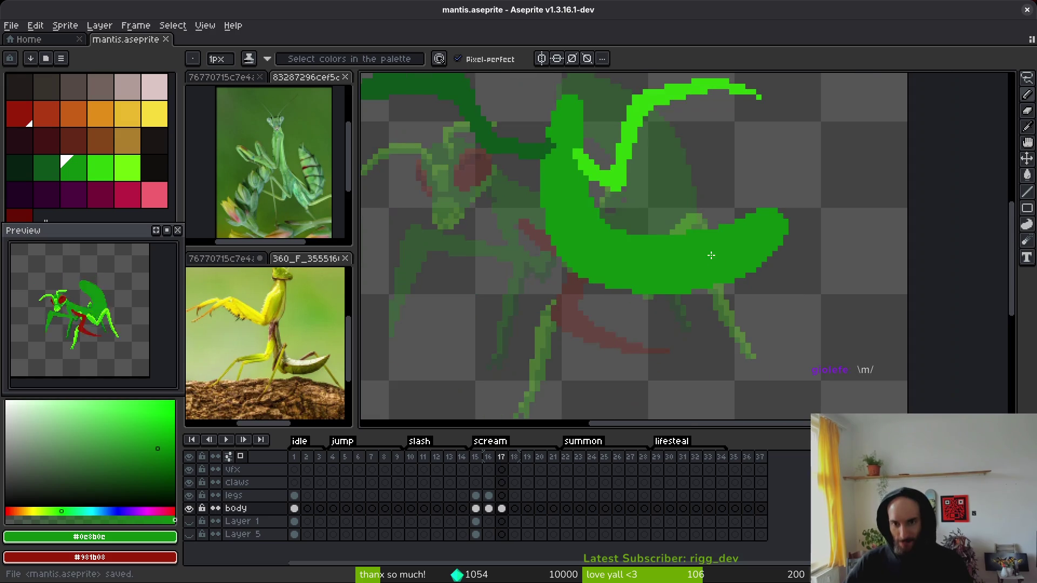
scroll(699, 294, "down", 2)
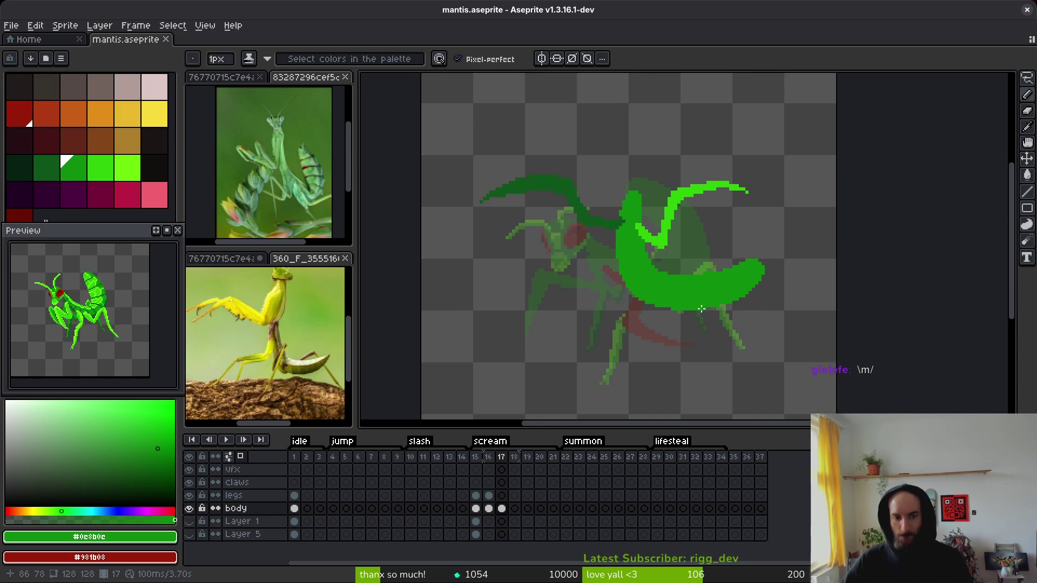
scroll(703, 304, "up", 2)
scroll(673, 290, "down", 1)
scroll(672, 290, "up", 2)
Step: Lasso the green abdomen, move it right and down, and commit the move
key("q")
mouse_move(836, 162)
left_mouse_down()
mouse_move(716, 178)
mouse_move(585, 307)
mouse_move(794, 227)
left_mouse_up()
left_click_drag(722, 245, 746, 271)
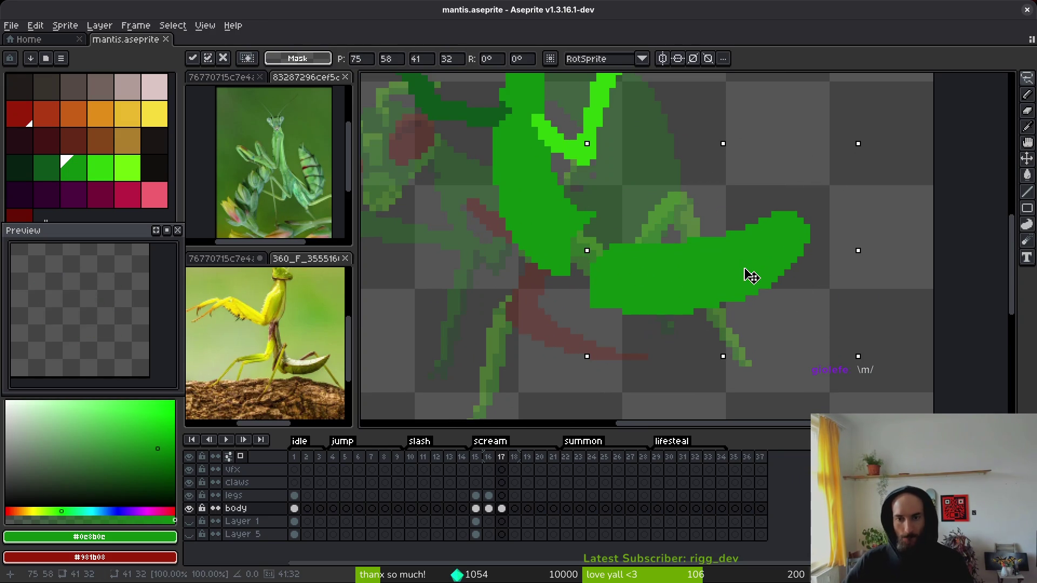
key("Return")
Step: Undo the last body change, recolour an edge stroke, and fill part of the abdomen green
key("b")
scroll(683, 266, "up", 3)
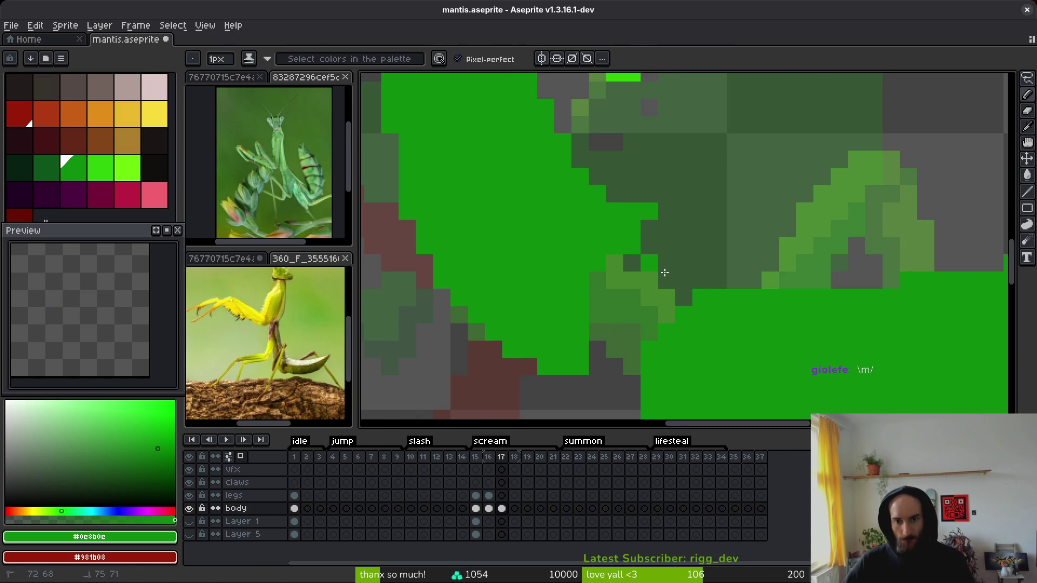
key("ctrl+z")
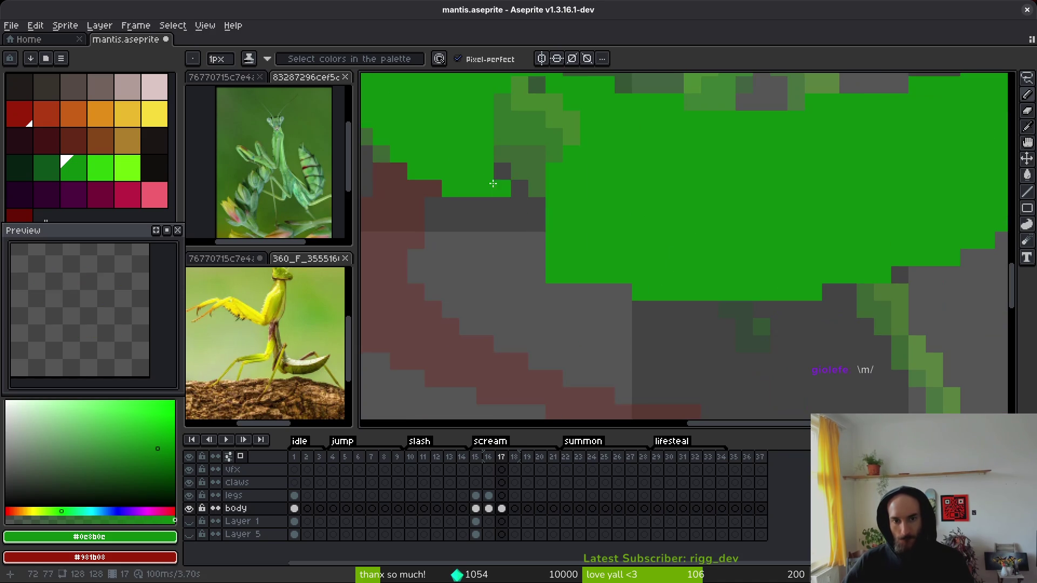
left_click_drag(601, 260, 659, 341)
key("e")
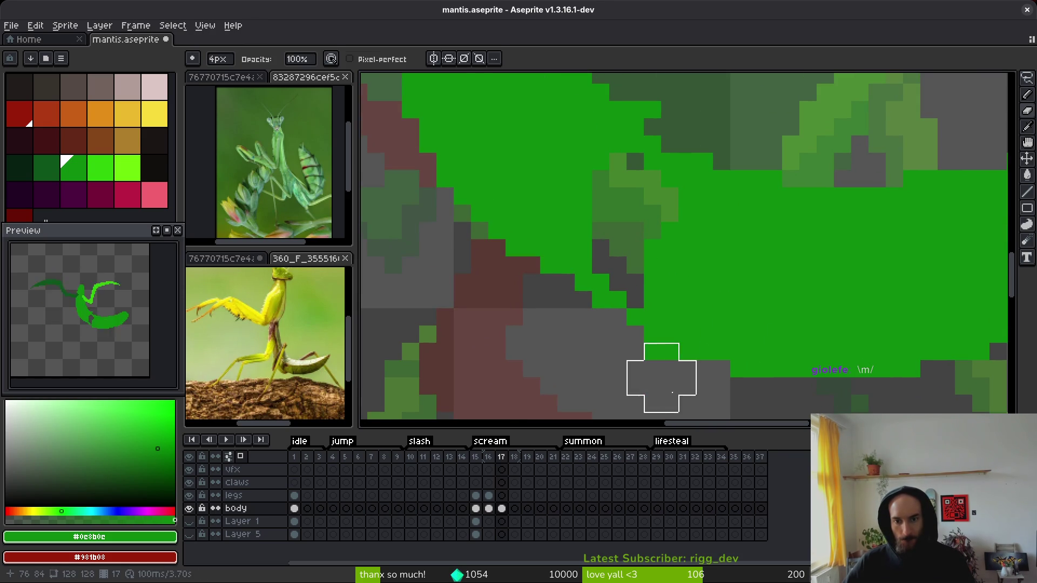
key("b")
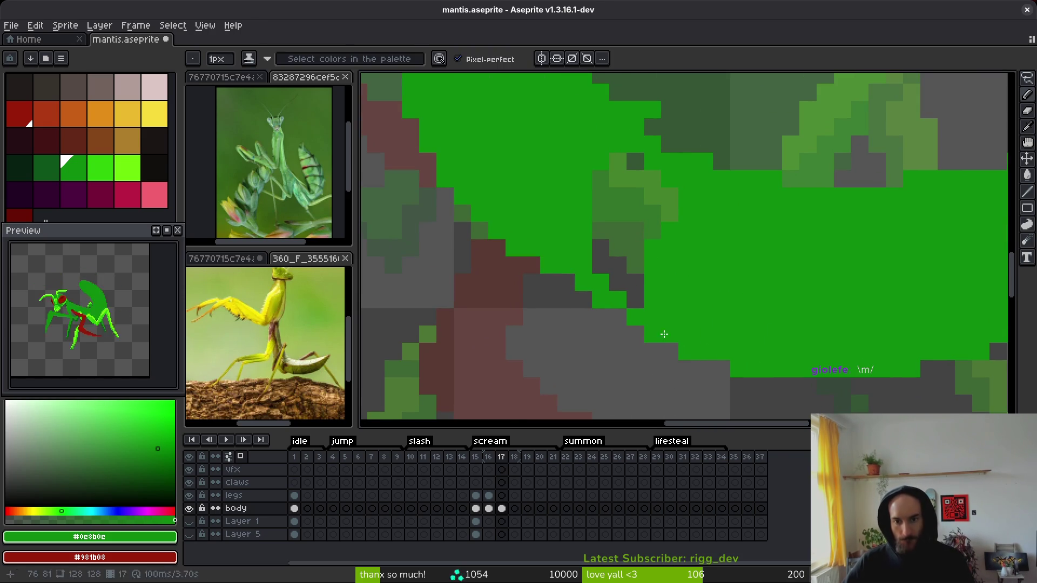
left_click_drag(664, 336, 559, 281)
key("g")
left_click(630, 220)
Step: Erase unwanted green edge pixels, then try a bright green diagonal stroke and erase it
key("b")
left_click_drag(630, 220, 646, 299)
key("e")
left_click(646, 299)
key("b")
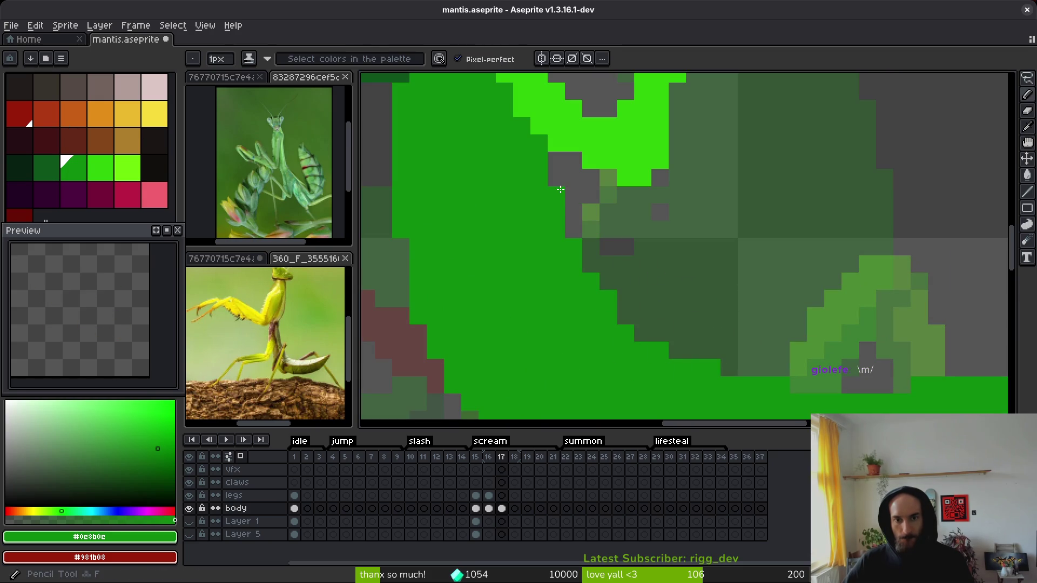
mouse_move(580, 242)
left_mouse_down()
mouse_move(630, 316)
mouse_move(702, 361)
mouse_move(652, 333)
mouse_move(656, 282)
mouse_move(621, 256)
mouse_move(594, 202)
mouse_move(616, 226)
left_mouse_up()
key("e")
scroll(690, 255, "down", 4)
Step: Save the file and erase a few green pixels on the upper body
key("ctrl+s")
scroll(725, 301, "down", 1)
scroll(723, 302, "up", 5)
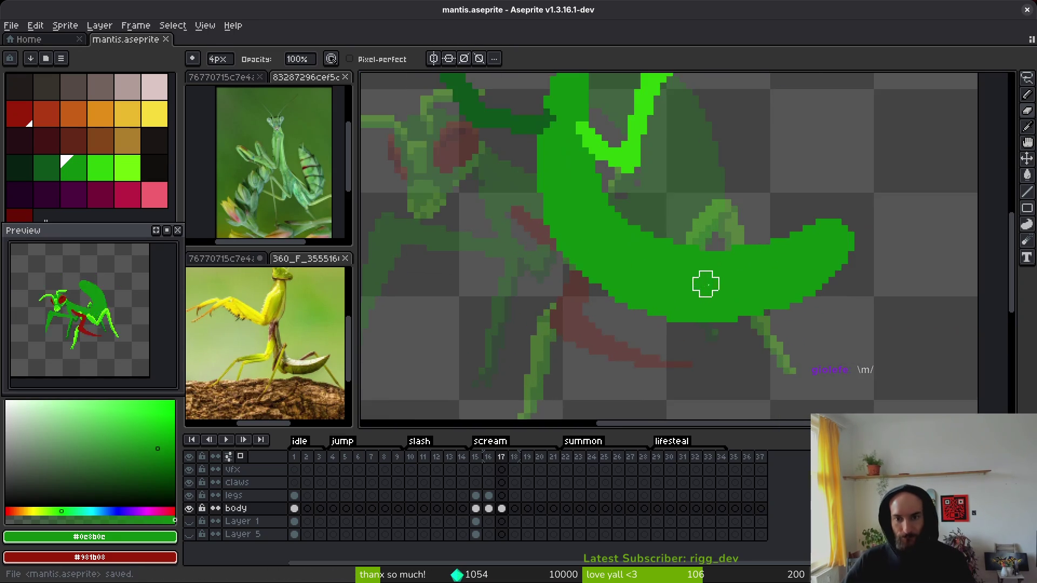
left_click_drag(579, 139, 563, 135)
scroll(748, 278, "down", 2)
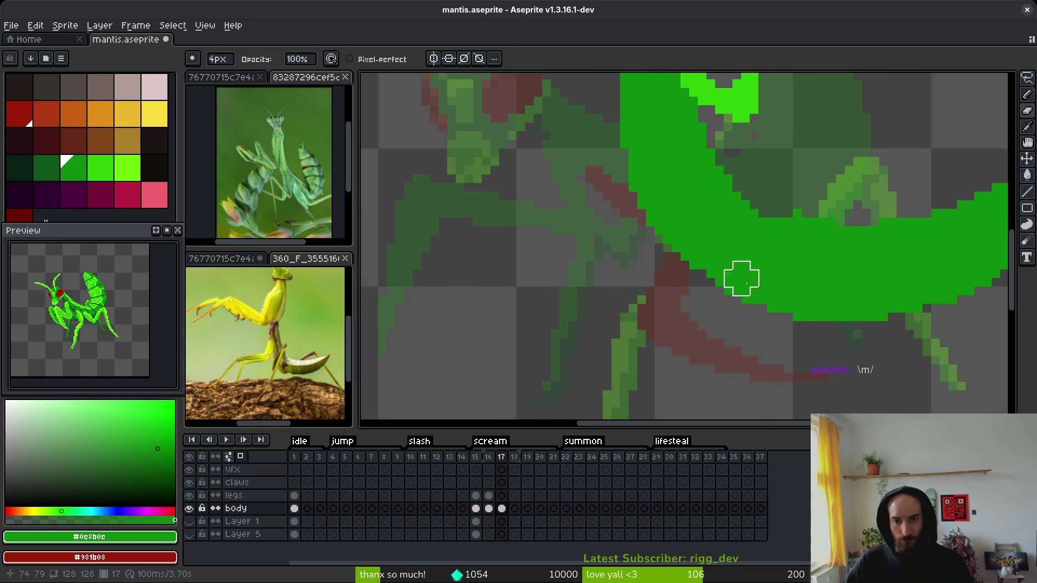
scroll(639, 209, "up", 1)
Step: Paint green pixels below the abdomen's lower edge and erase excess green along the lower body edge
key("f")
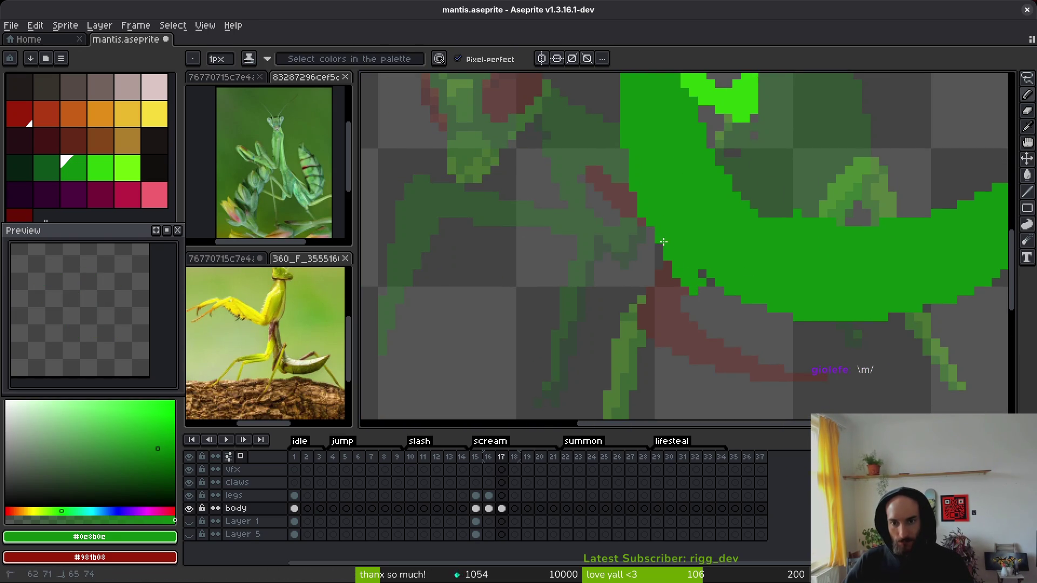
left_click_drag(689, 286, 706, 309)
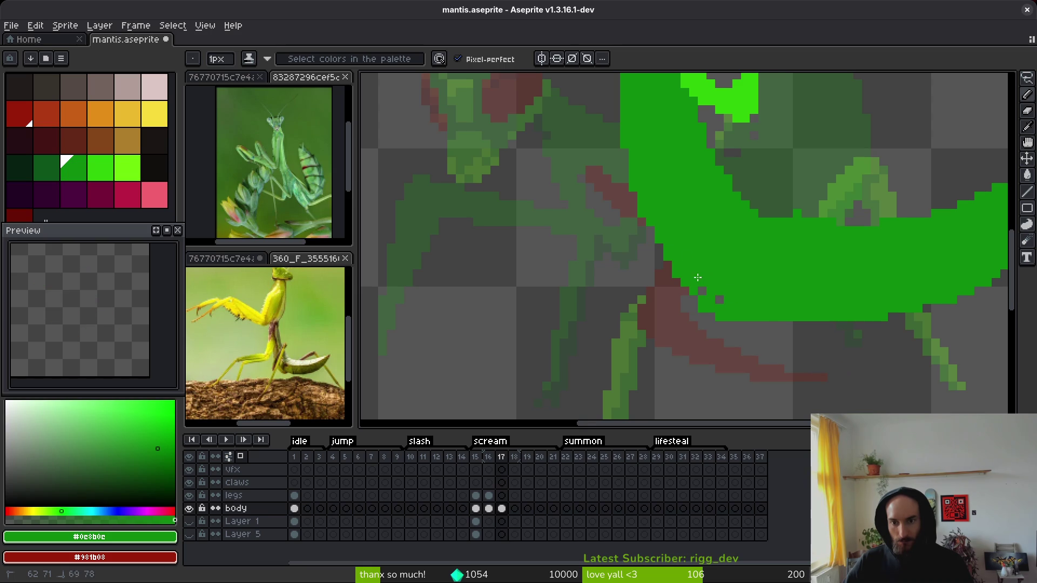
scroll(723, 297, "down", 1)
scroll(671, 238, "up", 2)
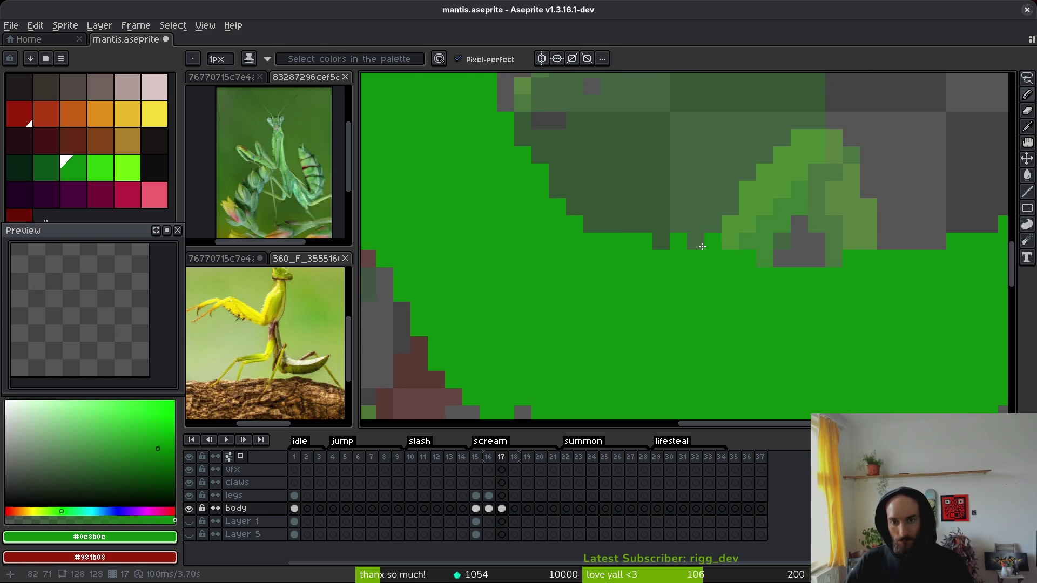
key("e")
scroll(671, 216, "down", 3)
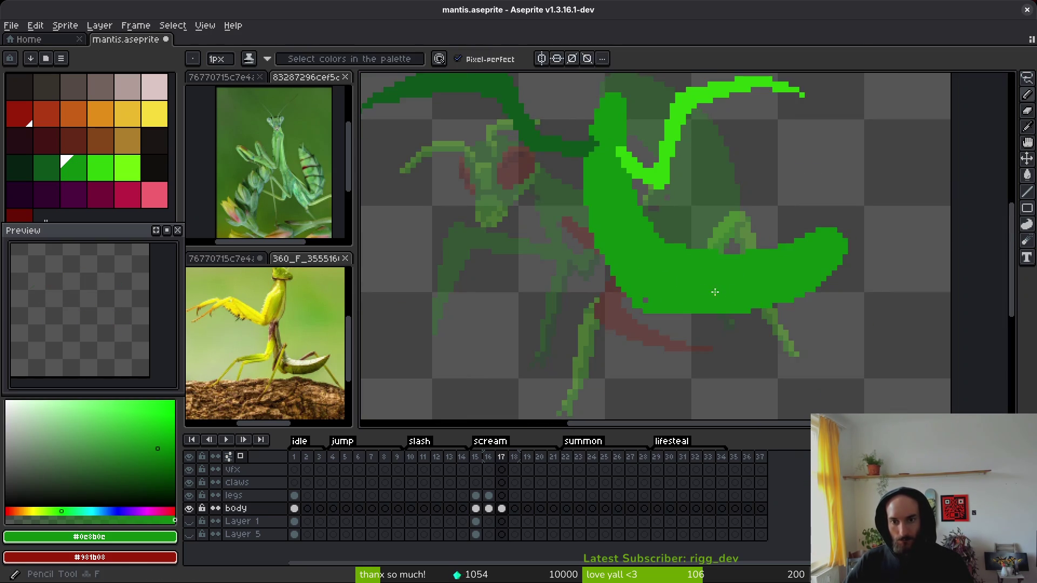
scroll(524, 346, "up", 3)
mouse_move(523, 346)
left_mouse_down()
mouse_move(486, 366)
mouse_move(521, 329)
mouse_move(551, 328)
mouse_move(497, 325)
left_mouse_up()
key("b")
scroll(671, 330, "down", 4)
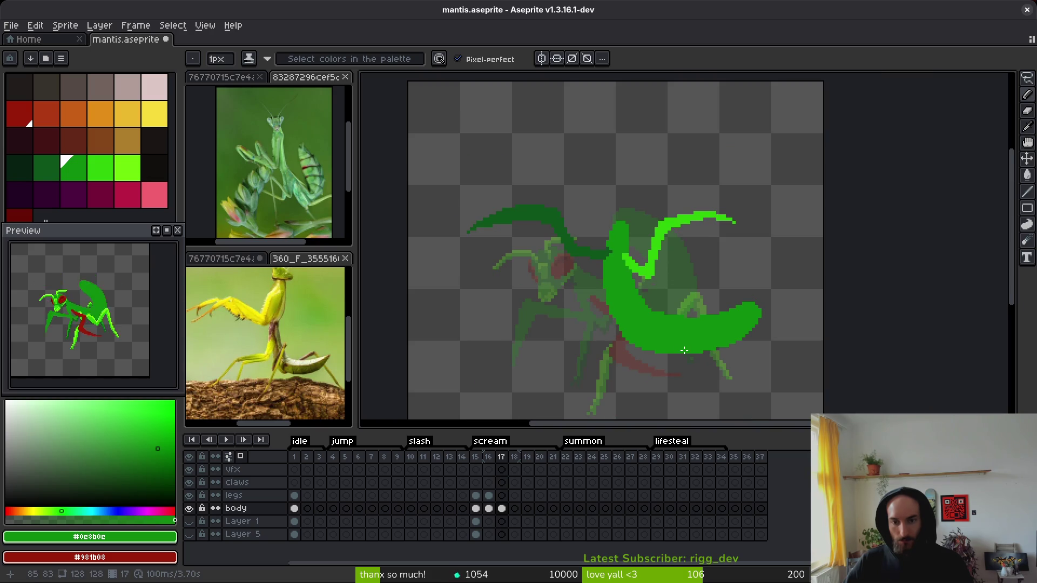
left_click_drag(715, 345, 673, 320)
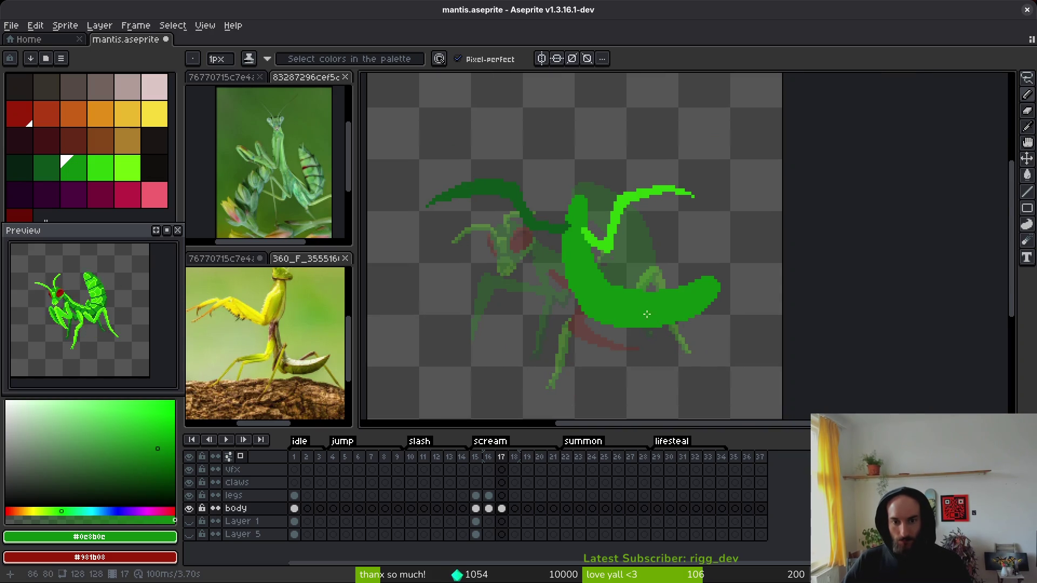
scroll(649, 317, "up", 2)
Step: Lasso the body area and shift it slightly to the left
key("q")
mouse_move(811, 210)
left_mouse_down()
mouse_move(656, 382)
mouse_move(675, 388)
left_mouse_up()
mouse_move(733, 302)
left_mouse_down()
mouse_move(699, 305)
mouse_move(708, 303)
left_mouse_up()
key("b")
scroll(579, 259, "up", 3)
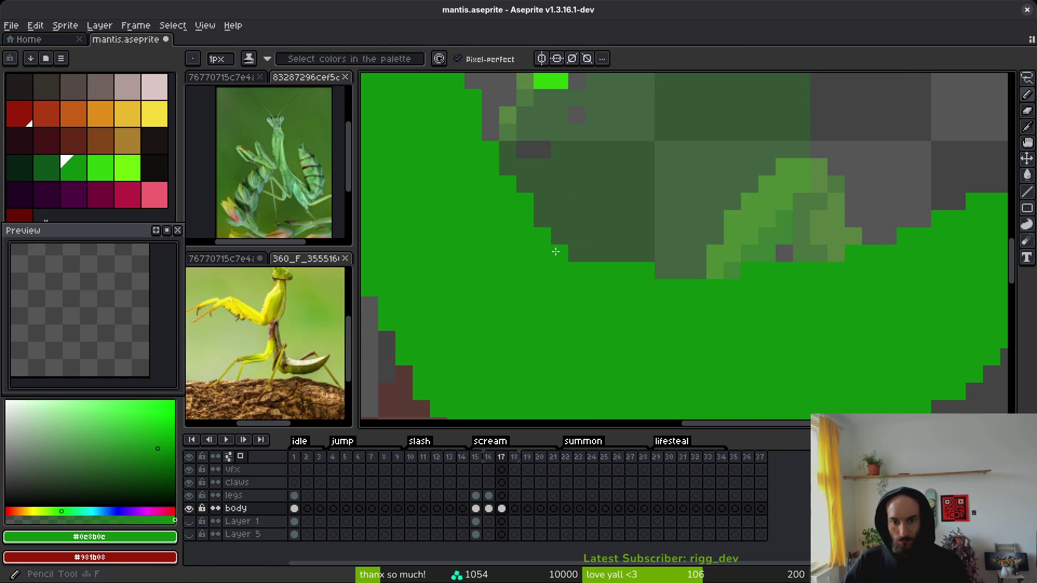
key("e")
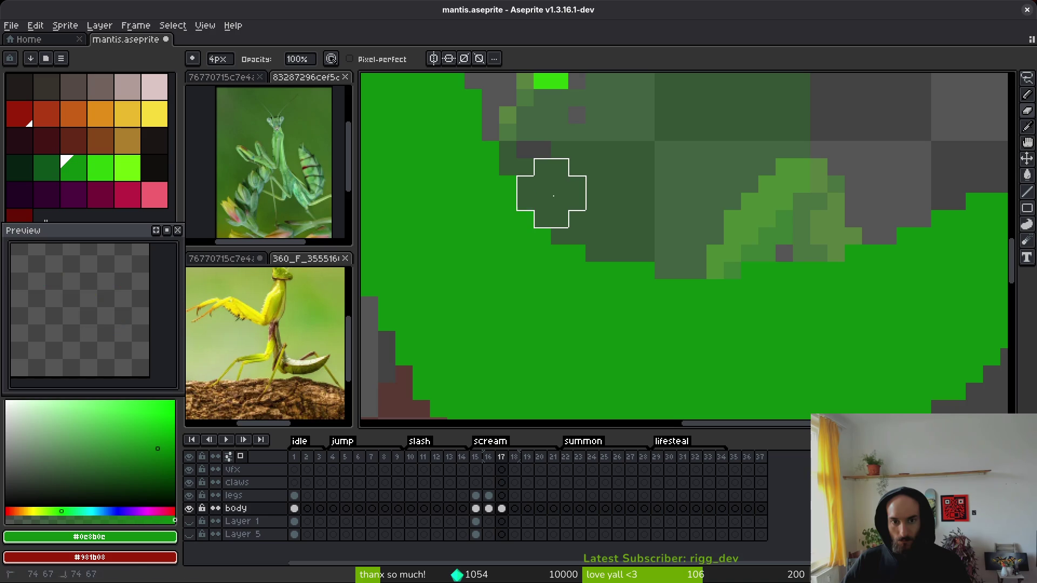
scroll(621, 205, "down", 3)
scroll(648, 226, "up", 2)
Step: Turn two grey pixels on the abdomen's lower-left edge green
key("b")
left_click(558, 253)
left_click(571, 279)
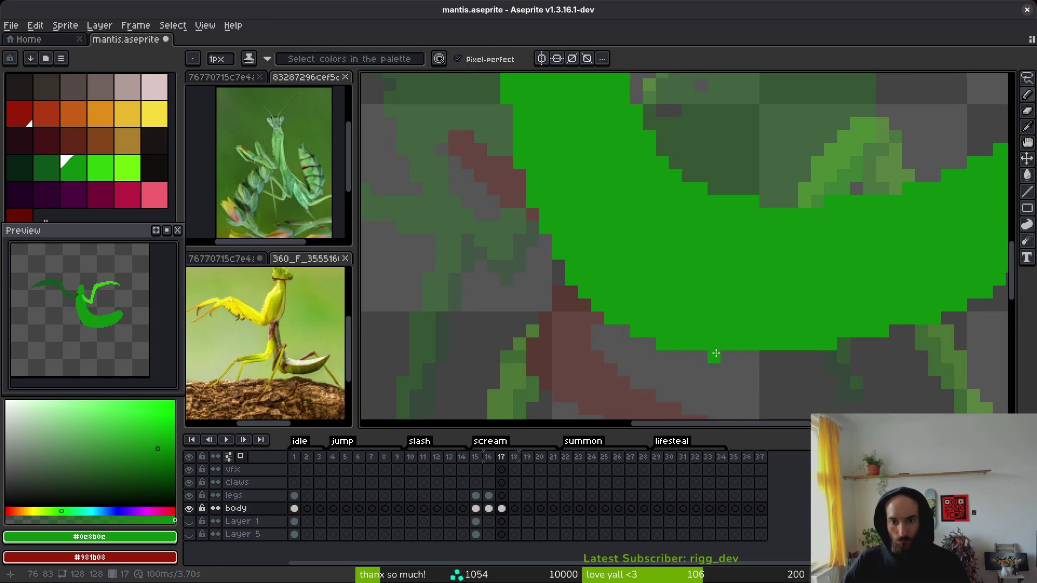
scroll(727, 363, "down", 2)
scroll(706, 370, "up", 1)
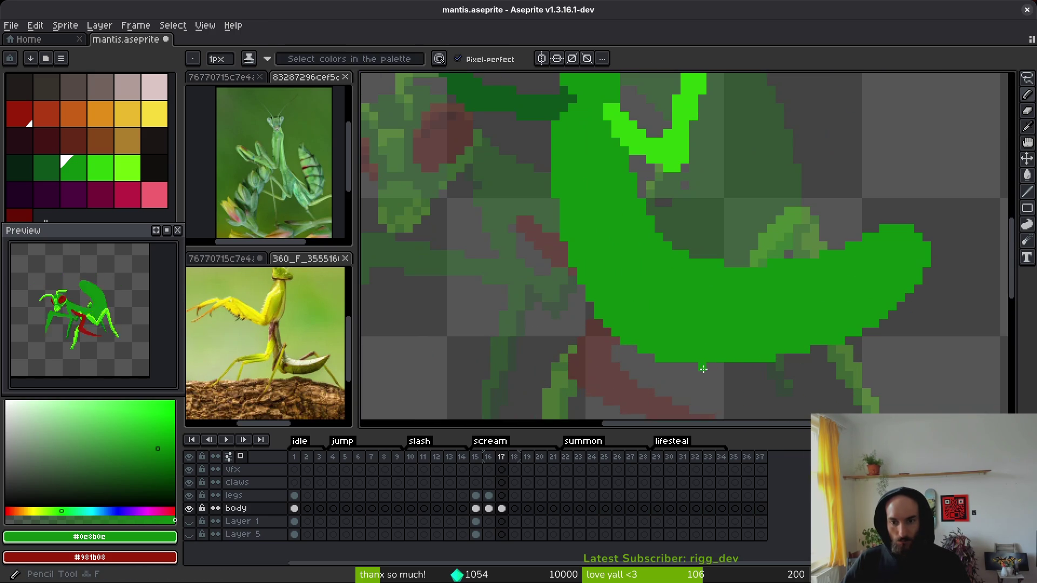
scroll(686, 319, "up", 2)
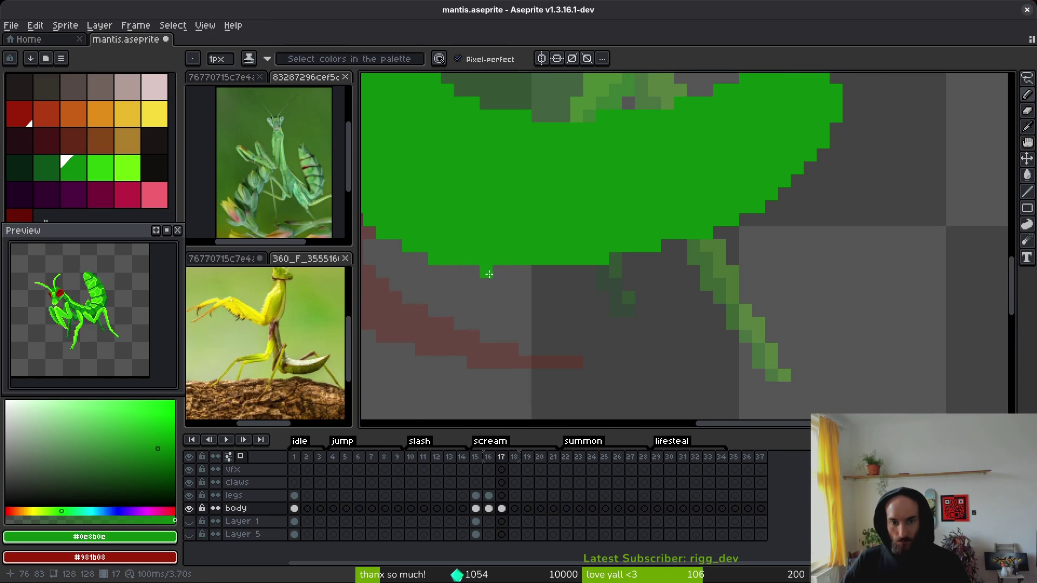
Step: Extend the abdomen's bottom edge with a green stroke and add single green pixels at its lower right
left_click_drag(480, 272, 614, 267)
left_click(668, 245)
scroll(744, 265, "down", 4)
scroll(740, 253, "up", 4)
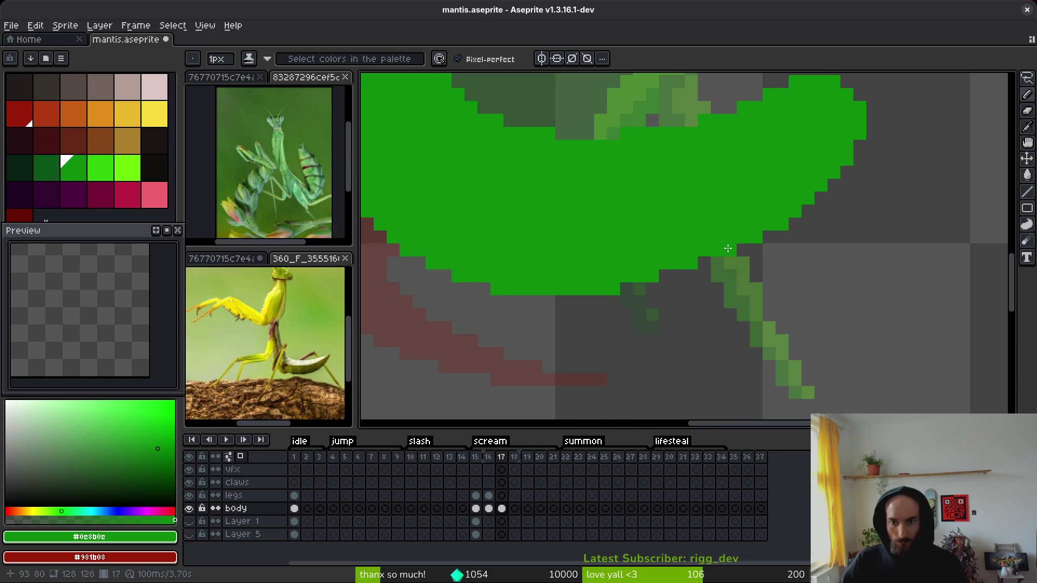
scroll(685, 269, "down", 4)
scroll(691, 254, "up", 4)
left_click(642, 281)
scroll(647, 280, "down", 3)
scroll(646, 280, "up", 4)
key("e")
left_click_drag(606, 160, 640, 242)
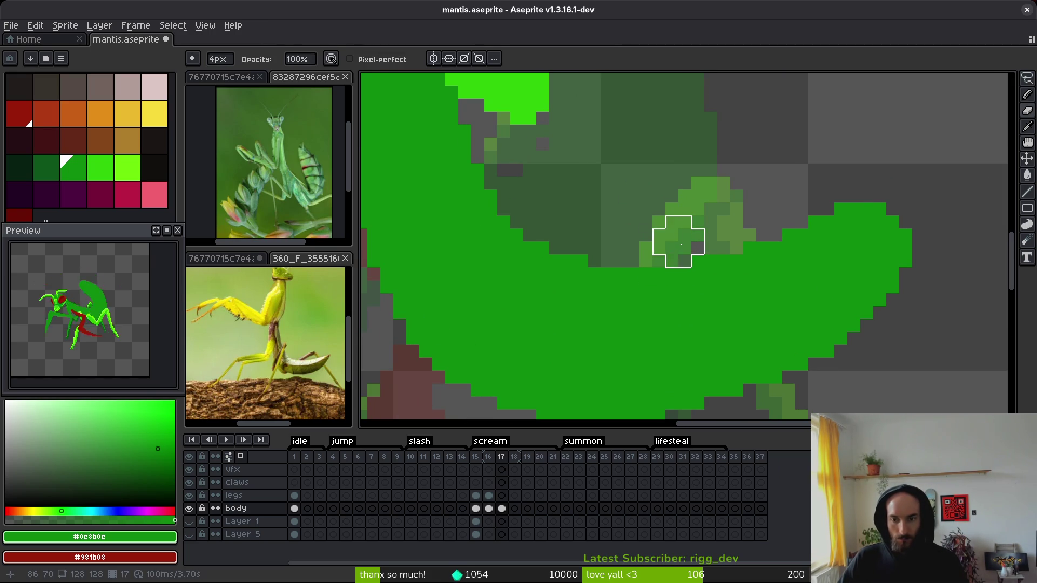
Step: Erase stray green pixels along the abdomen's top edge
key("e")
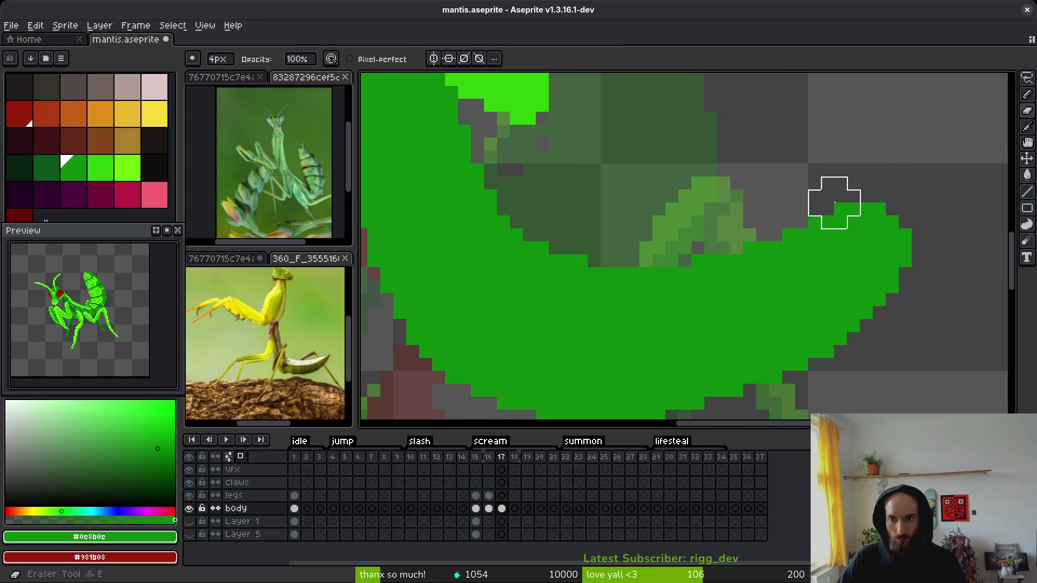
left_click_drag(829, 204, 909, 174)
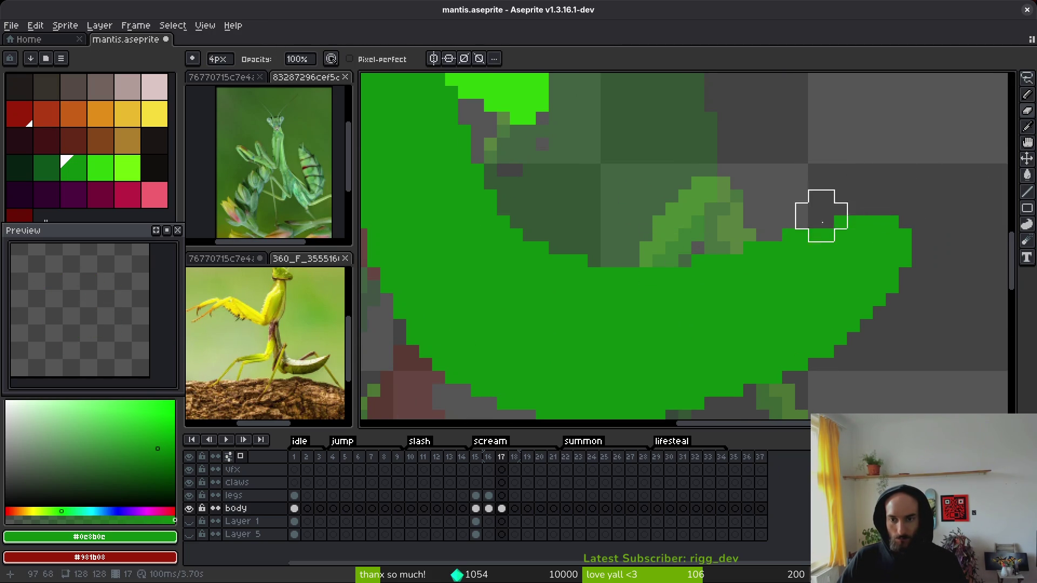
left_click(780, 216)
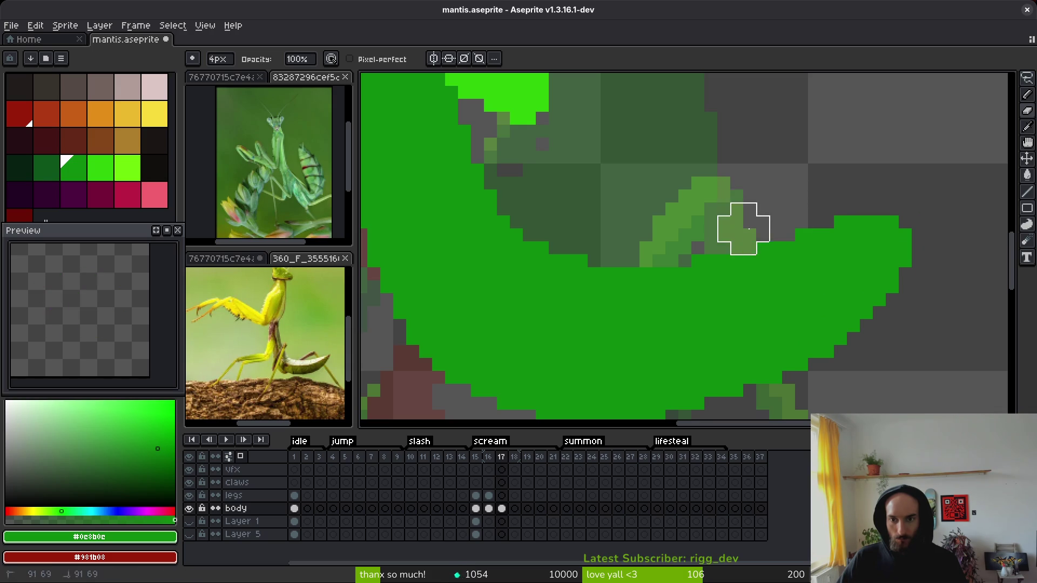
scroll(693, 242, "down", 5)
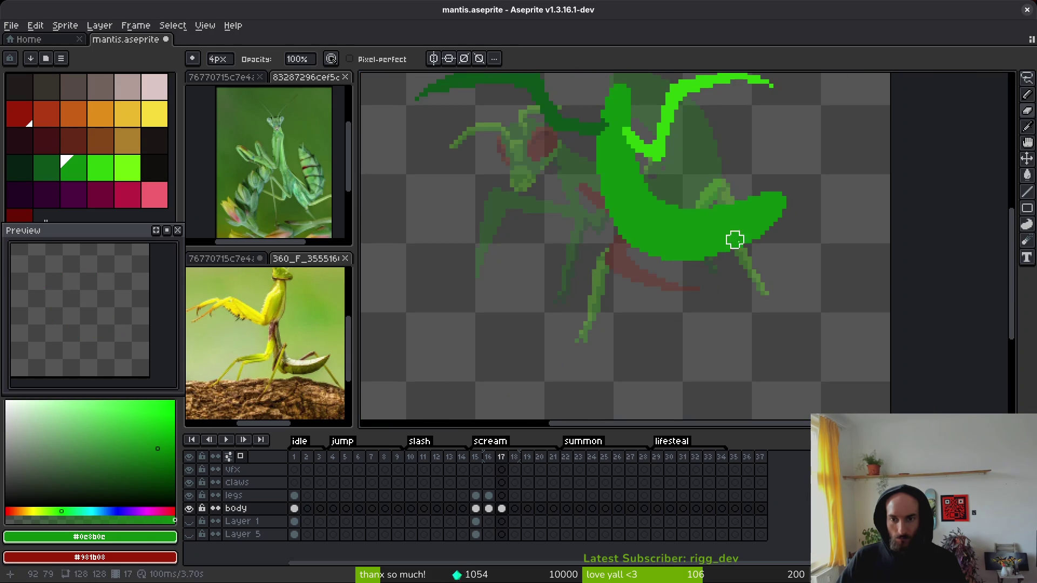
scroll(685, 255, "up", 5)
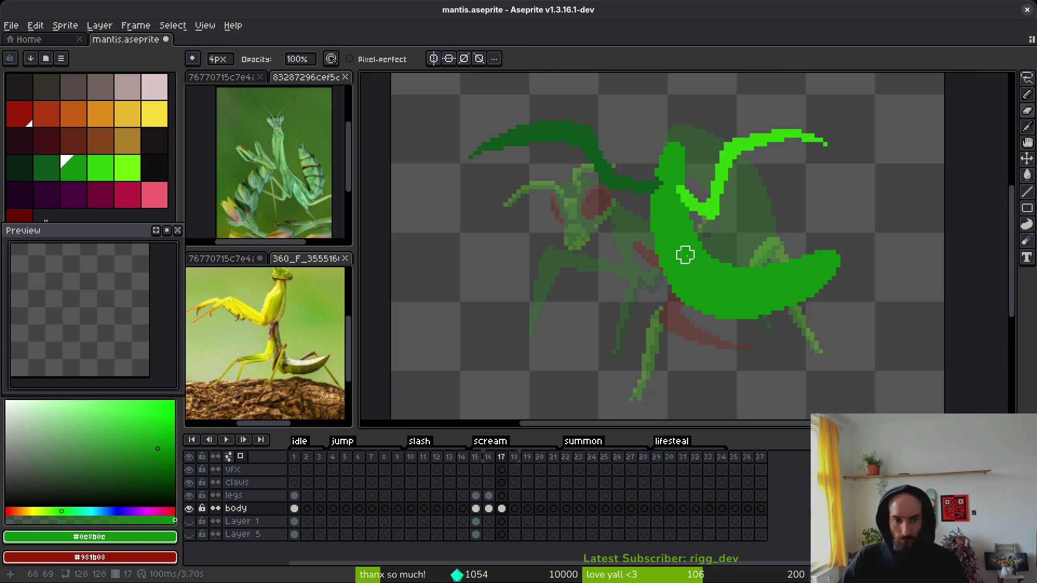
Step: Eyedrop the foreleg's dark green, magic-wand select the whole foreleg stroke, and delete it
key("i")
scroll(702, 237, "up", 2)
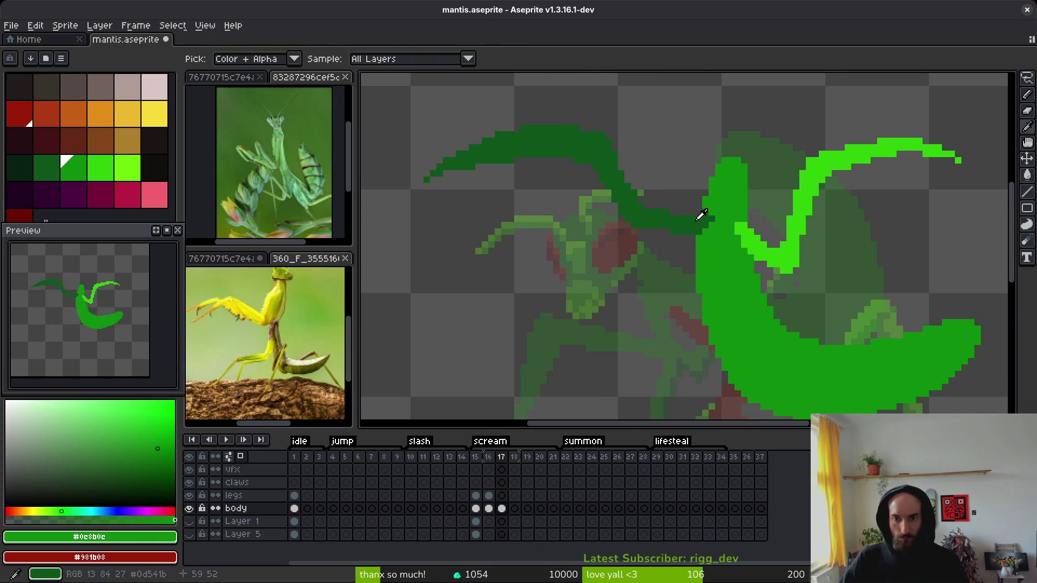
left_click(689, 230)
key("b")
scroll(690, 224, "up", 1)
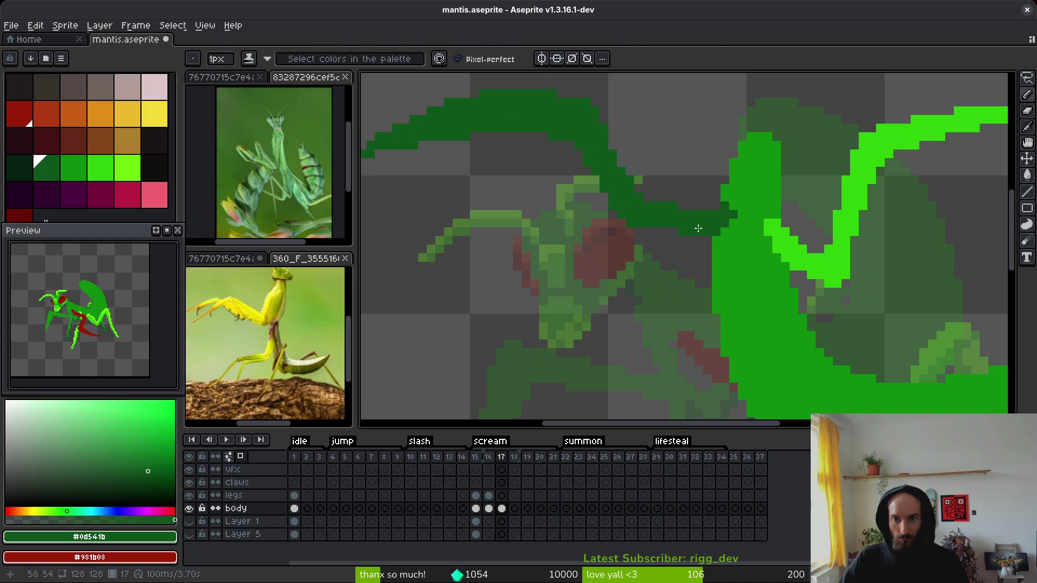
key("w")
left_click(690, 222)
key("Delete")
Step: Pick a darker green from the palette for the new foreleg
key("b")
left_click(724, 208, "alt")
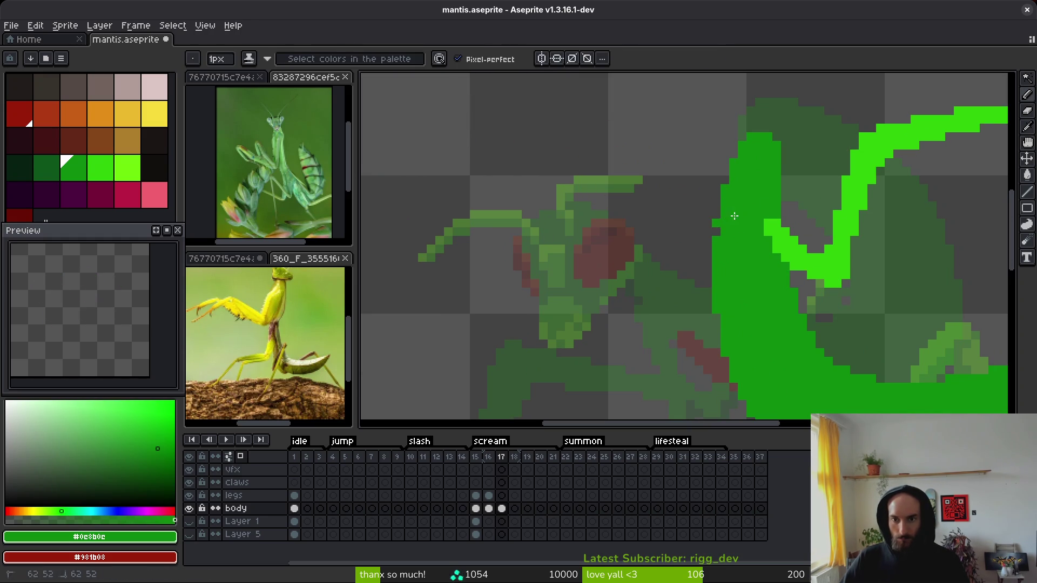
key("i")
left_click(47, 167)
key("b")
scroll(748, 204, "up", 2)
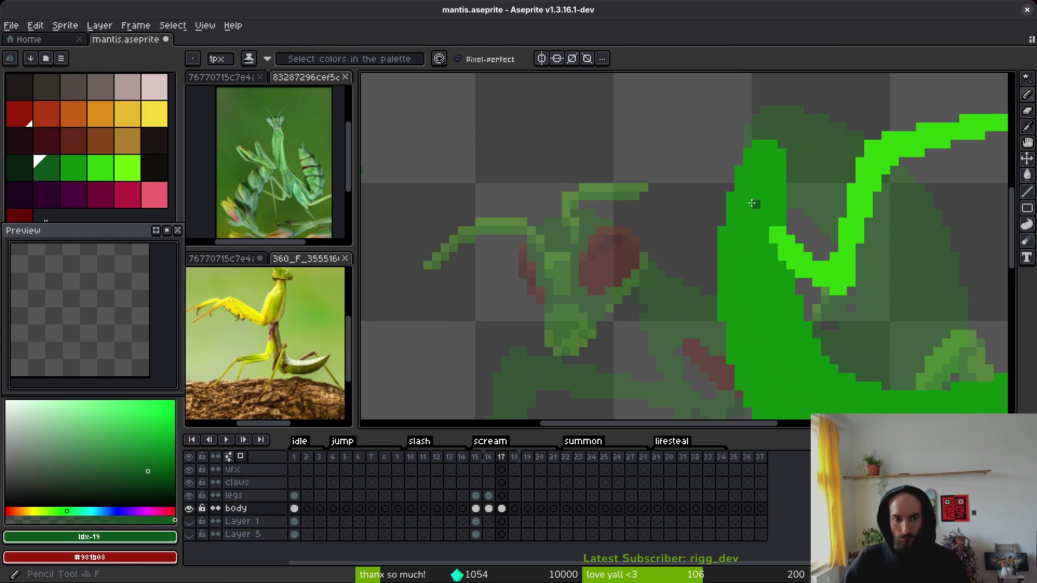
Step: Start the dark green foreleg at the abdomen's edge with a straight line down-left, then thicken it
left_click_drag(737, 204, 730, 220)
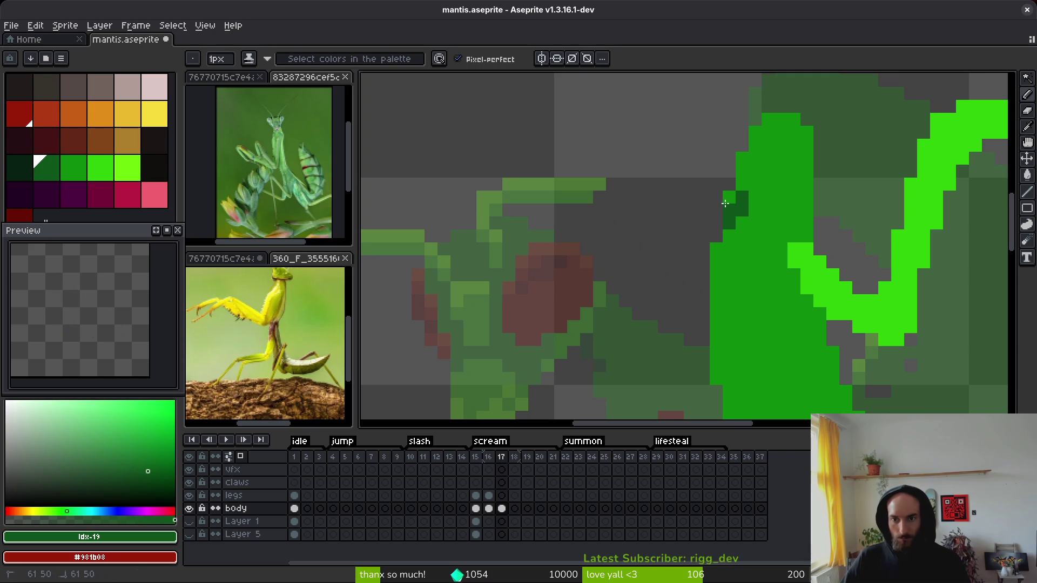
scroll(726, 216, "down", 1)
key("shift")
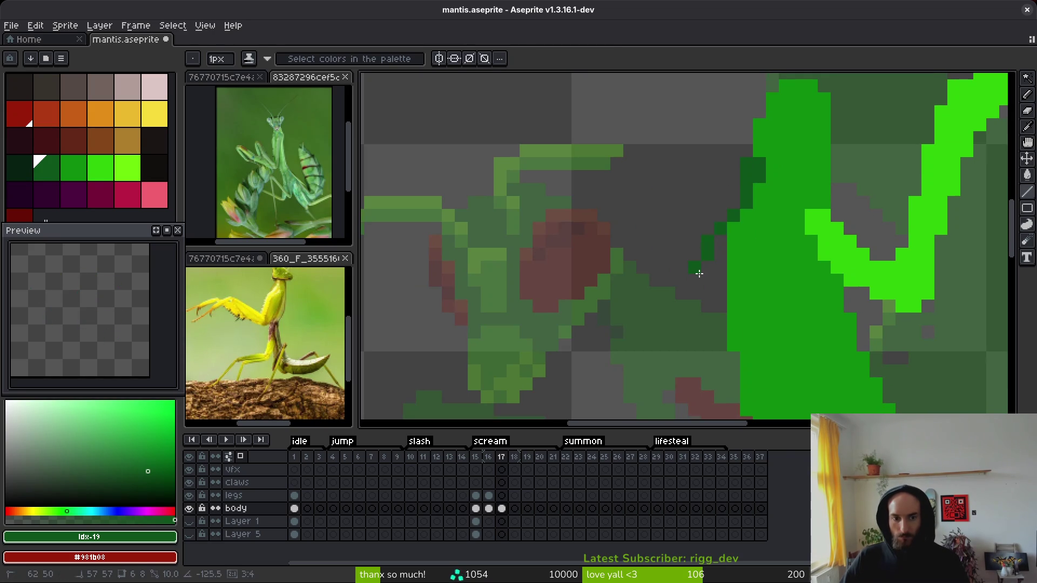
left_click(709, 305, "shift")
left_click(725, 176)
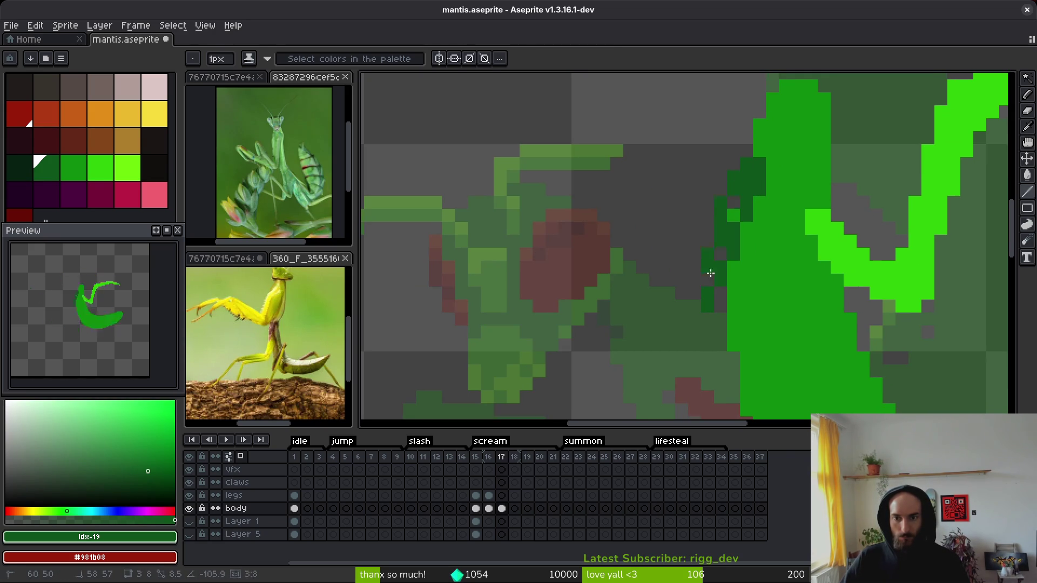
left_click_drag(707, 284, 710, 259)
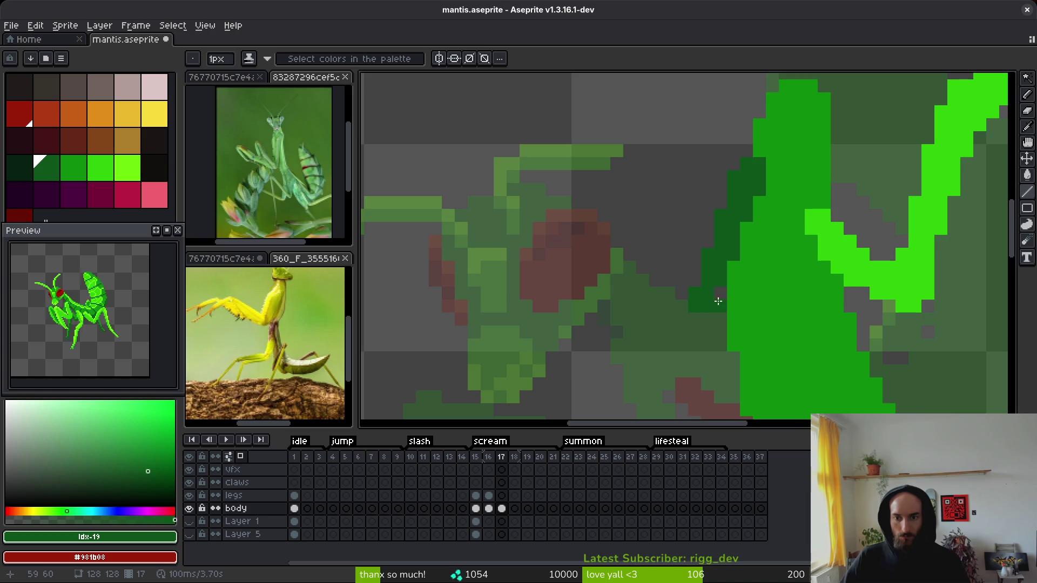
scroll(718, 301, "down", 3)
scroll(730, 243, "up", 2)
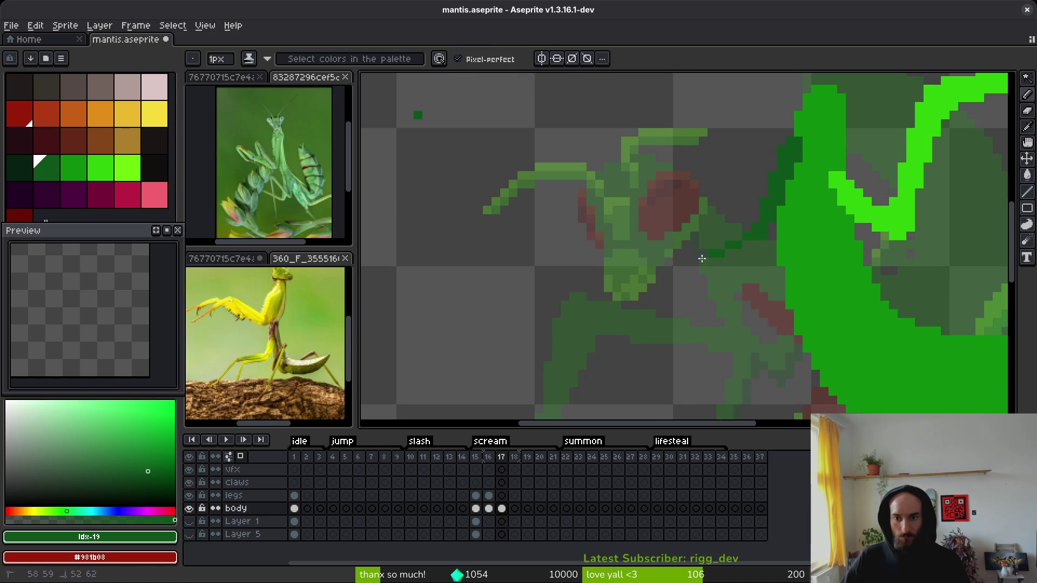
left_click_drag(759, 258, 794, 160)
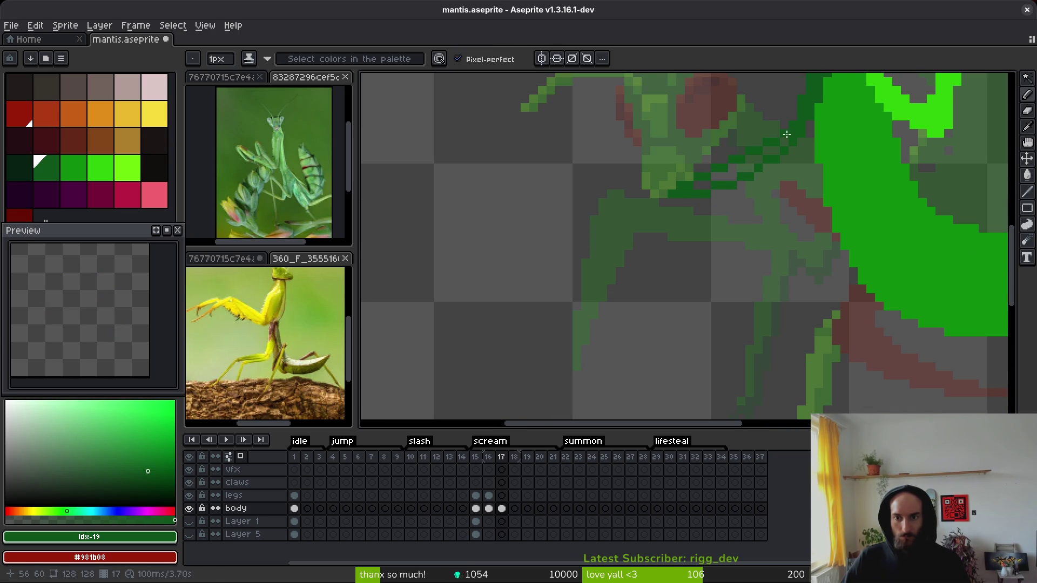
scroll(674, 173, "up", 4)
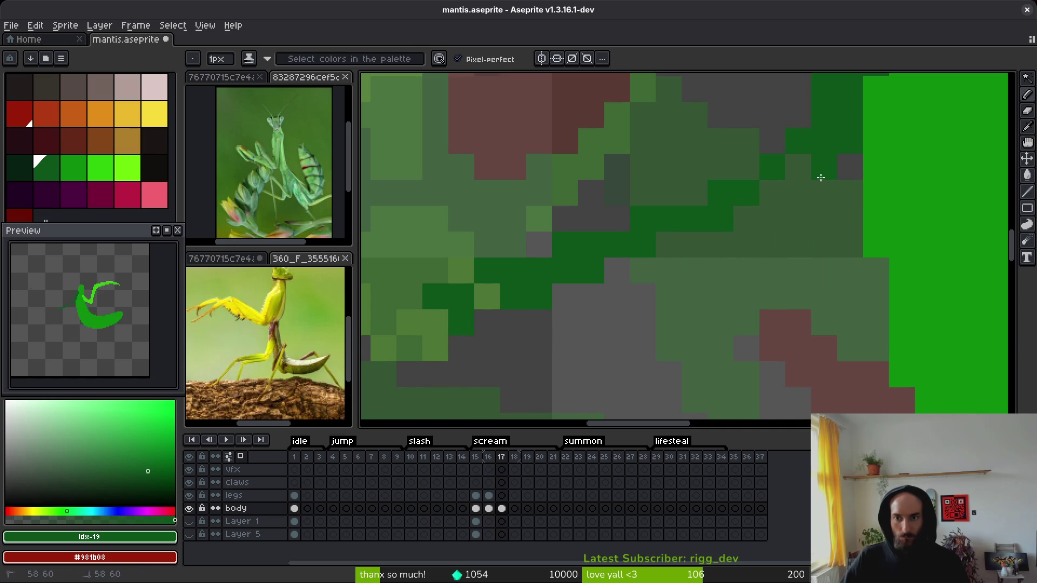
Step: Paint dark green foreleg strokes reaching down-left, filling gaps and extending its lower part
mouse_move(831, 164)
left_mouse_down()
mouse_move(699, 239)
mouse_move(469, 301)
left_mouse_up()
mouse_move(822, 193)
left_mouse_down()
mouse_move(739, 239)
mouse_move(535, 298)
left_mouse_up()
left_click_drag(671, 230, 819, 195)
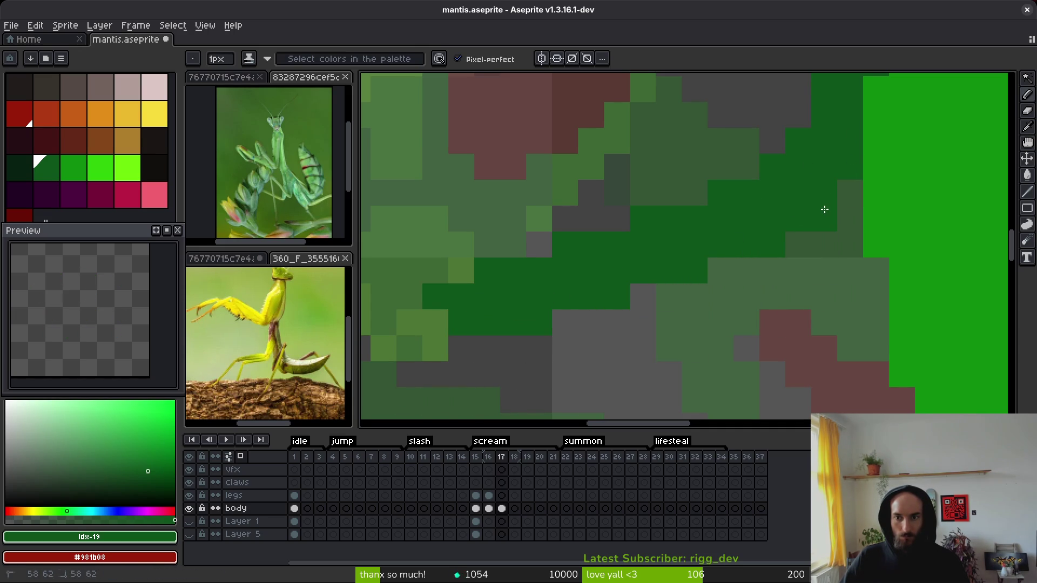
scroll(824, 210, "down", 4)
scroll(684, 186, "up", 3)
mouse_move(681, 139)
left_mouse_down()
mouse_move(542, 357)
mouse_move(680, 120)
mouse_move(636, 219)
left_mouse_up()
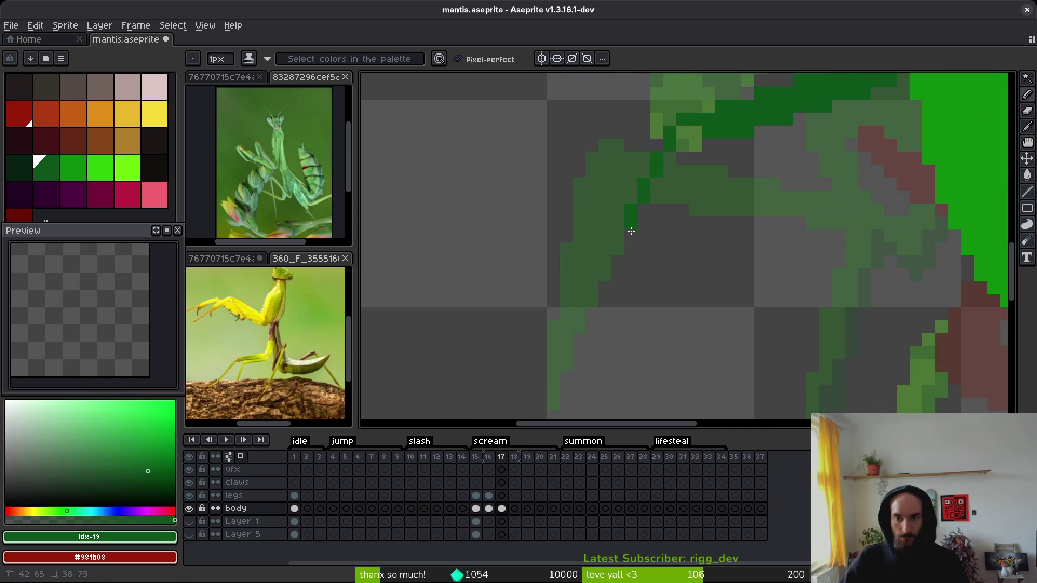
left_click_drag(684, 178, 679, 201)
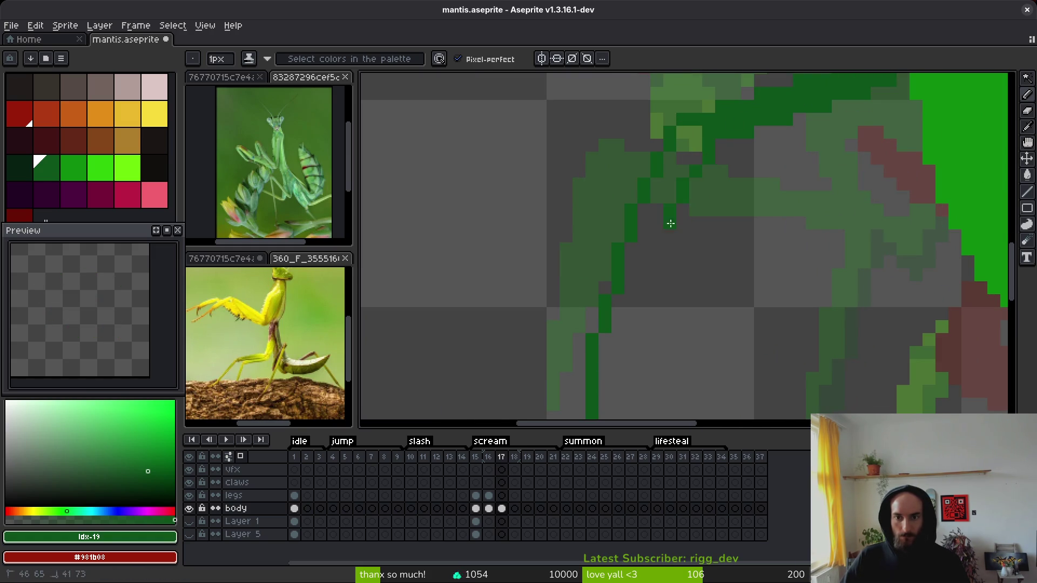
scroll(671, 206, "down", 2)
left_click_drag(682, 240, 632, 371)
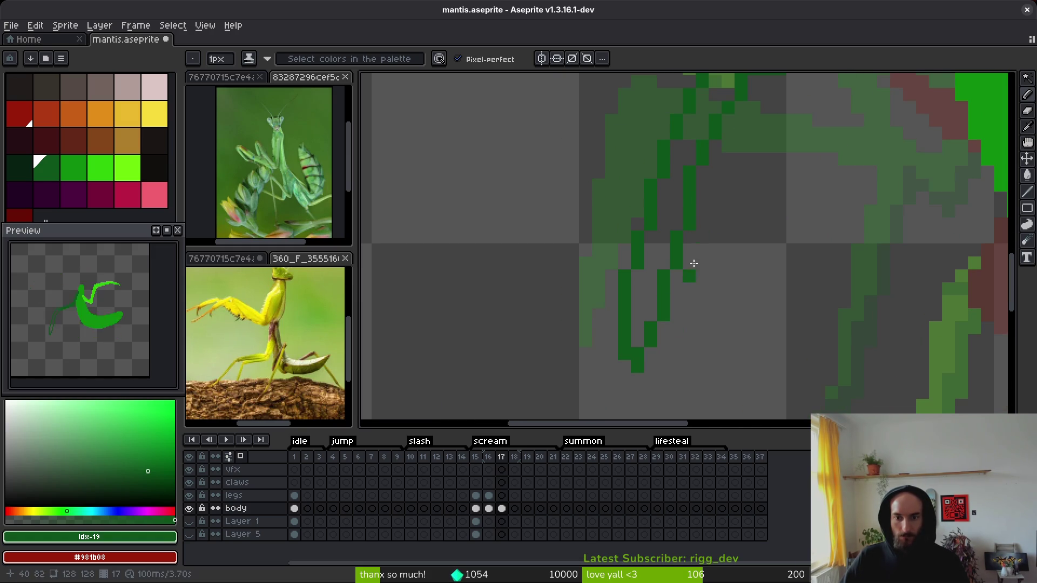
Step: Zoom out and step back to frame 15 for reference
scroll(722, 199, "down", 1)
scroll(730, 178, "up", 3)
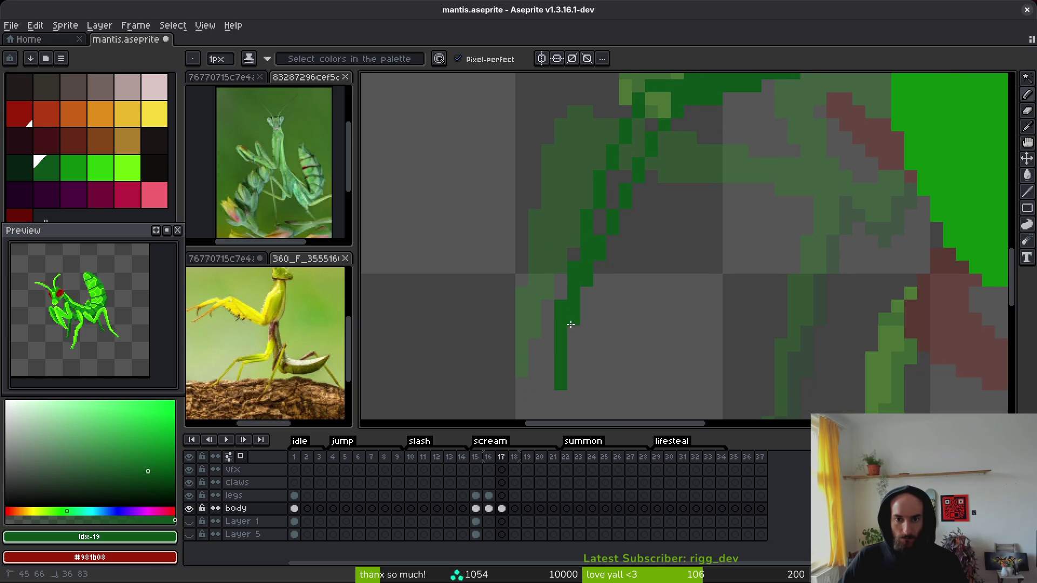
scroll(835, 232, "down", 3)
key("Left")
key("Left")
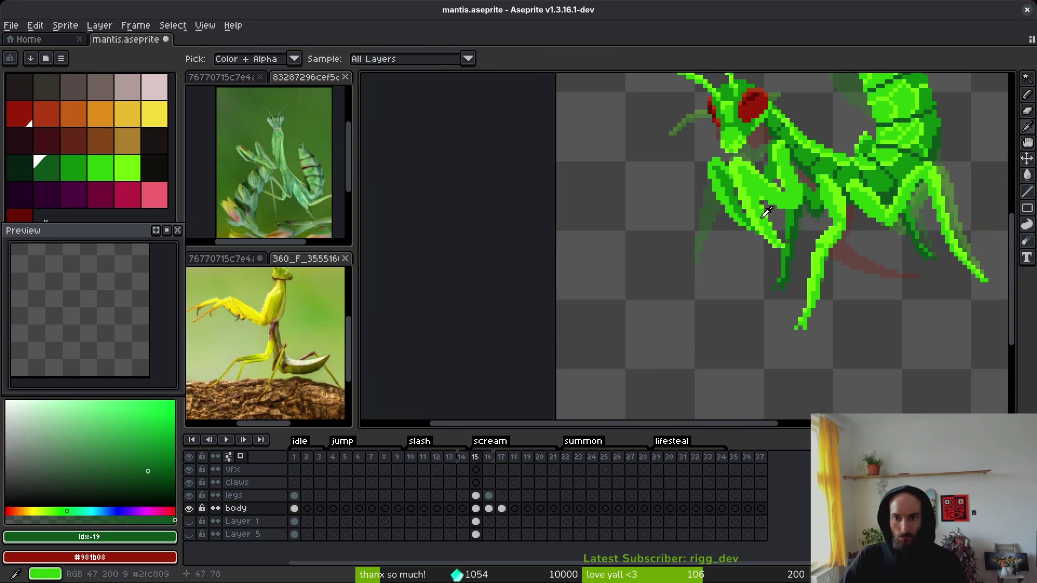
Step: Lasso the leg on frame 15 and paste a copy onto frame 17
key("q")
scroll(756, 162, "up", 2)
mouse_move(773, 195)
left_mouse_down()
mouse_move(694, 143)
mouse_move(810, 351)
left_mouse_up()
key("Right")
key("Right")
key("ctrl+v")
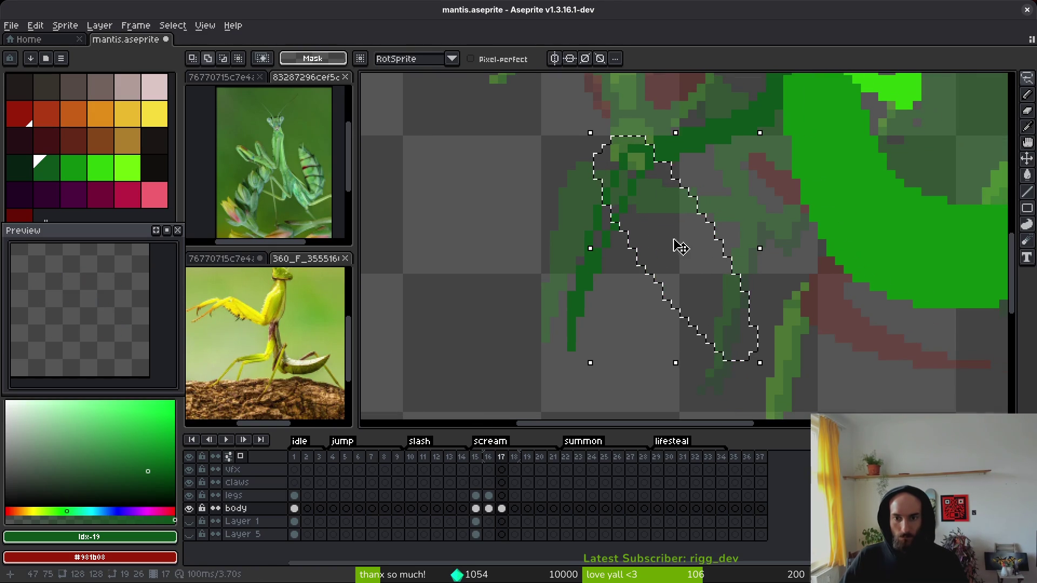
Step: Move the pasted leg left and rotate it into a raised pose
left_click_drag(637, 209, 462, 208)
mouse_move(586, 363)
left_mouse_down()
mouse_move(563, 383)
mouse_move(459, 382)
left_mouse_up()
mouse_move(507, 216)
left_mouse_down()
mouse_move(621, 220)
mouse_move(548, 216)
mouse_move(579, 227)
left_mouse_up()
Step: Undo the rotated leg copy, keeping the hand-drawn dark green foreleg
key("ctrl+z")
key("ctrl+z")
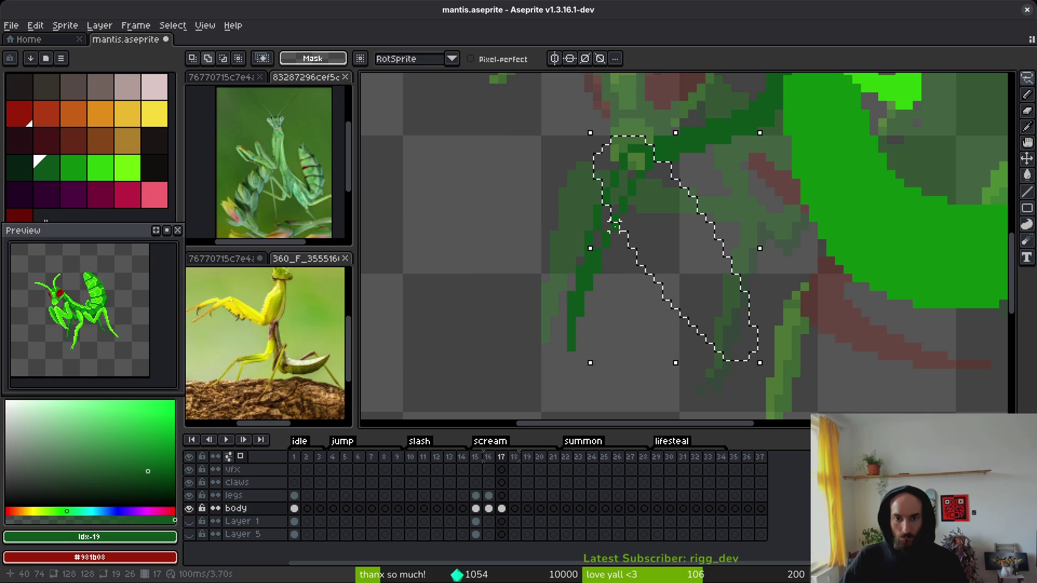
key("ctrl+z")
key("ctrl+z")
key("ctrl+z")
key("ctrl+z")
key("ctrl+z")
key("b")
scroll(627, 172, "up", 2)
Step: Add a dark green pixel to the upper part of the raised foreleg
scroll(627, 172, "up", 1)
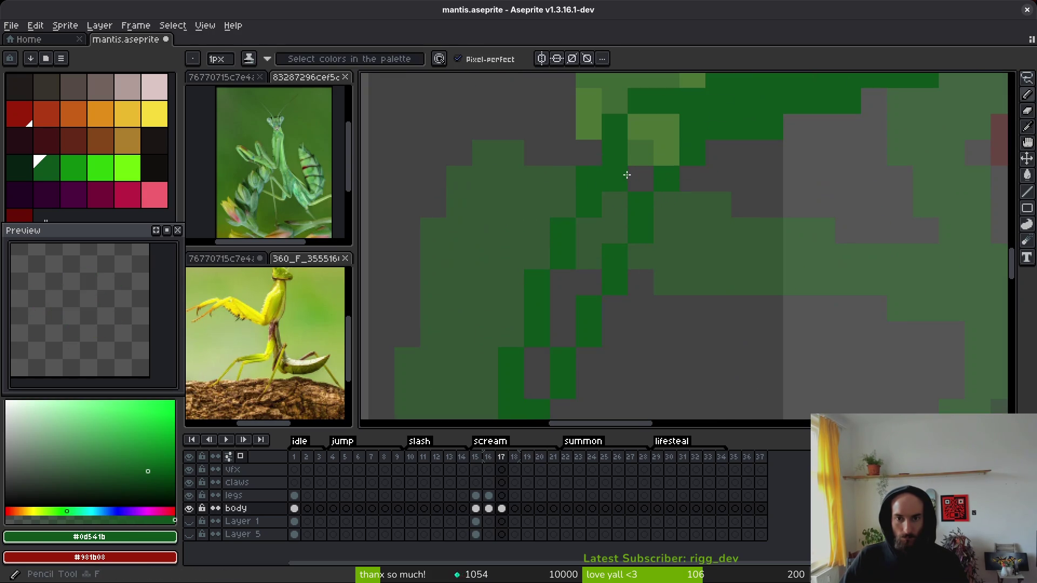
key("g")
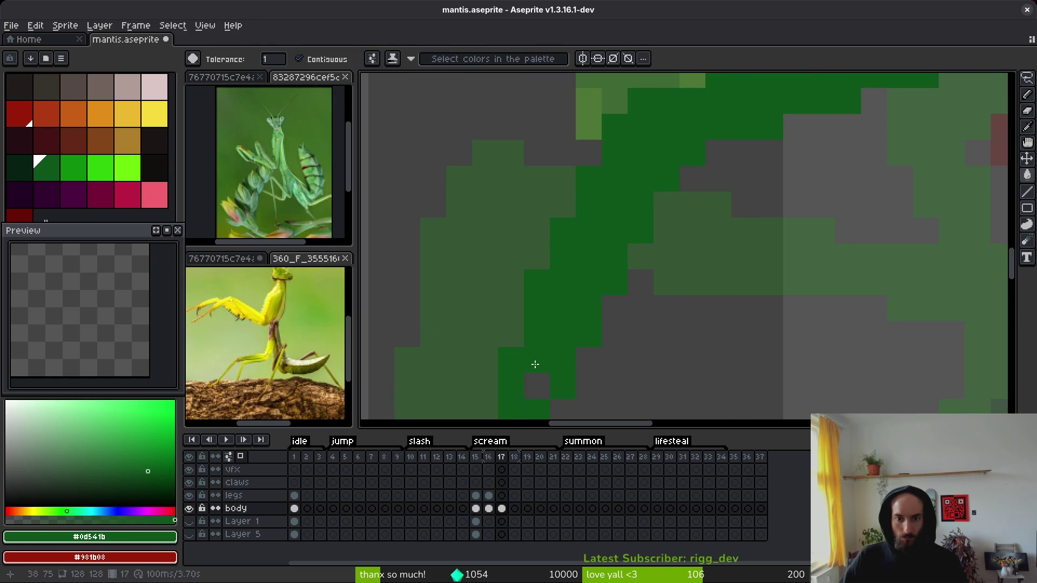
scroll(535, 363, "down", 2)
key("b")
scroll(603, 245, "up", 1)
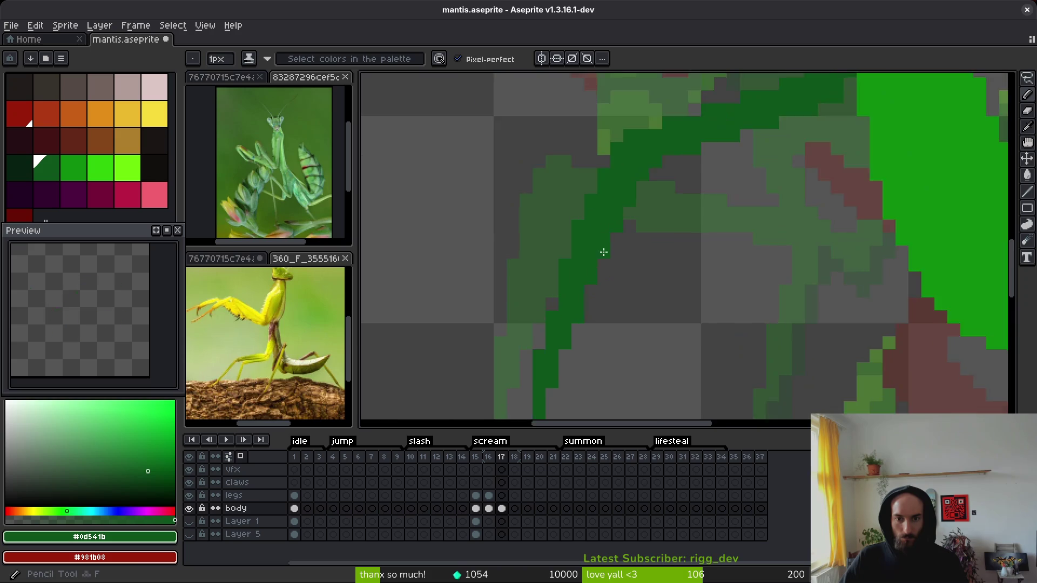
scroll(603, 245, "up", 1)
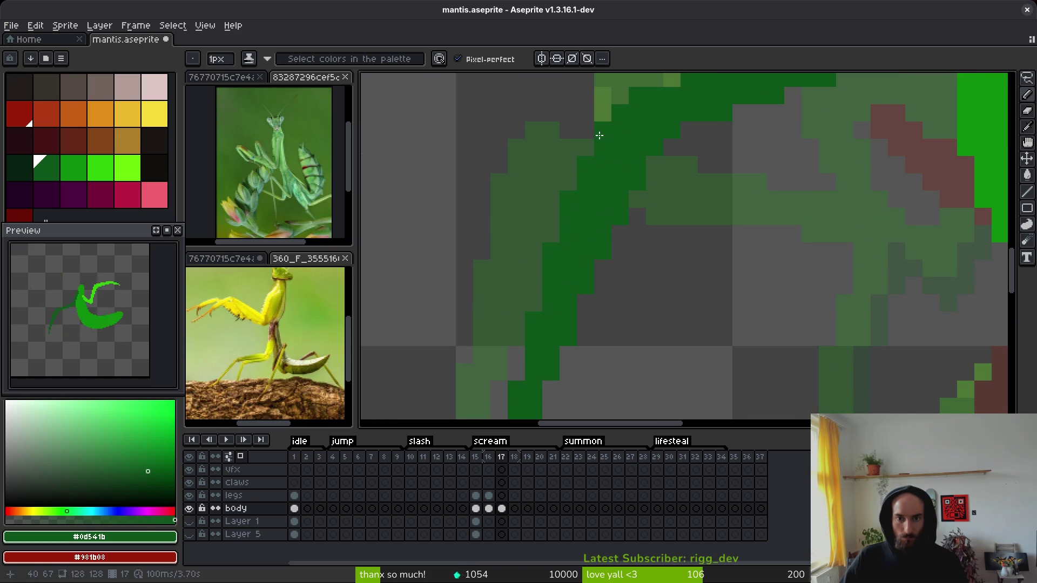
left_click_drag(676, 137, 664, 229)
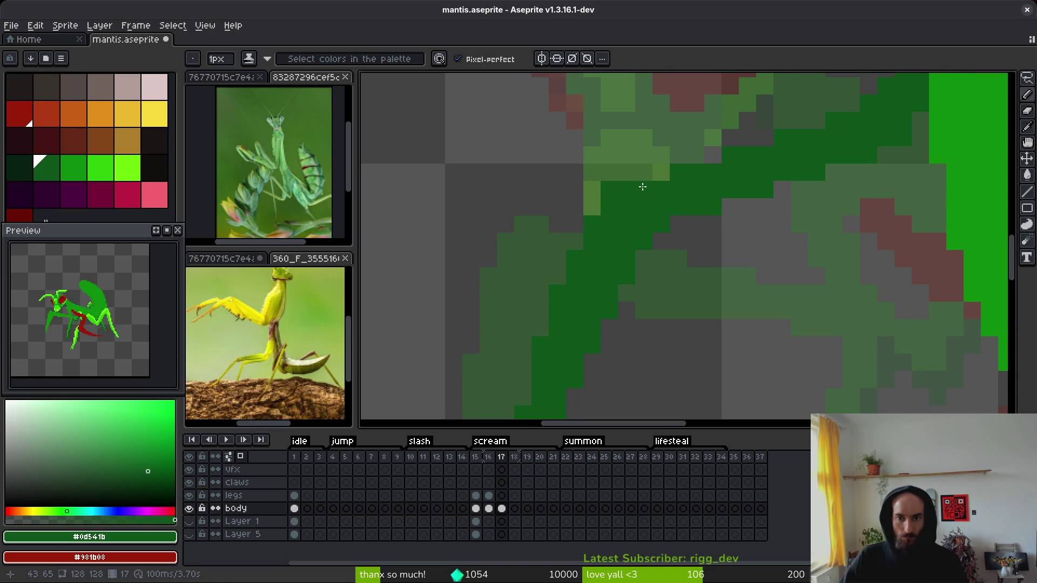
left_click(689, 279)
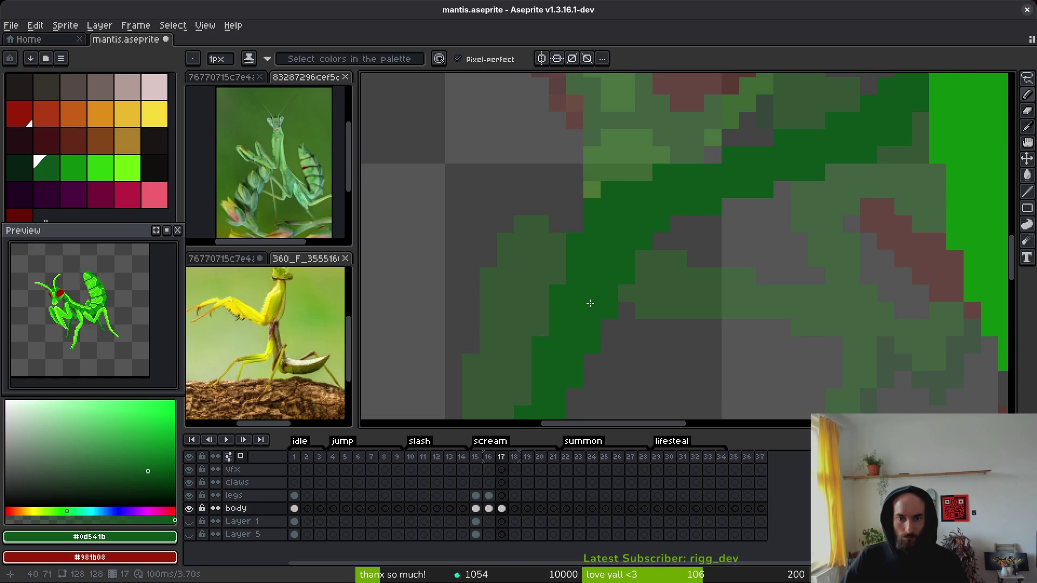
scroll(572, 243, "down", 3)
scroll(591, 254, "down", 3)
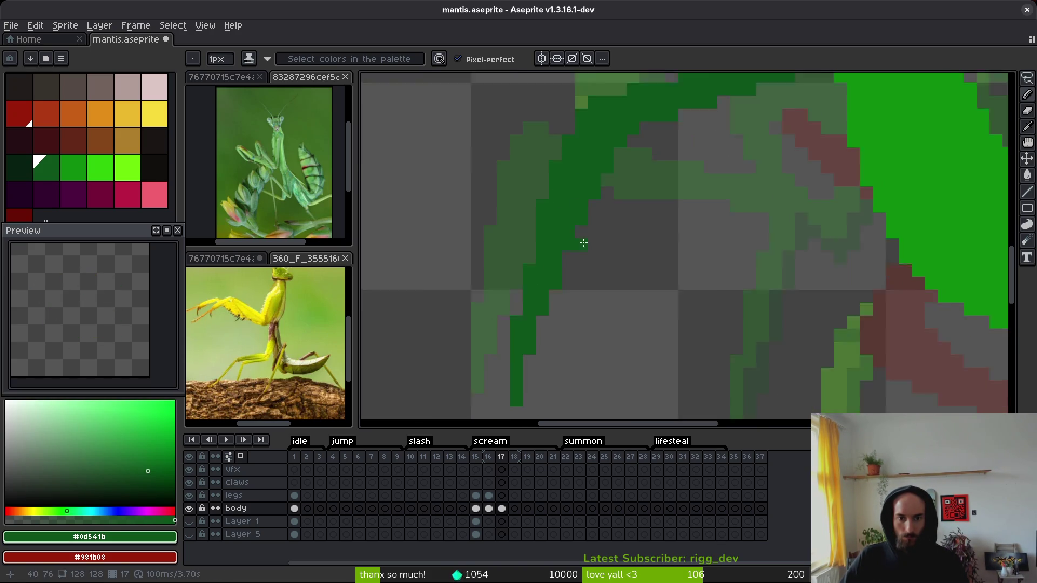
scroll(597, 270, "up", 3)
scroll(577, 278, "down", 1)
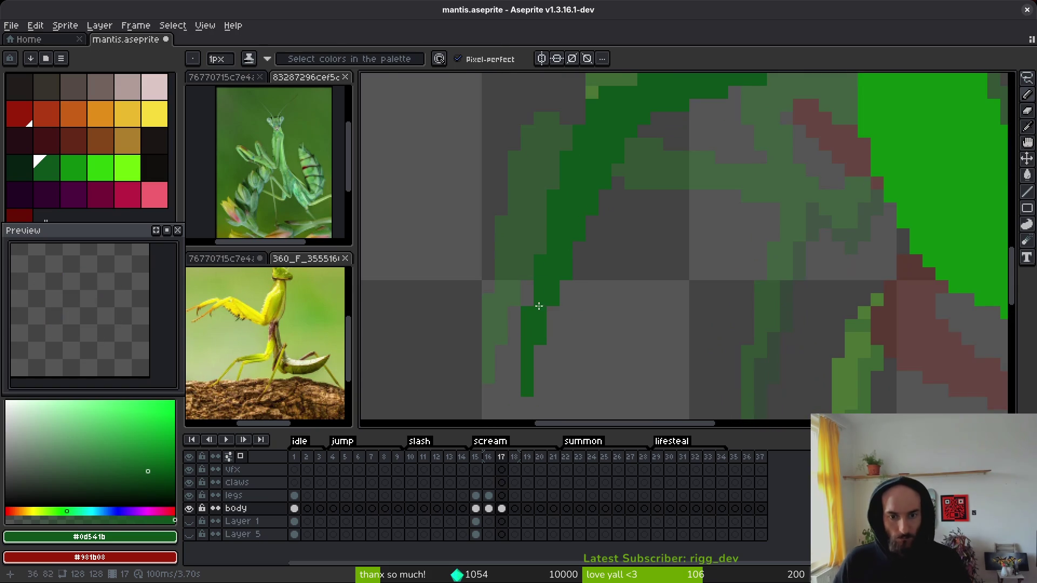
Step: Check the foreleg for stray pixels with the Eraser, then return to the Pencil
key("e")
scroll(529, 200, "down", 3)
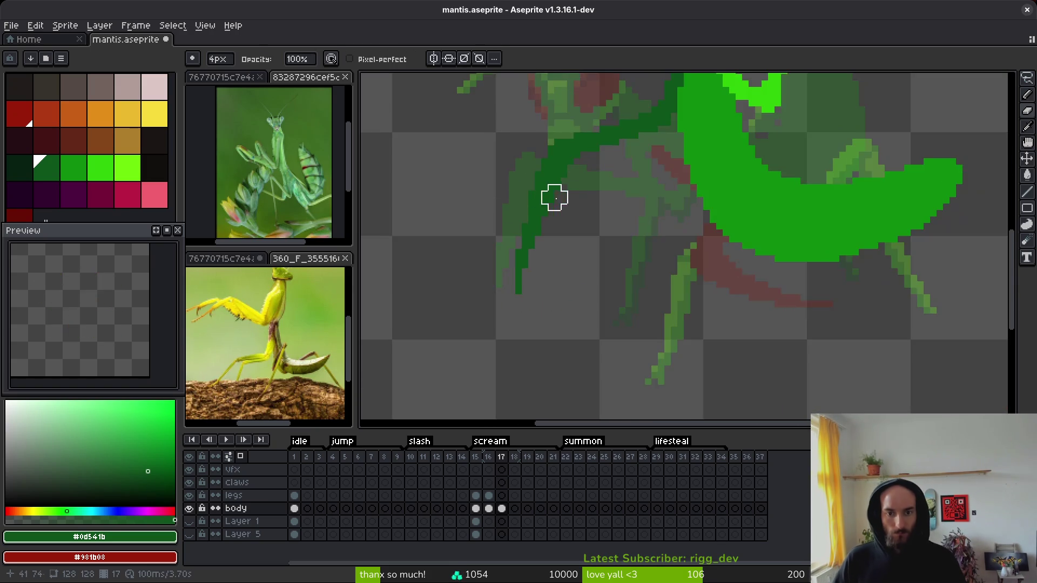
scroll(567, 281, "up", 3)
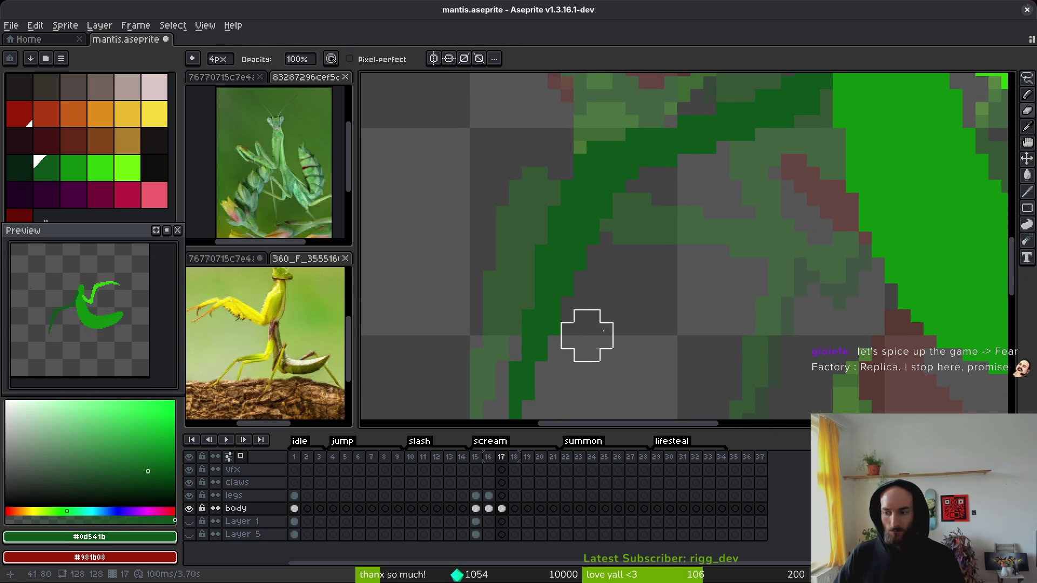
scroll(592, 359, "down", 2)
scroll(675, 253, "up", 2)
scroll(654, 246, "down", 1)
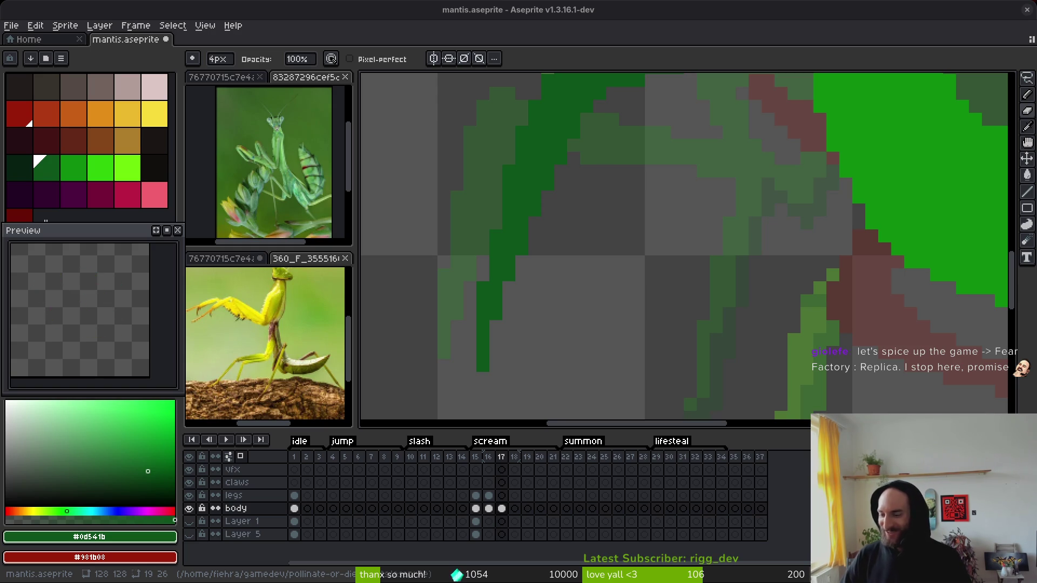
scroll(637, 213, "down", 2)
key("b")
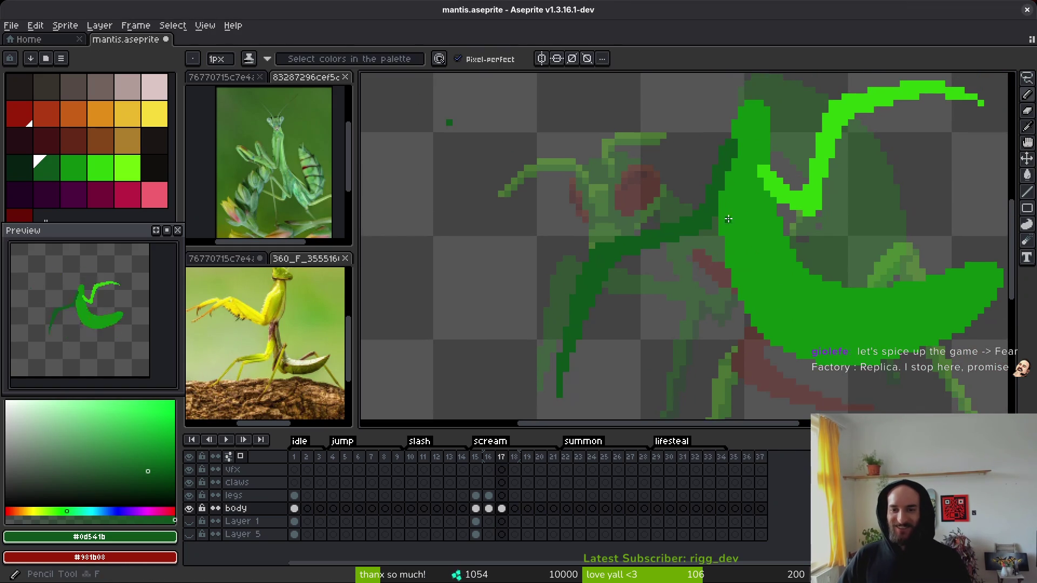
scroll(715, 260, "right", 2)
scroll(709, 291, "up", 1)
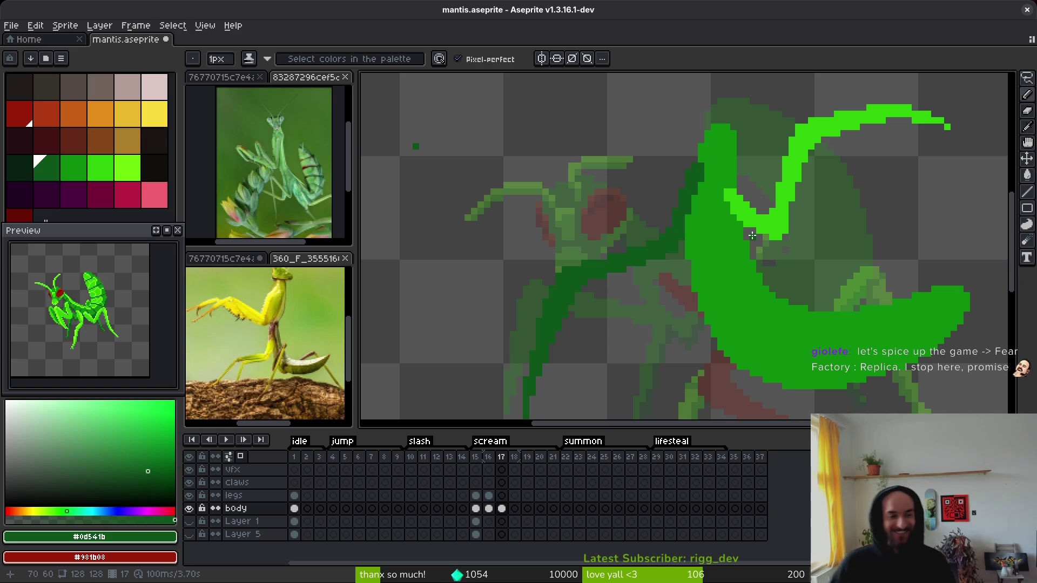
scroll(752, 236, "down", 2)
scroll(753, 235, "up", 3)
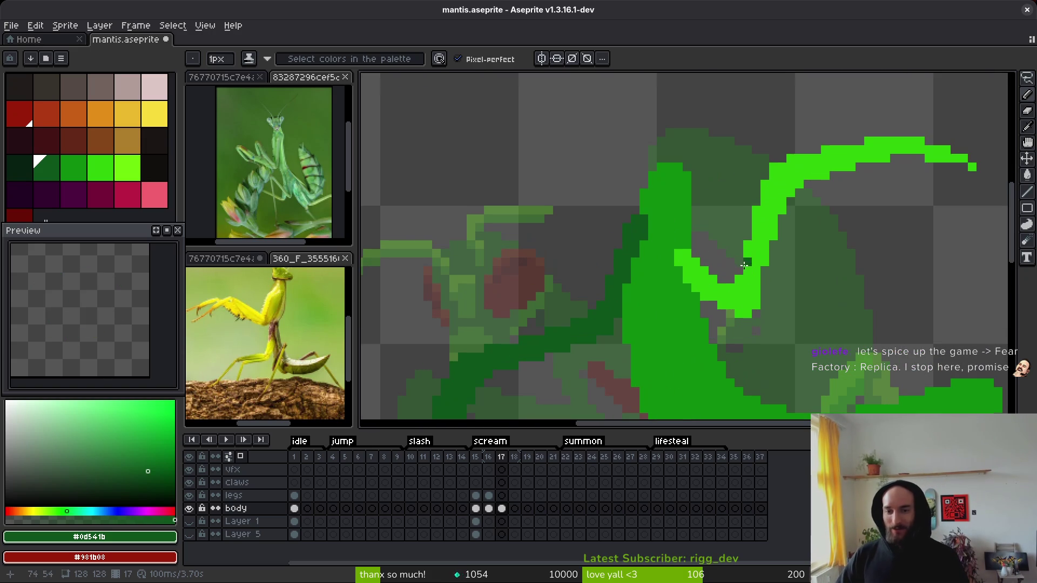
Step: Select the bright green trial stroke with the Magic Wand and delete it
key("w")
left_click(749, 278)
key("Delete")
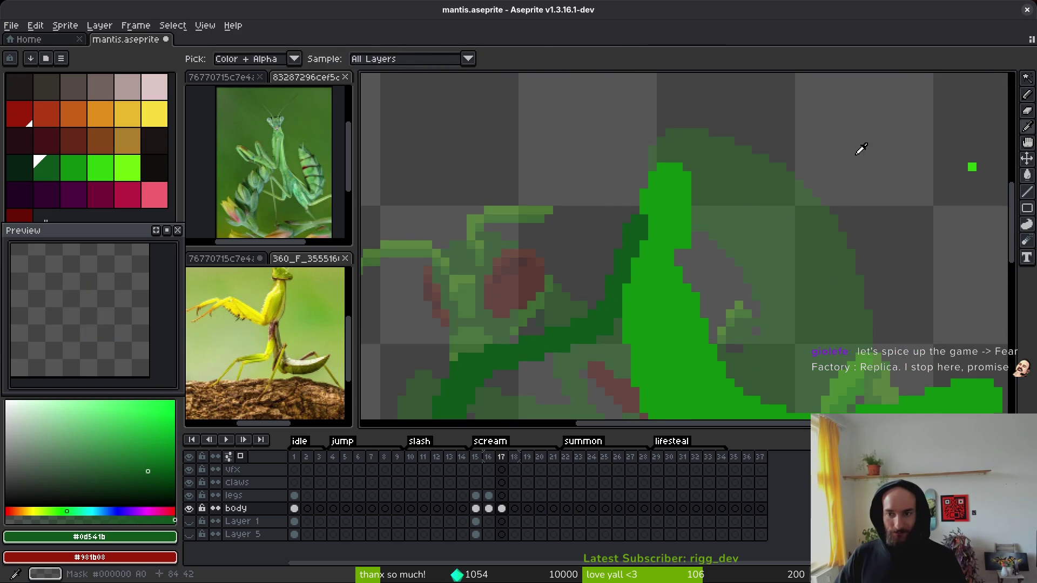
Step: Sample the abdomen's green as the Pencil drawing colour
key("i")
left_click(669, 225)
scroll(642, 262, "up", 1)
key("b")
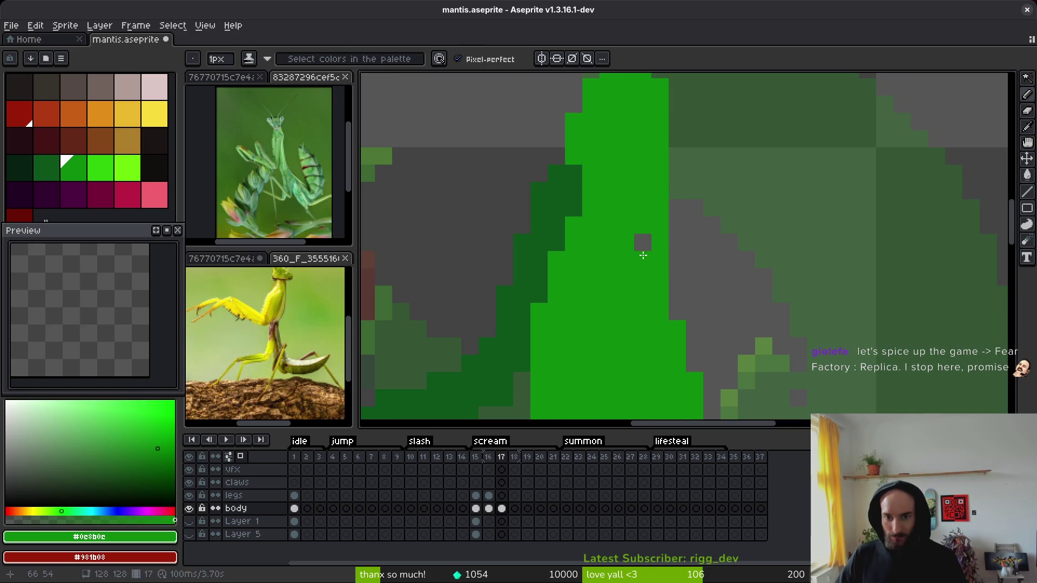
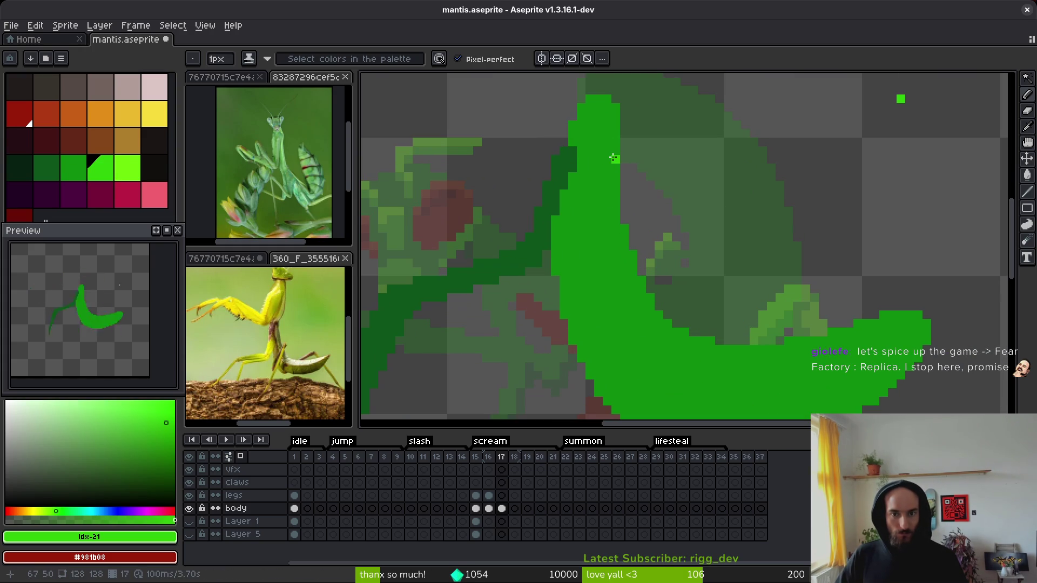
Step: Try bright green pencil and line strokes down the leg, then undo them
scroll(614, 158, "up", 1)
mouse_move(603, 160)
left_mouse_down()
mouse_move(591, 186)
mouse_move(596, 162)
mouse_move(579, 169)
mouse_move(603, 195)
left_mouse_up()
scroll(585, 143, "up", 2)
key("l")
mouse_move(585, 141)
left_mouse_down()
mouse_move(618, 333)
mouse_move(625, 215)
mouse_move(660, 250)
mouse_move(684, 250)
left_mouse_up()
scroll(616, 319, "down", 2)
mouse_move(684, 252)
left_mouse_down()
mouse_move(691, 287)
mouse_move(671, 378)
left_mouse_up()
key("b")
key("ctrl+z")
key("ctrl+z")
key("ctrl+z")
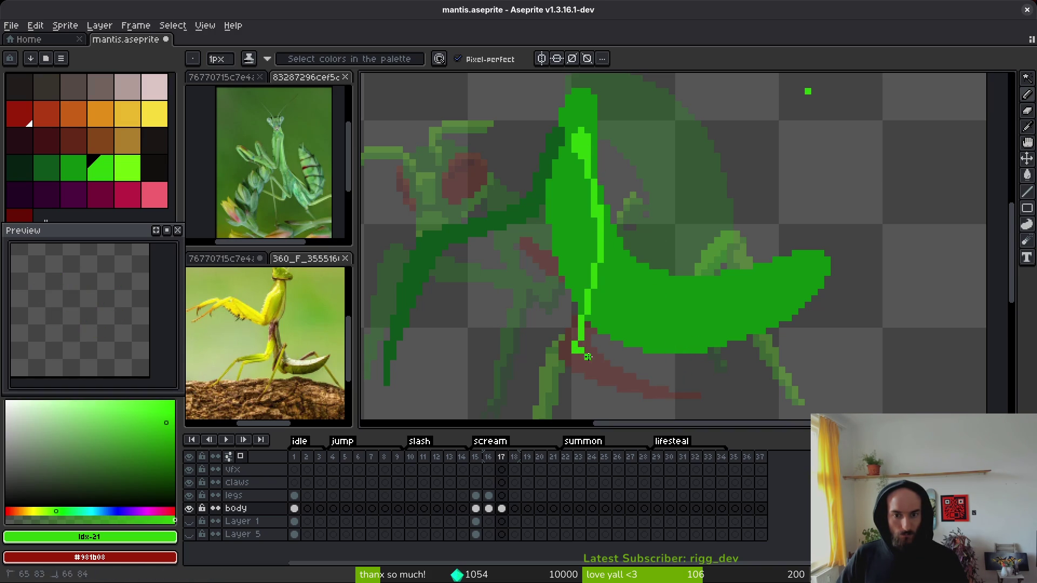
Step: Redraw bright green highlight strokes along the lower foreleg and up the body edge
left_click_drag(583, 354, 704, 388)
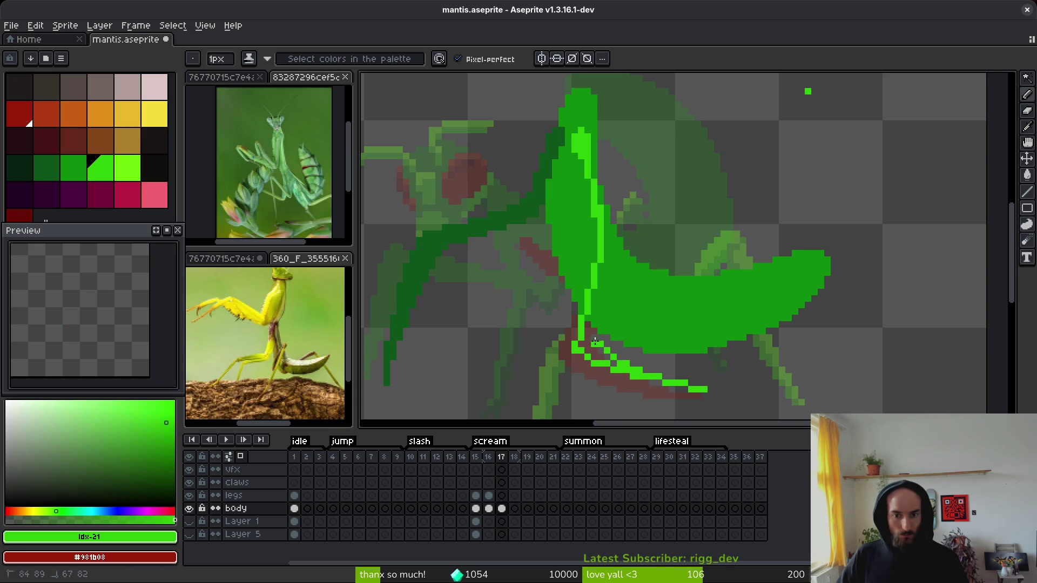
left_click_drag(594, 335, 658, 371)
left_click_drag(589, 339, 602, 355)
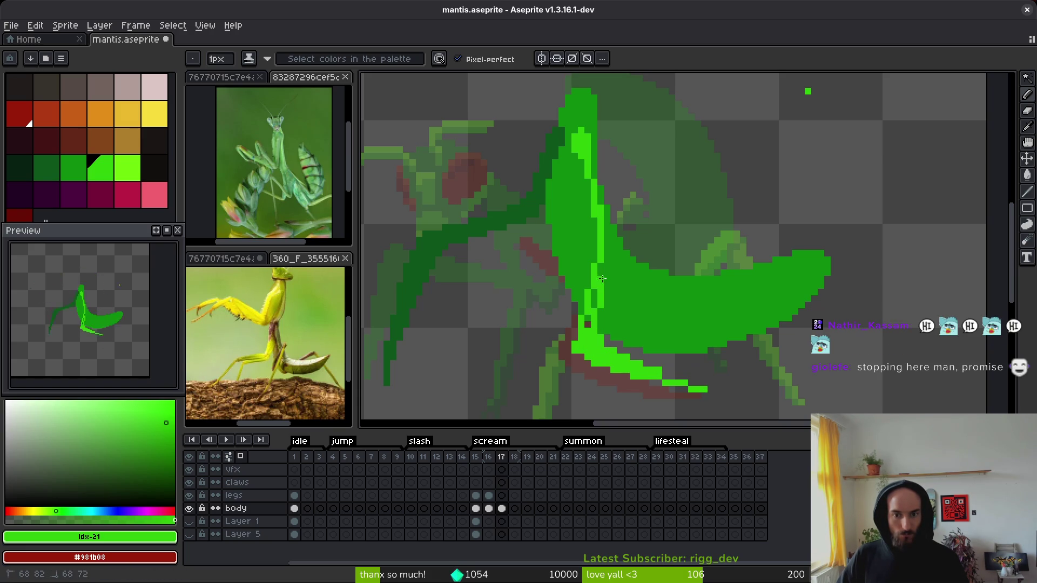
mouse_move(623, 219)
left_mouse_down()
mouse_move(608, 200)
mouse_move(608, 257)
left_mouse_up()
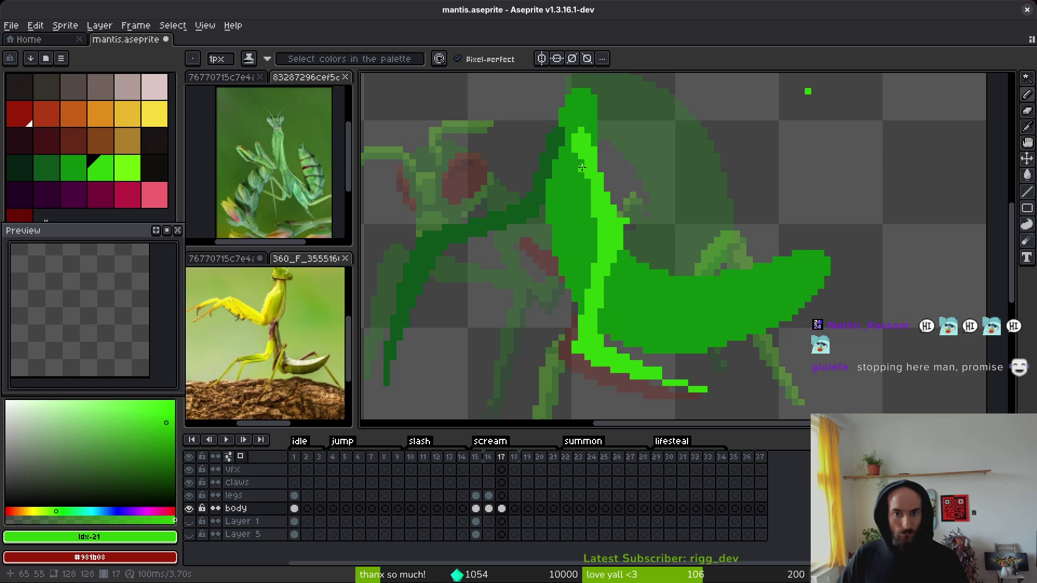
scroll(600, 249, "up", 2)
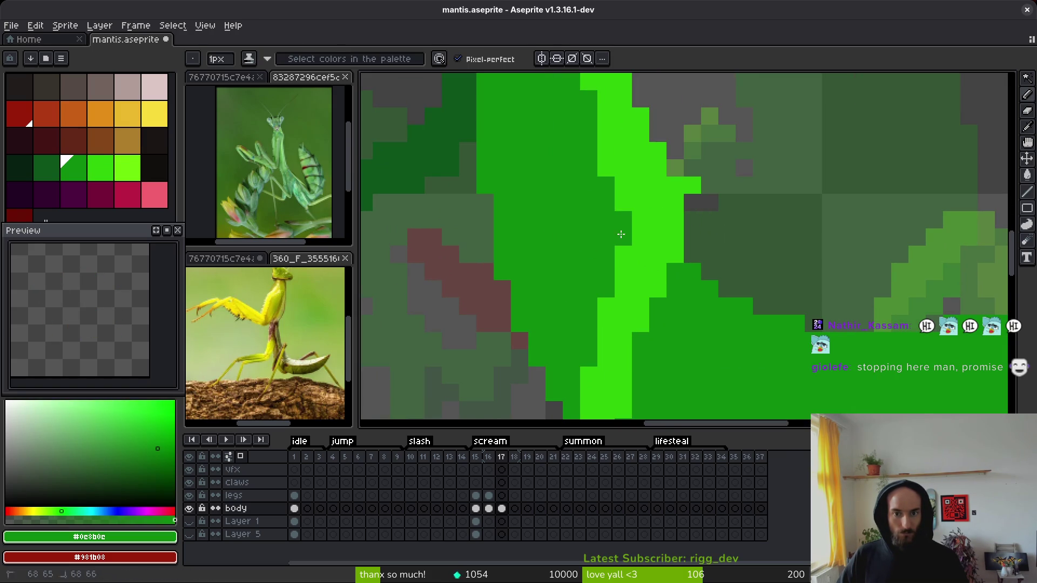
Step: Sample bright green #2fc809 from the canvas and undo the earlier highlight strokes
left_click(681, 198, "alt")
scroll(747, 273, "down", 9)
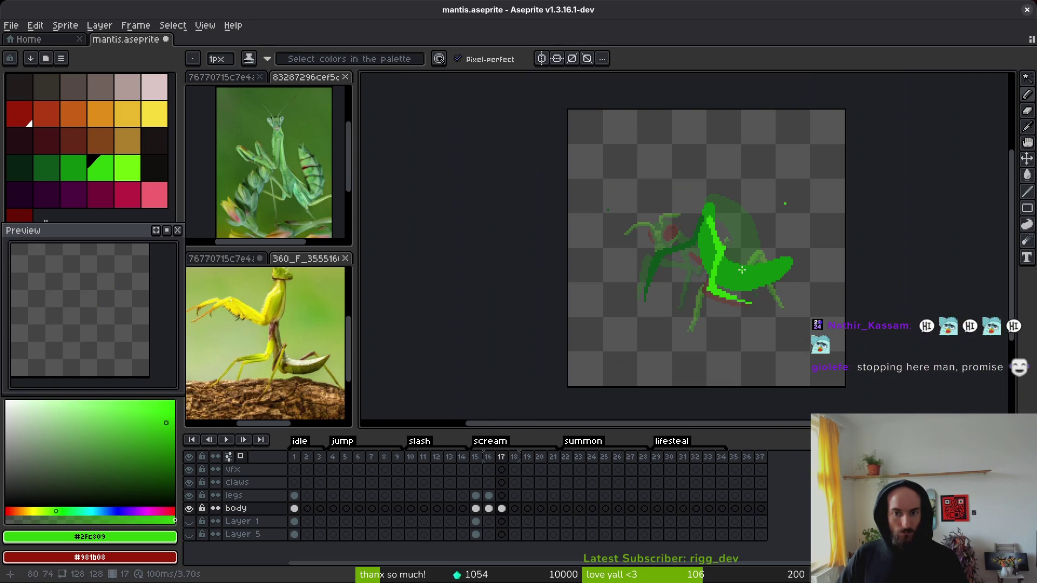
left_click_drag(738, 279, 697, 272)
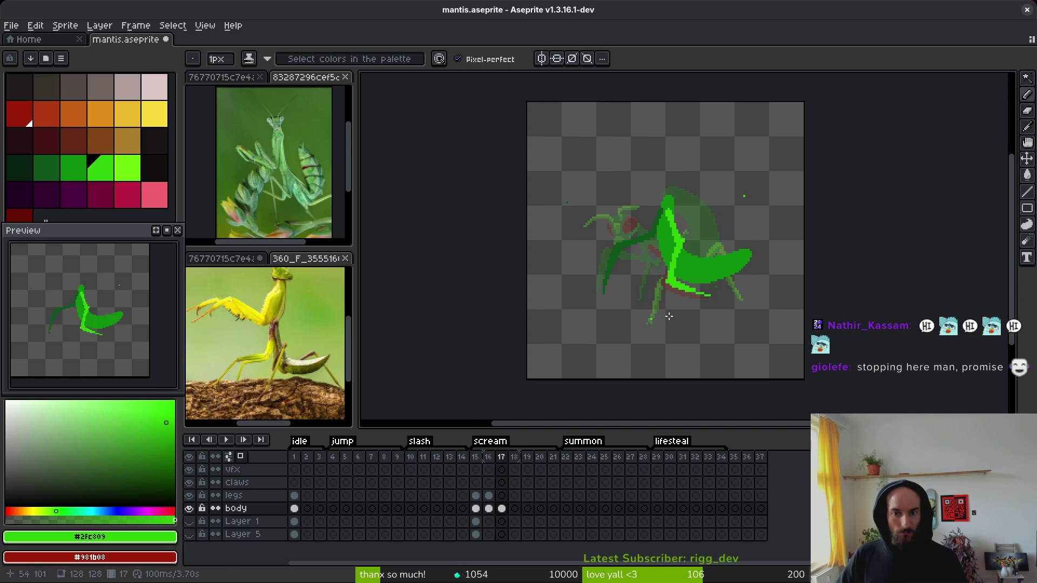
key("alt")
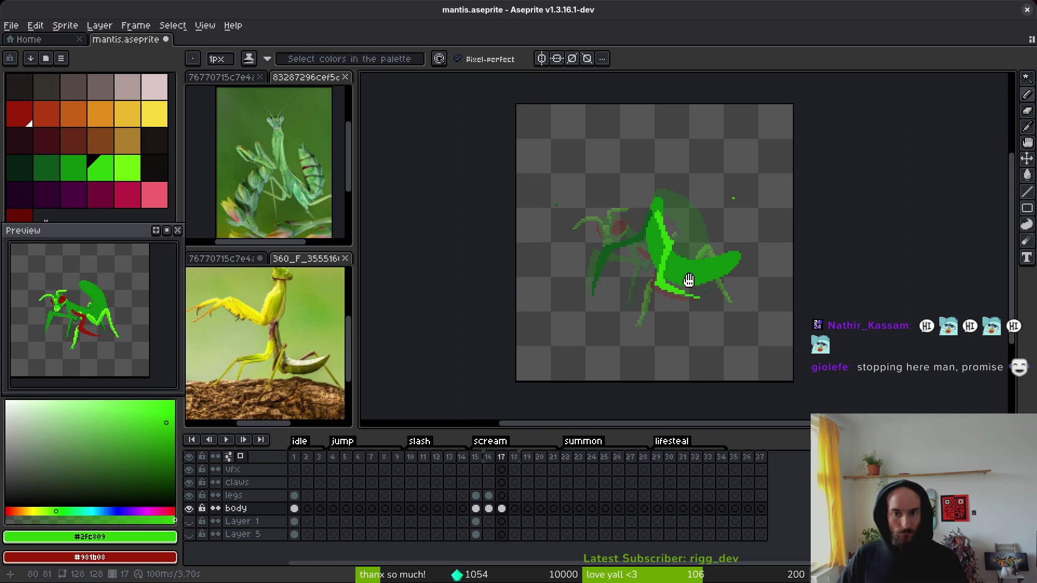
scroll(669, 277, "up", 4)
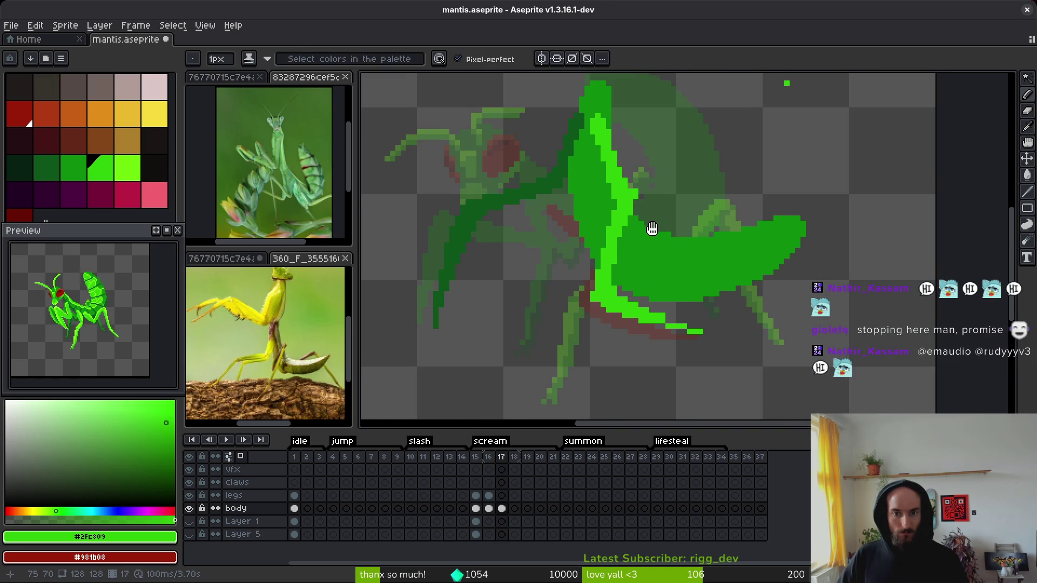
key("ctrl+z")
key("ctrl+z")
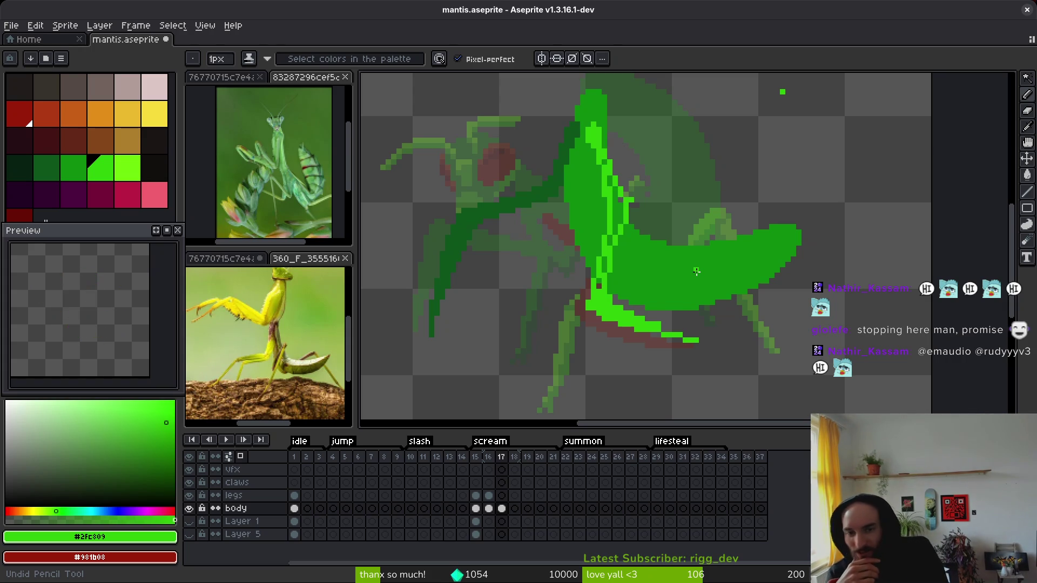
key("ctrl+z")
key("ctrl+z")
key("ctrl+z")
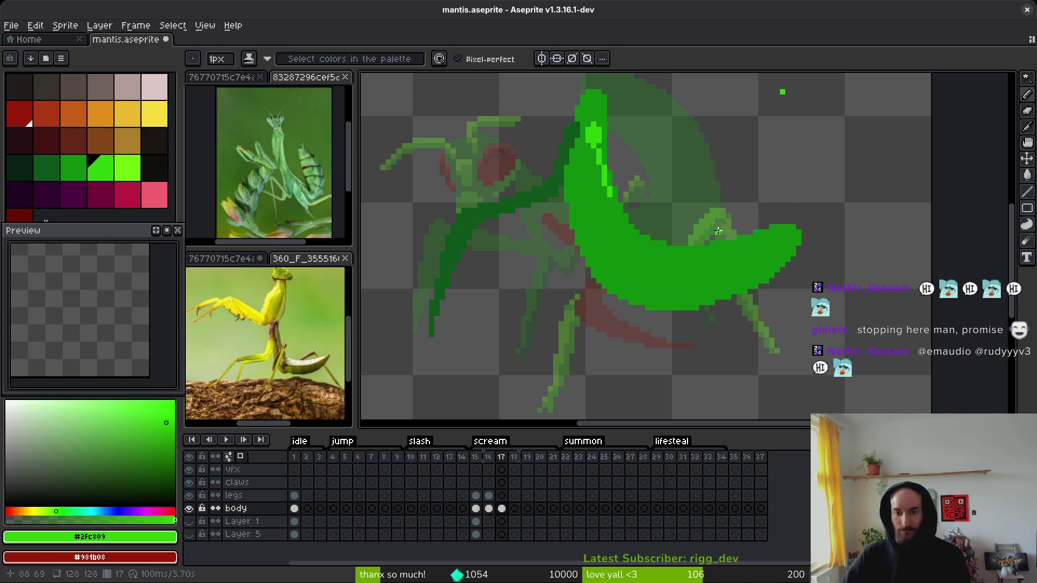
scroll(724, 229, "up", 2)
Step: Draw the bright green foreleg outlines arching across the body top and down its right side
left_click_drag(609, 199, 639, 248)
key("ctrl+z")
mouse_move(609, 202)
left_mouse_down()
mouse_move(635, 224)
mouse_move(713, 243)
mouse_move(763, 224)
left_mouse_up()
scroll(763, 225, "down", 3)
mouse_move(735, 138)
left_mouse_down()
mouse_move(748, 157)
mouse_move(761, 238)
mouse_move(748, 357)
mouse_move(779, 229)
left_mouse_up()
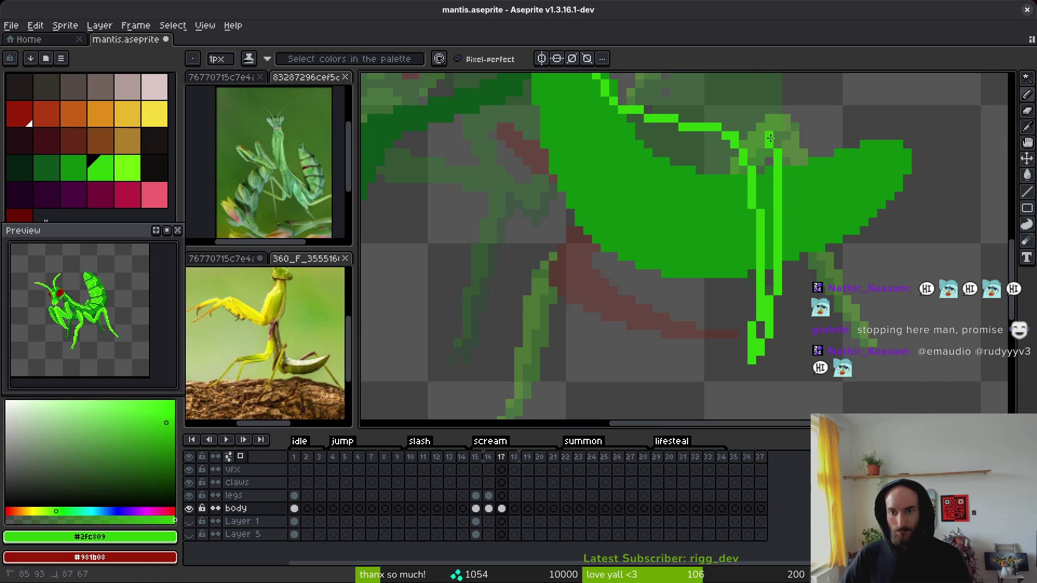
scroll(771, 140, "up", 3)
left_click_drag(638, 198, 774, 242)
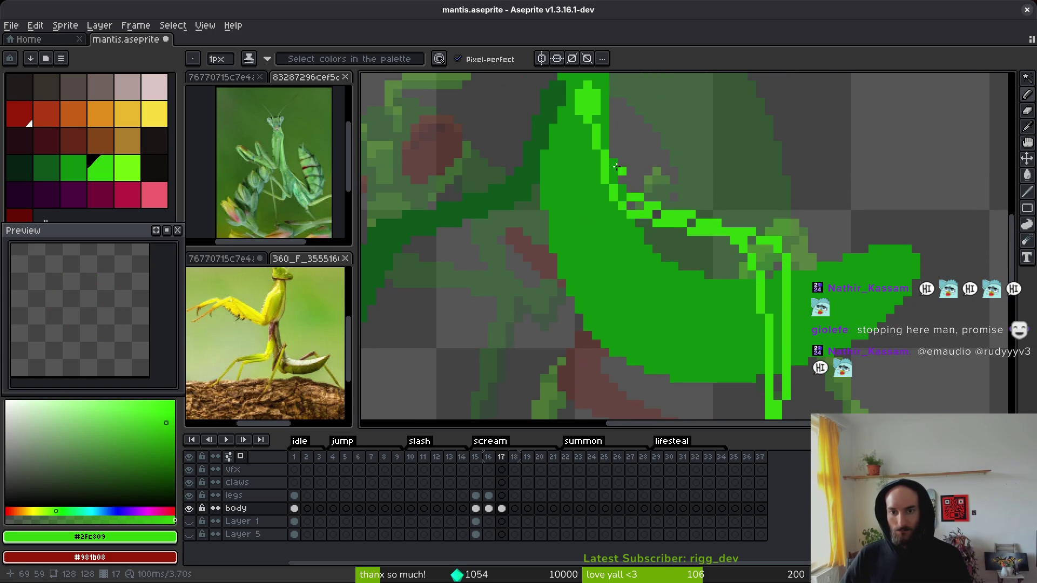
mouse_move(594, 108)
left_mouse_down()
mouse_move(635, 190)
mouse_move(610, 158)
left_mouse_up()
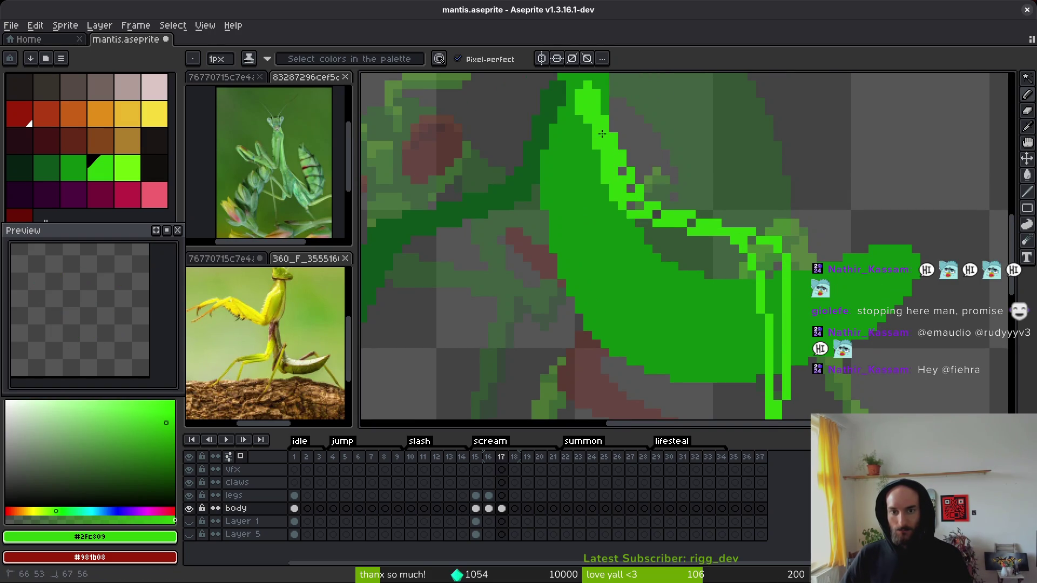
mouse_move(756, 246)
left_mouse_down()
mouse_move(773, 254)
mouse_move(754, 254)
left_mouse_up()
Step: Fill the foreleg between its two outlines with bright green using the Paint Bucket
key("g")
left_click(774, 324)
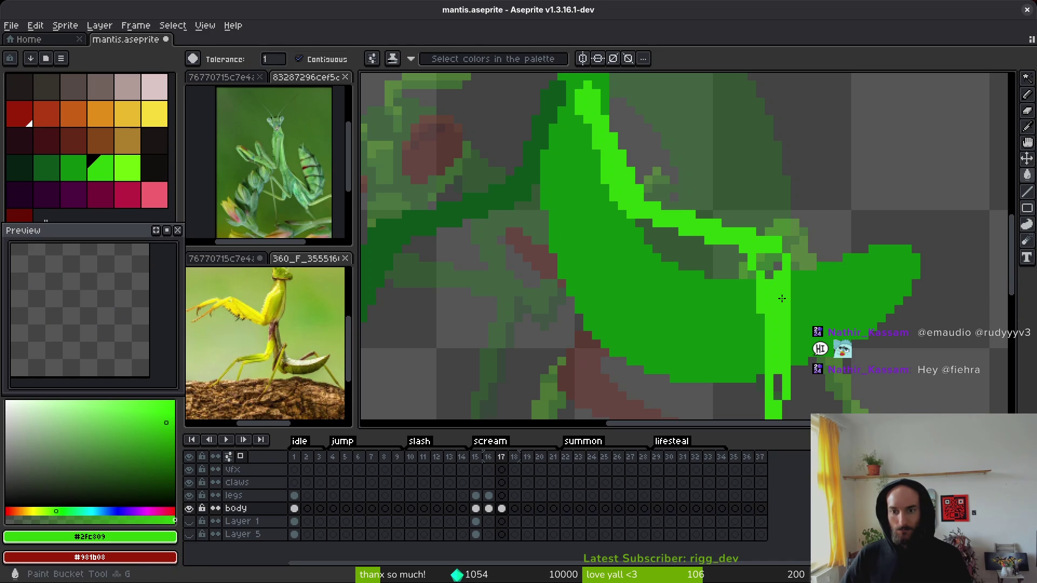
left_click(770, 264)
scroll(779, 384, "down", 3)
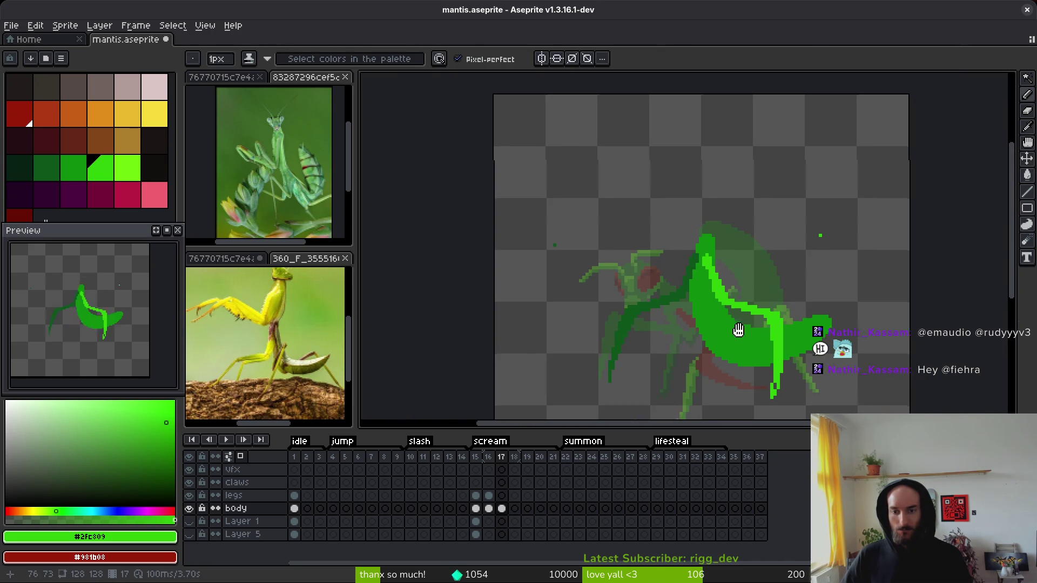
Step: Flip between frames 16 and 17 to compare poses and recentre the mantis
scroll(723, 307, "down", 2)
key("b")
key("comma")
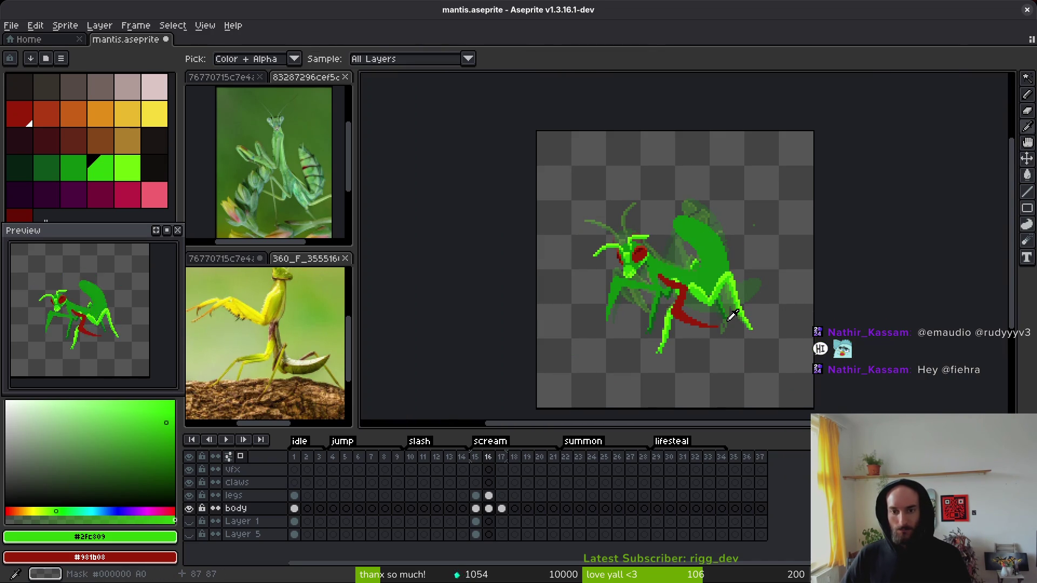
key("period")
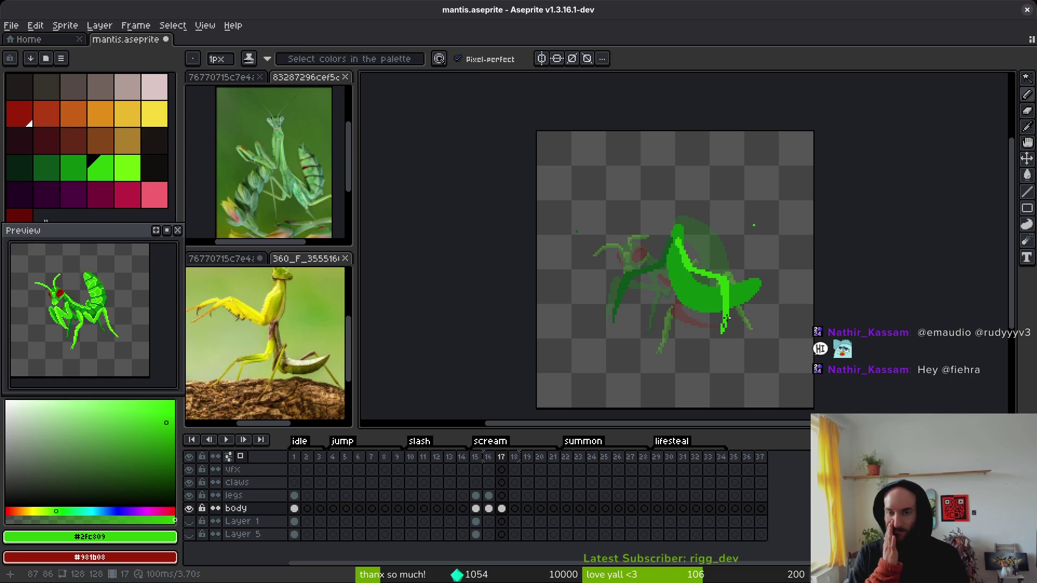
left_click_drag(736, 300, 728, 282)
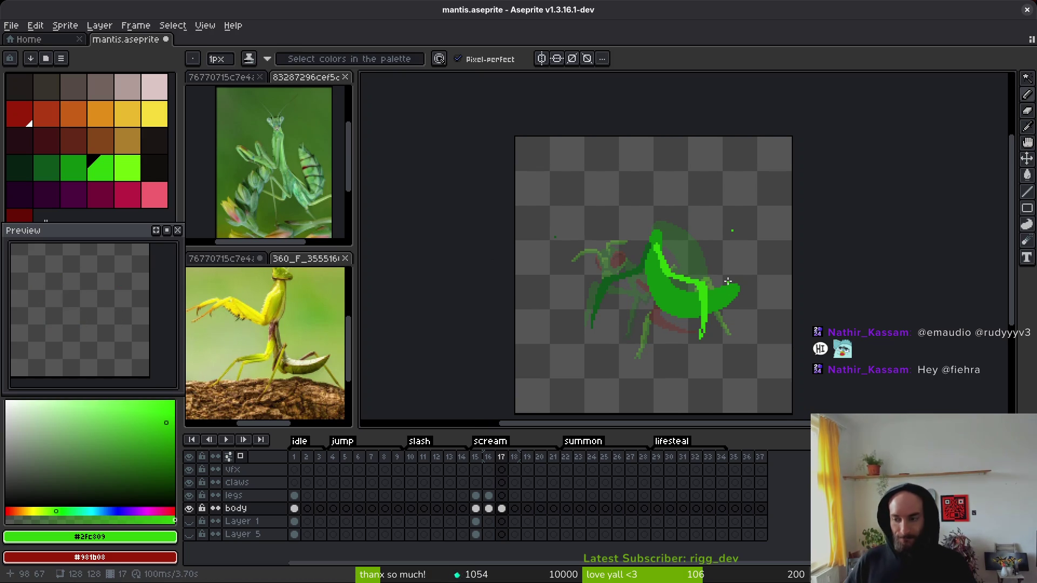
scroll(727, 282, "up", 8)
Step: Erase stray green pixels at the foreleg tip and along its right edge
key("e")
left_click(545, 250)
left_click(605, 277)
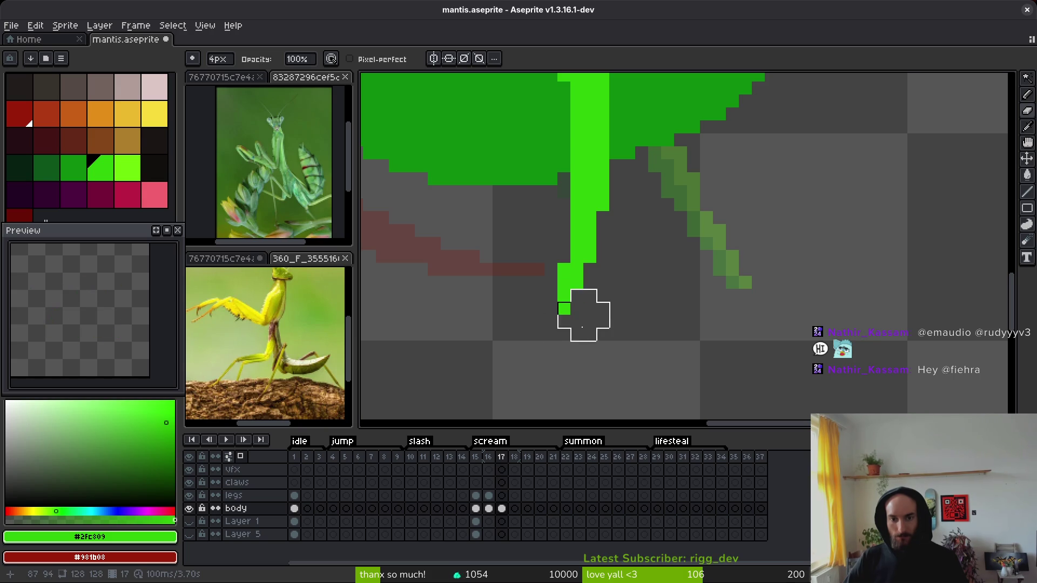
key("b")
scroll(601, 309, "down", 3)
scroll(602, 310, "up", 4)
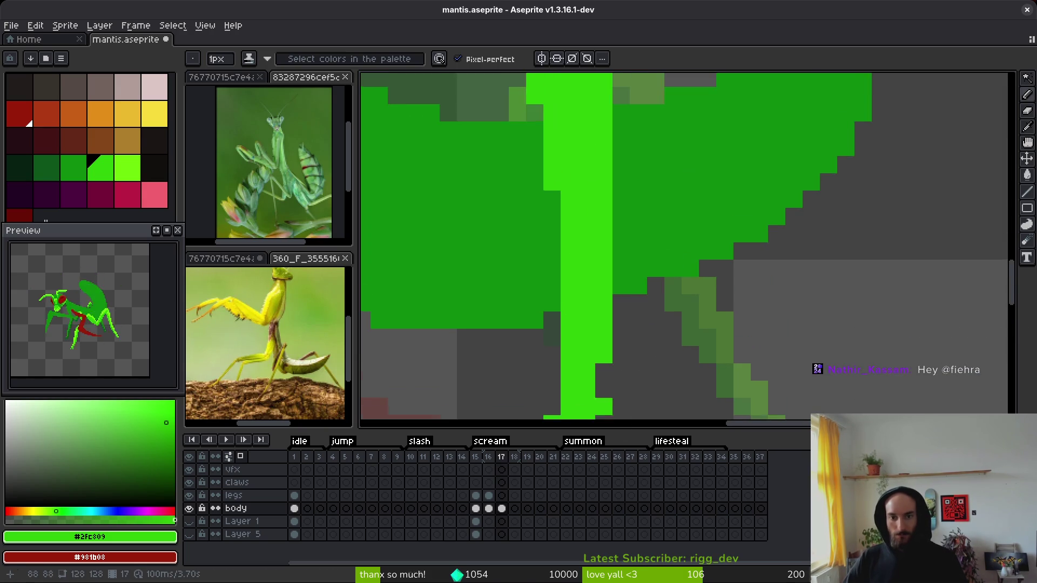
scroll(598, 269, "down", 2)
scroll(598, 269, "up", 2)
Step: Pick the darker body green as the pencil colour
key("e")
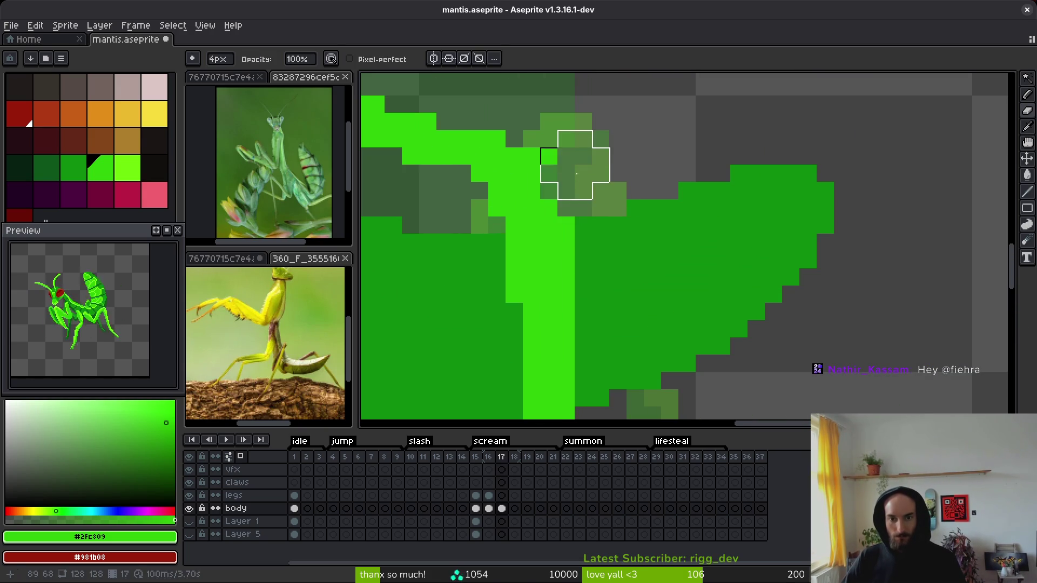
key("b")
left_click(572, 243, "alt")
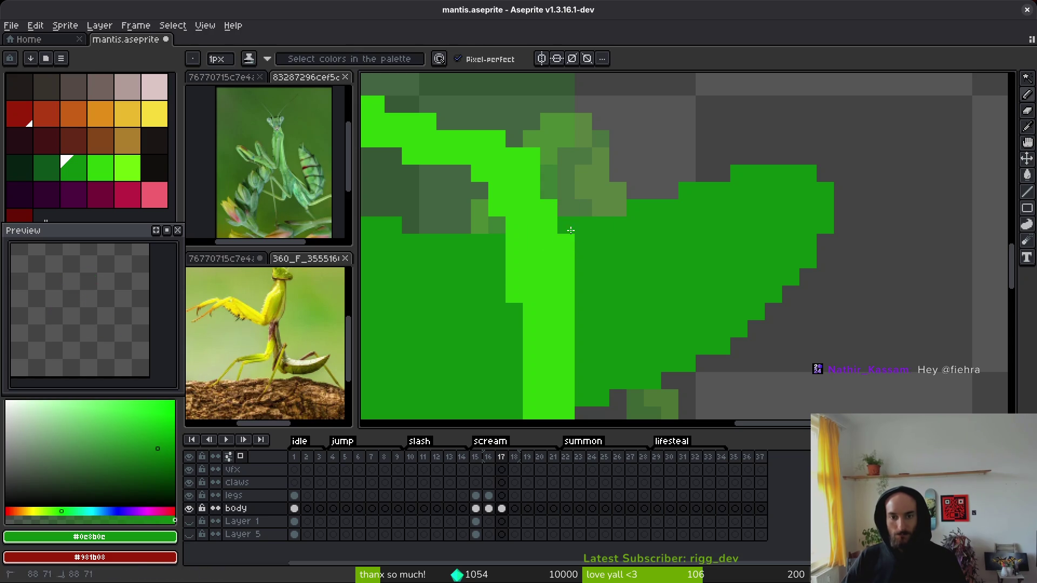
scroll(627, 283, "down", 1)
scroll(627, 283, "down", 5)
scroll(605, 259, "up", 4)
Step: Lasso the bright green foreleg, move it down onto the body, and deselect
key("q")
mouse_move(632, 251)
left_mouse_down()
mouse_move(573, 335)
mouse_move(613, 290)
mouse_move(613, 273)
left_mouse_up()
key("ctrl+d")
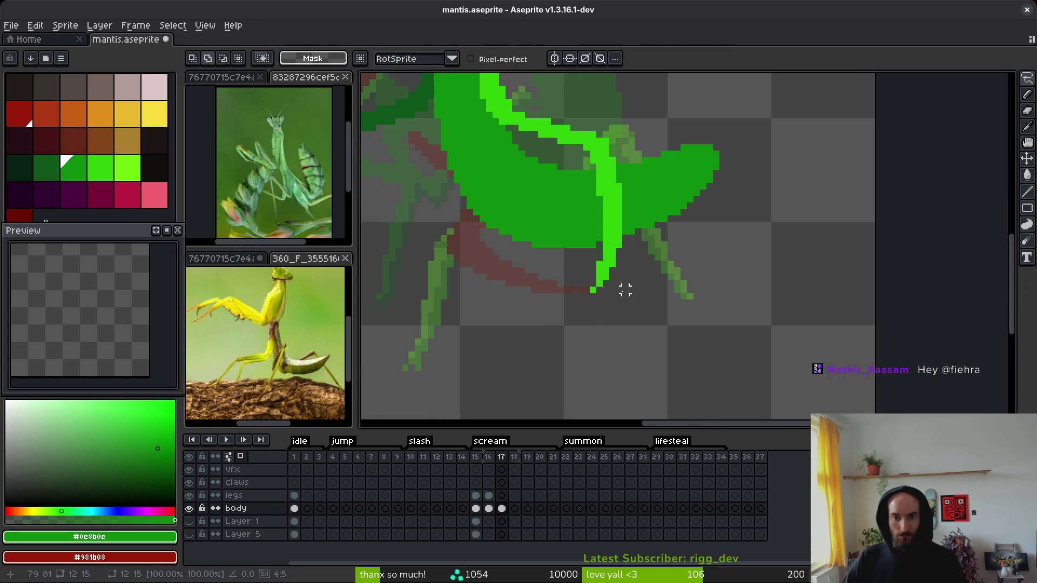
scroll(619, 277, "up", 1)
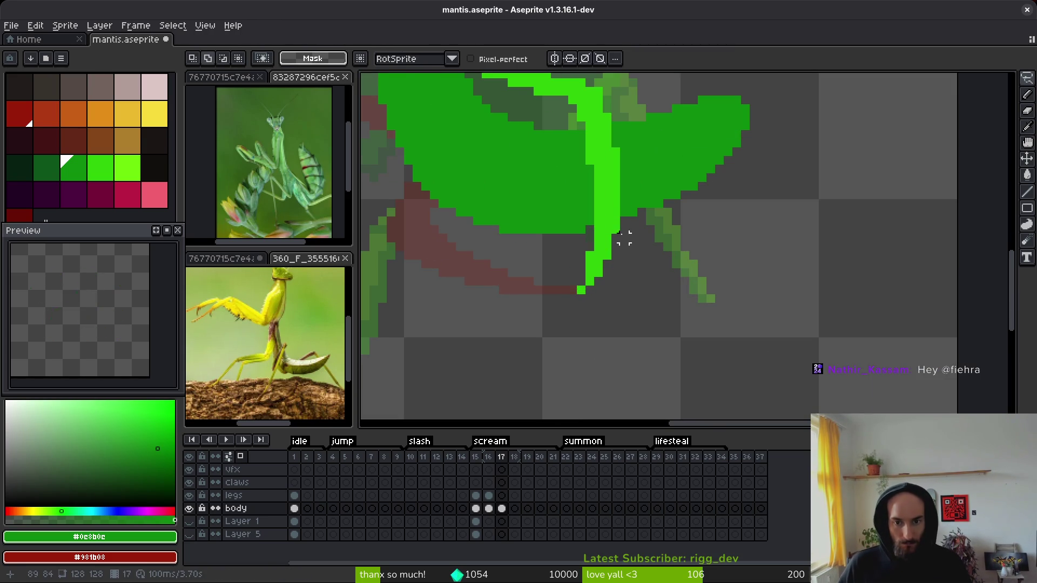
mouse_move(625, 230)
left_mouse_down()
mouse_move(616, 221)
mouse_move(581, 254)
mouse_move(606, 271)
mouse_move(607, 256)
mouse_move(599, 277)
left_mouse_up()
key("ctrl+d")
scroll(608, 268, "down", 3)
scroll(619, 258, "up", 2)
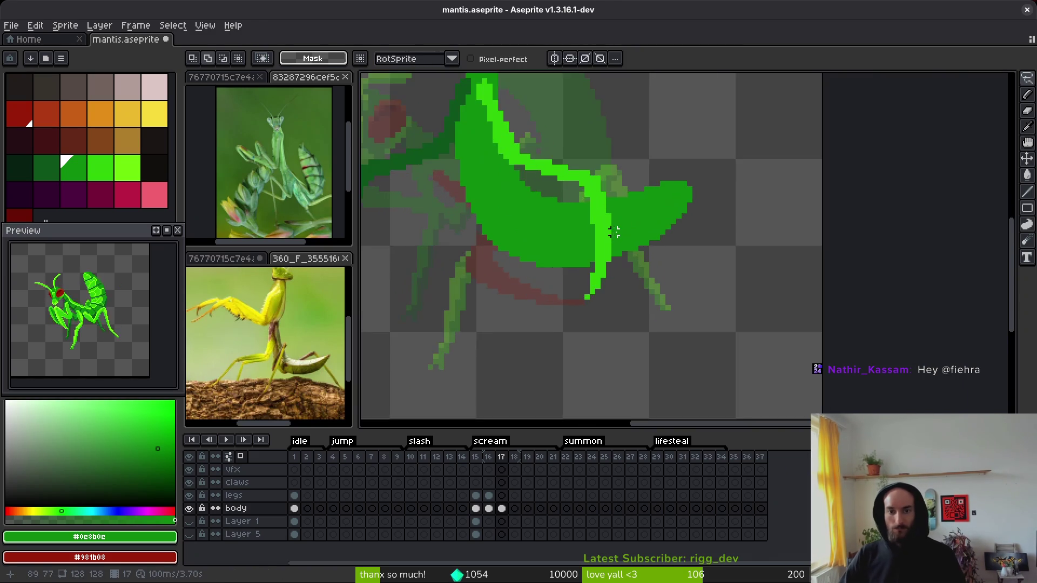
scroll(532, 382, "down", 3)
scroll(541, 285, "up", 2)
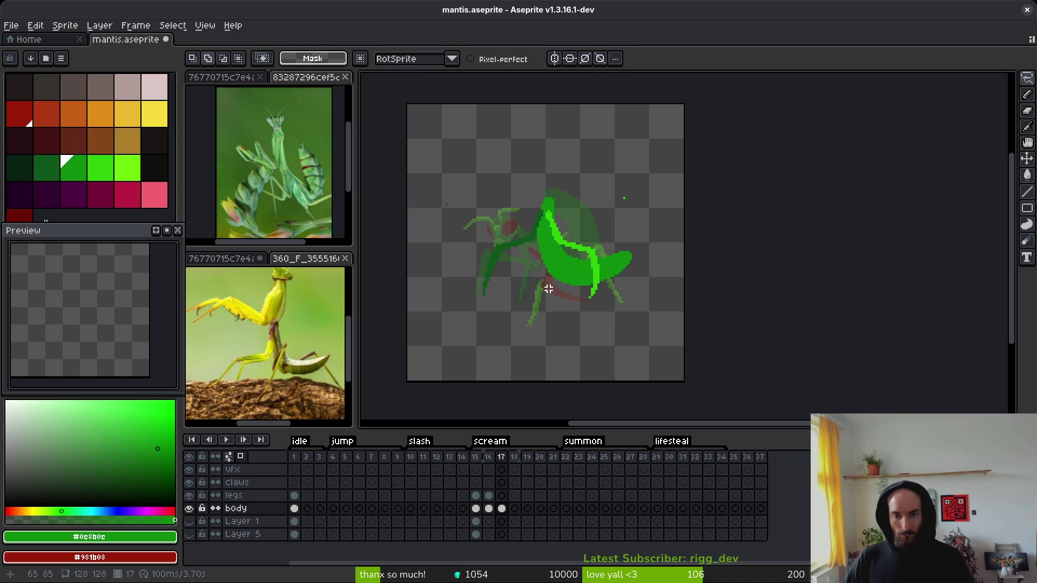
scroll(579, 260, "up", 1)
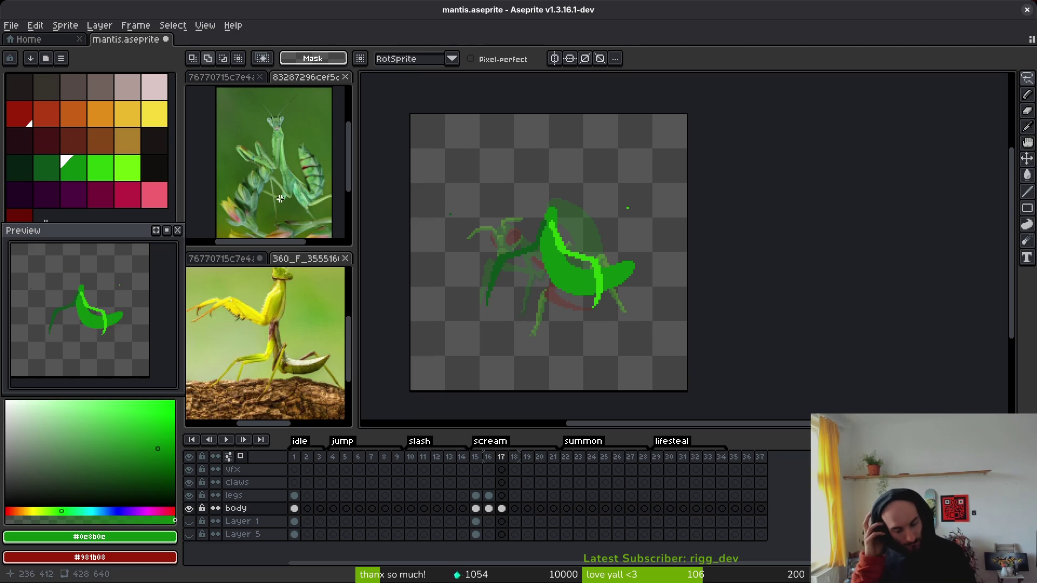
Step: Flip back and forth between frames 16 and 17 to compare the foreleg pose
key("Left")
key("i")
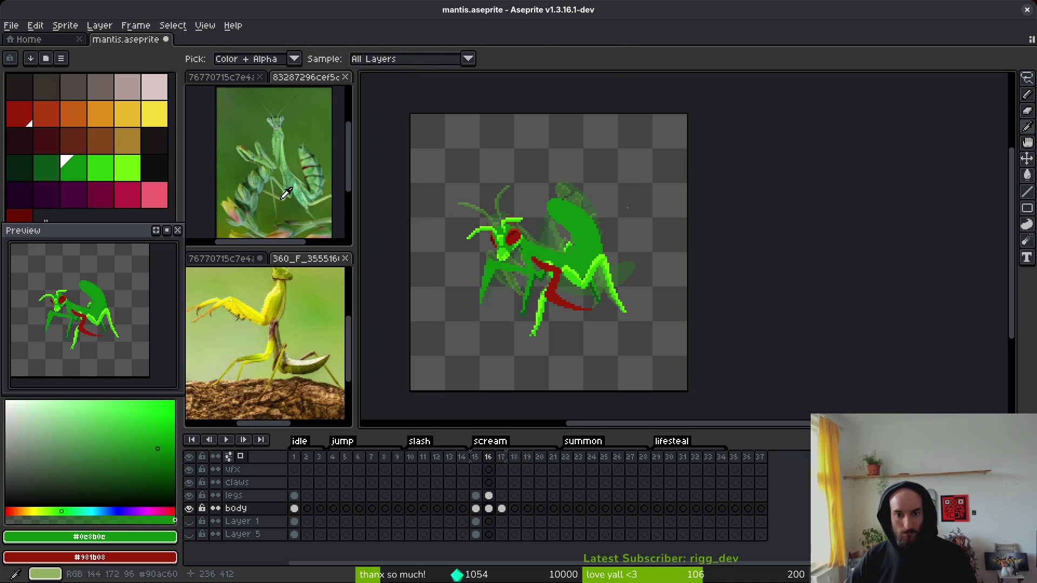
key("Right")
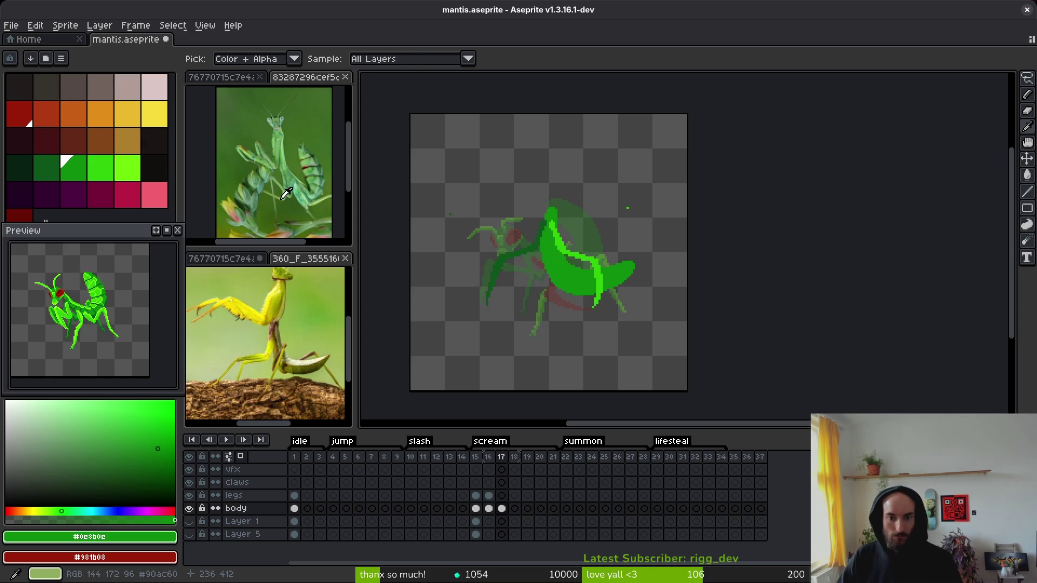
key("m")
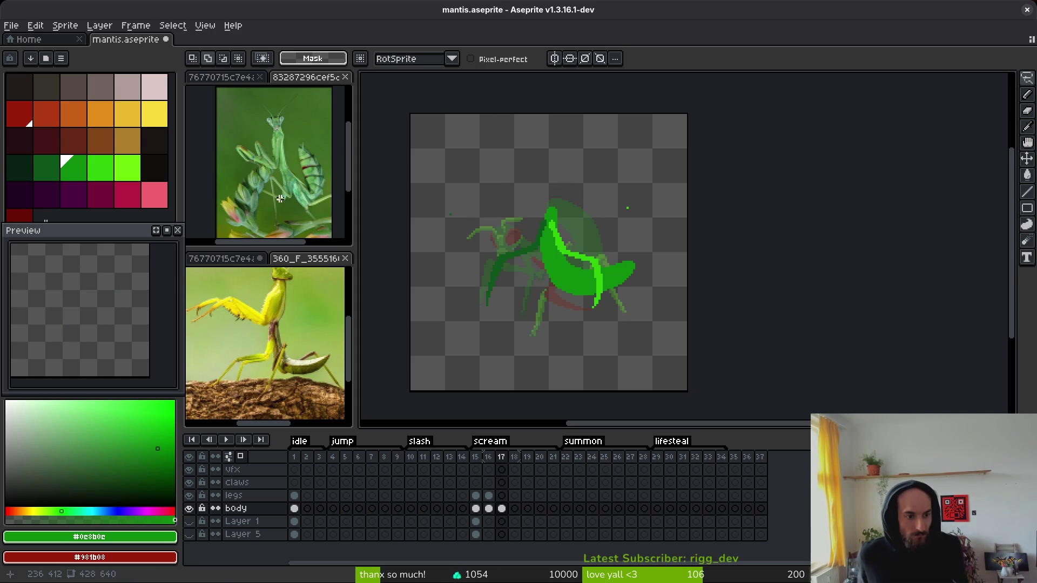
scroll(584, 156, "up", 4)
key("e")
scroll(689, 291, "down", 4)
key("i")
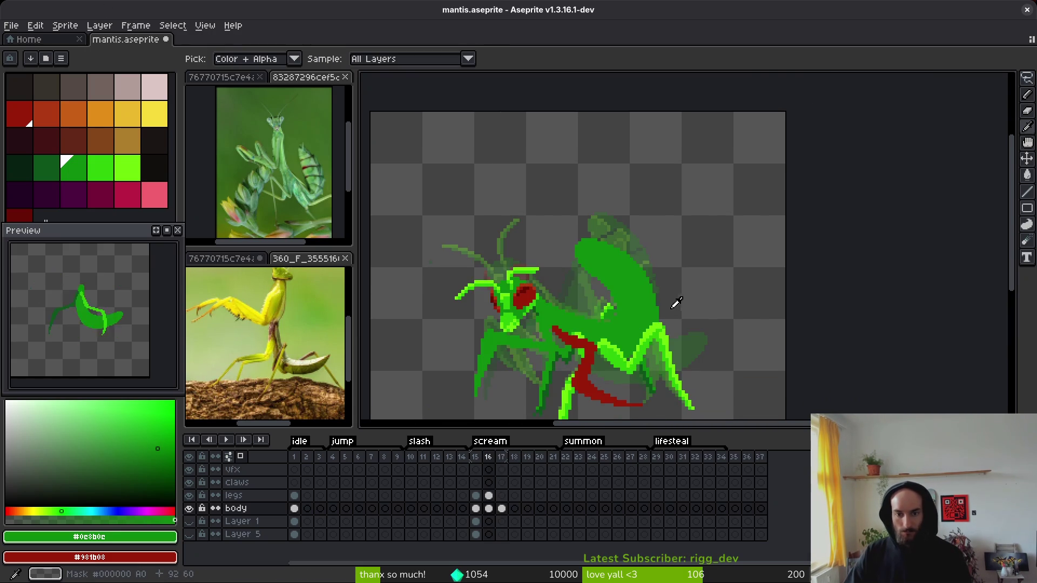
key("Left")
key("Right")
scroll(648, 259, "down", 2)
key("Left")
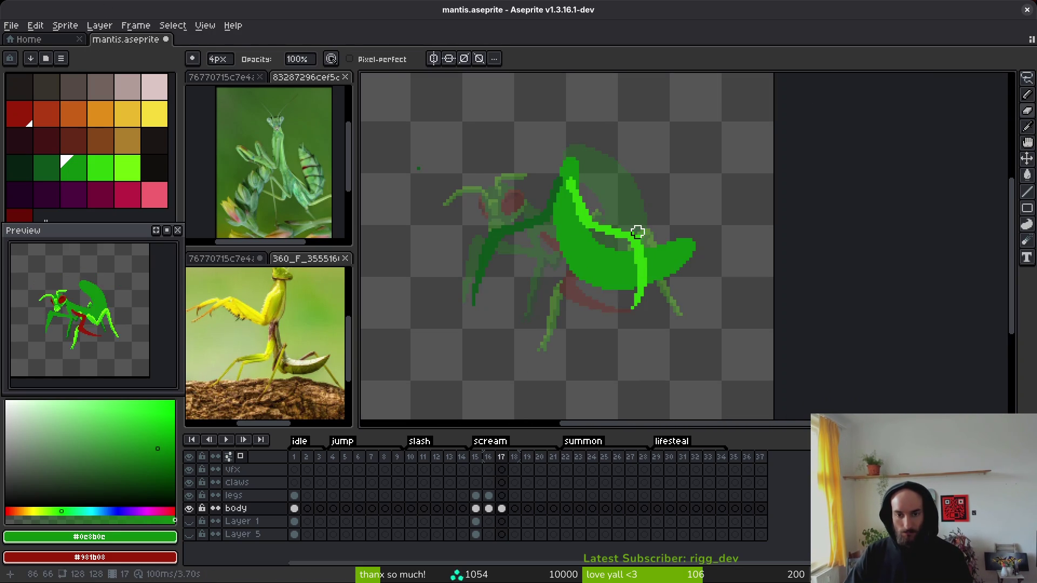
key("Right")
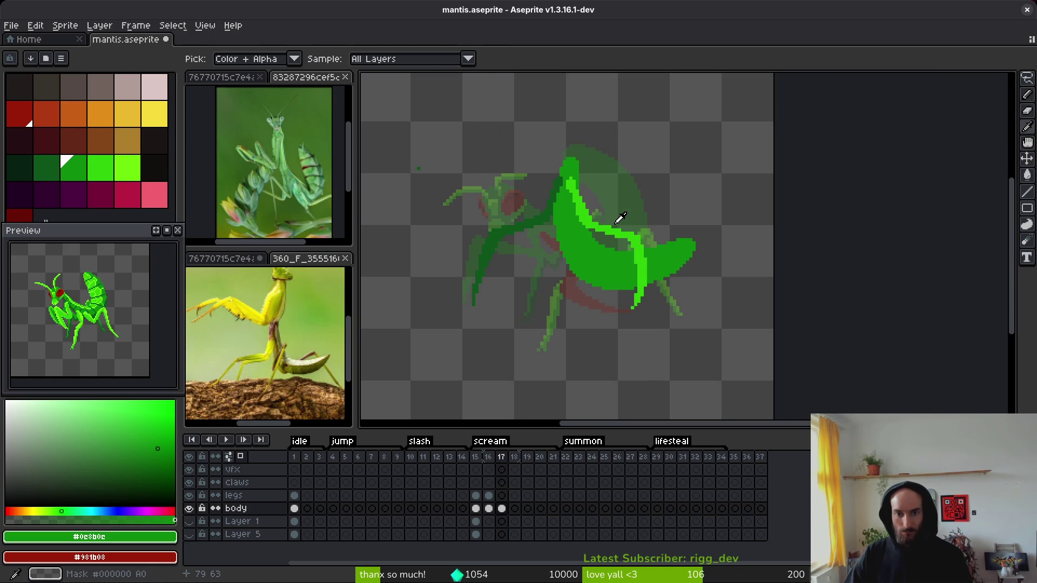
key("Left")
key("Right")
key("b")
scroll(600, 202, "up", 2)
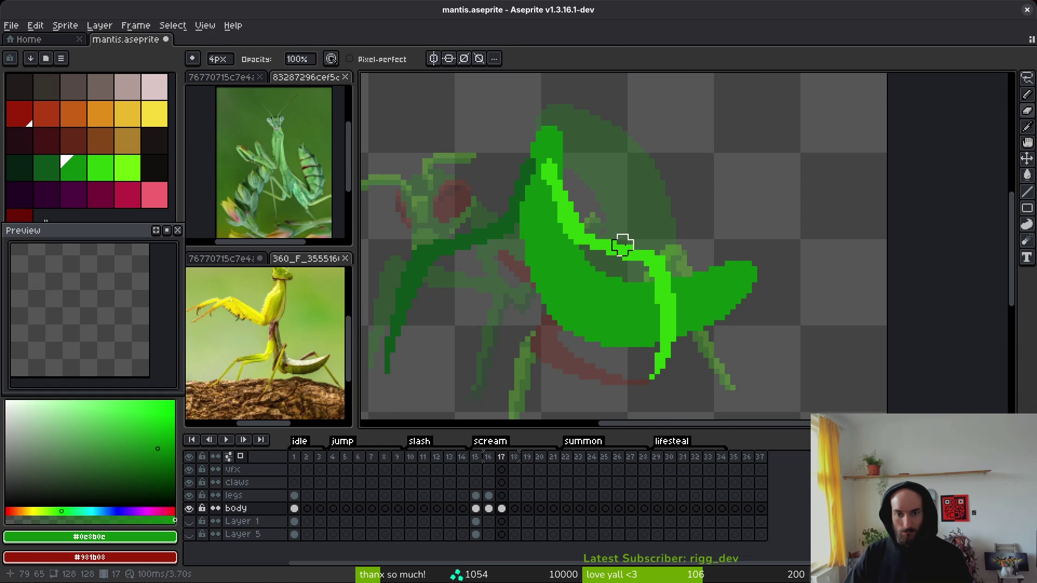
Step: Magic-wand select the bright green foreleg stroke and drag it off to the upper right
left_click_drag(620, 241, 663, 207)
key("w")
left_click(627, 206)
left_click_drag(694, 232, 808, 178)
Step: Mirror the foreleg horizontally, rotate it to about -121°, and set it across the body
key("shift+h")
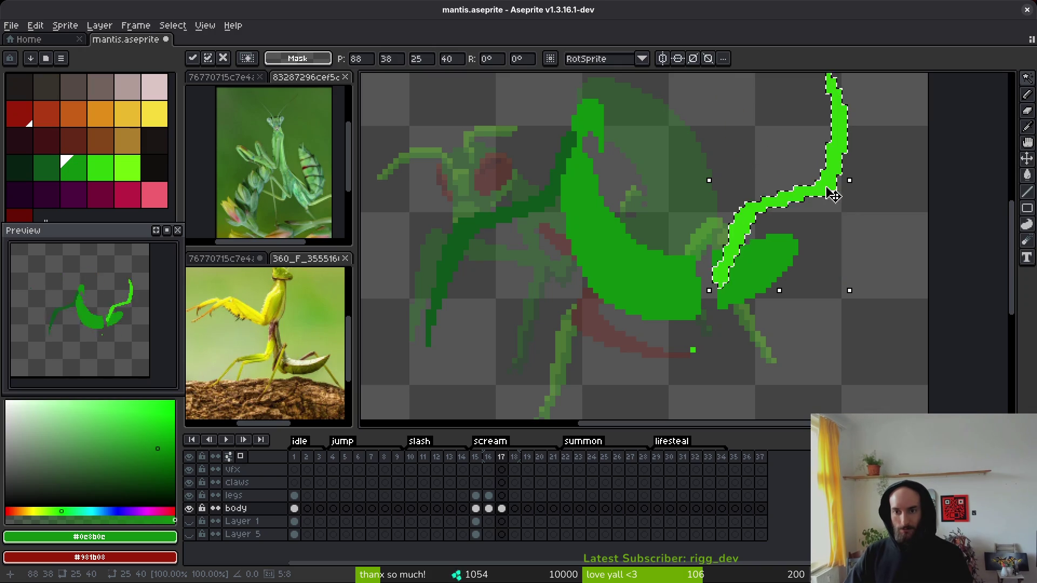
key("shift+r")
key("shift+r")
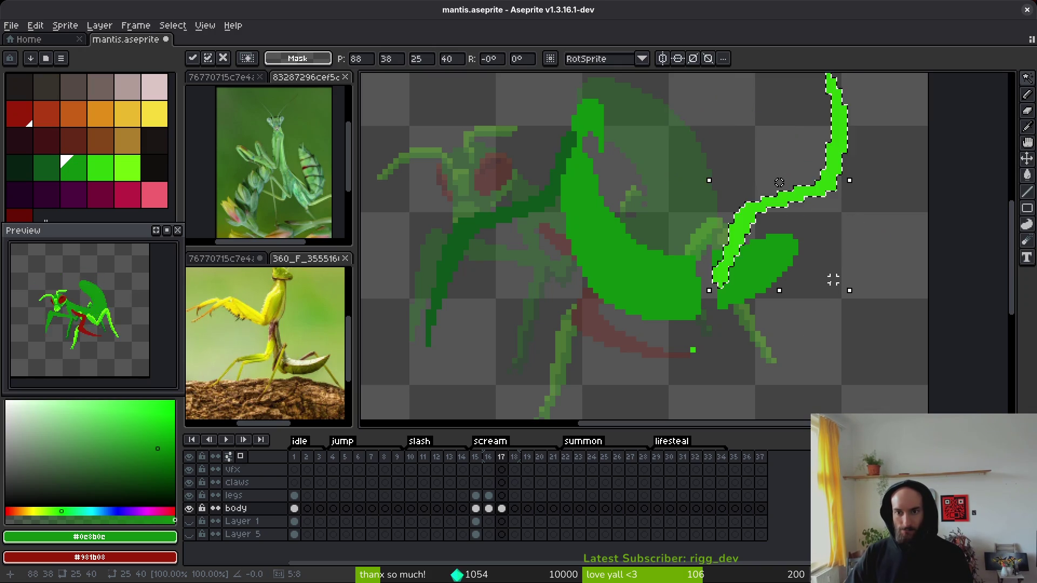
key("shift+r")
mouse_move(769, 186)
left_mouse_down()
mouse_move(691, 242)
mouse_move(689, 225)
left_mouse_up()
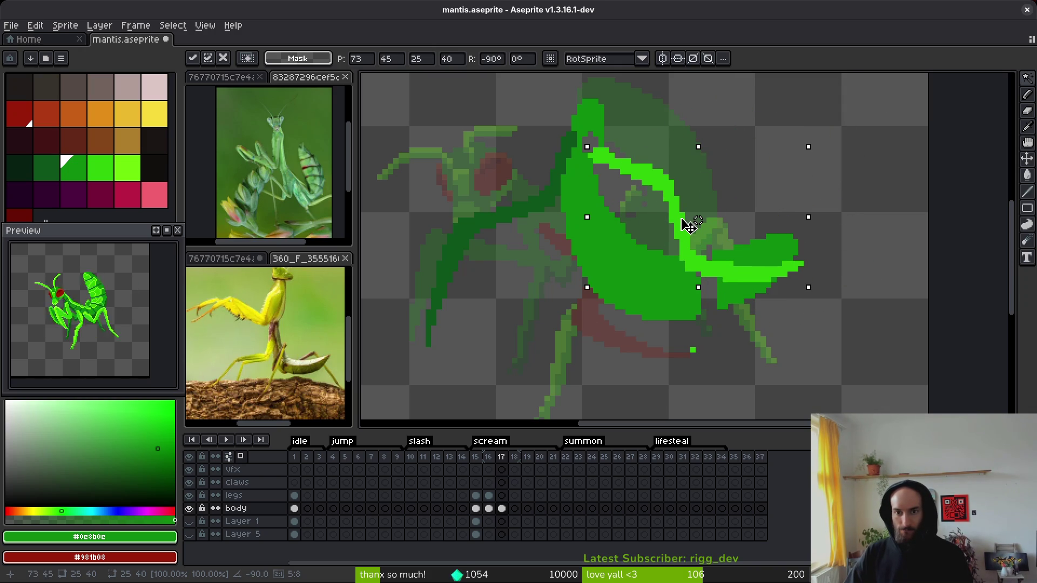
mouse_move(815, 291)
left_mouse_down()
mouse_move(787, 338)
mouse_move(754, 343)
left_mouse_up()
left_click_drag(690, 178, 639, 211)
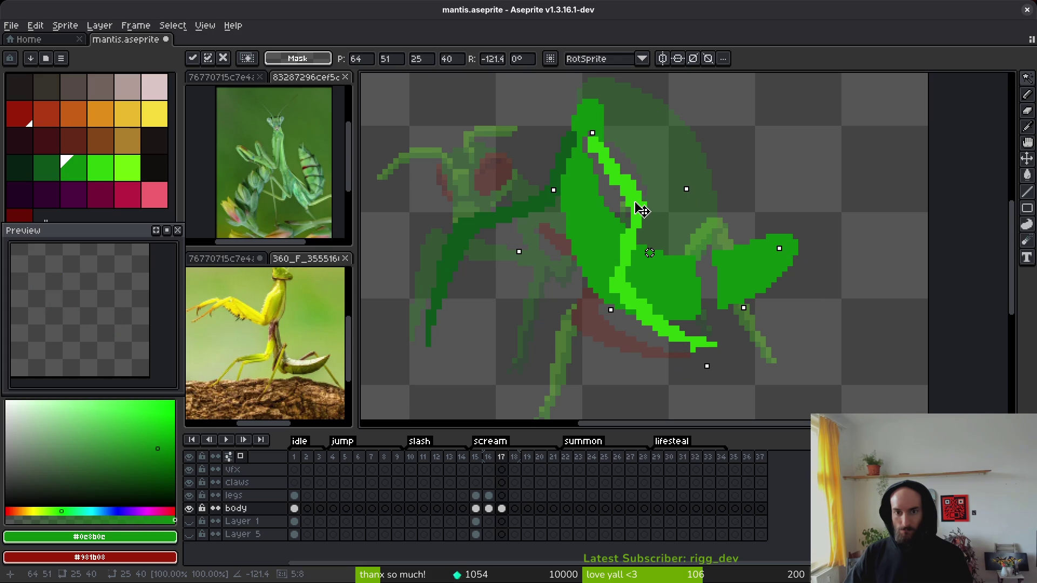
key("Return")
scroll(699, 359, "up", 3)
Step: Pick the bright foreleg green #2fc809 and undo an accidental erase on the foreleg
key("b")
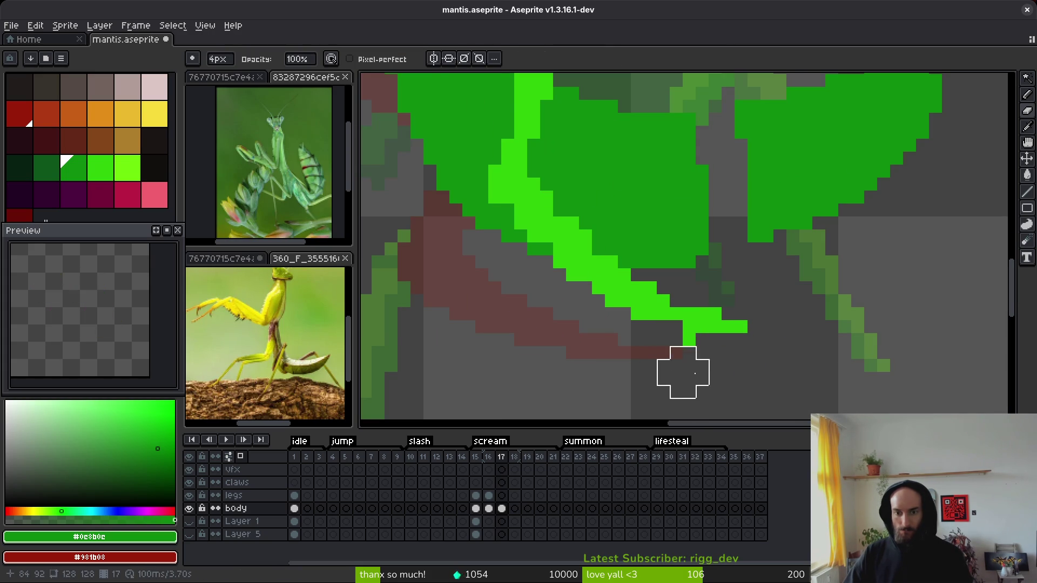
key("b")
left_click(588, 284, "alt")
left_click_drag(540, 252, 595, 324)
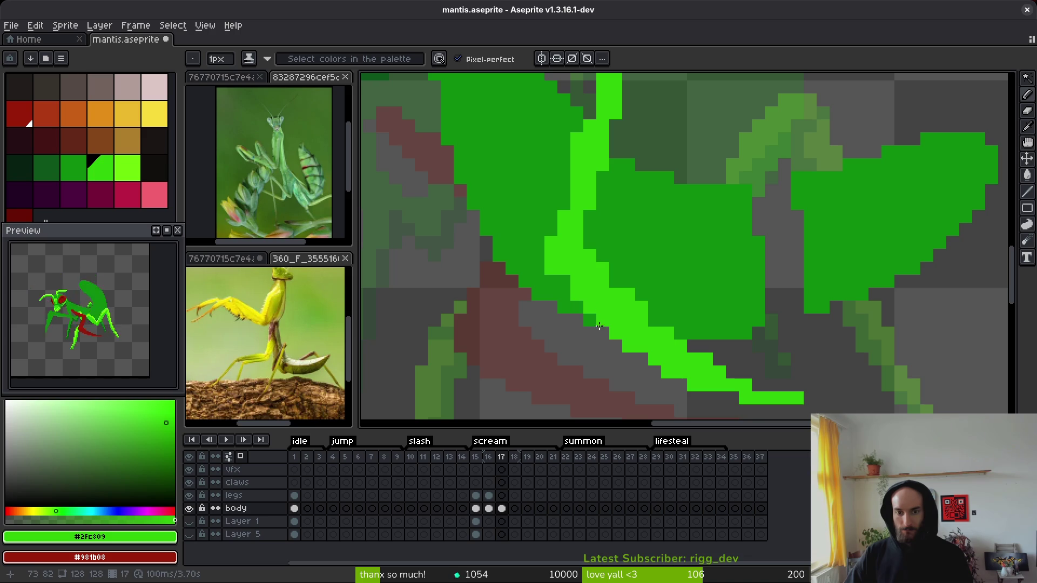
key("e")
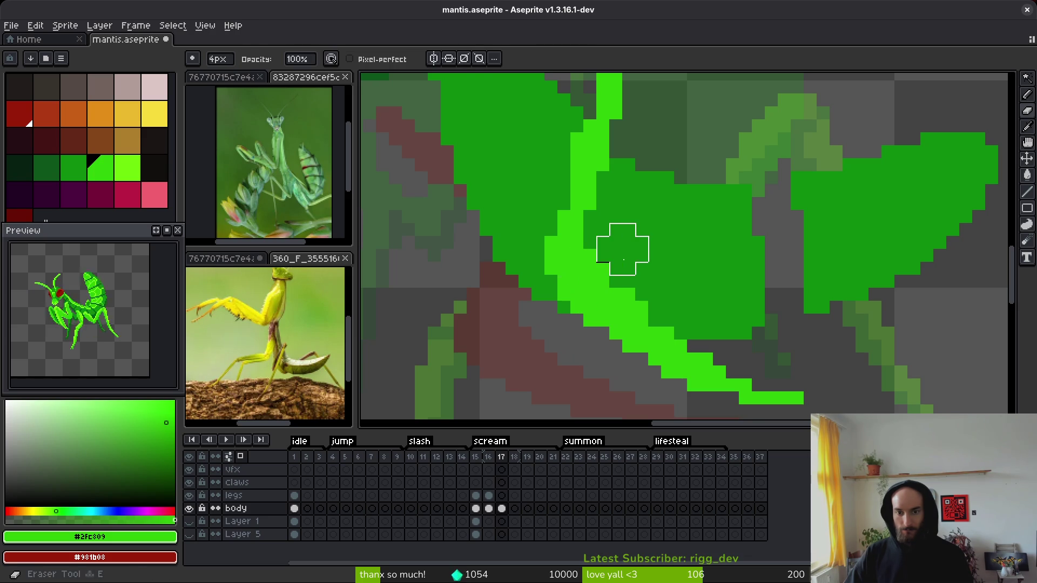
left_click(623, 250)
key("ctrl+z")
Step: Extend the bright green foreleg stroke, erase strays at its lower edge, and add a pixel
left_click(641, 247, "alt")
key("b")
left_click_drag(615, 283, 593, 257)
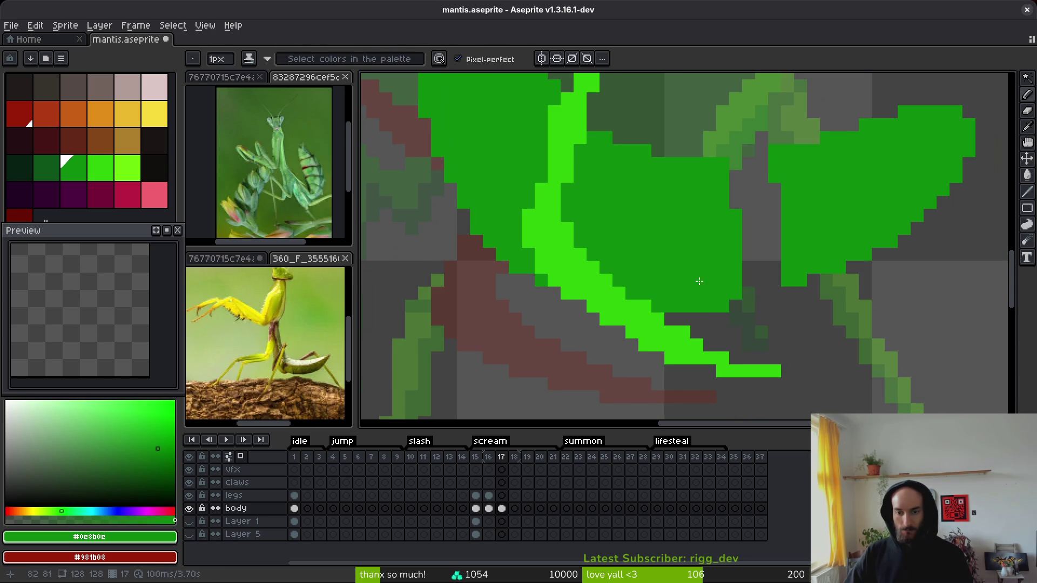
left_click(629, 296, "alt")
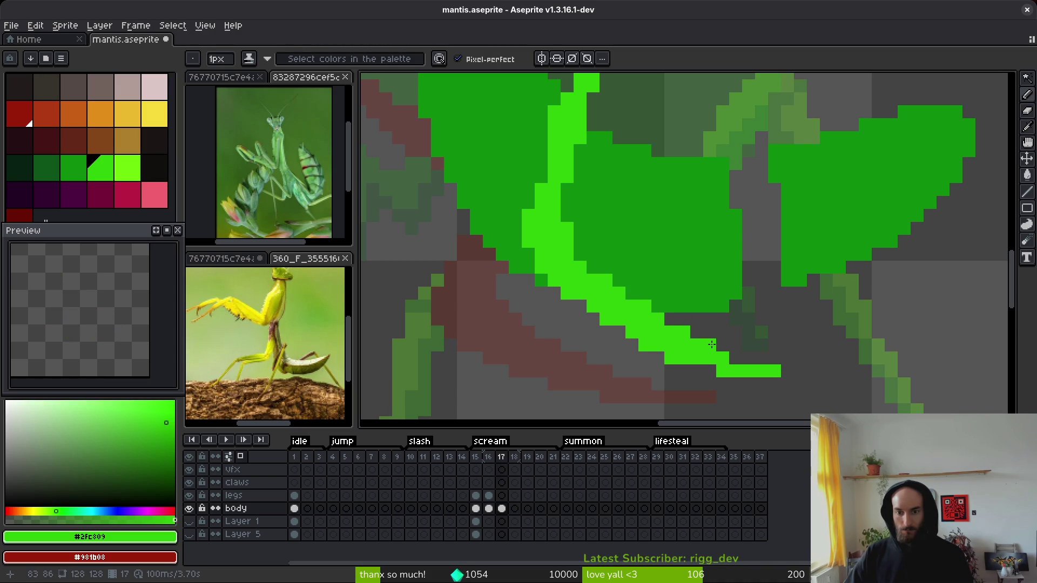
mouse_move(781, 366)
left_mouse_down()
mouse_move(801, 372)
mouse_move(749, 358)
mouse_move(774, 354)
left_mouse_up()
key("e")
left_click_drag(689, 374, 736, 382)
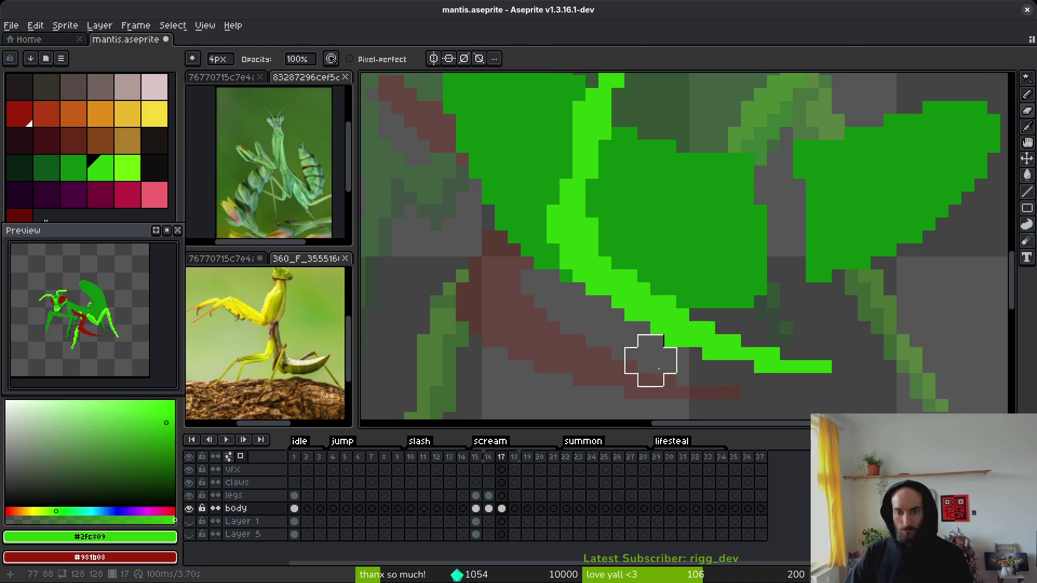
key("b")
left_click(602, 329)
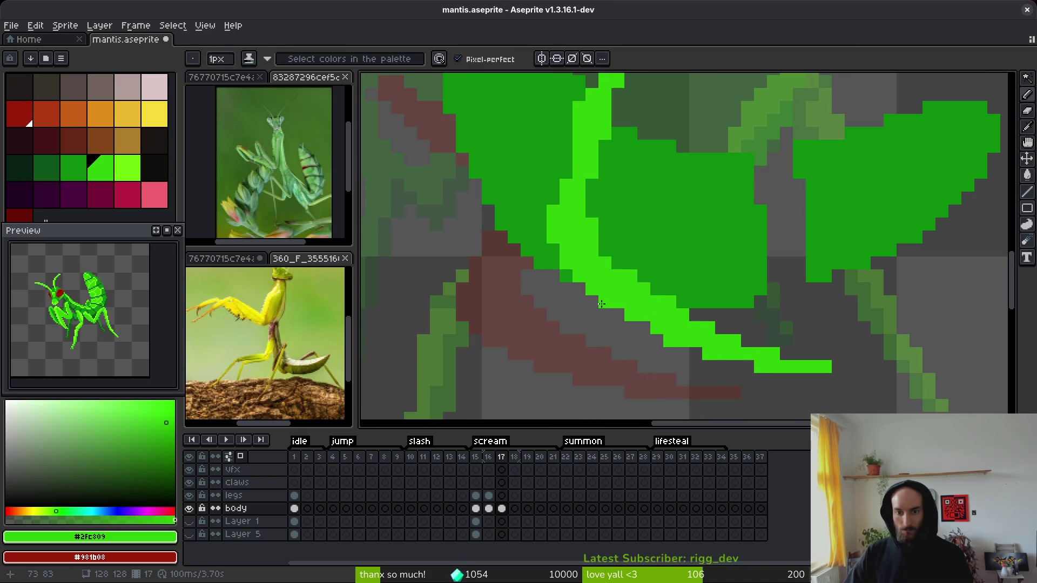
Step: Sample dark green #0c8b0c and bright green #2fc809 from the canvas, switching to shading ink
scroll(601, 304, "down", 4)
scroll(601, 304, "up", 4)
left_click_drag(590, 258, 593, 304)
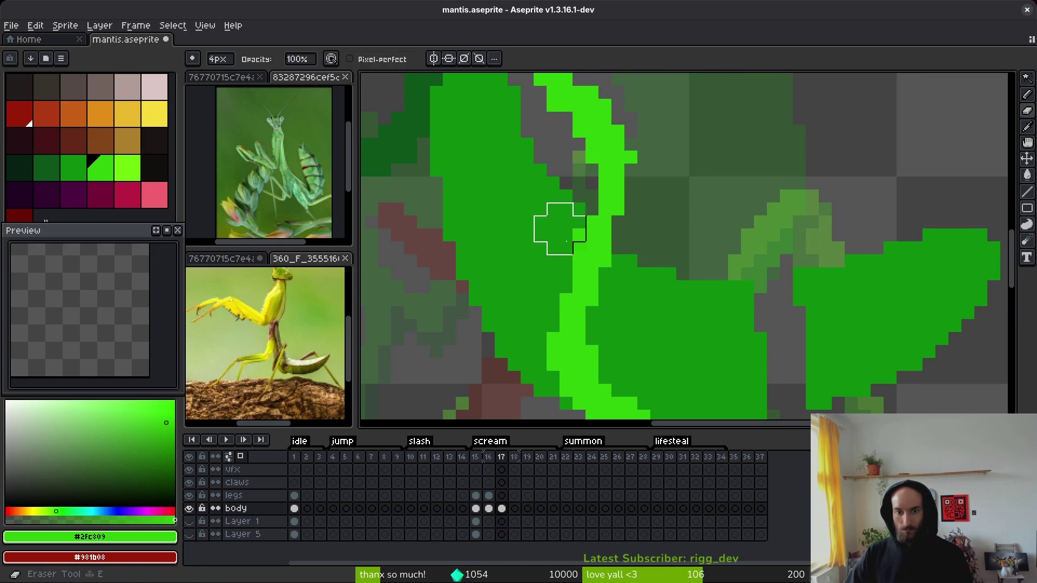
left_click(575, 239, "alt")
left_click(616, 167, "alt")
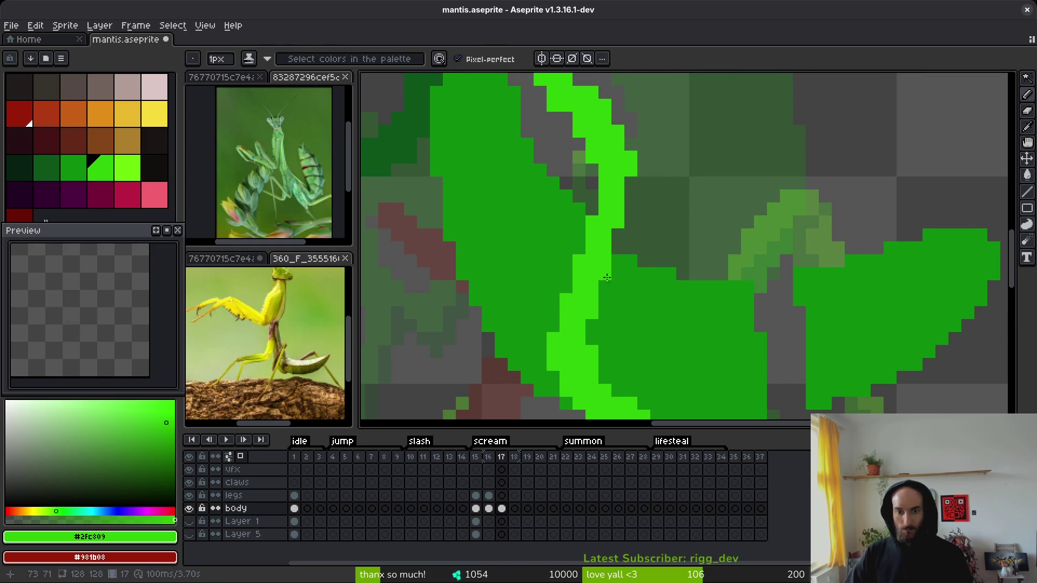
left_click(592, 212, "alt")
left_click(585, 225, "alt")
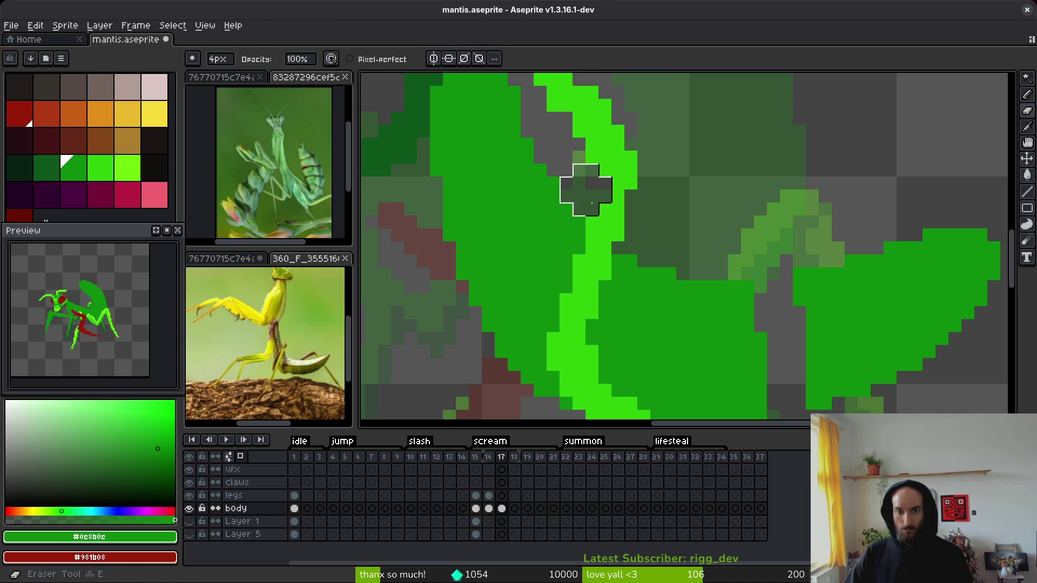
key("alt")
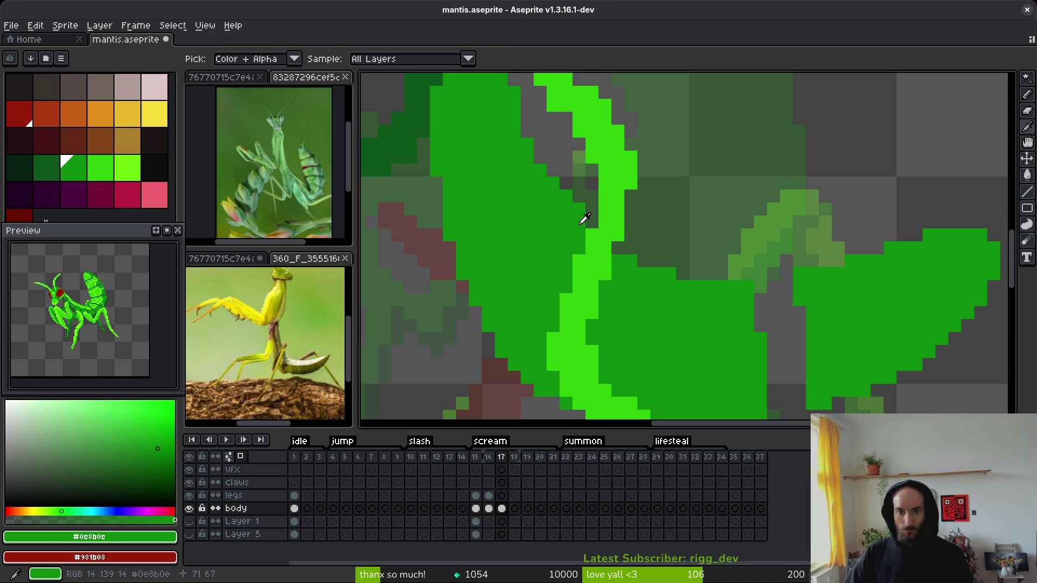
scroll(590, 259, "down", 3)
scroll(645, 224, "up", 2)
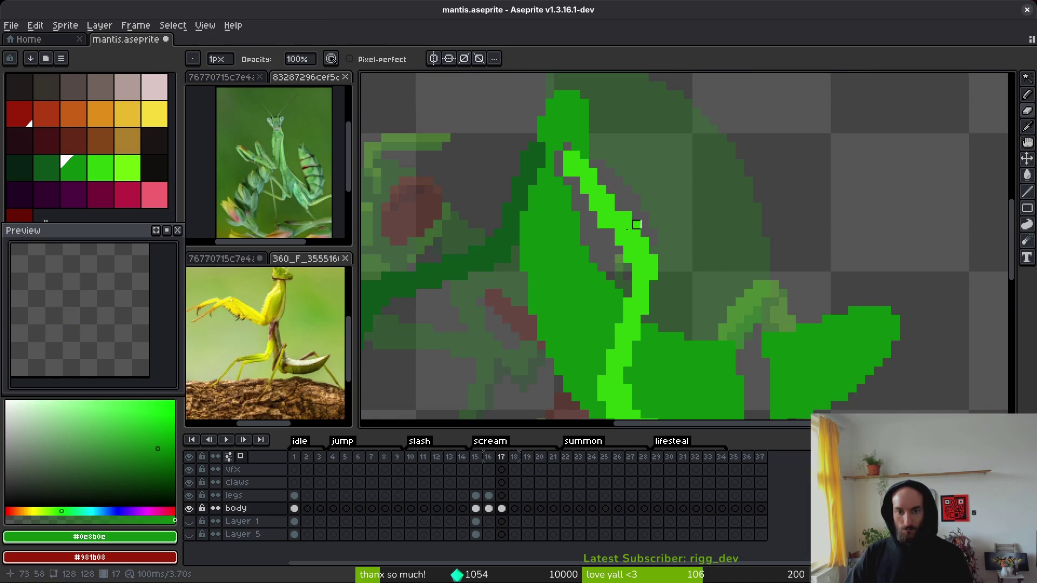
key("f")
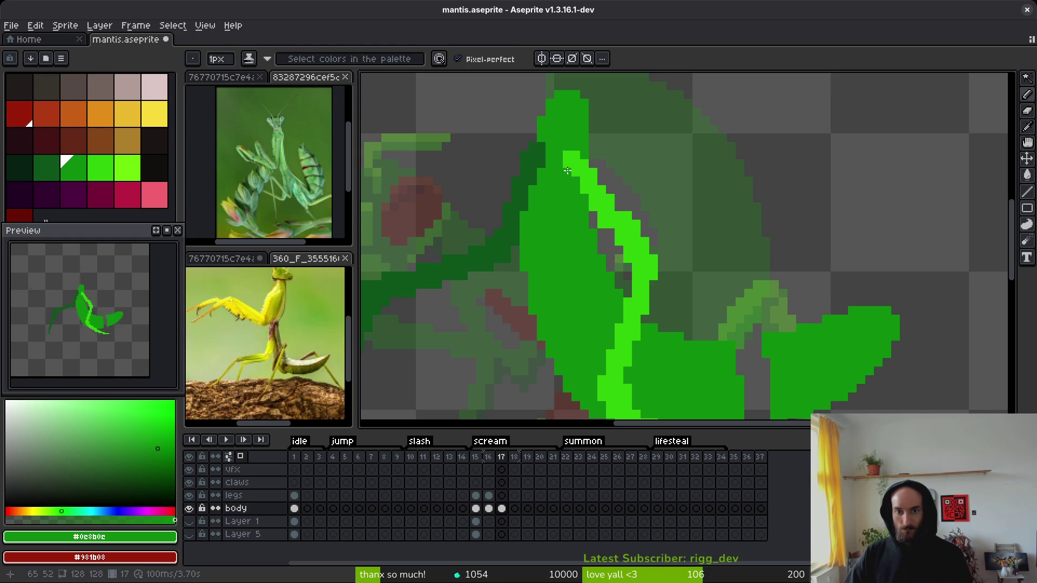
left_click(607, 222, "alt")
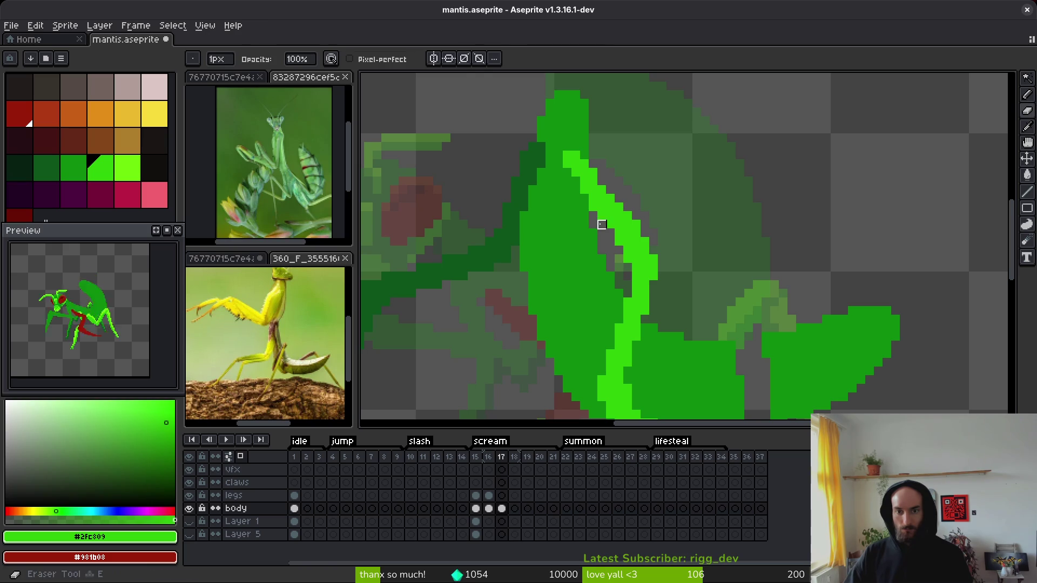
scroll(643, 238, "down", 1)
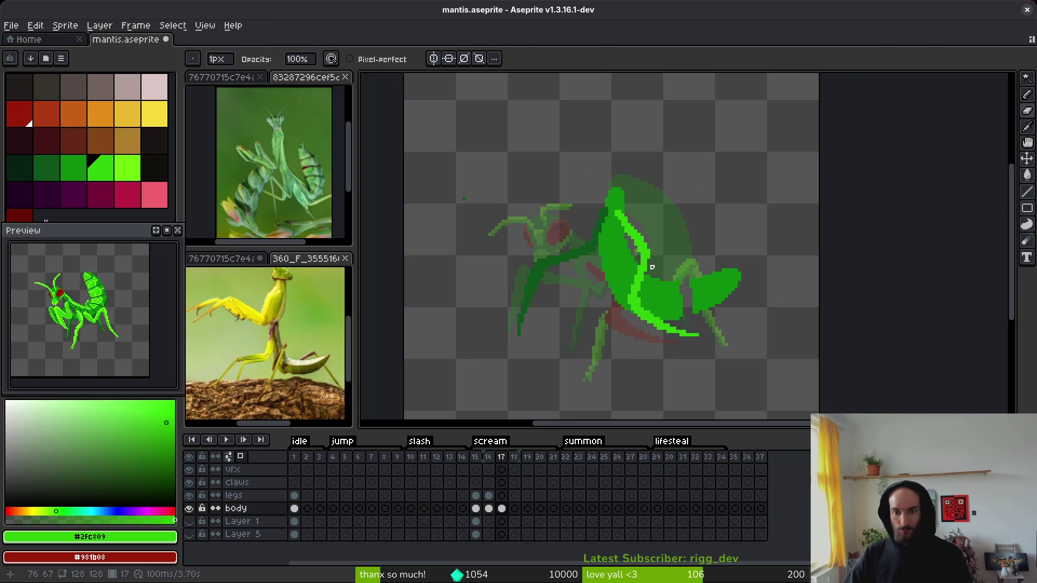
scroll(713, 303, "up", 3)
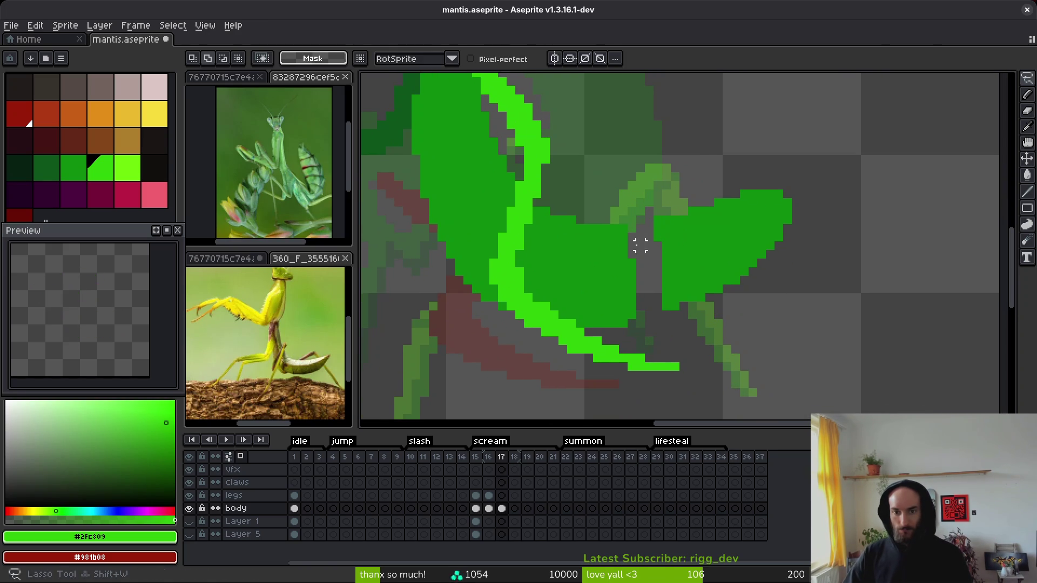
Step: Fill the gap in the wing with the wing's darker green
left_click(645, 230, "alt")
scroll(643, 230, "up", 2)
scroll(613, 280, "down", 5)
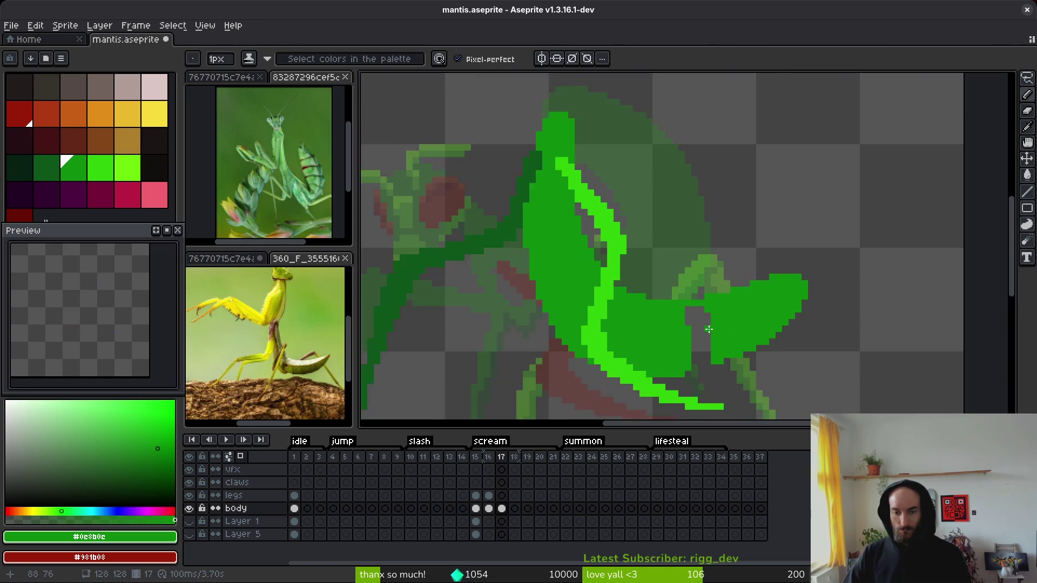
scroll(670, 303, "up", 4)
left_click_drag(661, 352, 690, 343)
left_click(689, 343)
scroll(689, 343, "down", 3)
scroll(681, 324, "up", 3)
Step: Erase stray pixels beside the foreleg and save mantis.aseprite
key("e")
left_click(671, 299)
scroll(730, 335, "down", 3)
key("ctrl+s")
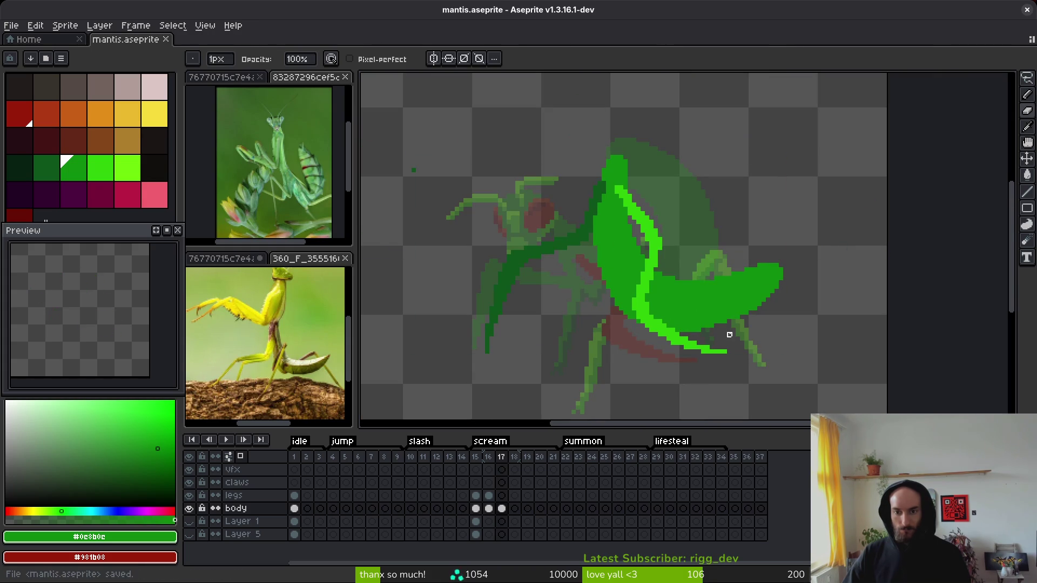
Step: Flip between frames 16 and 17 to compare the foreleg, ending on frame 17
scroll(738, 326, "down", 3)
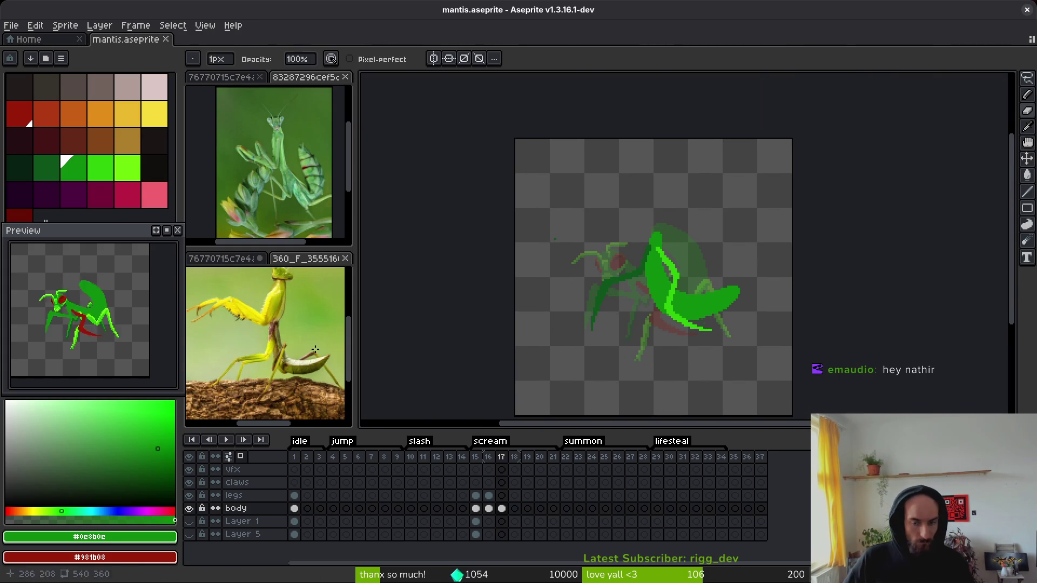
key("comma")
key("period")
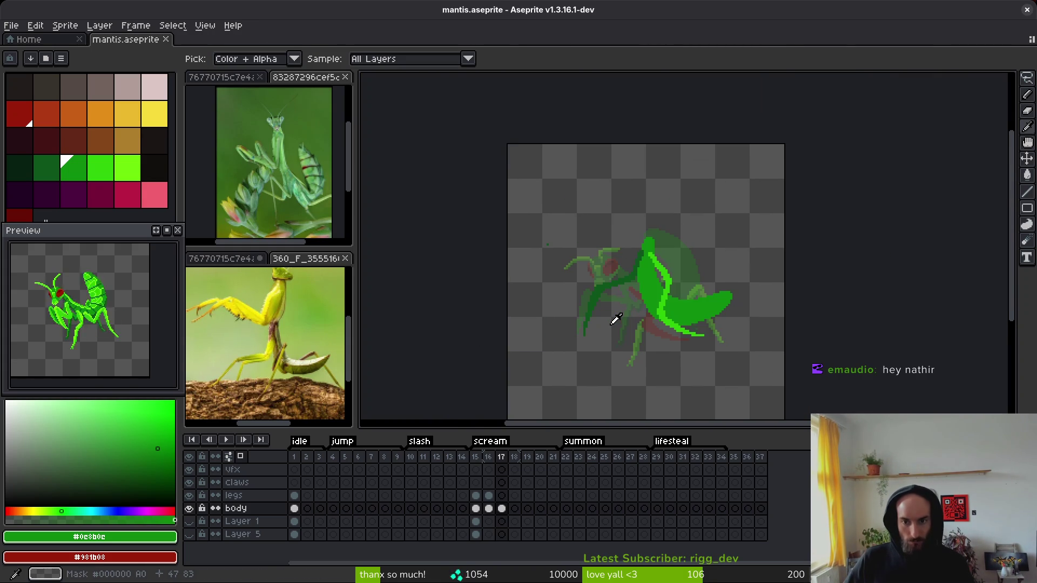
key("comma")
key("period")
key("comma")
key("period")
key("comma")
key("period")
key("comma")
key("period")
Step: Pick bright green #2fc809 from the foreleg and add pixels along its edge
scroll(656, 270, "up", 3)
left_click(650, 241)
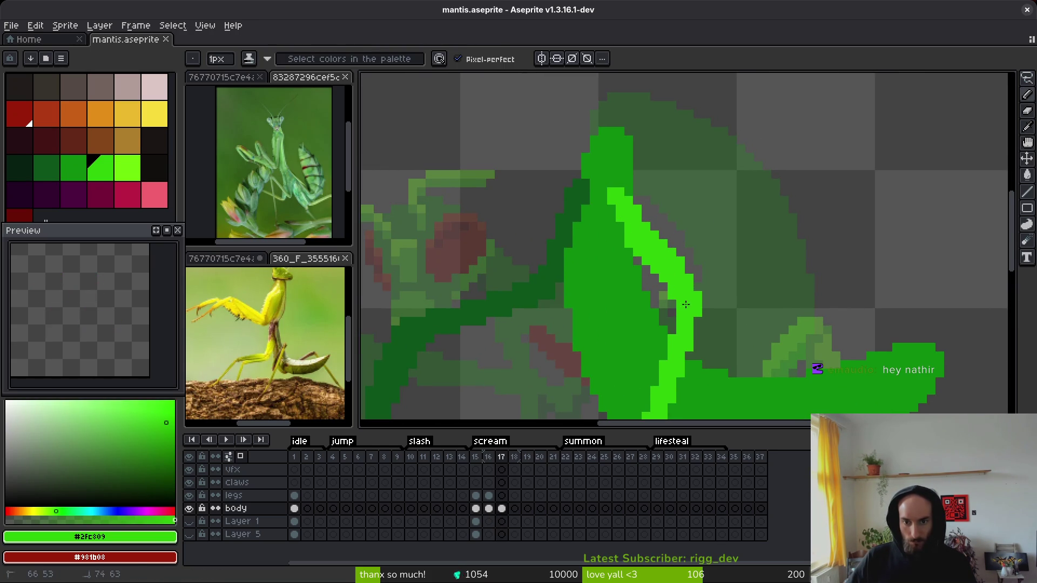
left_click(663, 237)
key("b")
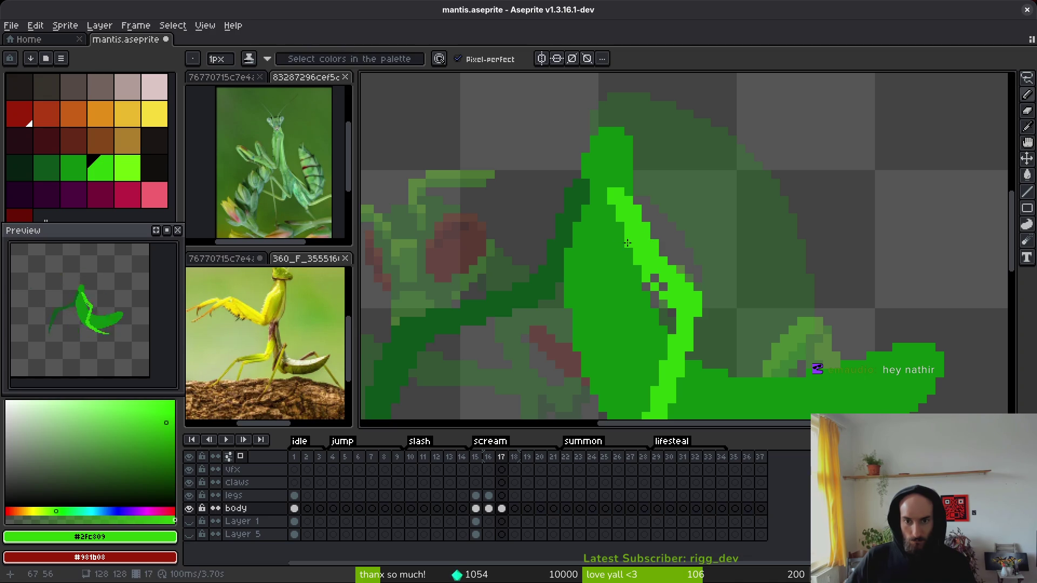
key("f")
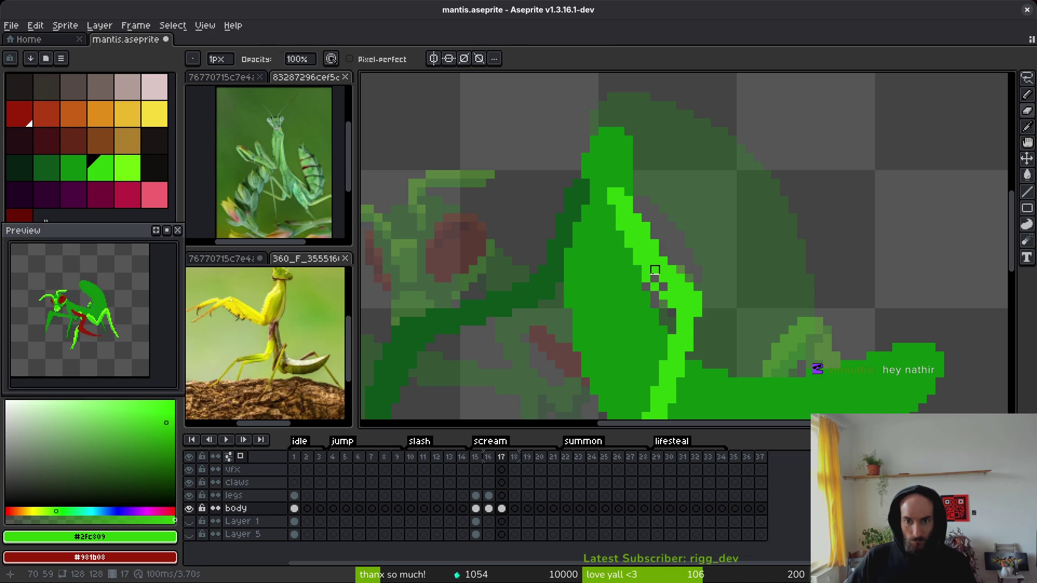
key("f")
scroll(673, 311, "down", 5)
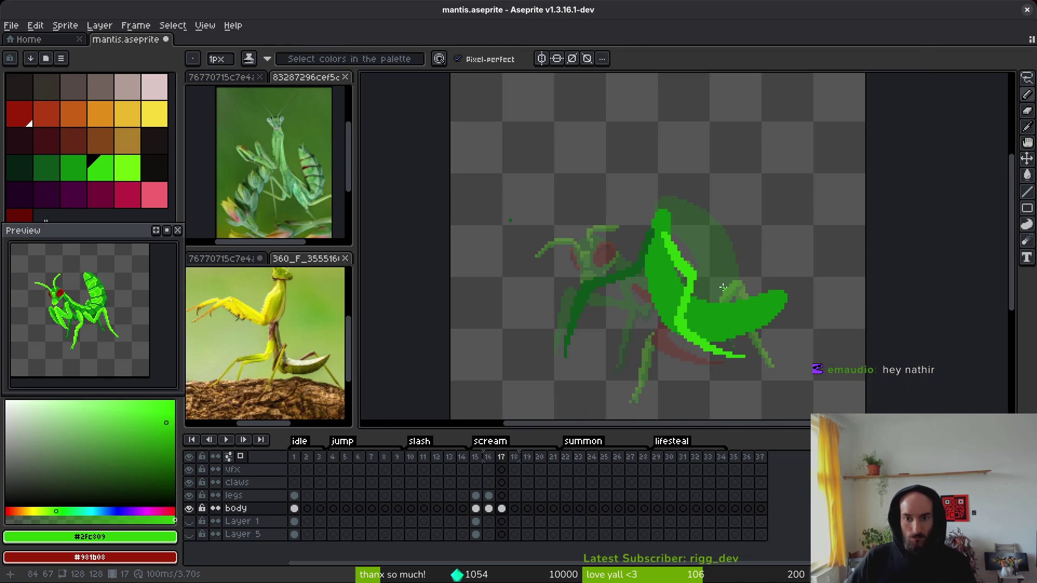
scroll(703, 259, "up", 4)
Step: Erase stray pixels along the foreleg's inner edge, undoing one erase
key("b")
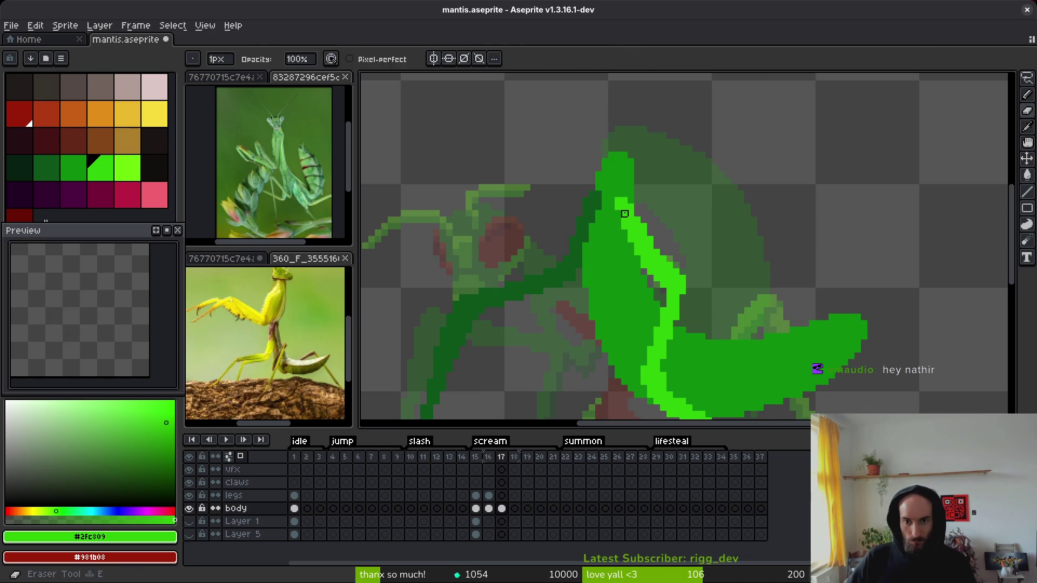
scroll(621, 209, "up", 3)
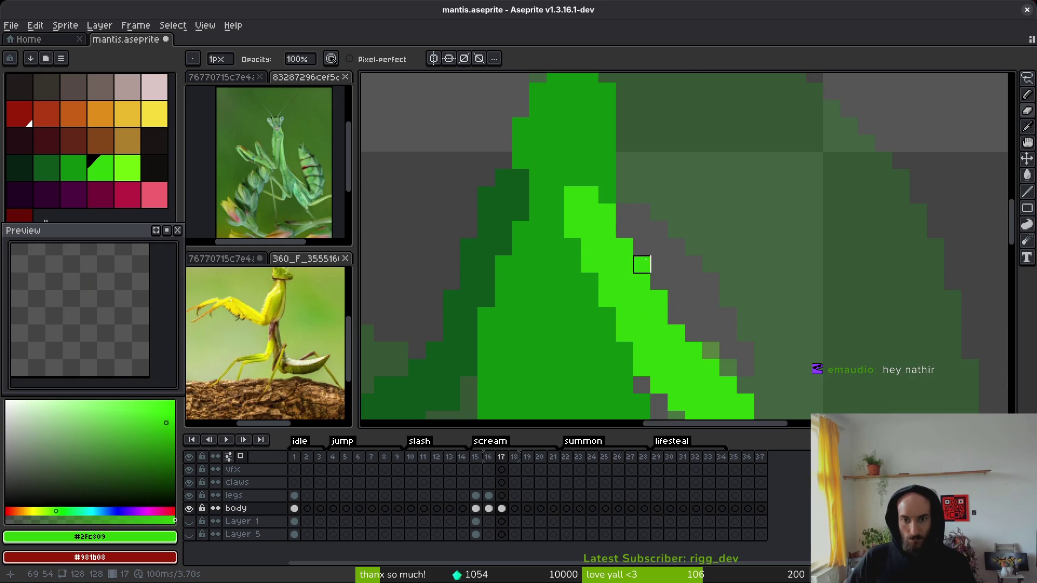
scroll(727, 235, "down", 2)
scroll(691, 222, "down", 2)
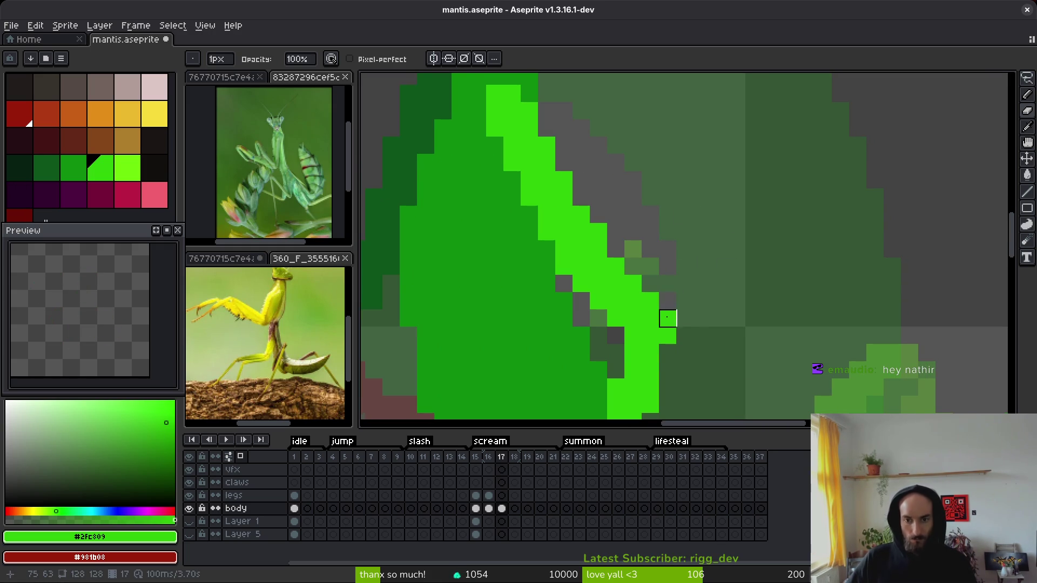
key("ctrl+z")
key("f")
Step: Erase more stray foreleg pixels, then undo the final erase
scroll(623, 339, "down", 3)
scroll(685, 290, "up", 2)
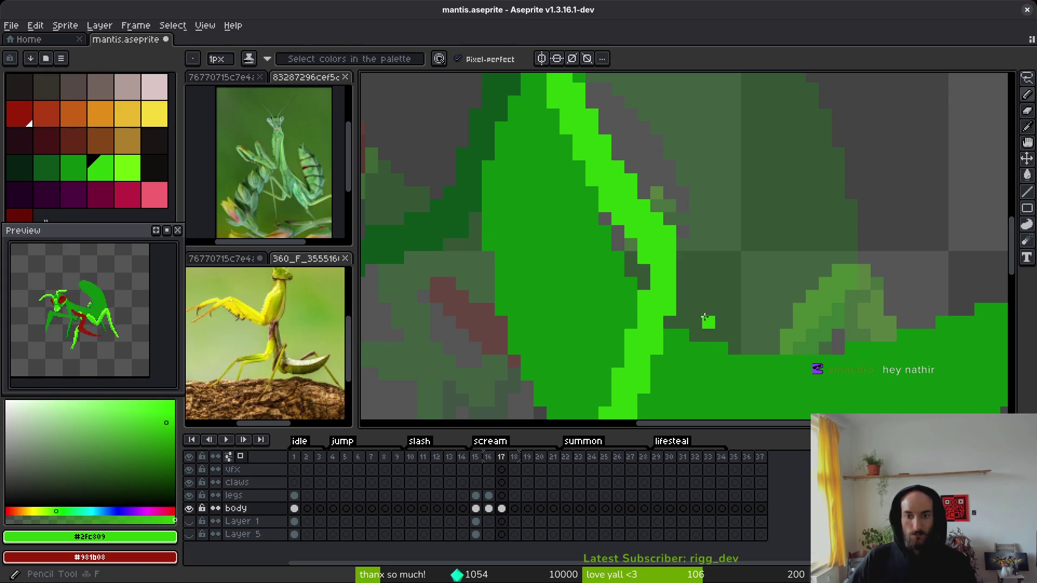
scroll(643, 294, "down", 2)
scroll(682, 282, "up", 2)
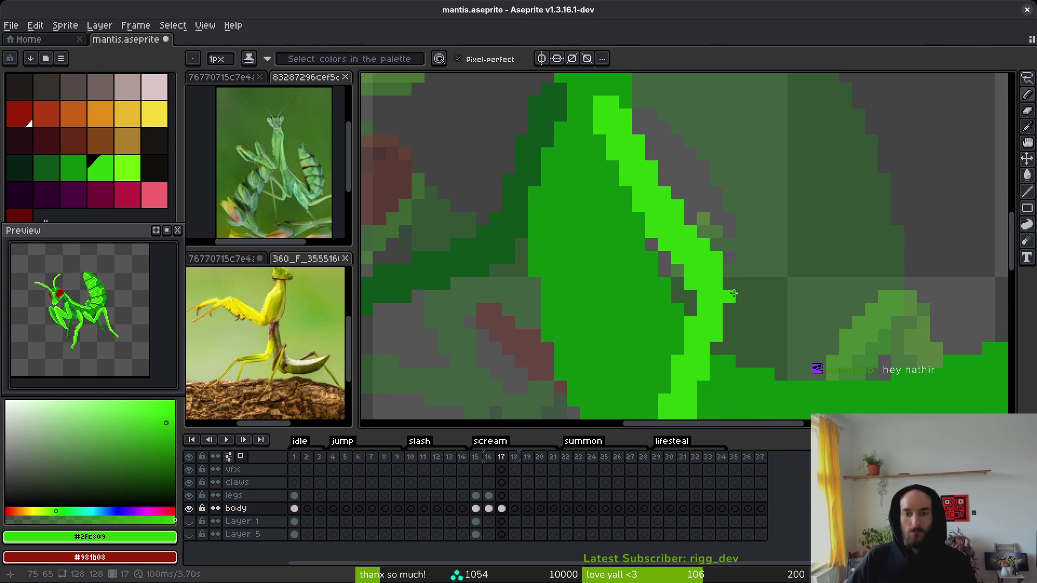
key("e")
scroll(801, 298, "down", 3)
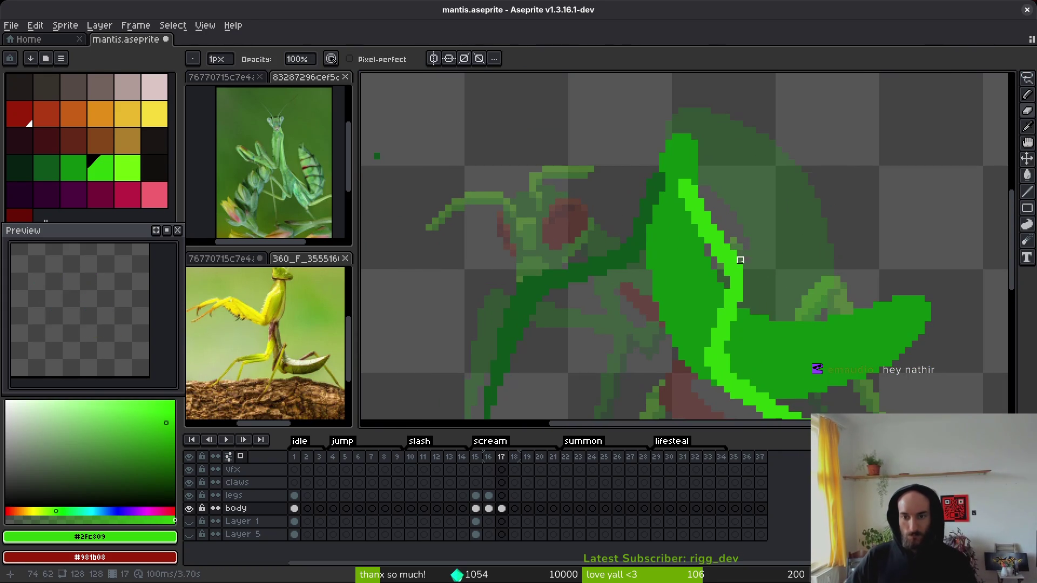
scroll(803, 245, "down", 1)
key("ctrl+z")
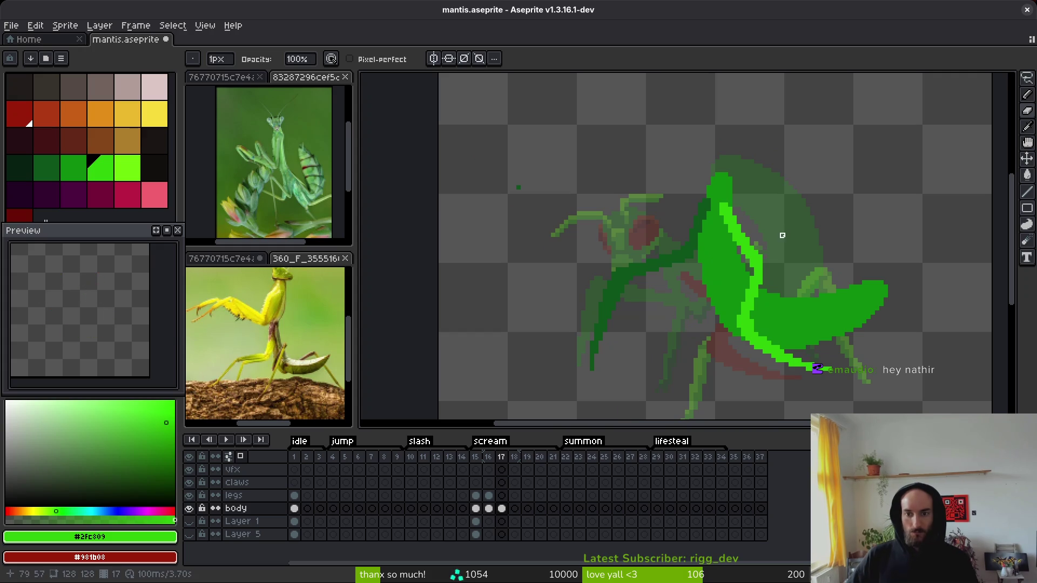